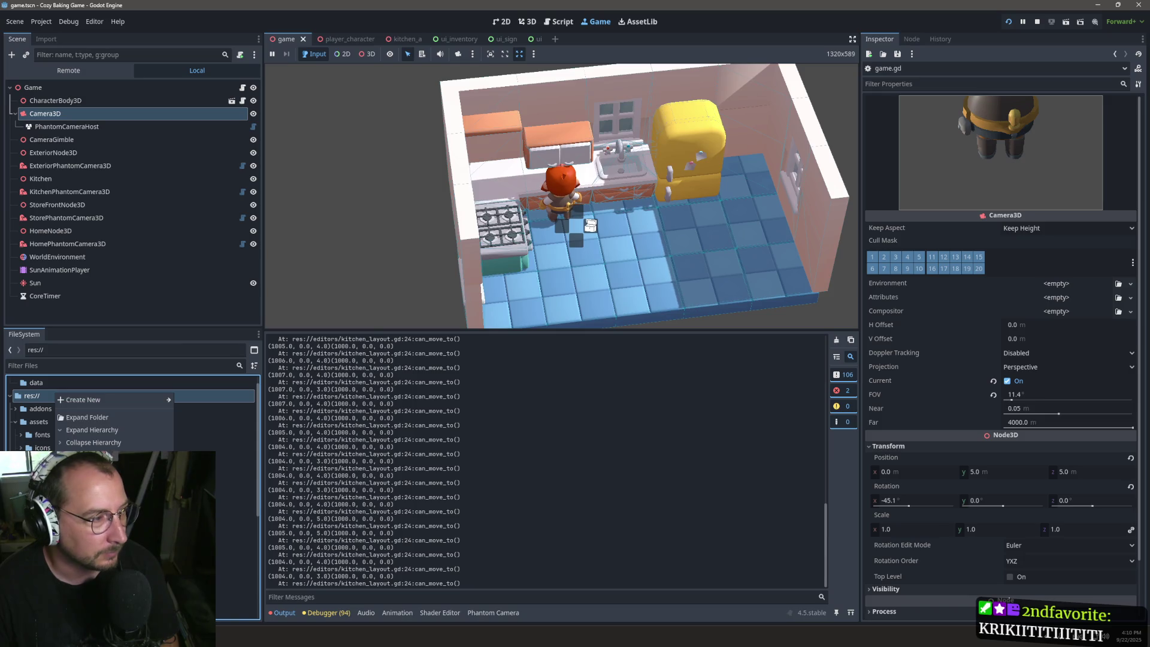
Enter the lazygit command at the PowerShell prompt in the CozyBakingGame folder.
{"action": "type", "text": "lazygit"}
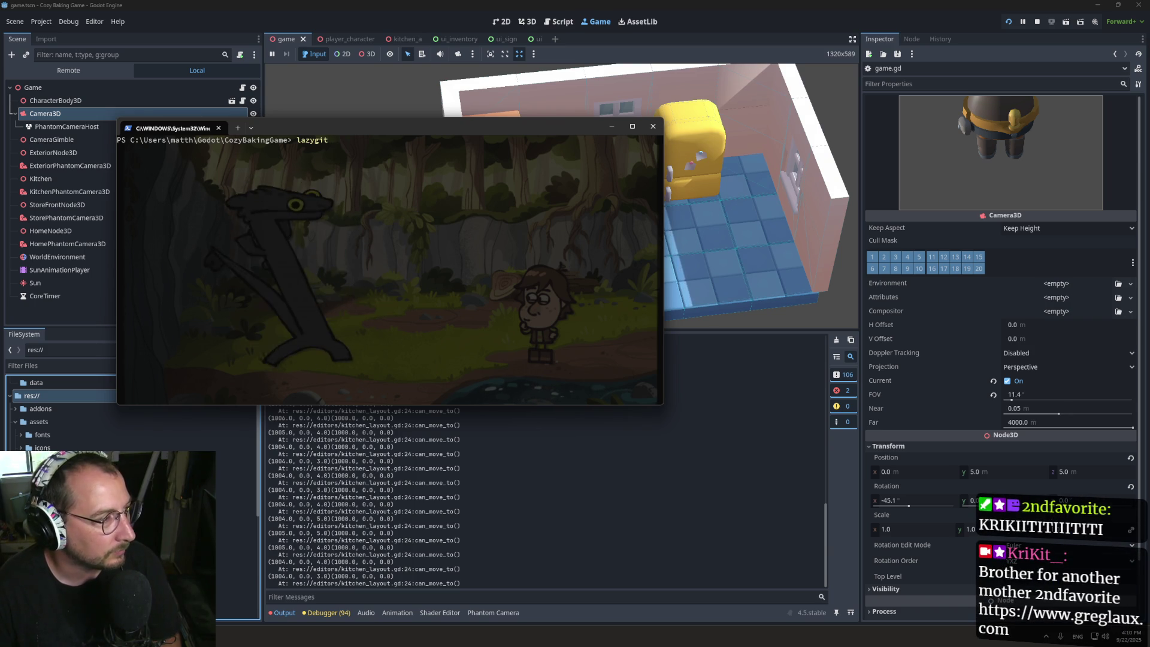
Launch lazygit full screen and commit main/kitchen as 'More kitchen classes'.
{"action": "key", "text": "Return"}
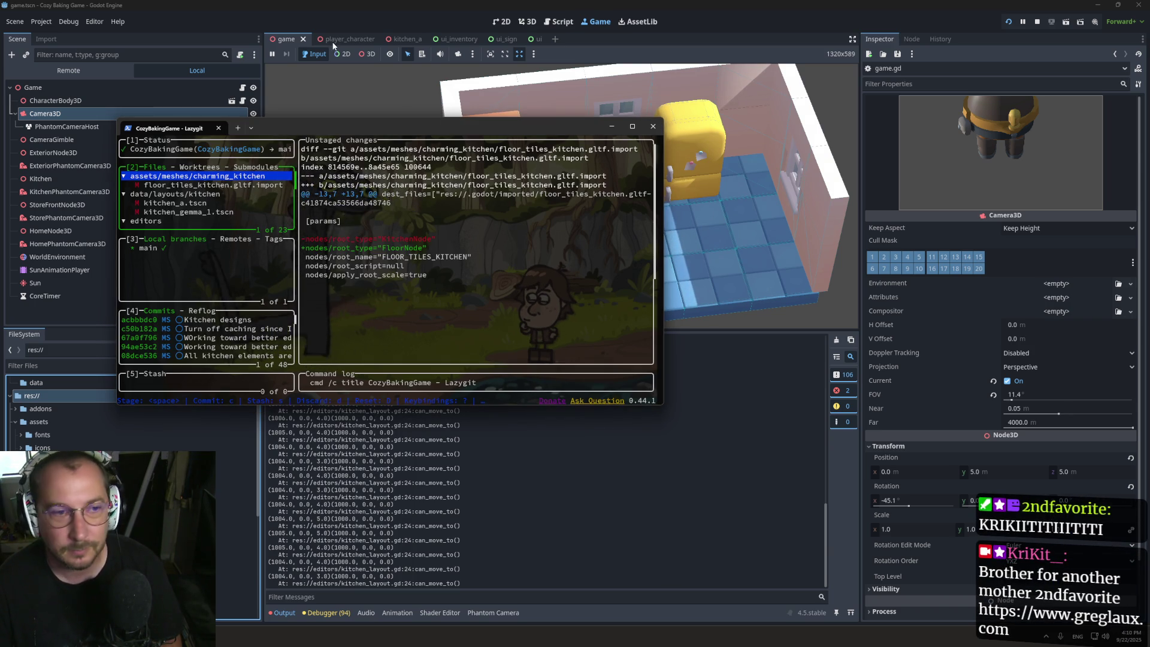
{"action": "double_click", "coordinate": [414, 131]}
{"action": "key", "text": "Down"}
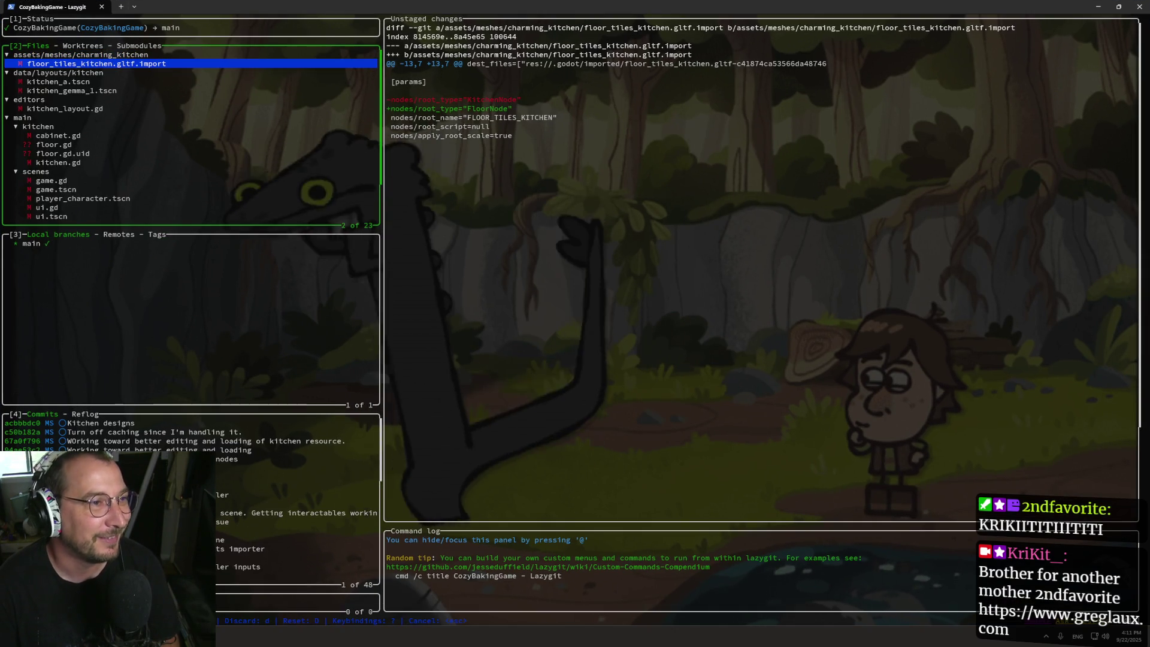
{"action": "key", "text": "Down"}
{"action": "key", "text": "Down"}
{"action": "key", "text": "Down"}
{"action": "key", "text": "Down"}
{"action": "key", "text": "space"}
{"action": "type", "text": "c"}
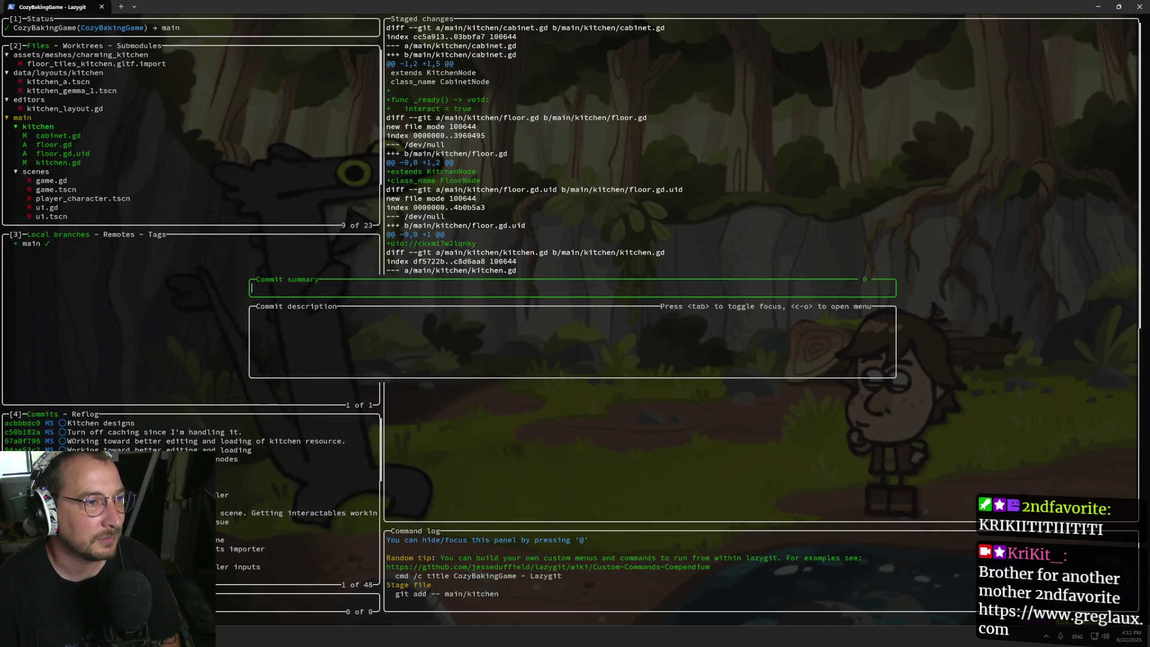
{"action": "type", "text": "More kitch"}
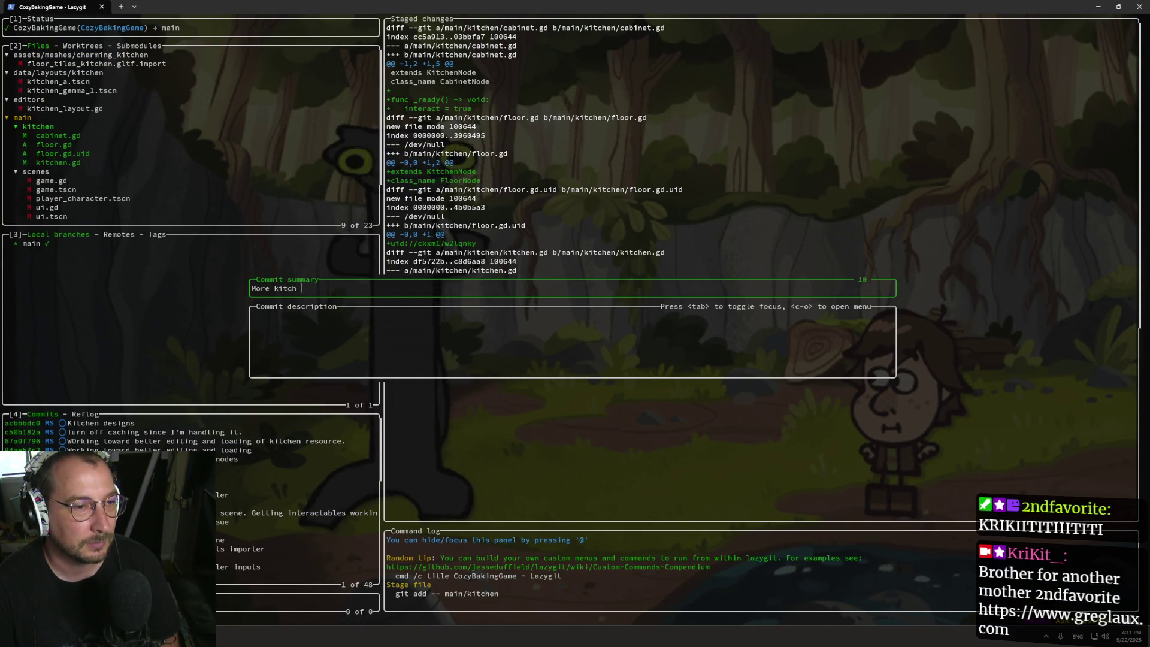
{"action": "type", "text": "asses"}
{"action": "key", "text": "Return"}
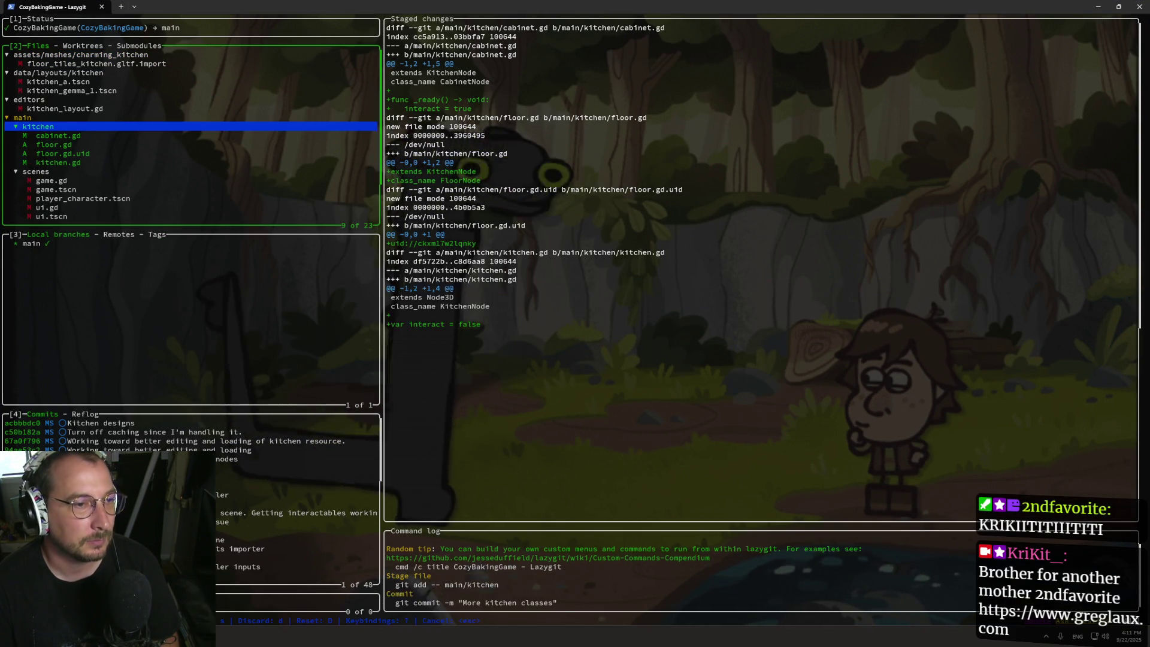
Commit the data/layouts/kitchen folder as 'Kitchen layout changes'.
{"action": "key", "text": "Up"}
{"action": "key", "text": "Up"}
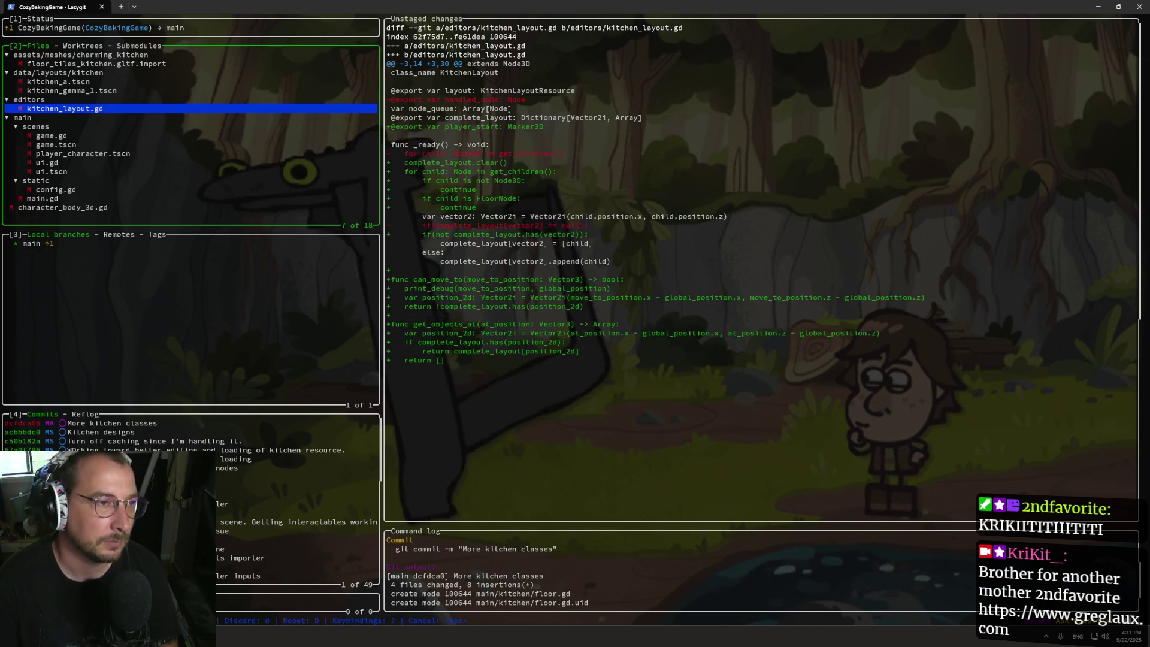
{"action": "key", "text": "Up"}
{"action": "key", "text": "Up"}
{"action": "key", "text": "Up"}
{"action": "key", "text": "Up"}
{"action": "key", "text": "space"}
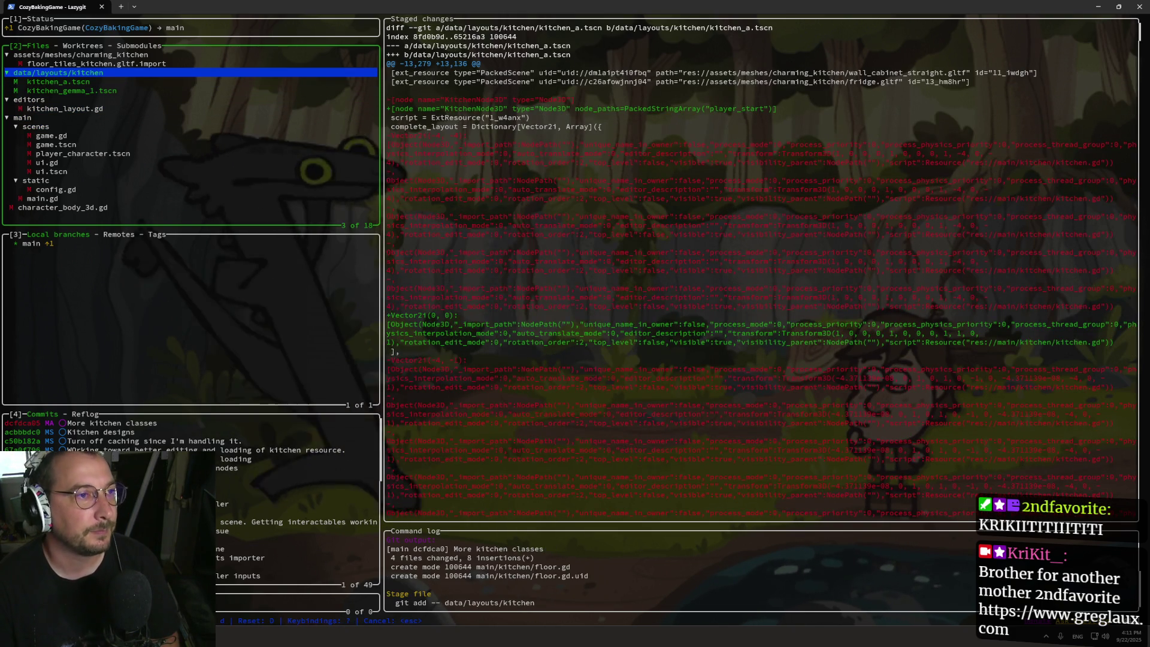
{"action": "type", "text": "c"}
{"action": "type", "text": "itch"}
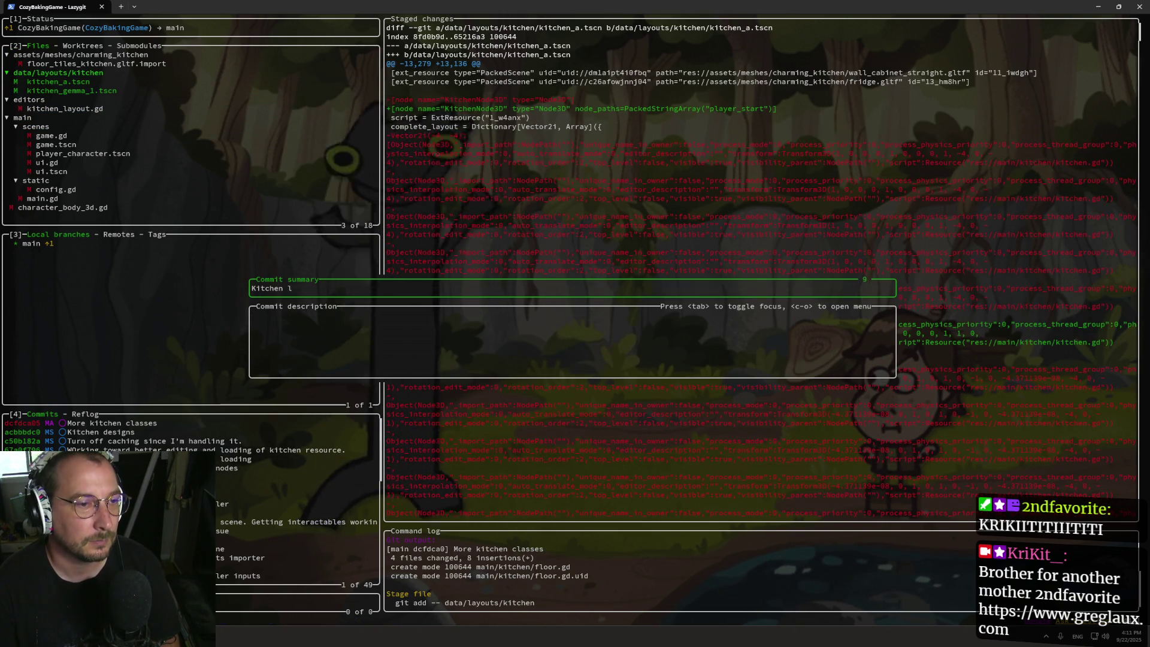
{"action": "type", "text": "s"}
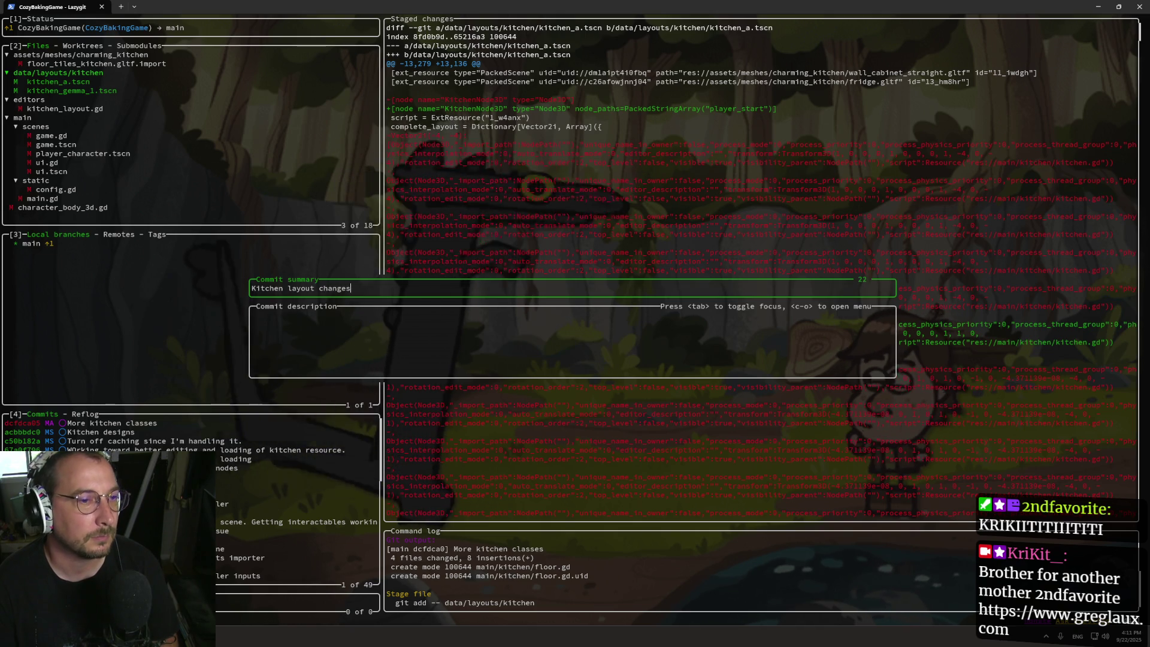
{"action": "key", "text": "Return"}
Commit floor_tiles_kitchen.gltf.import as 'Floor is Floornode'.
{"action": "key", "text": "Up"}
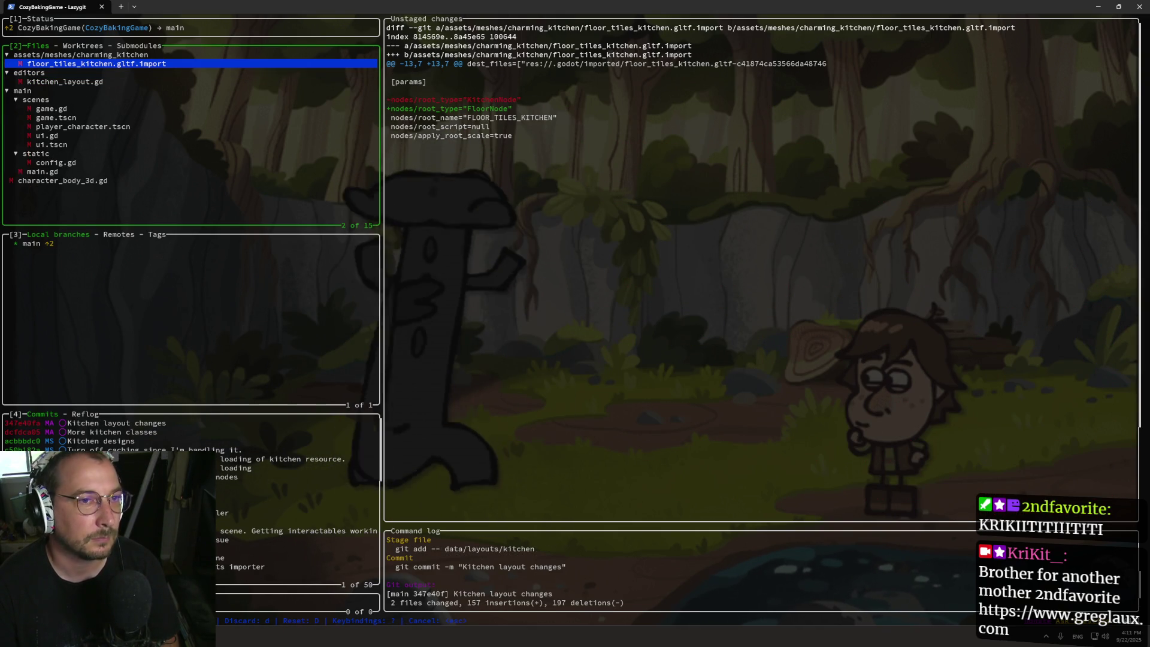
{"action": "key", "text": "space"}
{"action": "key", "text": "c"}
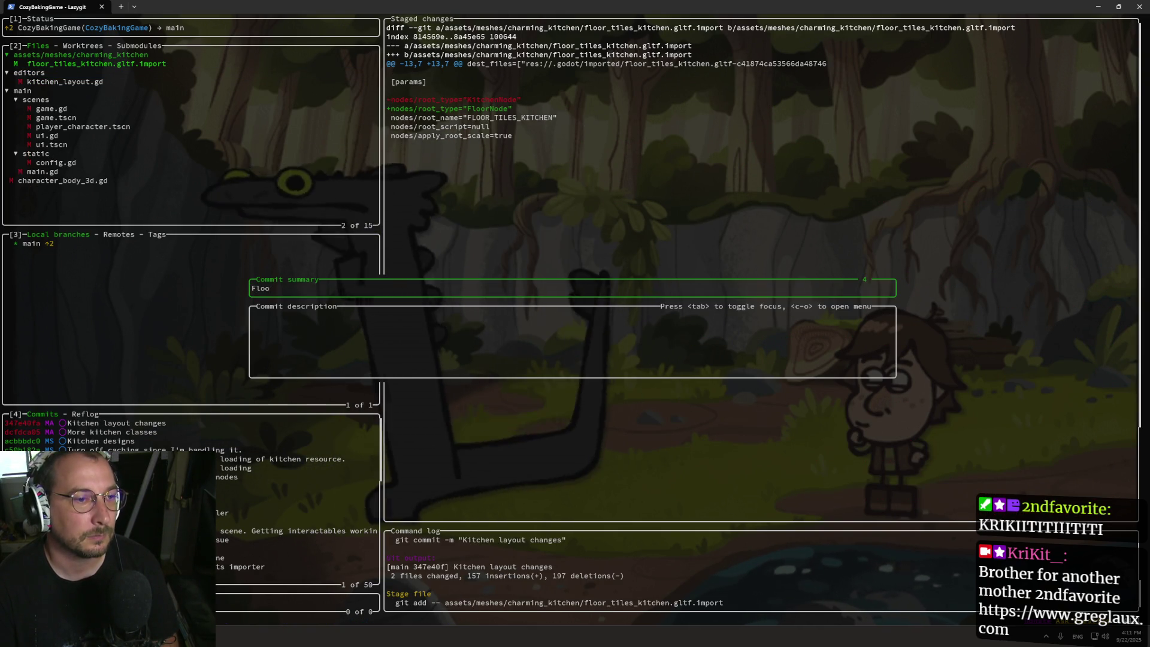
{"action": "type", "text": "Floo"}
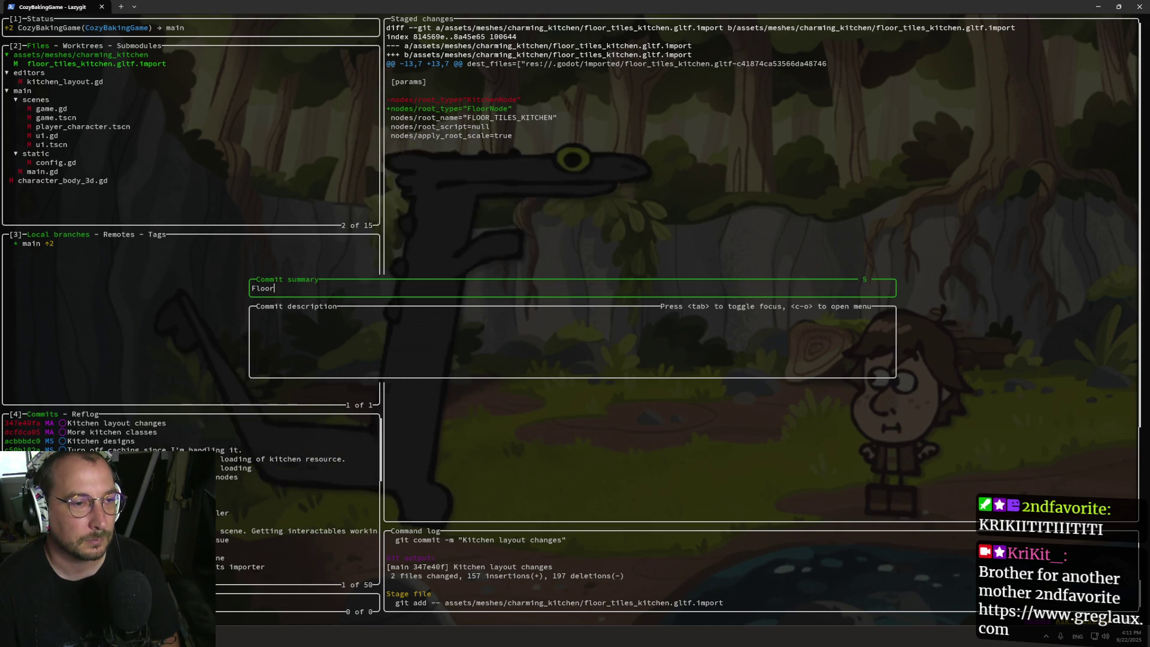
{"action": "type", "text": "Fl"}
{"action": "type", "text": "oornod"}
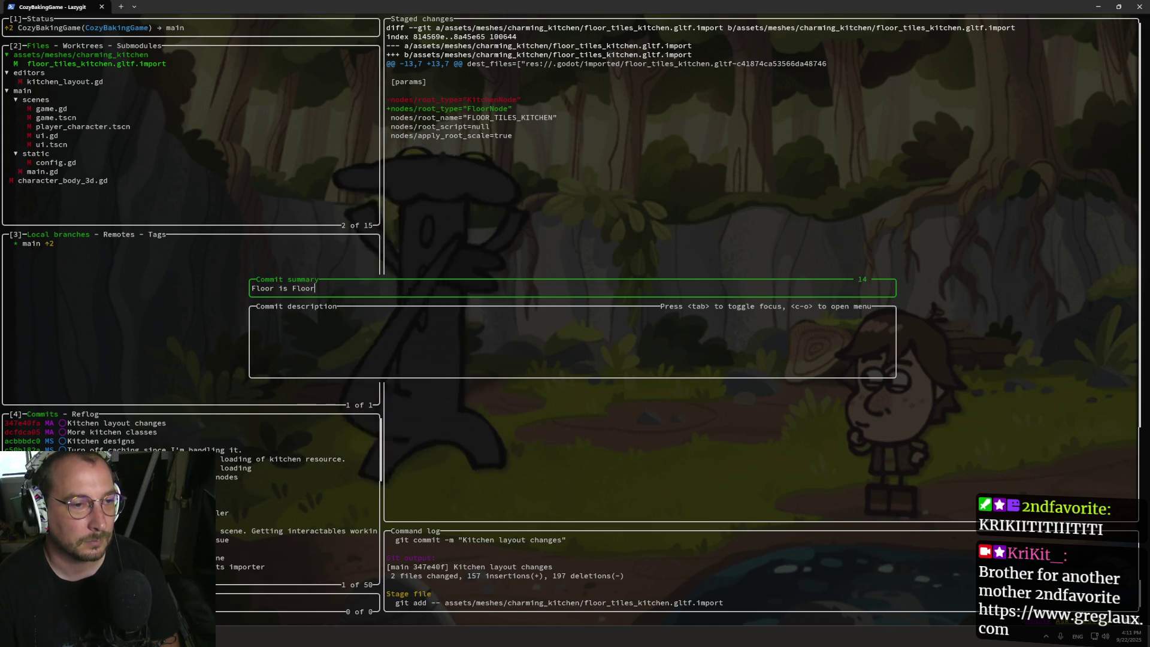
{"action": "type", "text": "e"}
{"action": "key", "text": "Return"}
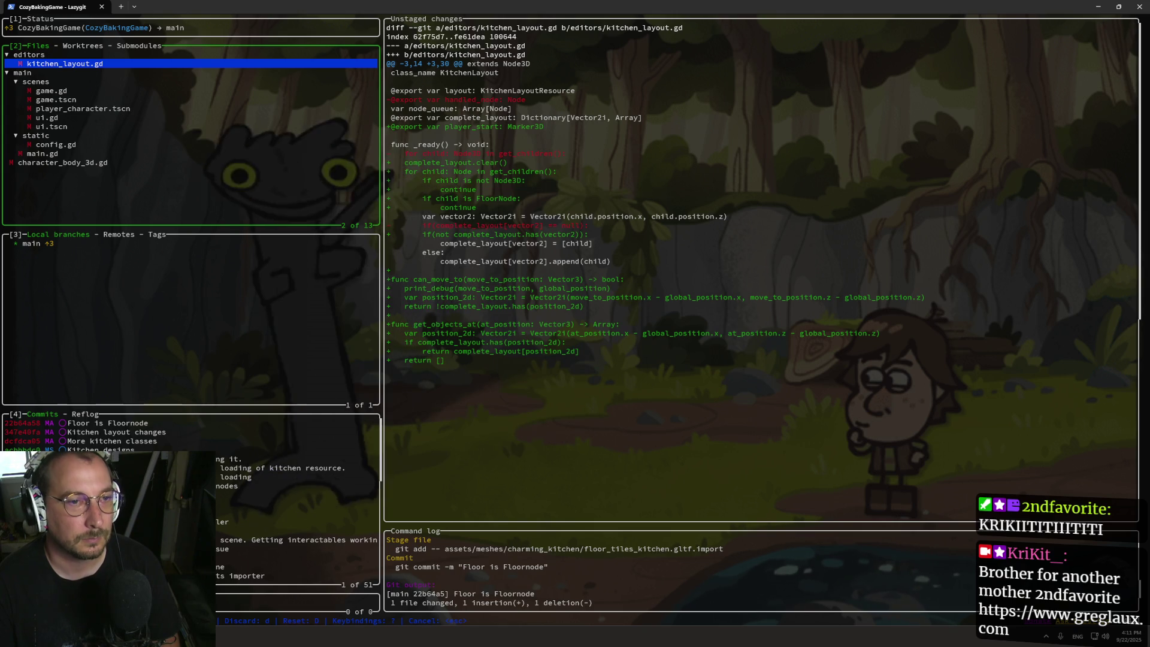
Stage kitchen_layout.gd, draft its commit summary, and review the staged diff.
{"action": "key", "text": "space"}
{"action": "type", "text": "c"}
{"action": "type", "text": "Improv"}
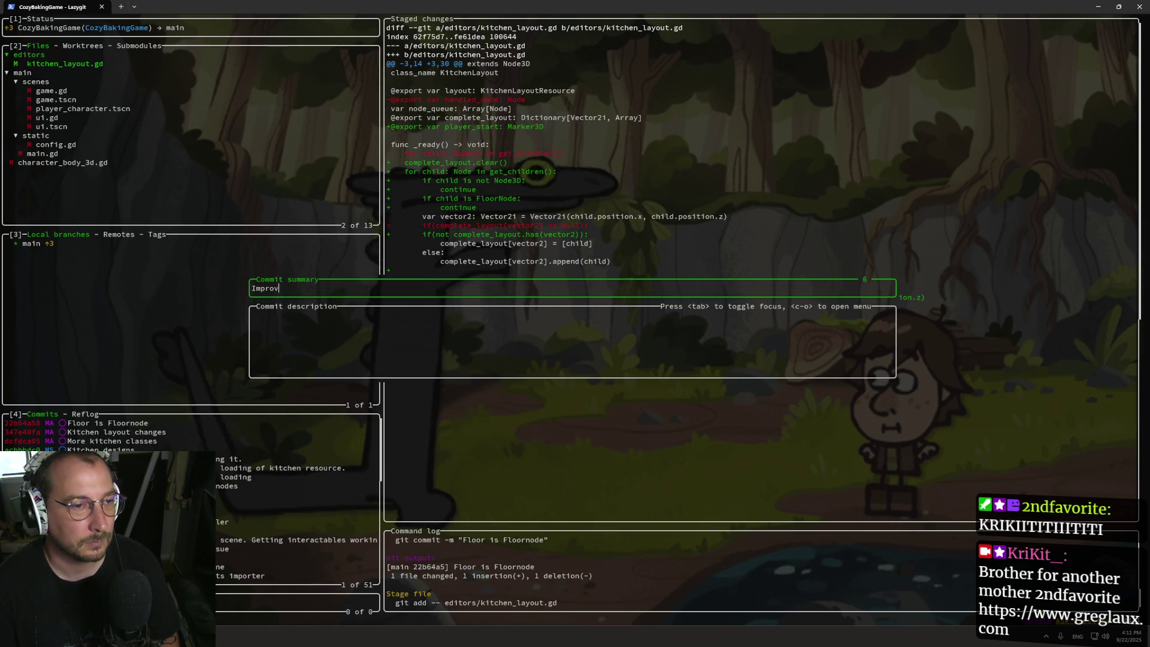
{"action": "type", "text": "ements to"}
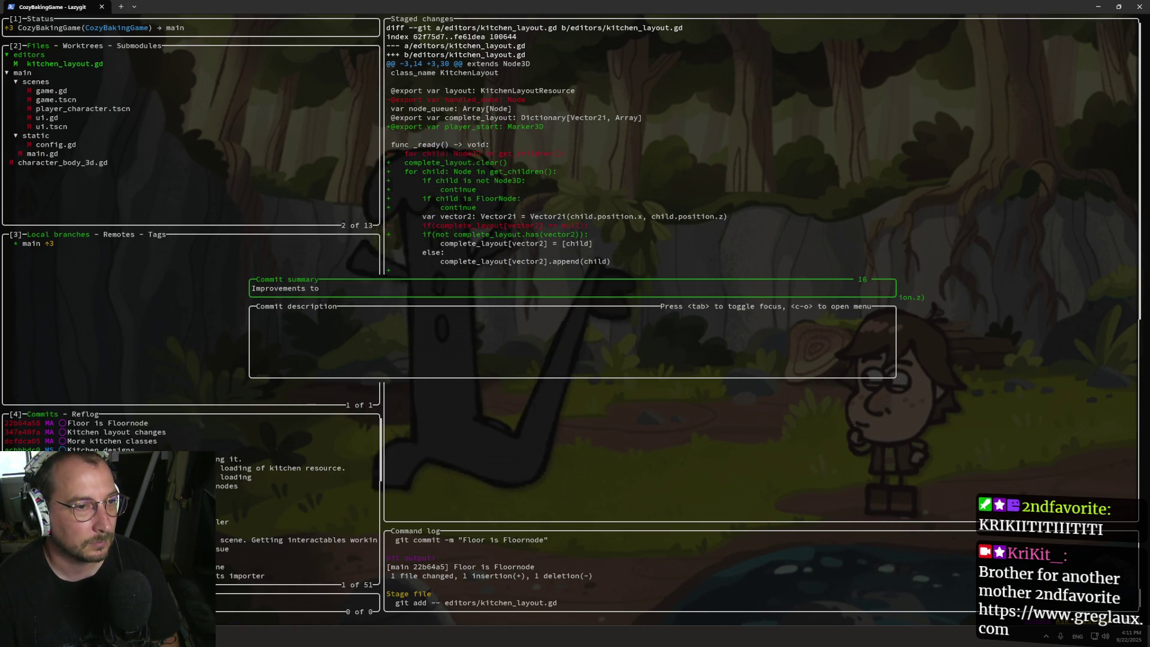
{"action": "type", "text": "kitchen layout "}
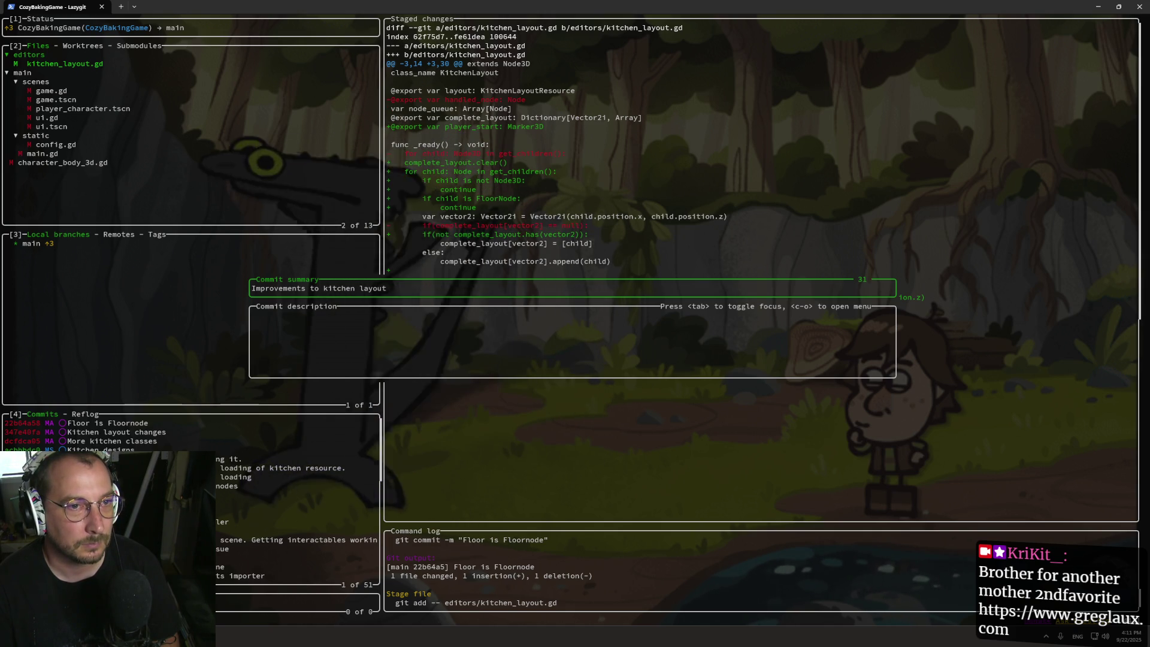
{"action": "type", "text": "data struct"}
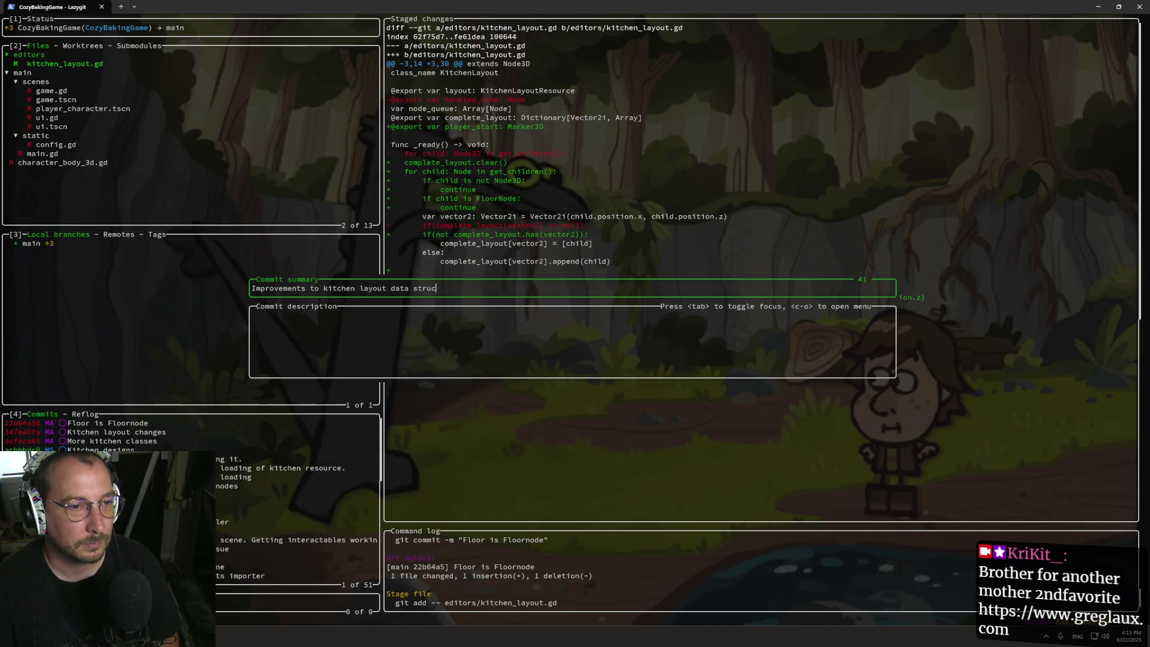
{"action": "type", "text": ", get "}
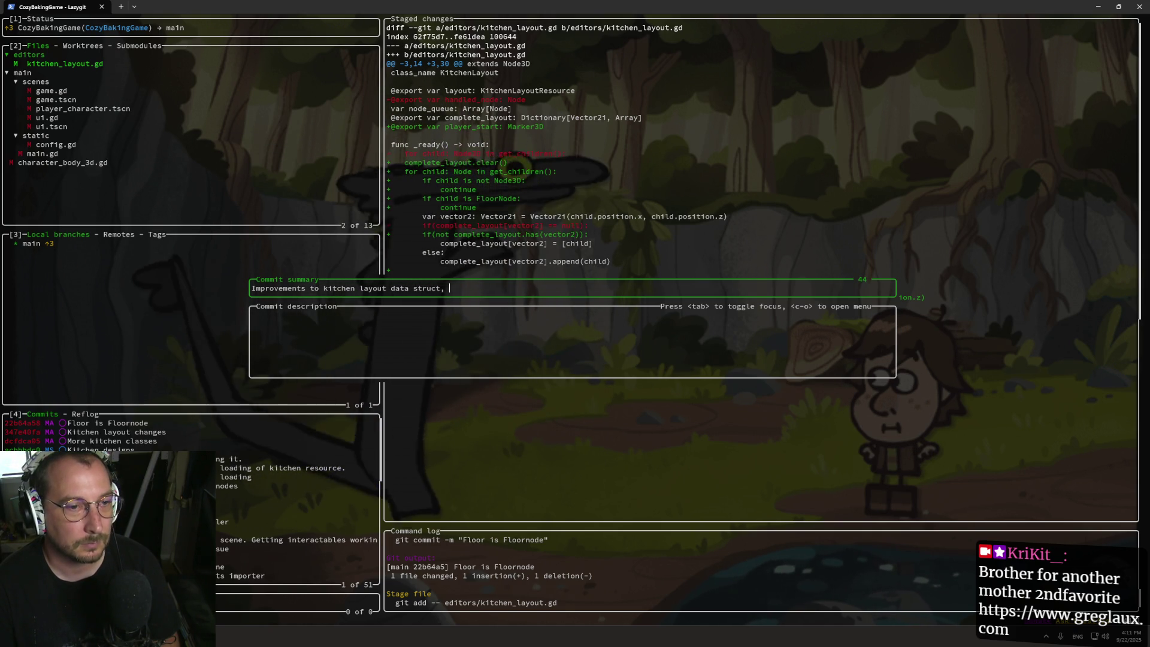
{"action": "type", "text": "whats at"}
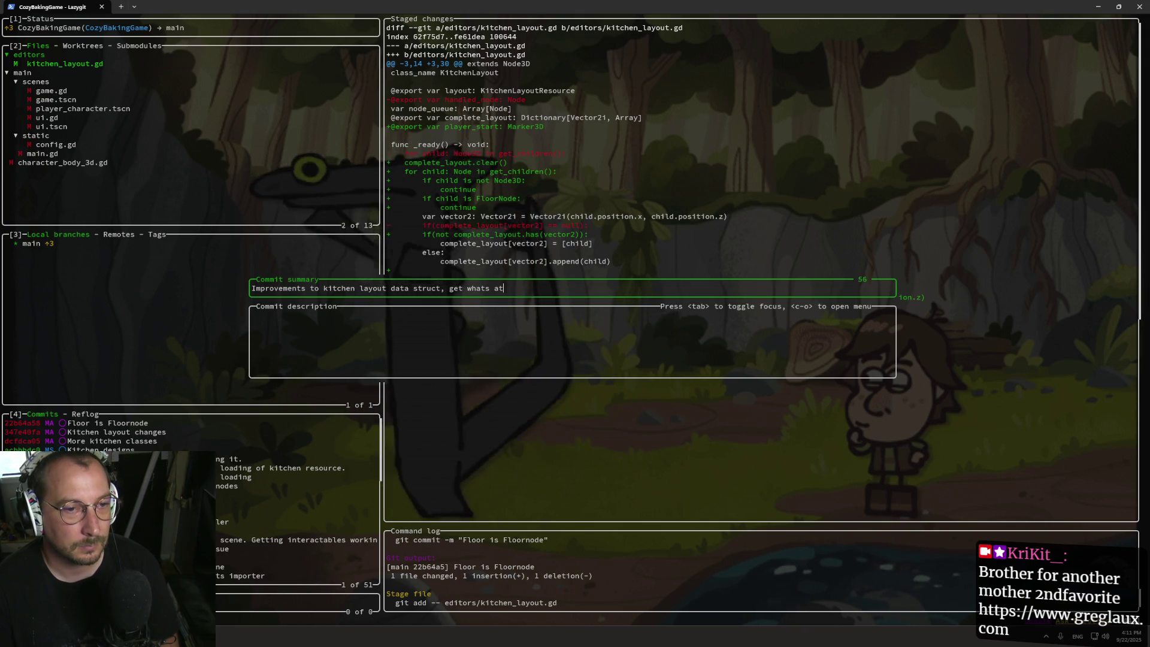
{"action": "key", "text": "Escape"}
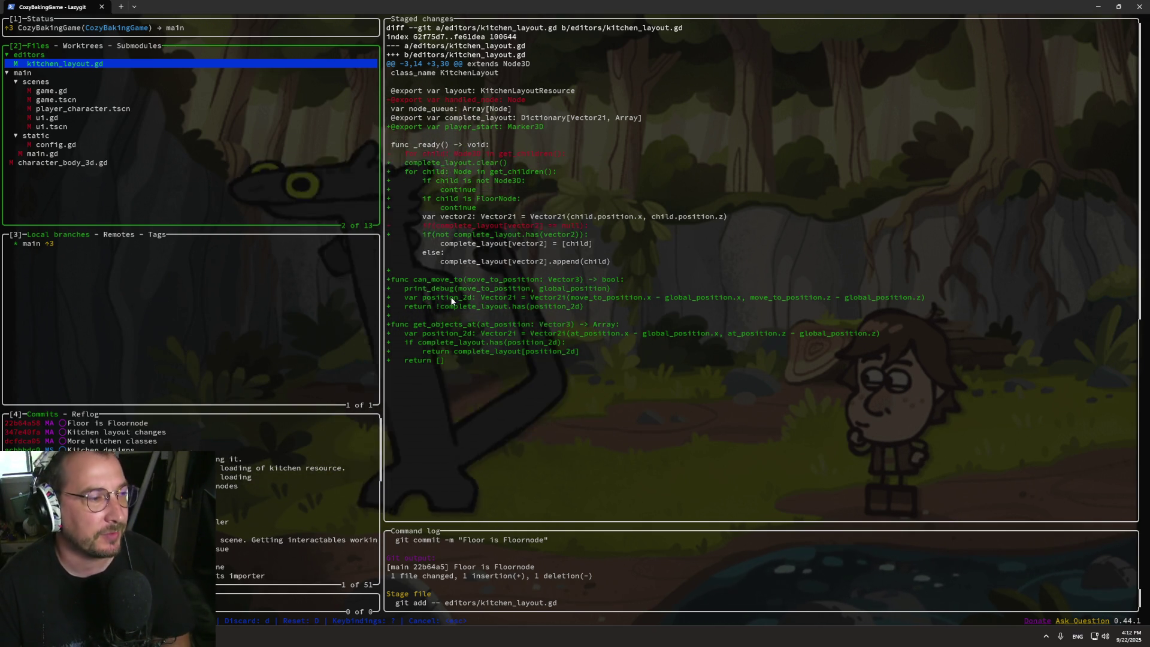
{"action": "left_click", "coordinate": [450, 298]}
{"action": "left_click", "coordinate": [98, 75]}
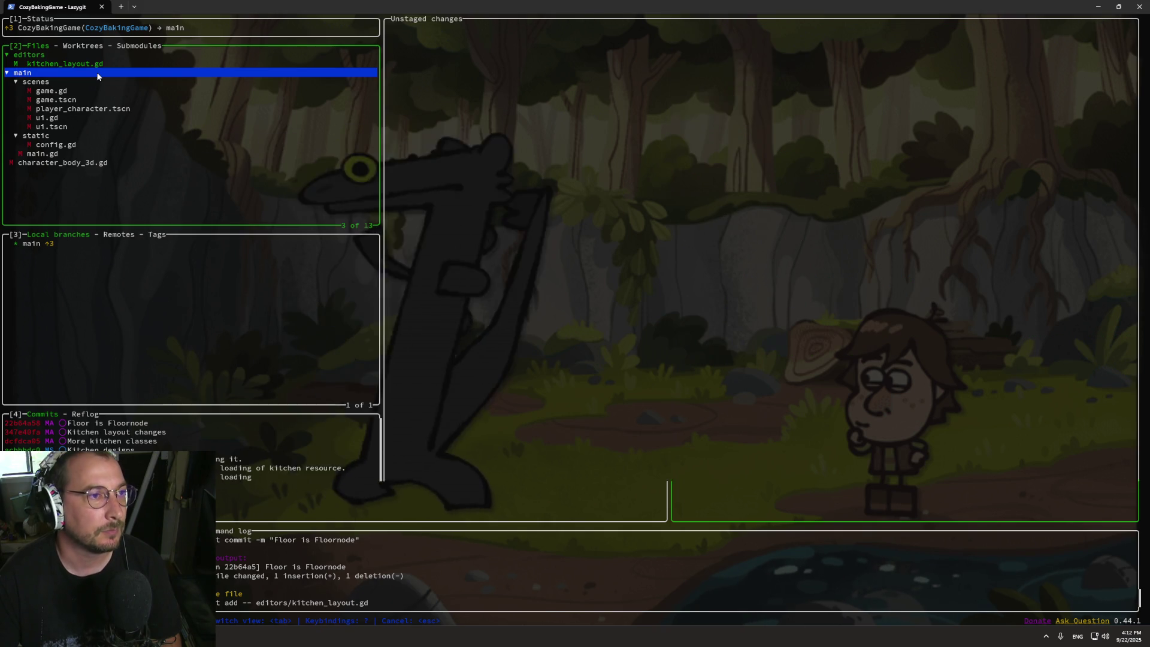
{"action": "left_click", "coordinate": [99, 57]}
Finish the summary ending 'get objects at position' and commit kitchen_layout.gd.
{"action": "key", "text": "c"}
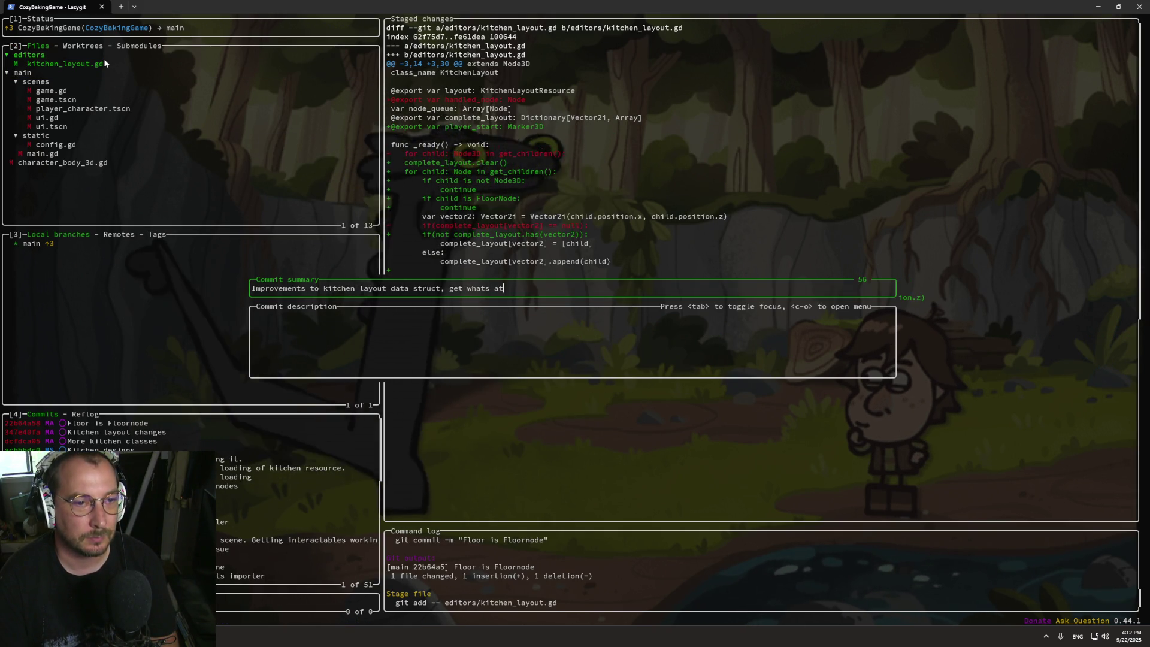
{"action": "key", "text": "BackSpace"}
{"action": "key", "text": "BackSpace"}
{"action": "key", "text": "BackSpace"}
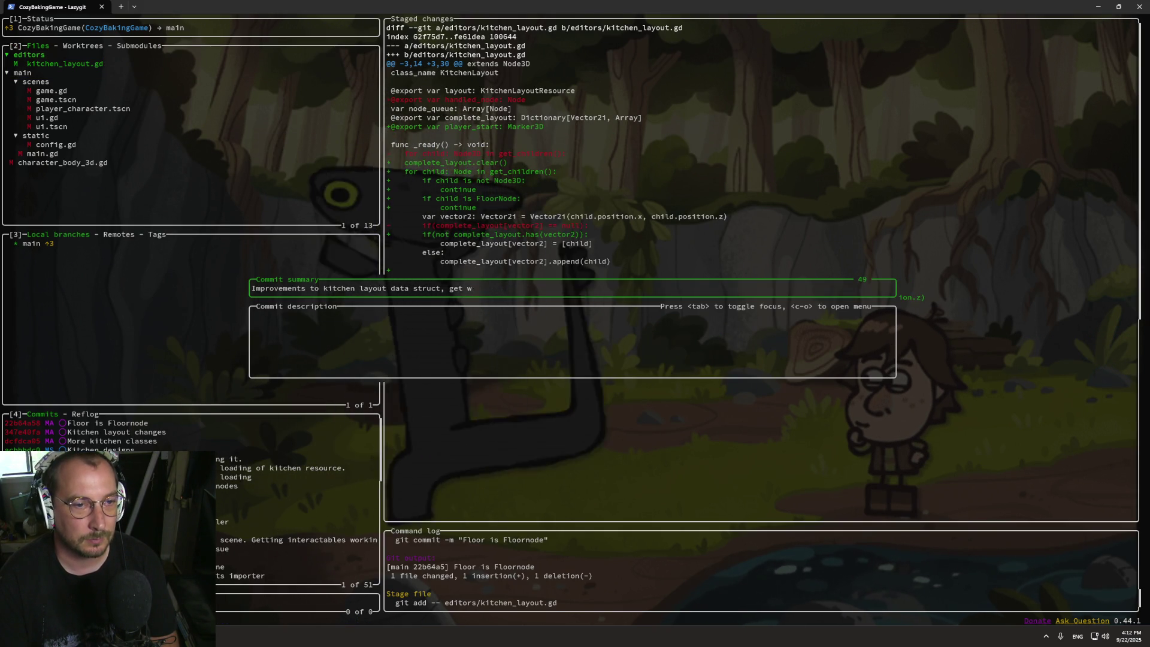
{"action": "key", "text": "BackSpace"}
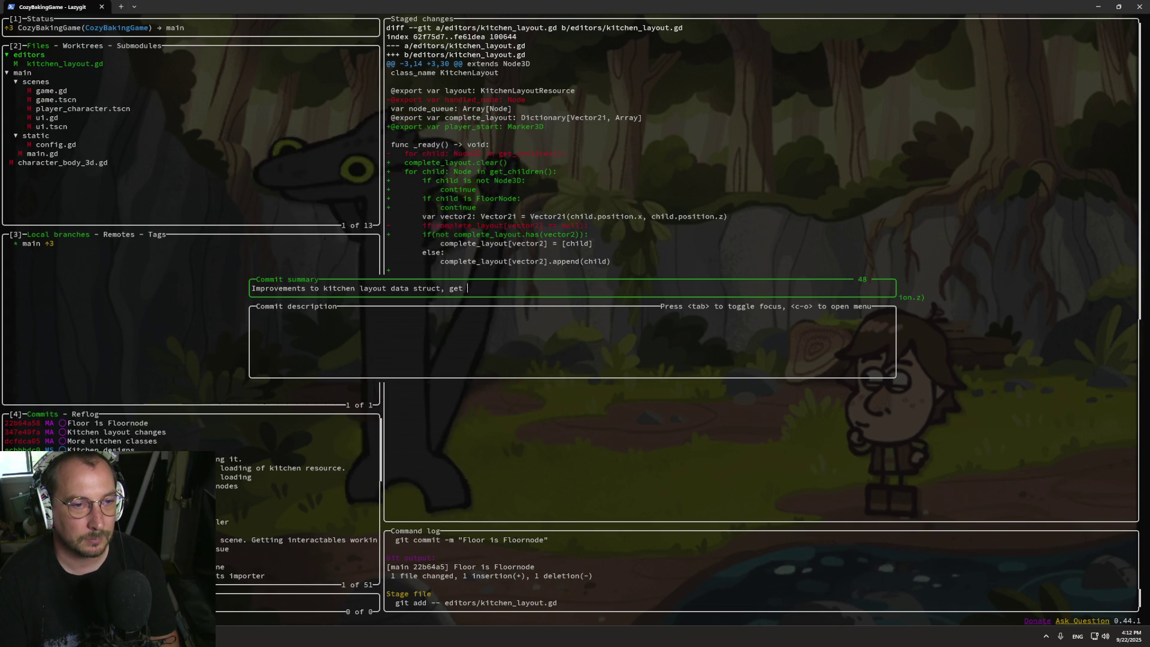
{"action": "type", "text": "objets"}
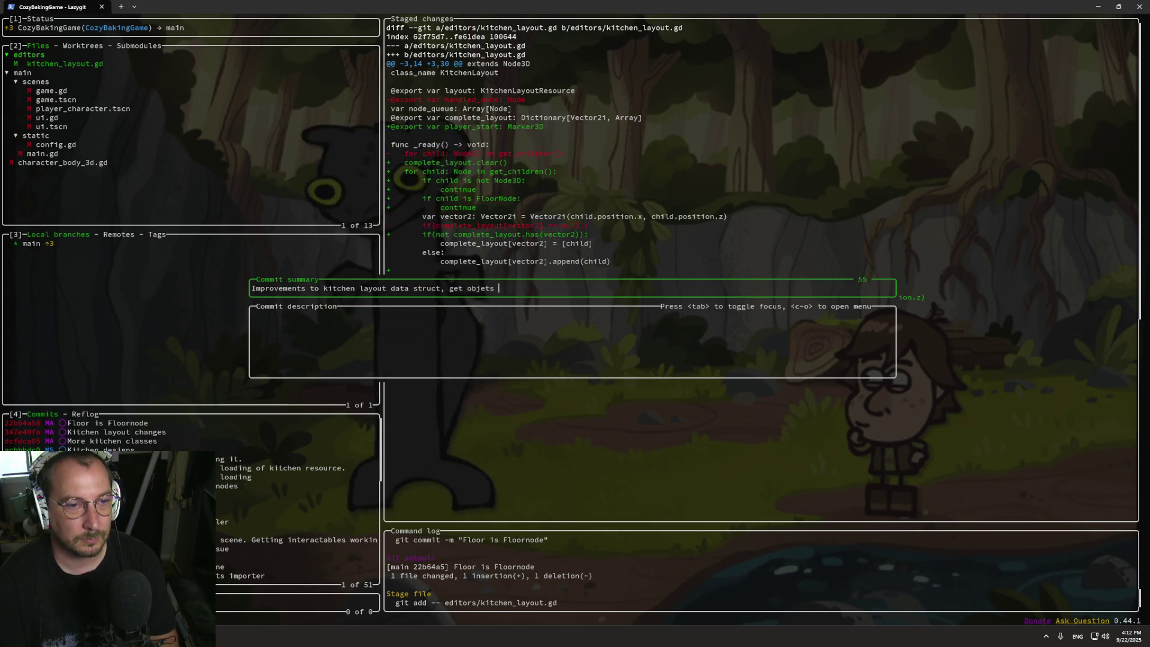
{"action": "key", "text": "BackSpace"}
{"action": "key", "text": "BackSpace"}
{"action": "key", "text": "BackSpace"}
{"action": "type", "text": "ects at "}
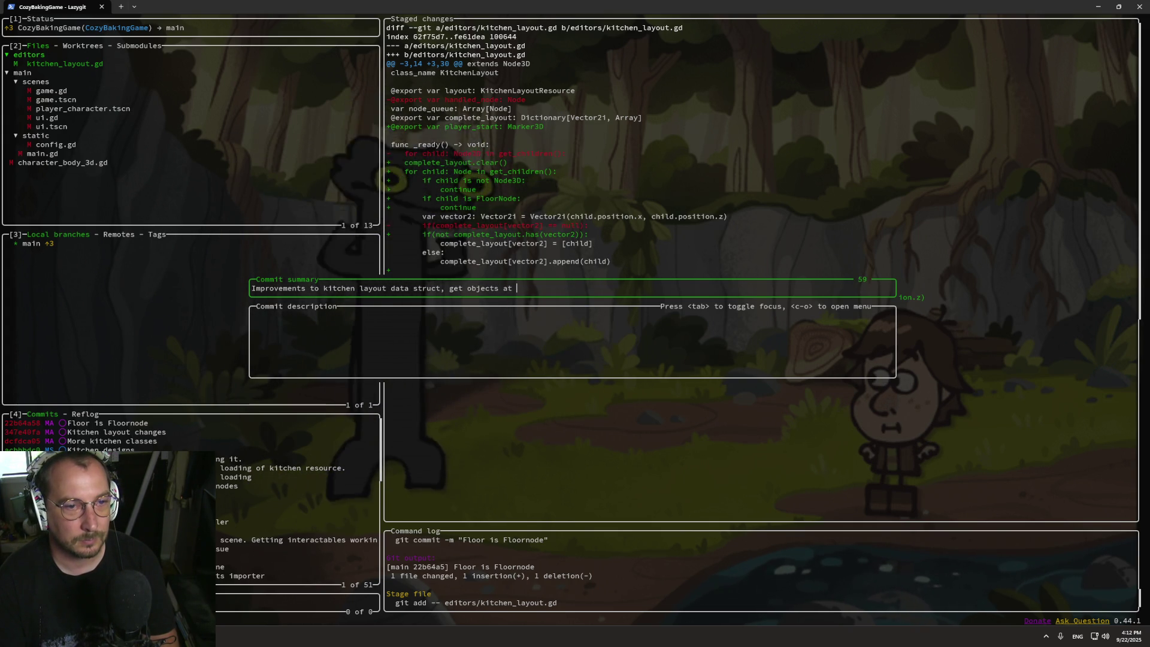
{"action": "type", "text": "position"}
{"action": "key", "text": "Return"}
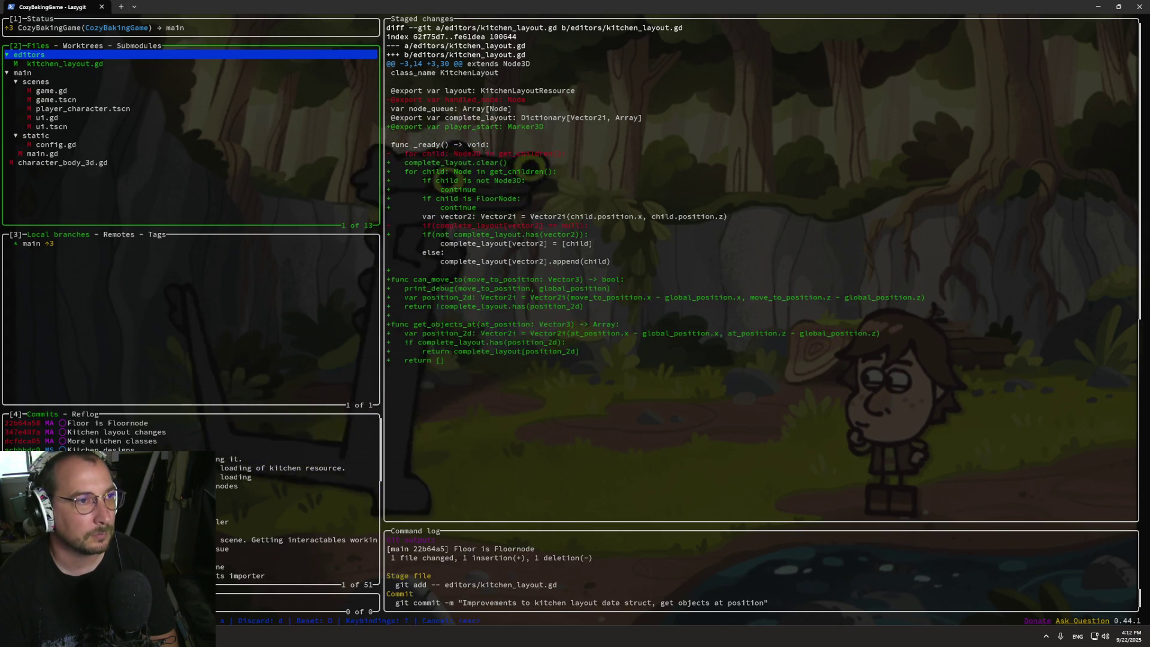
{"action": "key", "text": "Down"}
{"action": "key", "text": "Down"}
{"action": "key", "text": "Down"}
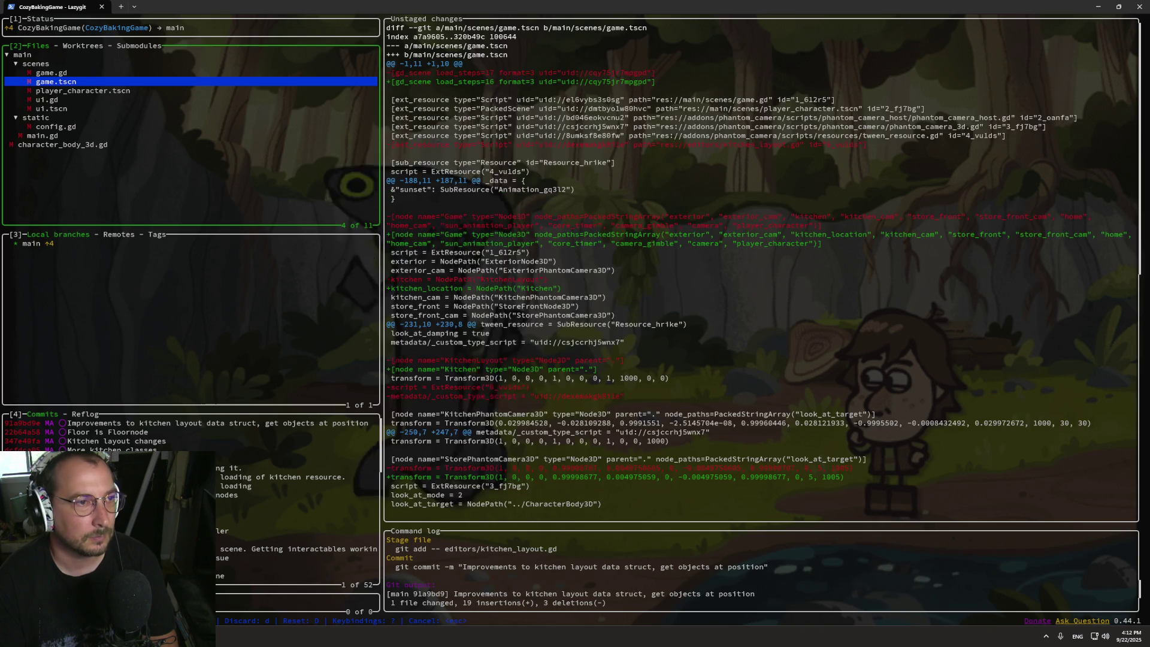
Commit config.gd as 'Increase baking time for testing'.
{"action": "key", "text": "Down"}
{"action": "key", "text": "Down"}
{"action": "key", "text": "Down"}
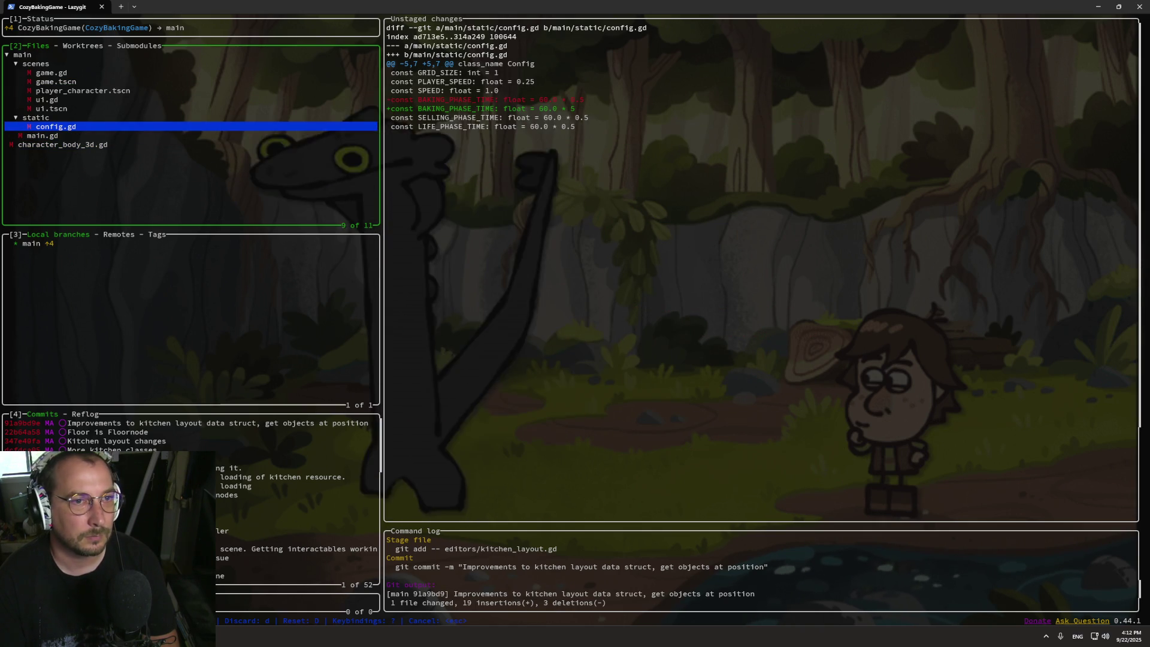
{"action": "key", "text": "space"}
{"action": "type", "text": "cIncrease baking t"}
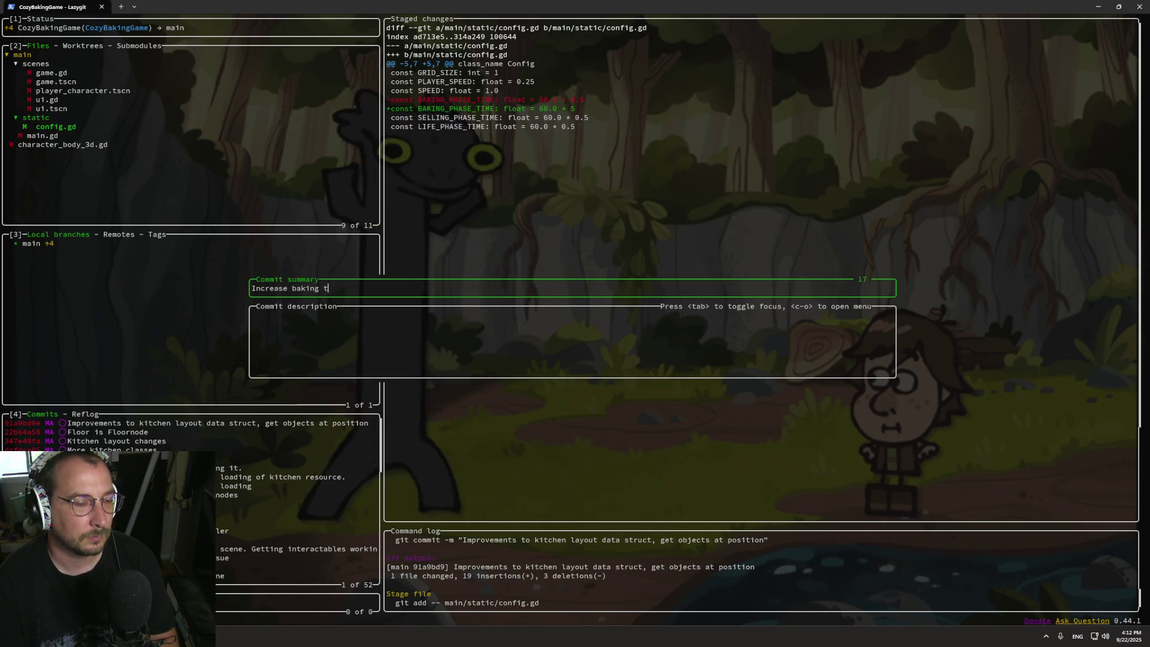
{"action": "type", "text": " or testing"}
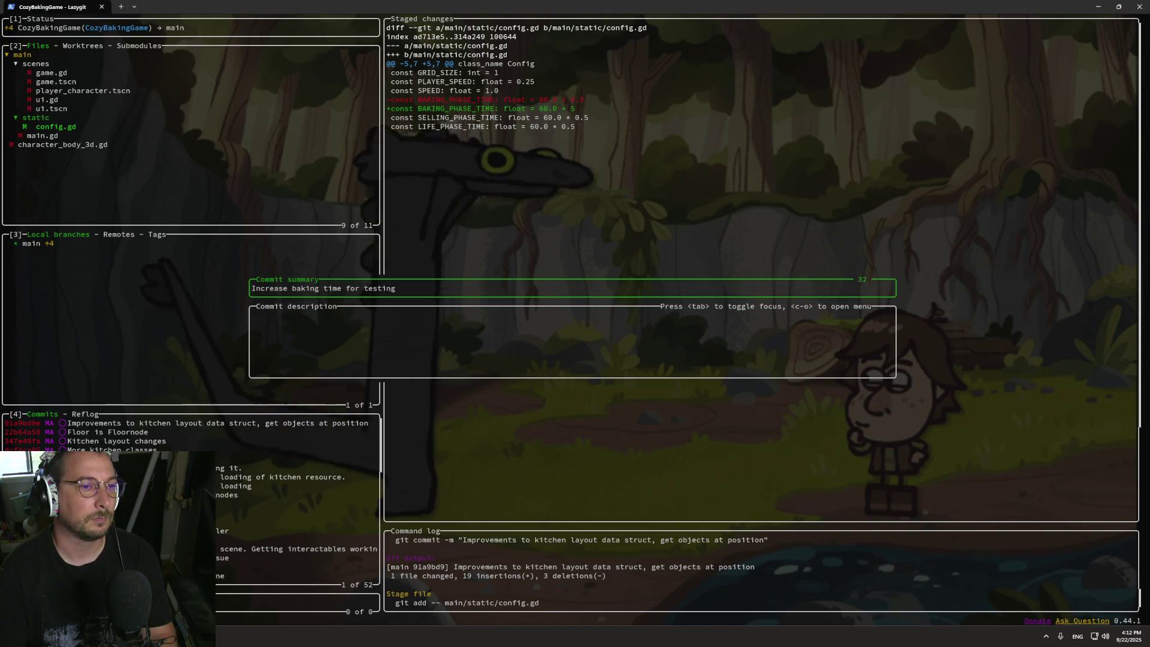
{"action": "key", "text": "Return"}
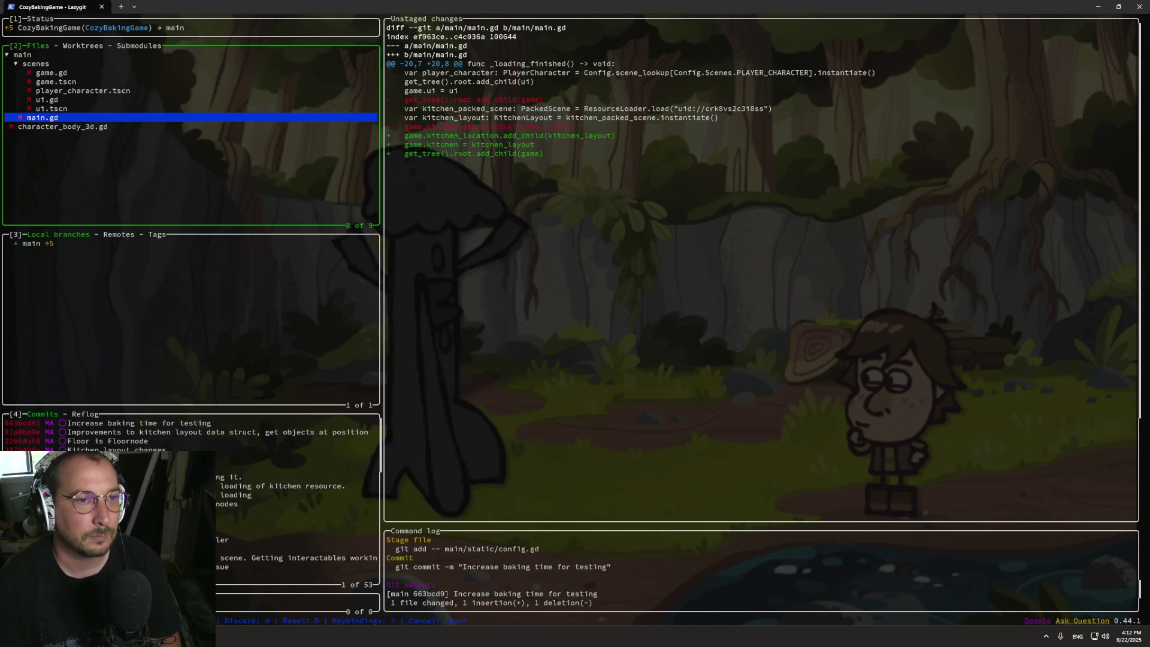
Review the remaining diffs and commit ui.gd and ui.tscn as 'Added action diagram reference'.
{"action": "key", "text": "Up"}
{"action": "key", "text": "Up"}
{"action": "key", "text": "Up"}
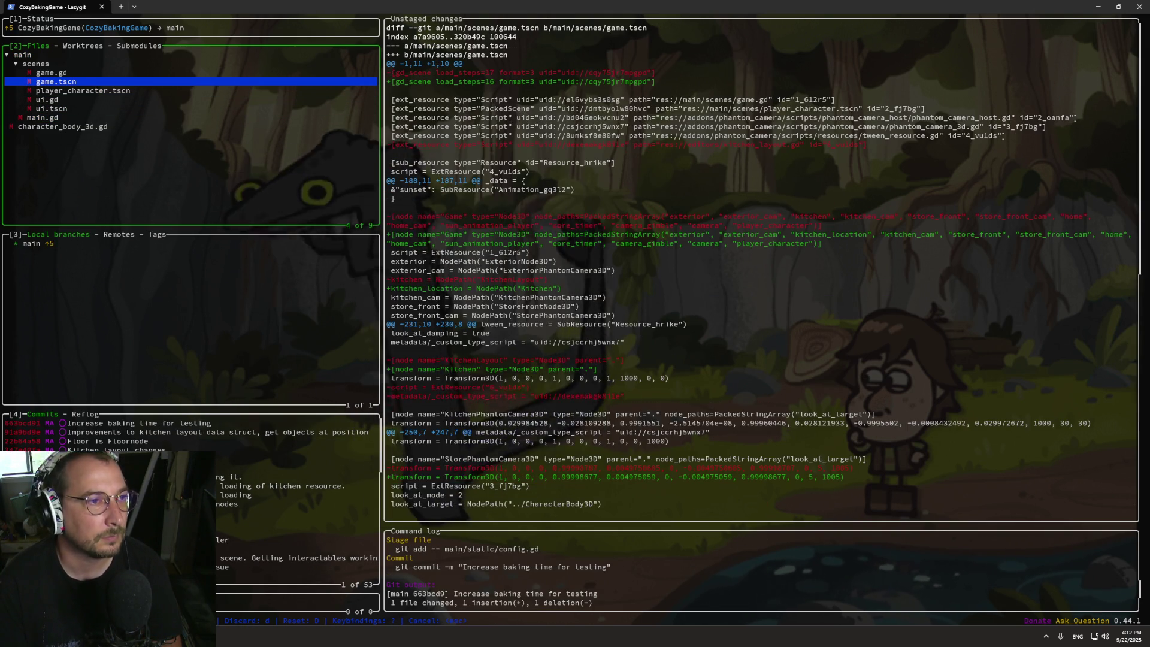
{"action": "key", "text": "Up"}
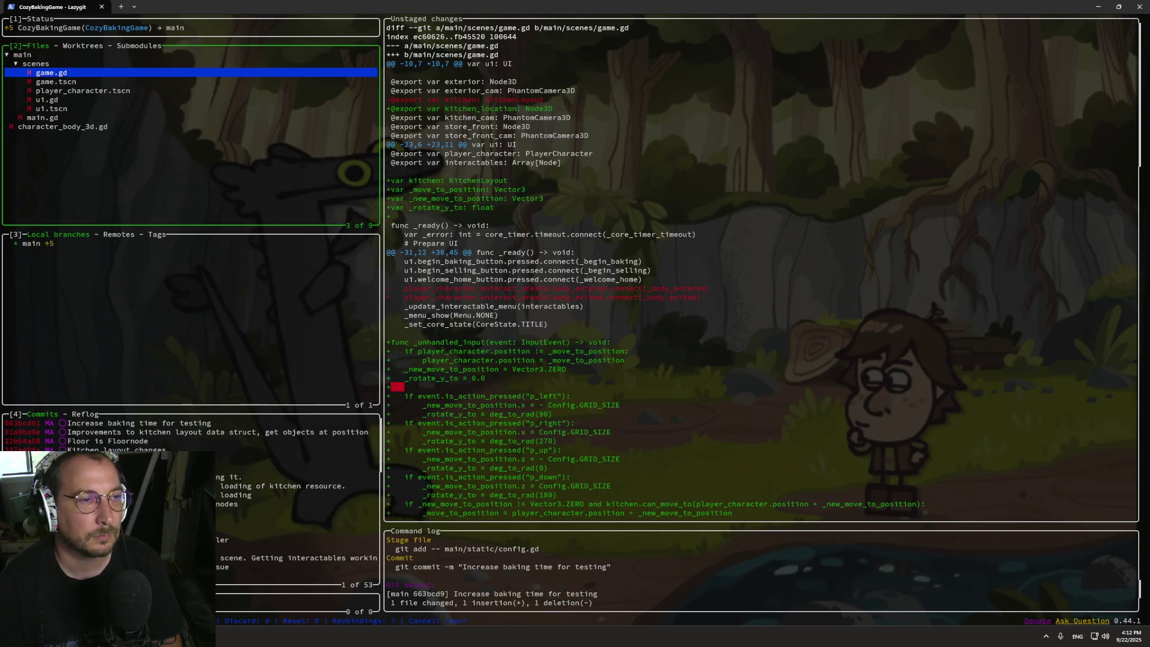
{"action": "key", "text": "Down"}
{"action": "key", "text": "Down"}
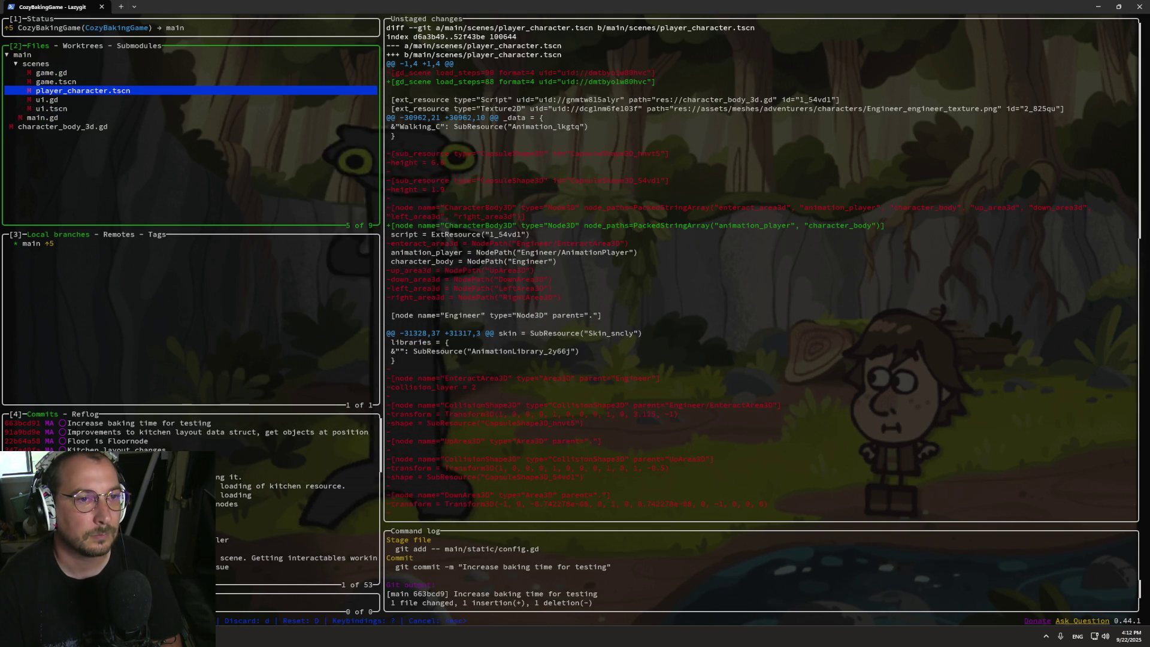
{"action": "key", "text": "Down"}
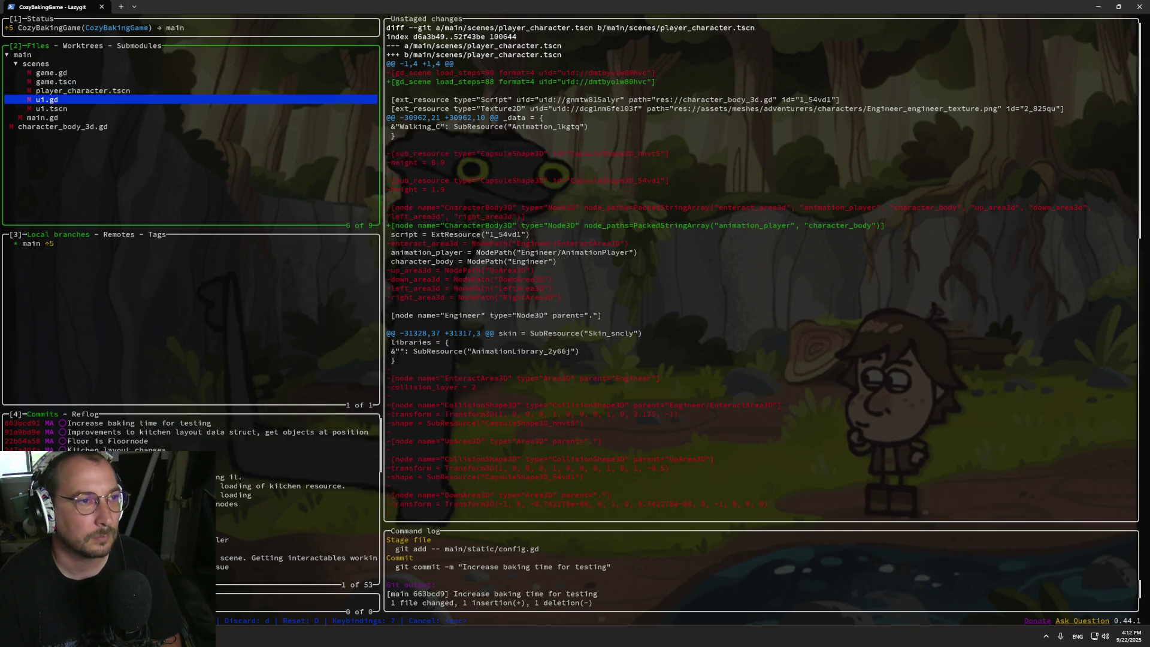
{"action": "key", "text": "Down"}
{"action": "key", "text": "Up"}
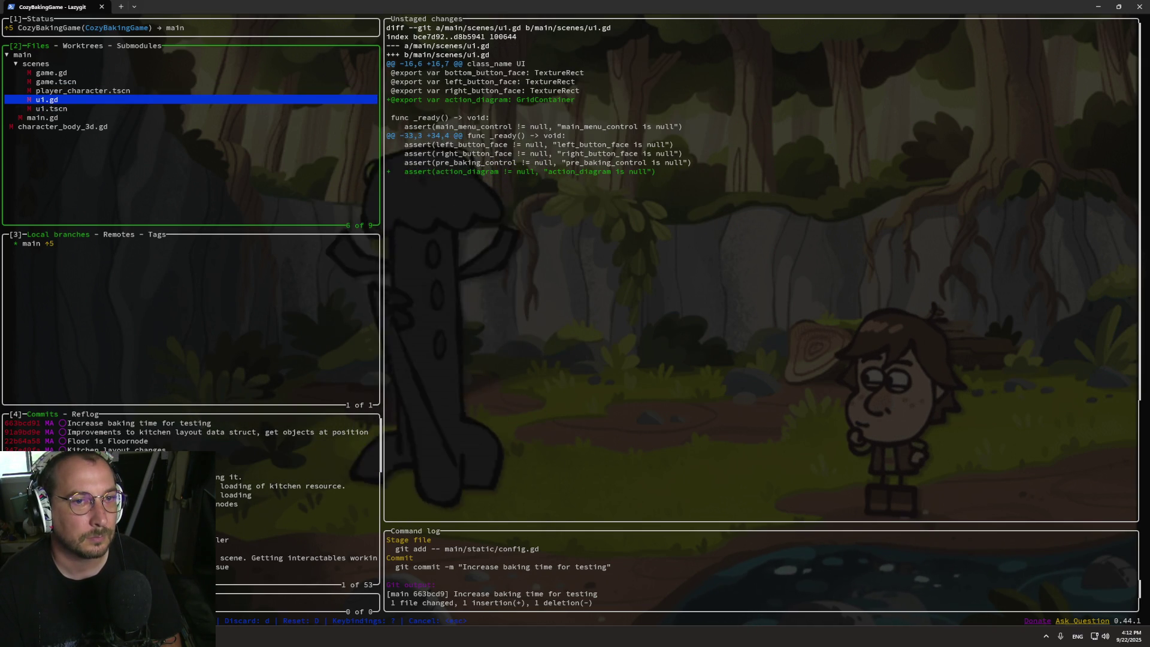
{"action": "key", "text": "Down"}
{"action": "key", "text": "space"}
{"action": "type", "text": "c"}
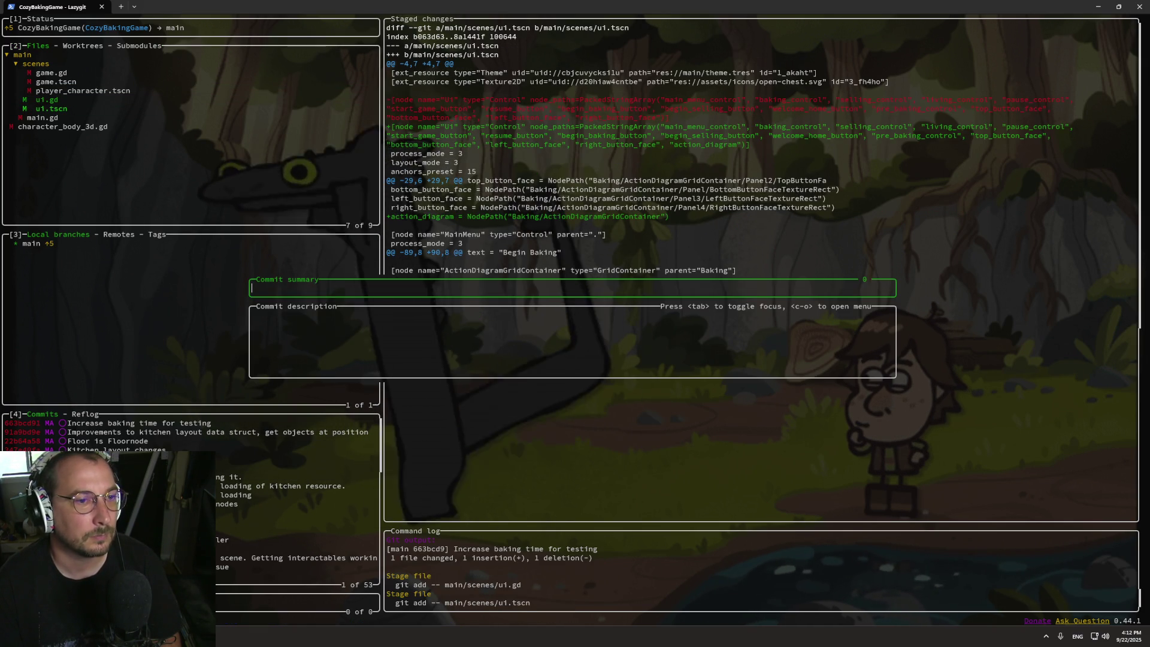
{"action": "type", "text": "Adde"}
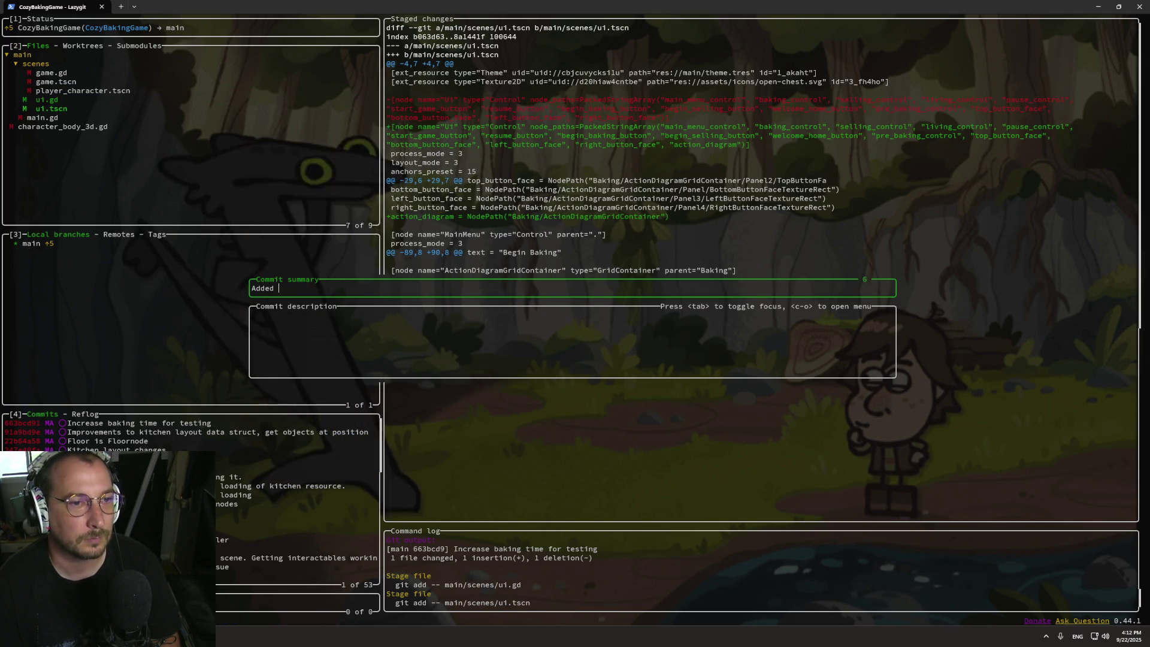
{"action": "type", "text": "diagram ree"}
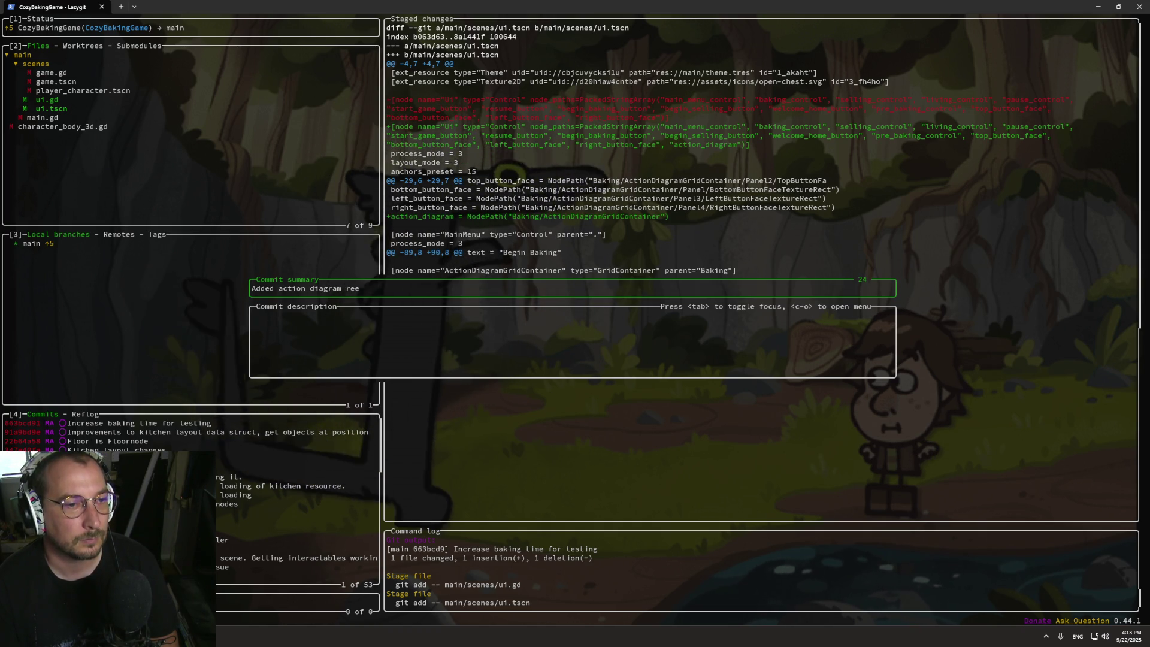
{"action": "key", "text": "BackSpace"}
{"action": "type", "text": "fere"}
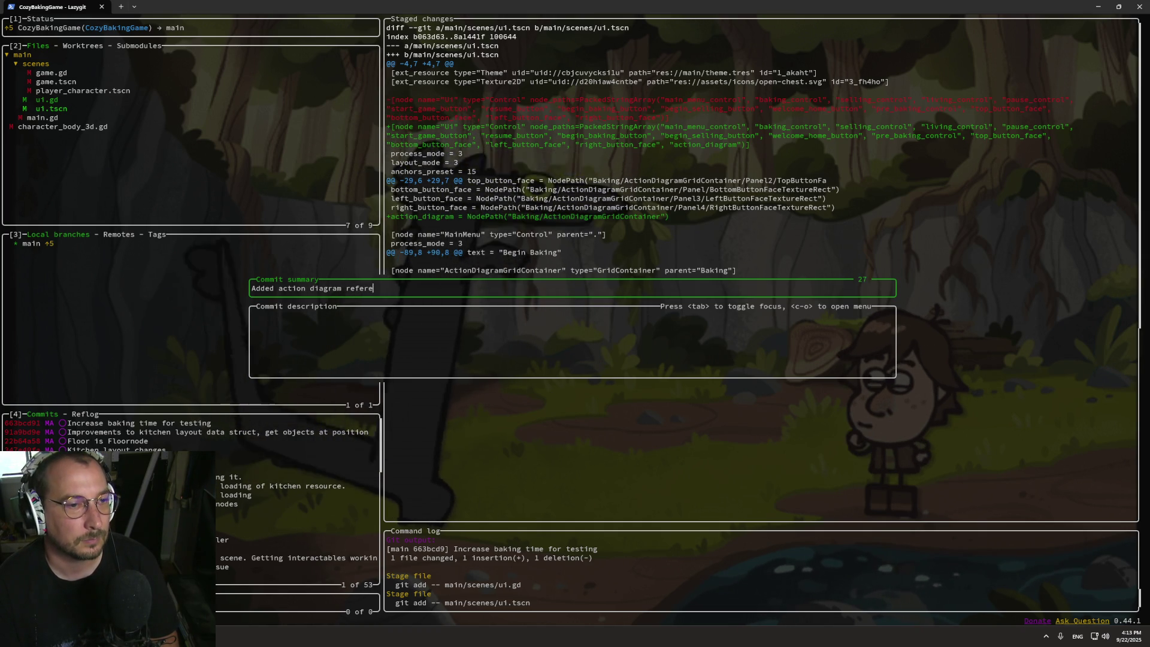
{"action": "key", "text": "Return"}
Stage game.gd and game.tscn, then review the commit history and staged diff.
{"action": "key", "text": "Up"}
{"action": "key", "text": "Up"}
{"action": "key", "text": "Up"}
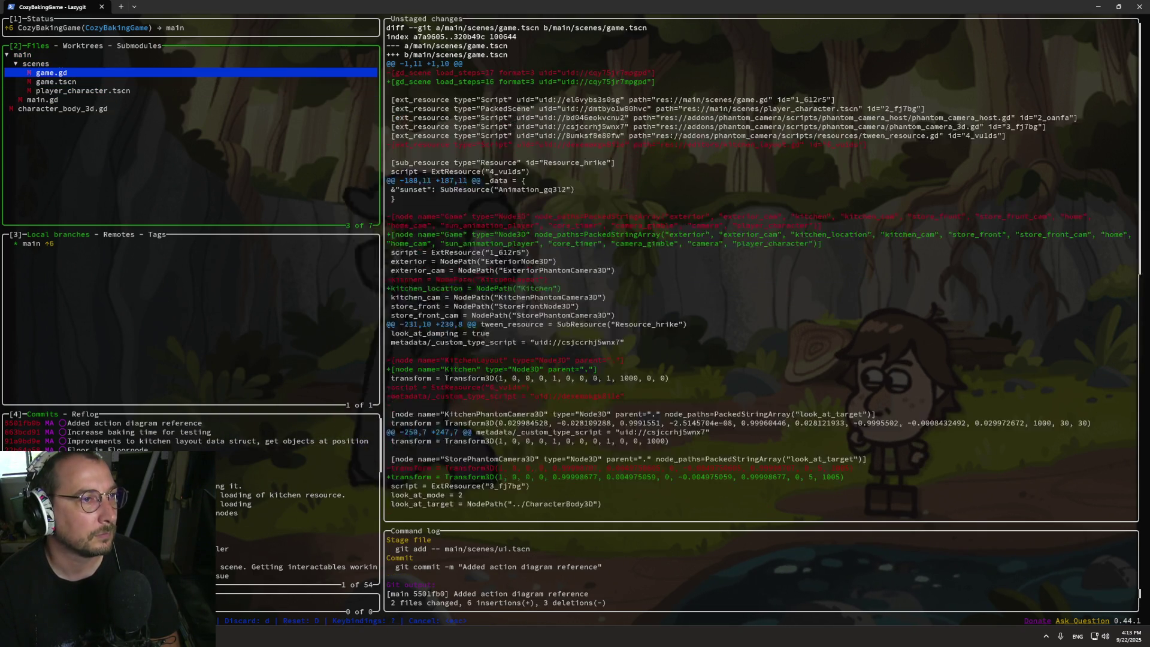
{"action": "key", "text": "space"}
{"action": "key", "text": "Down"}
{"action": "key", "text": "space"}
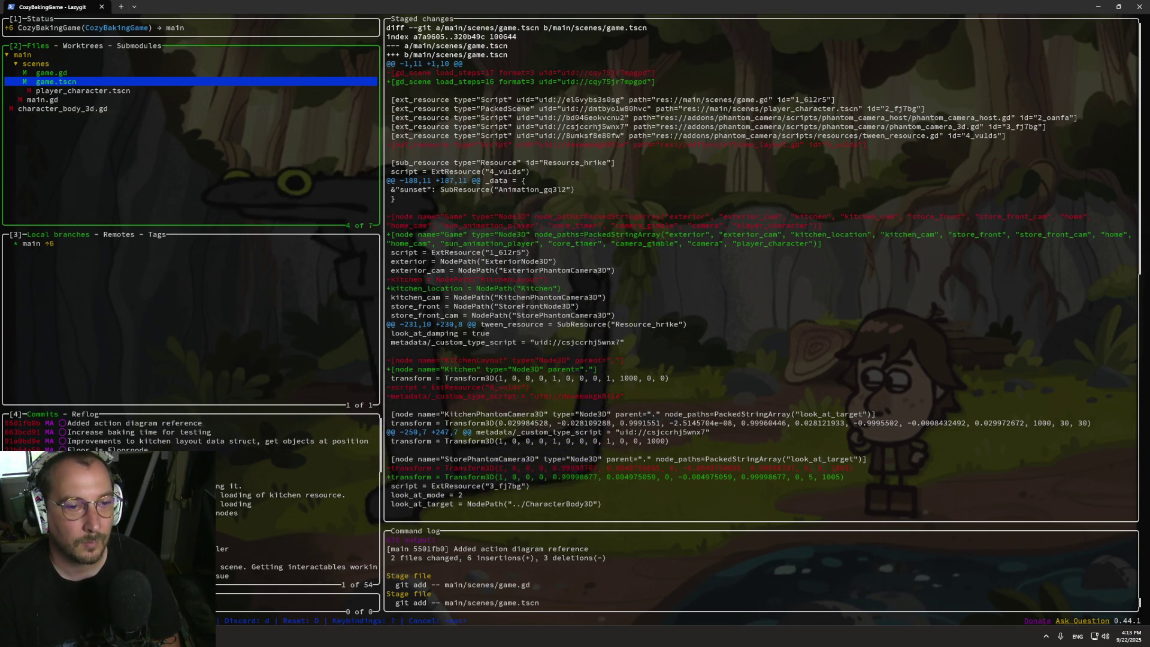
{"action": "key", "text": "Up"}
{"action": "key", "text": "Tab"}
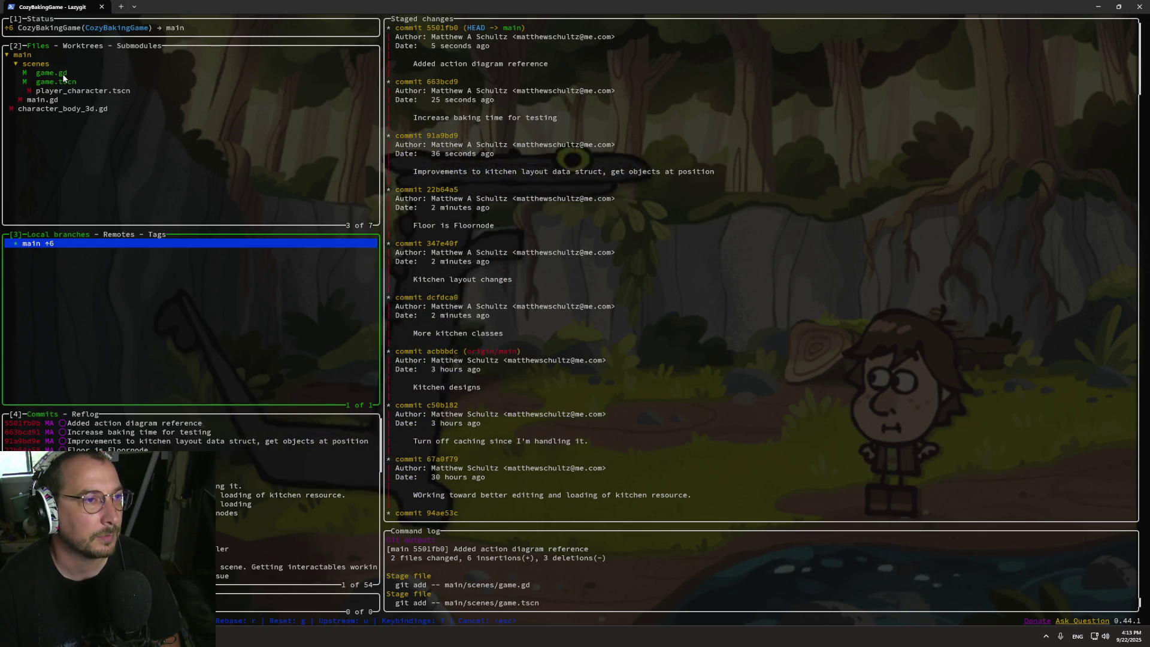
{"action": "key", "text": "shift+Tab"}
{"action": "key", "text": "Down"}
{"action": "key", "text": "Up"}
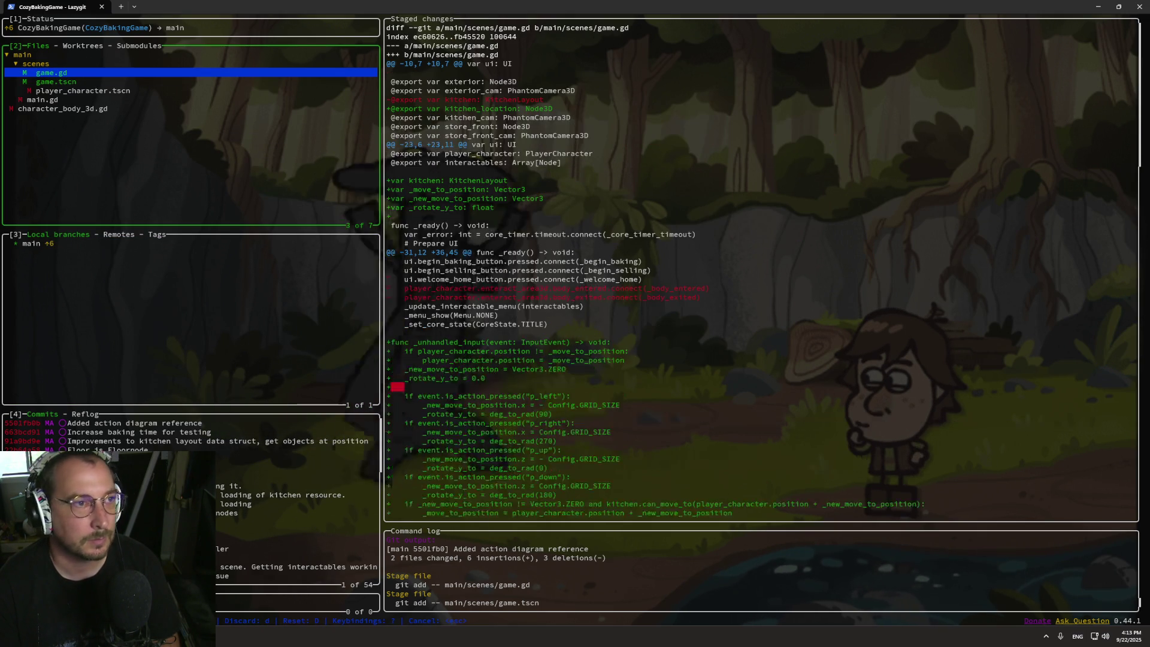
{"action": "scroll", "coordinate": [761, 270], "scroll_direction": "down", "scroll_amount": 20}
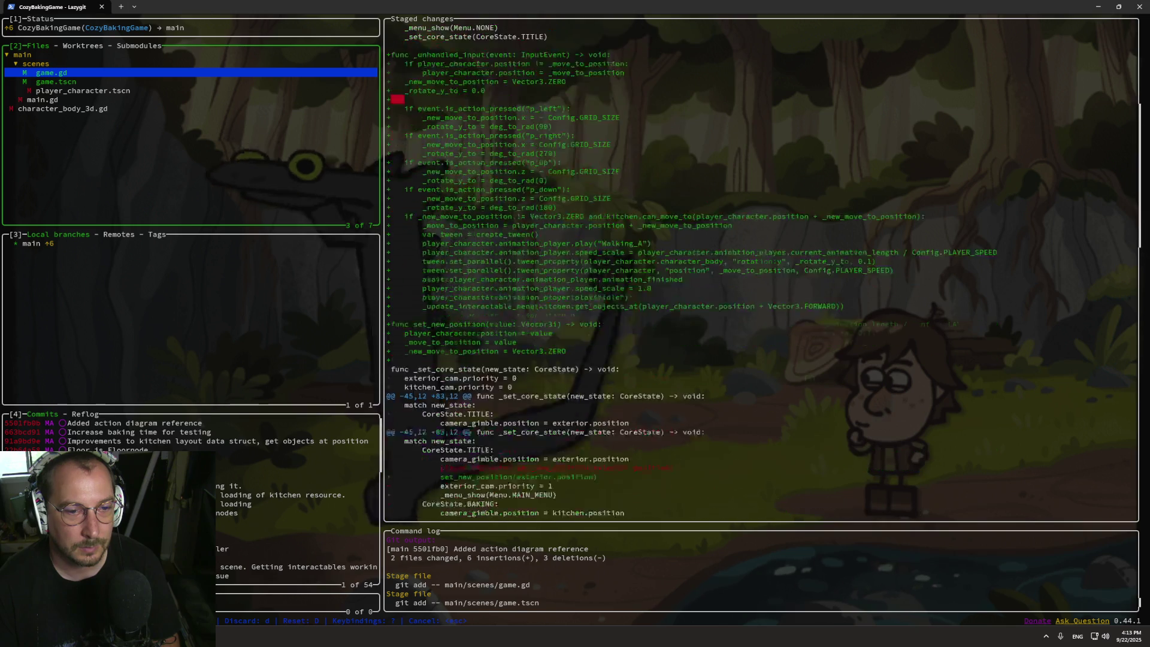
{"action": "scroll", "coordinate": [760, 270], "scroll_direction": "down", "scroll_amount": 15}
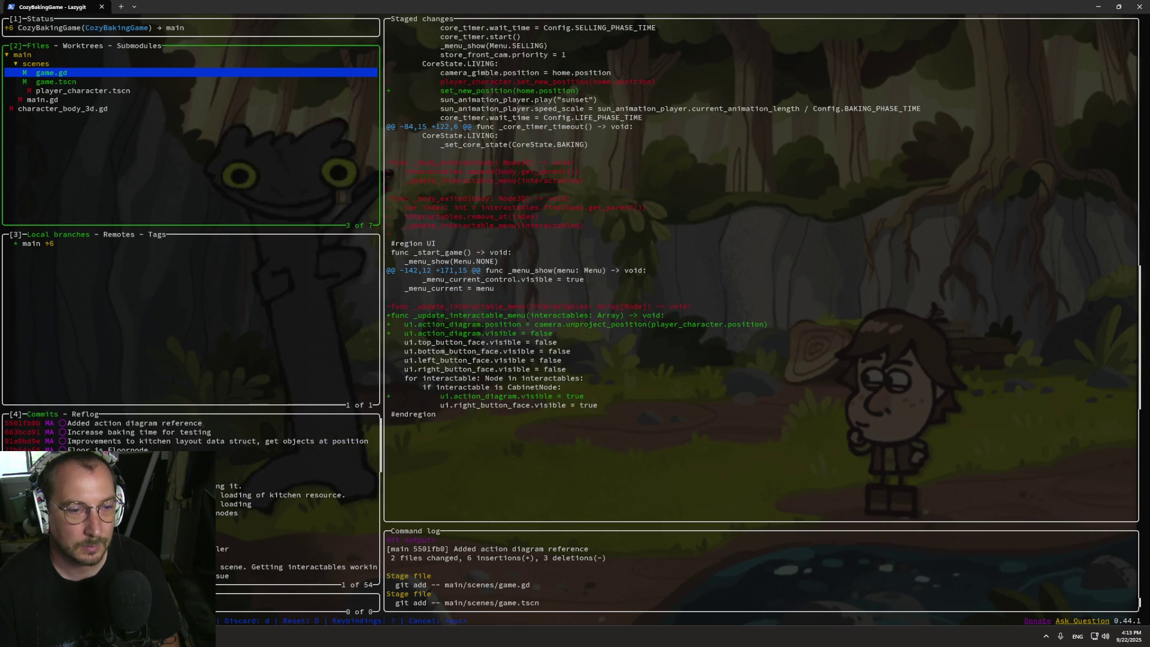
{"action": "scroll", "coordinate": [761, 270], "scroll_direction": "up", "scroll_amount": 20}
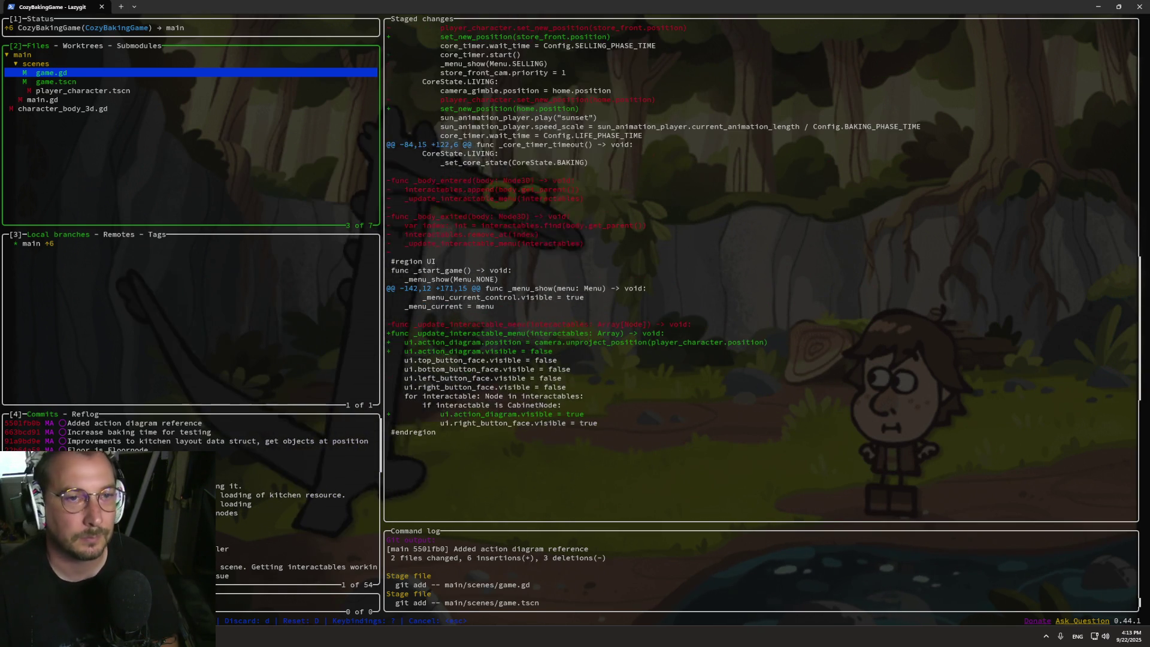
{"action": "scroll", "coordinate": [761, 270], "scroll_direction": "up", "scroll_amount": 9}
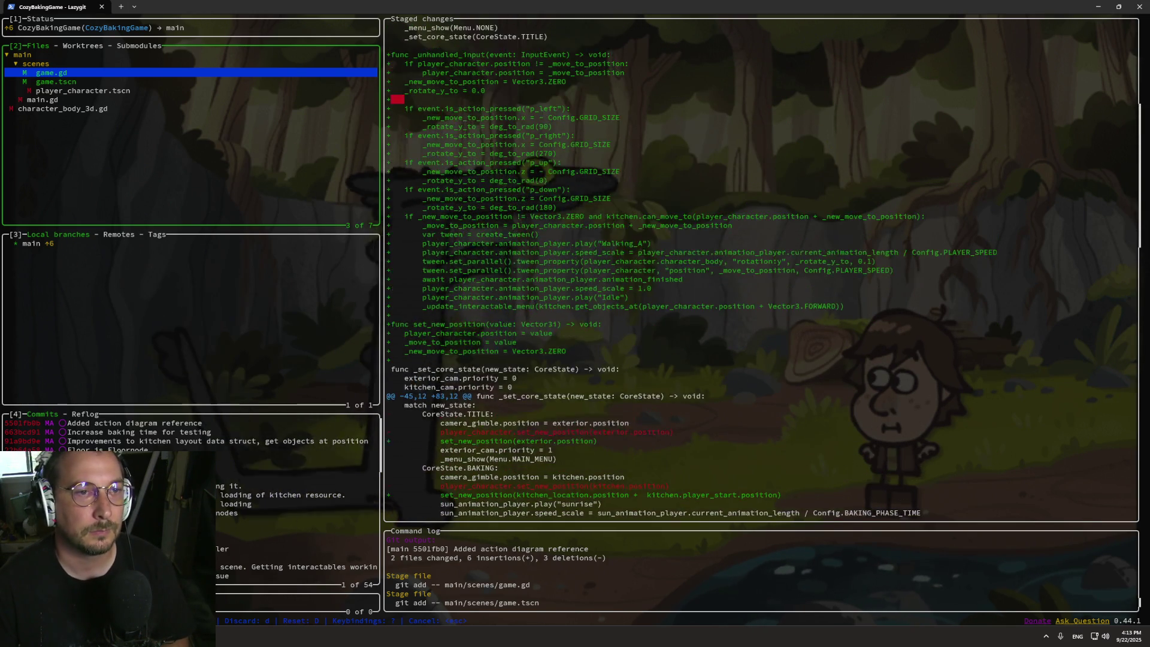
Write the summary 'Moved inputs to game code, removed physics for movement'.
{"action": "type", "text": "c"}
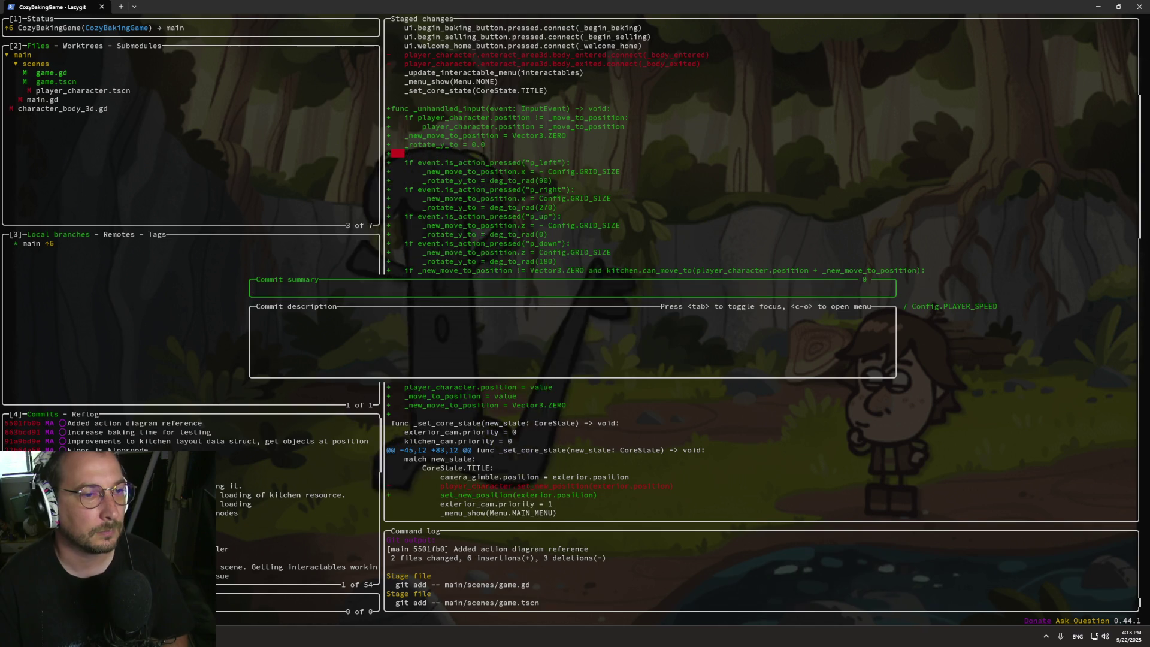
{"action": "type", "text": "ed player contr"}
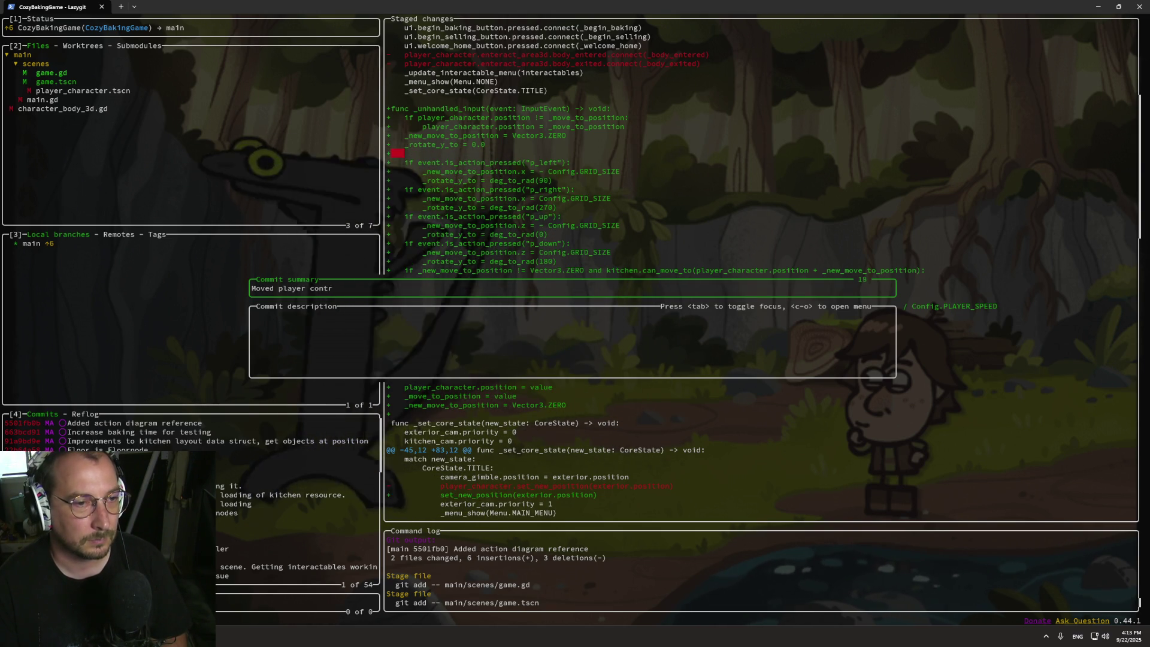
{"action": "type", "text": "oler to"}
{"action": "key", "text": "BackSpace"}
{"action": "key", "text": "BackSpace"}
{"action": "key", "text": "BackSpace"}
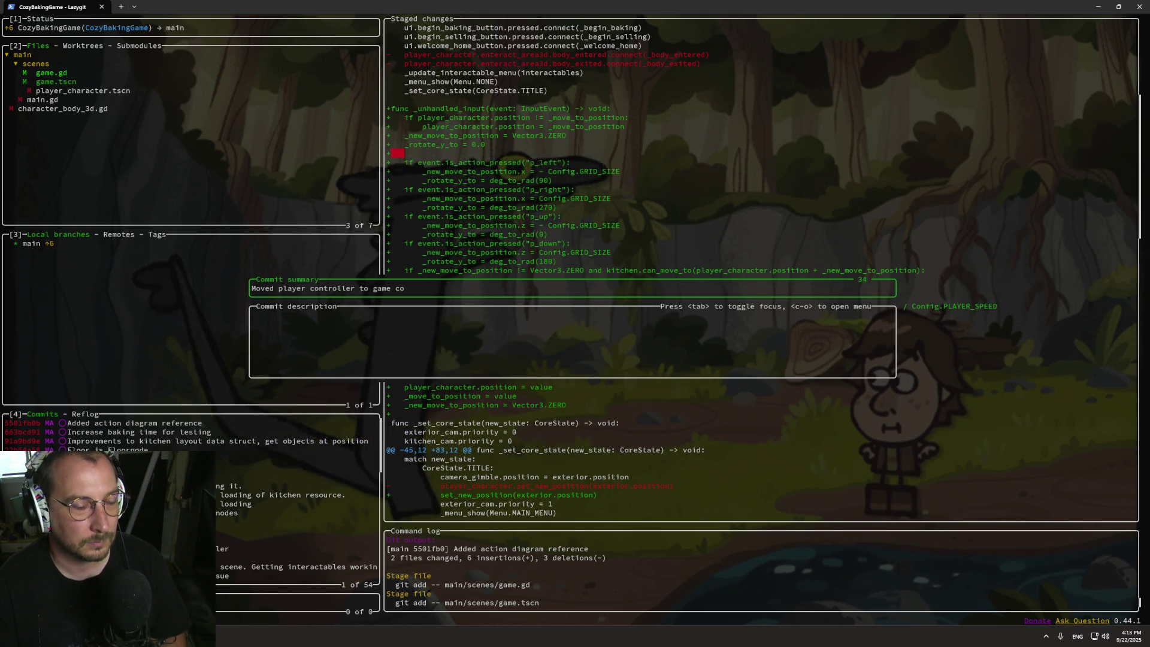
{"action": "type", "text": "de"}
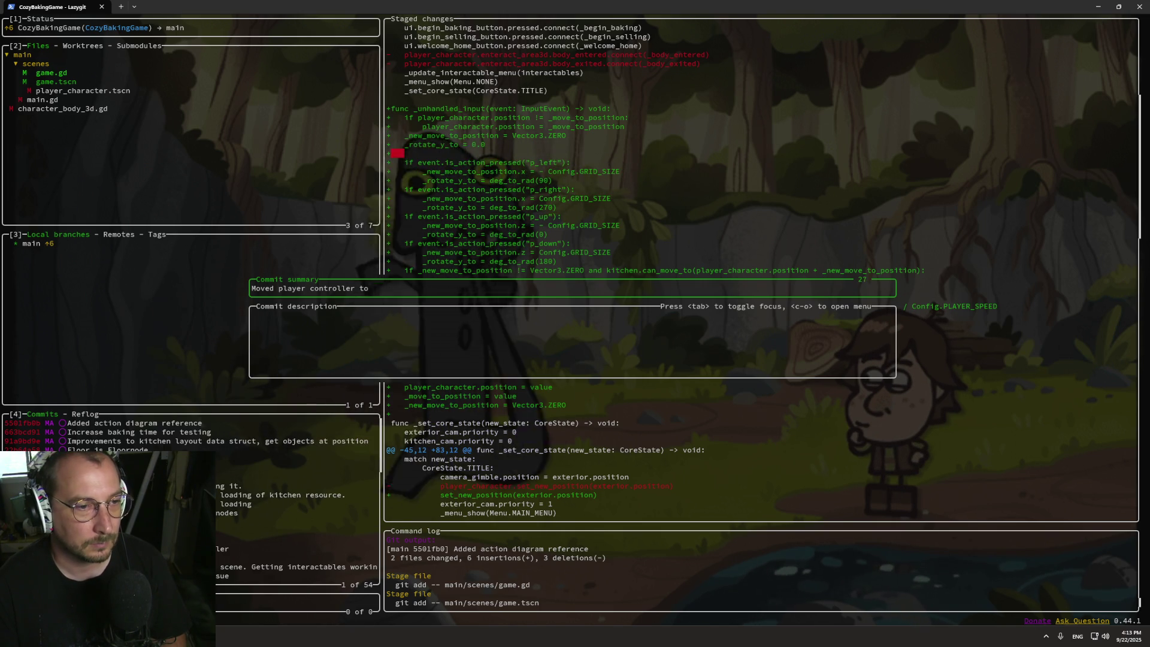
{"action": "key", "text": "BackSpace"}
{"action": "key", "text": "BackSpace"}
{"action": "key", "text": "BackSpace"}
{"action": "key", "text": "BackSpace"}
{"action": "key", "text": "BackSpace"}
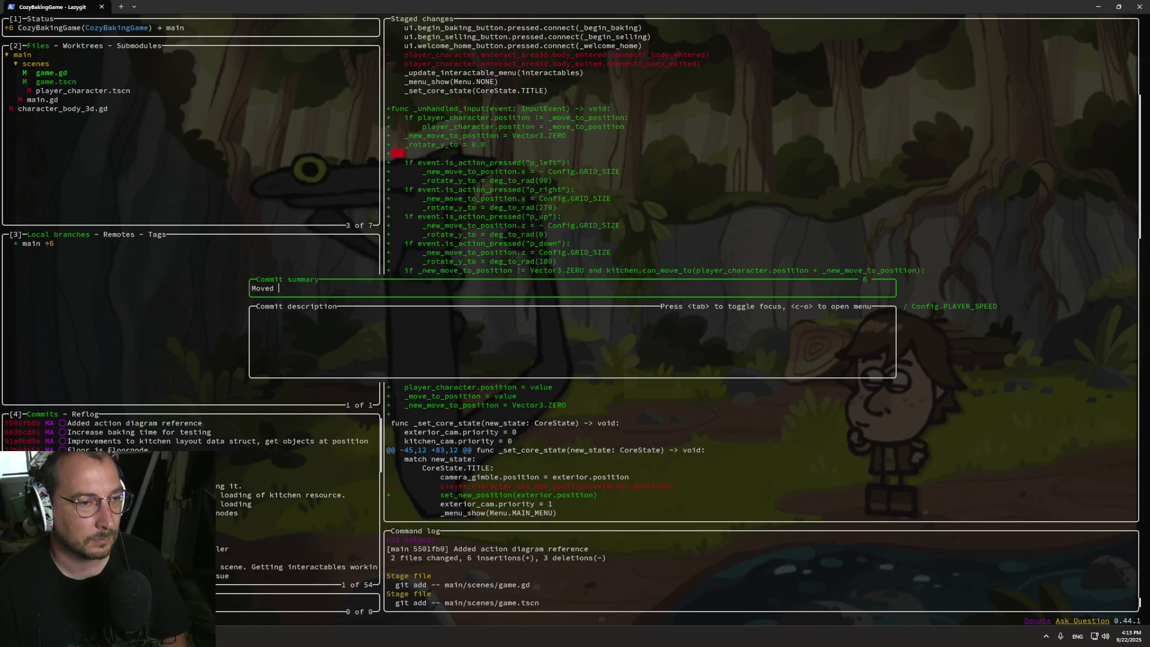
{"action": "type", "text": "inputs to game code, remvoved"}
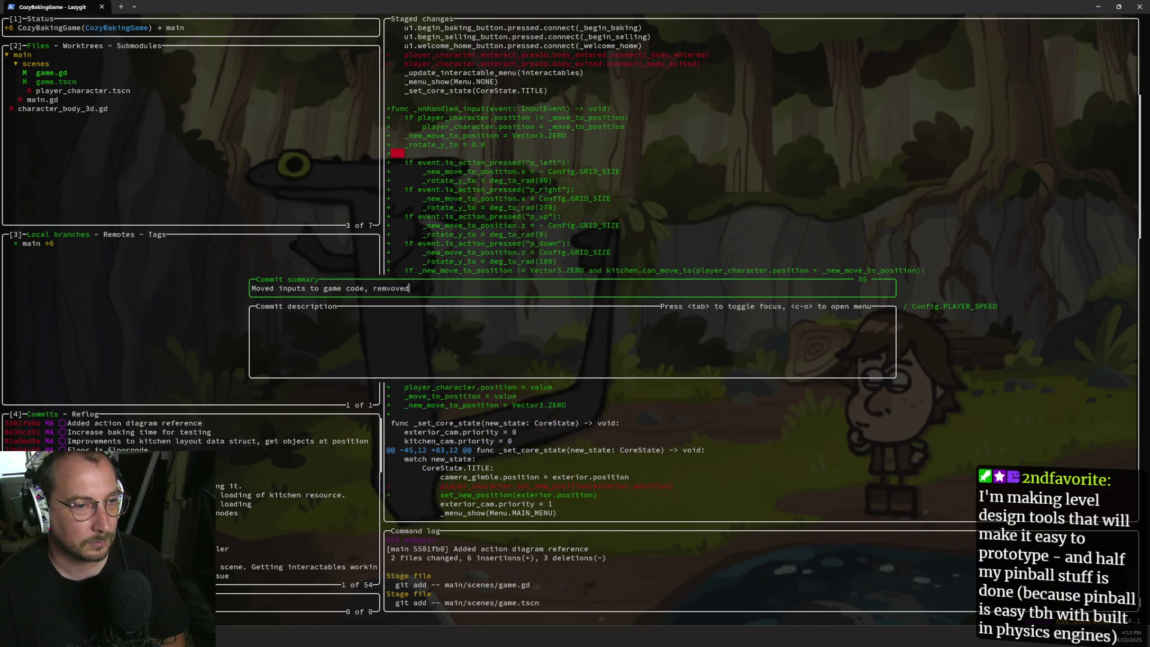
{"action": "key", "text": "BackSpace"}
{"action": "key", "text": "BackSpace"}
{"action": "key", "text": "BackSpace"}
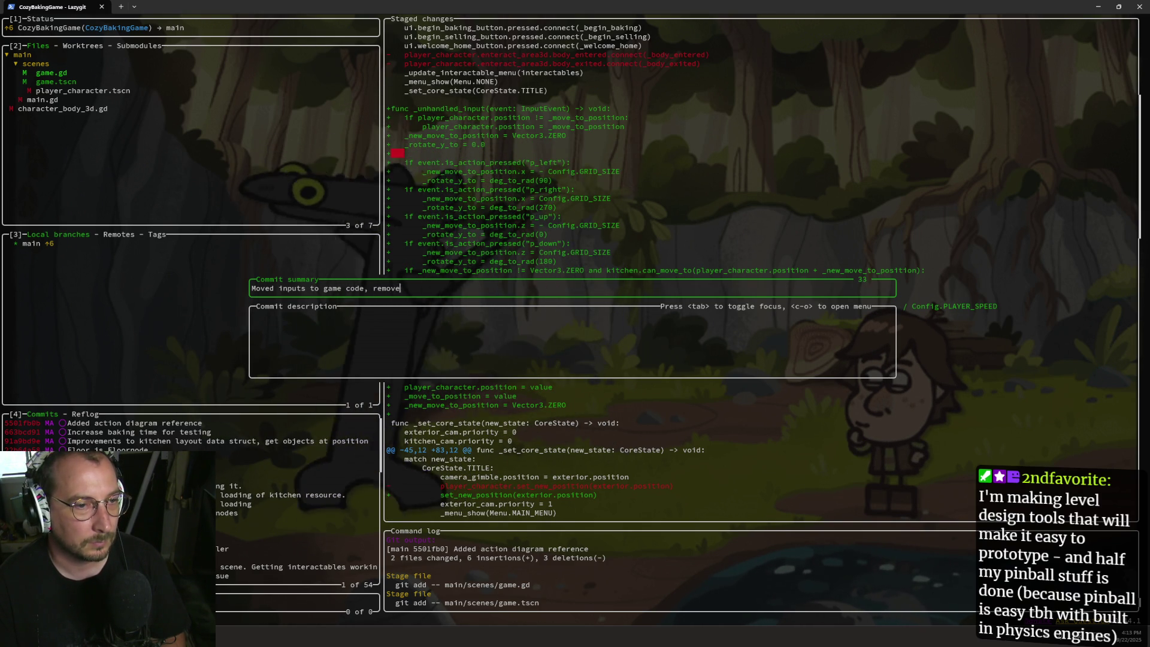
{"action": "key", "text": "BackSpace"}
{"action": "type", "text": "physics"}
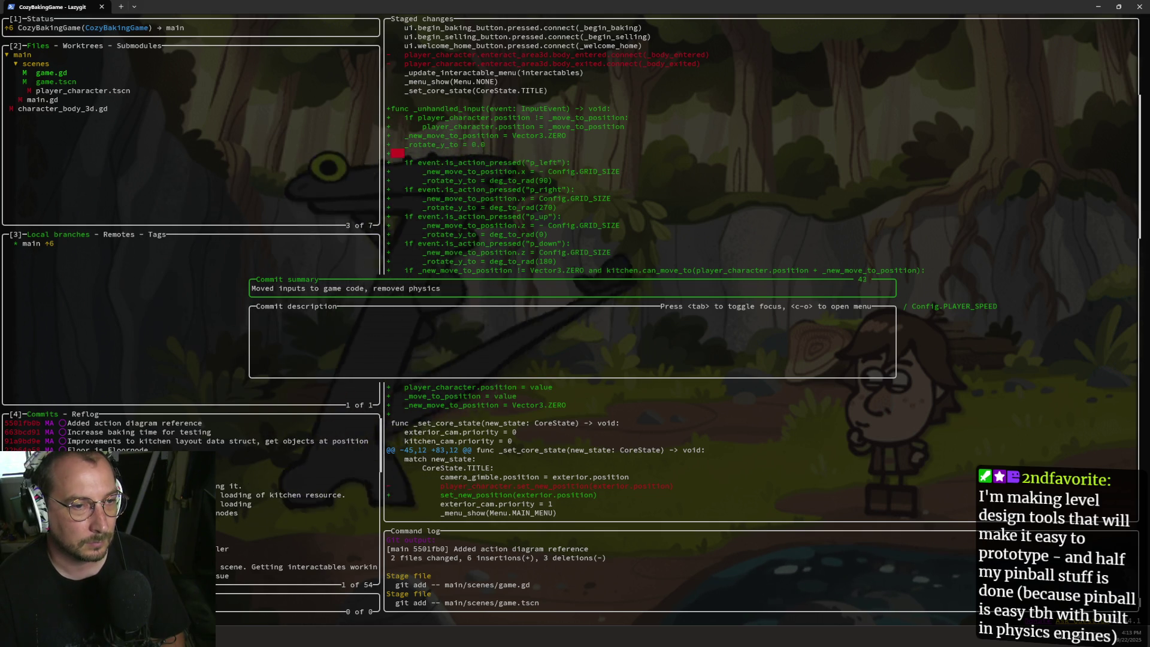
{"action": "type", "text": "for movement."}
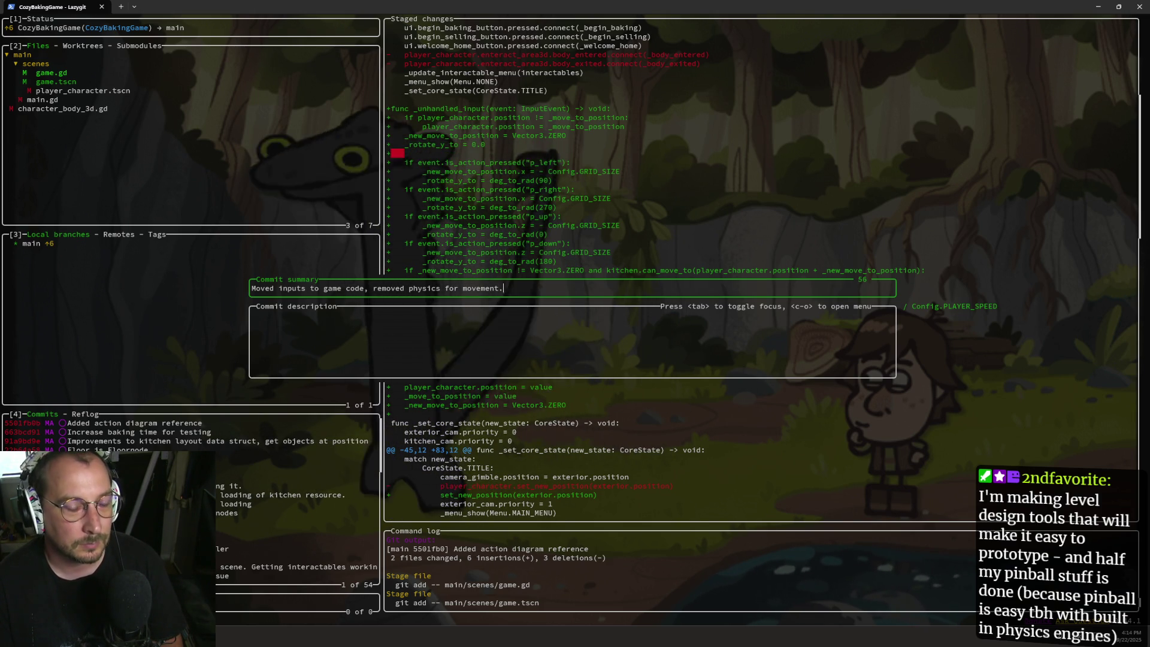
Append 'using layout data struct for showing UI' and commit game.gd and game.tscn.
{"action": "key", "text": "BackSpace"}
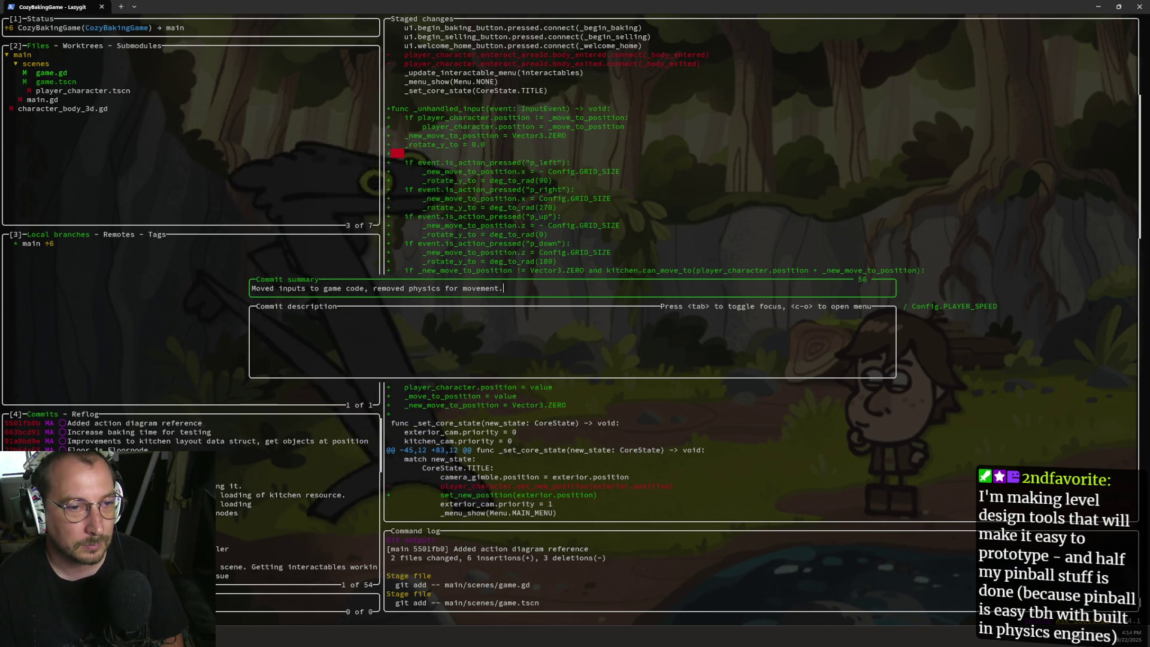
{"action": "type", "text": "using lay"}
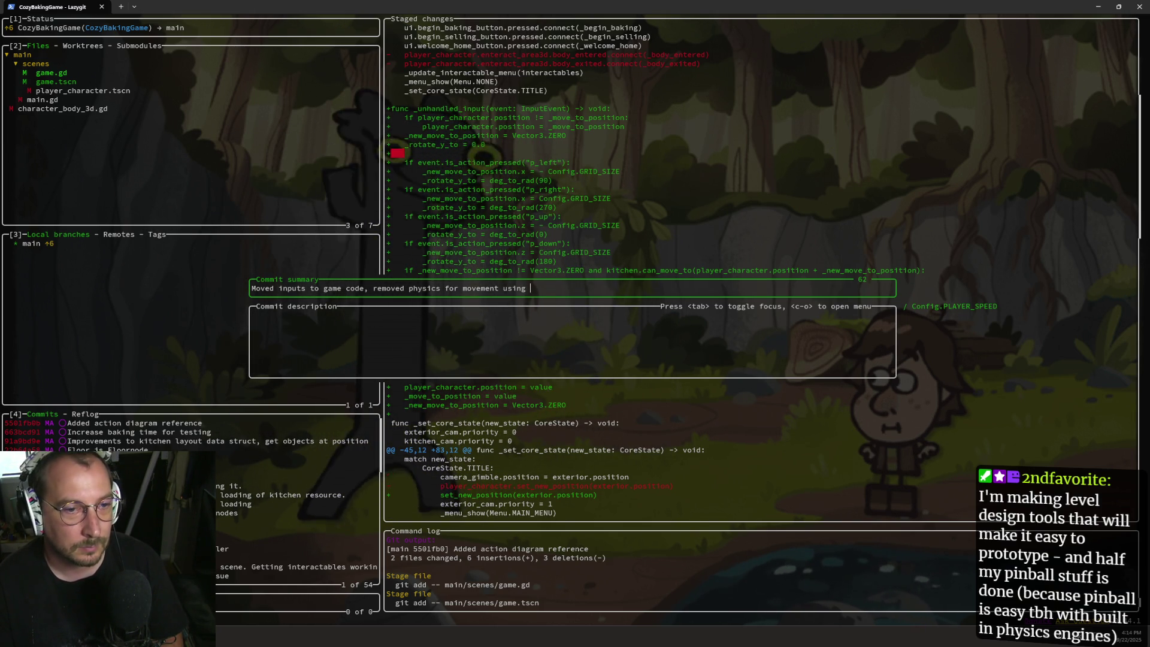
{"action": "type", "text": "o"}
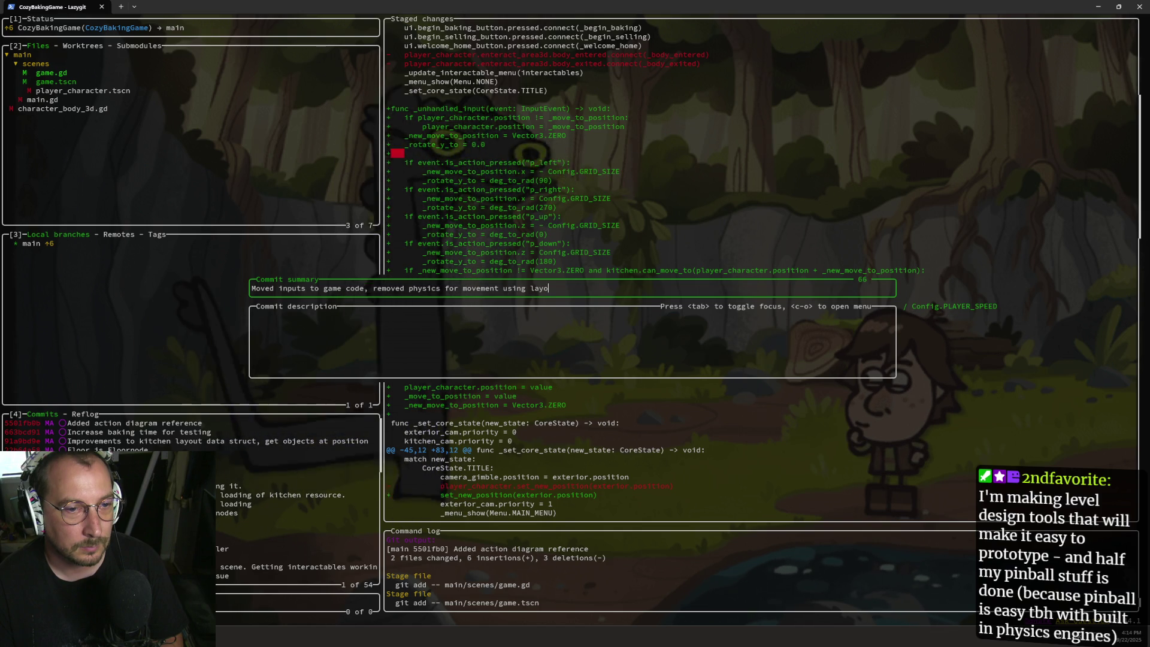
{"action": "type", "text": "ut datasctu"}
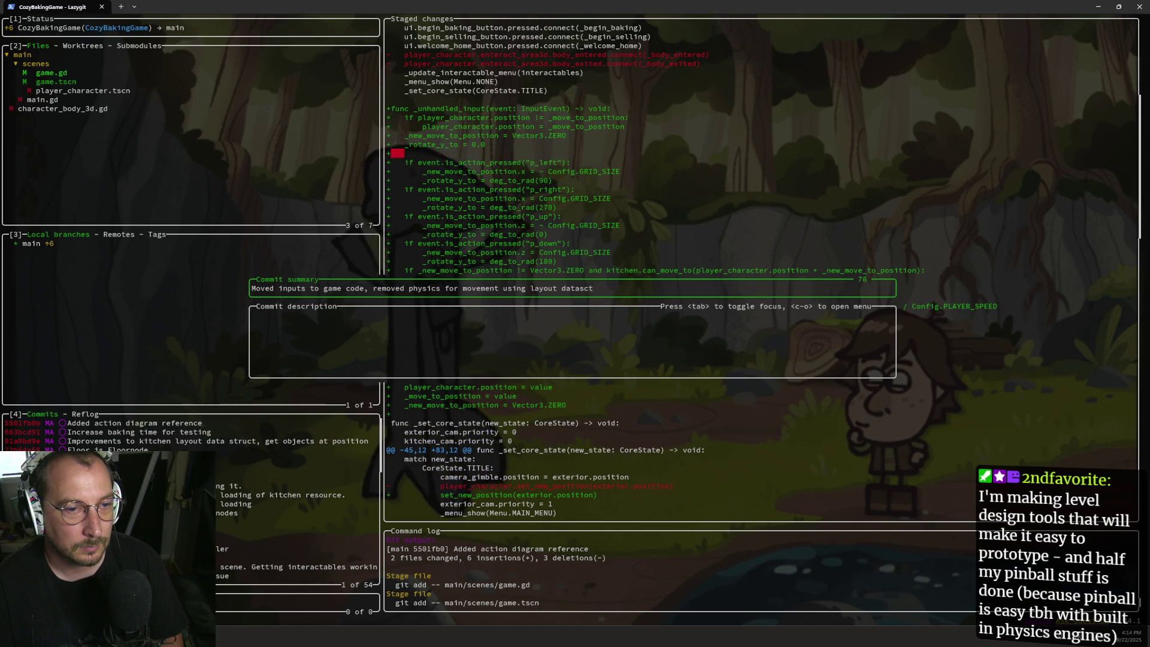
{"action": "key", "text": "BackSpace"}
{"action": "key", "text": "BackSpace"}
{"action": "key", "text": "BackSpace"}
{"action": "type", "text": "struct"}
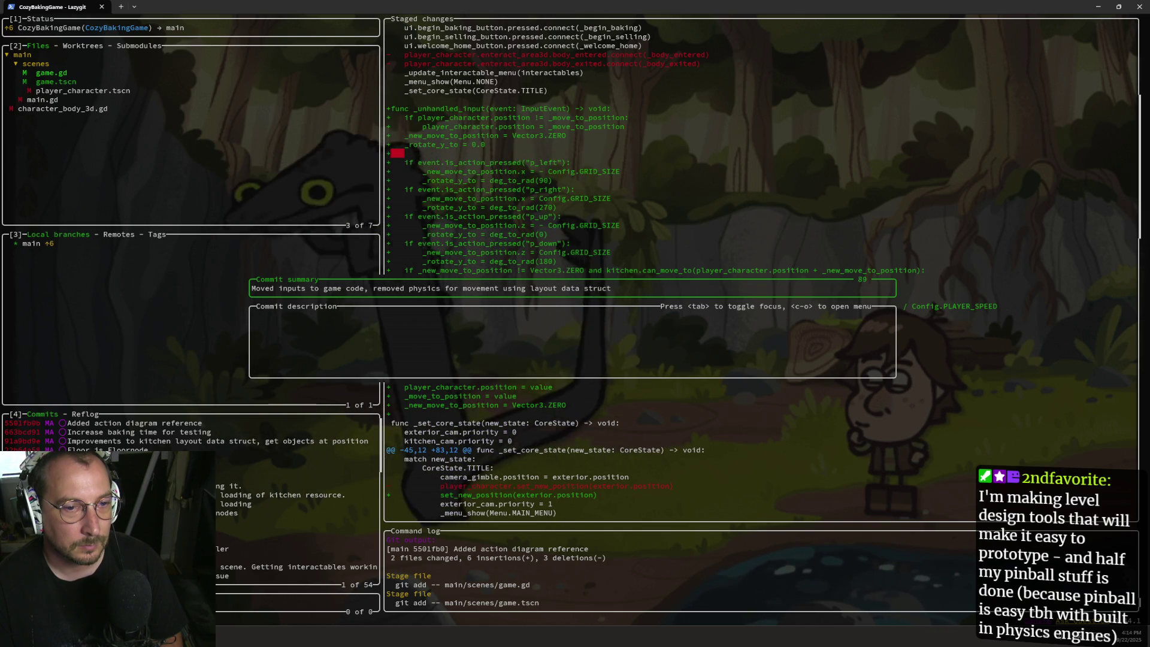
{"action": "type", "text": " for showing UI"}
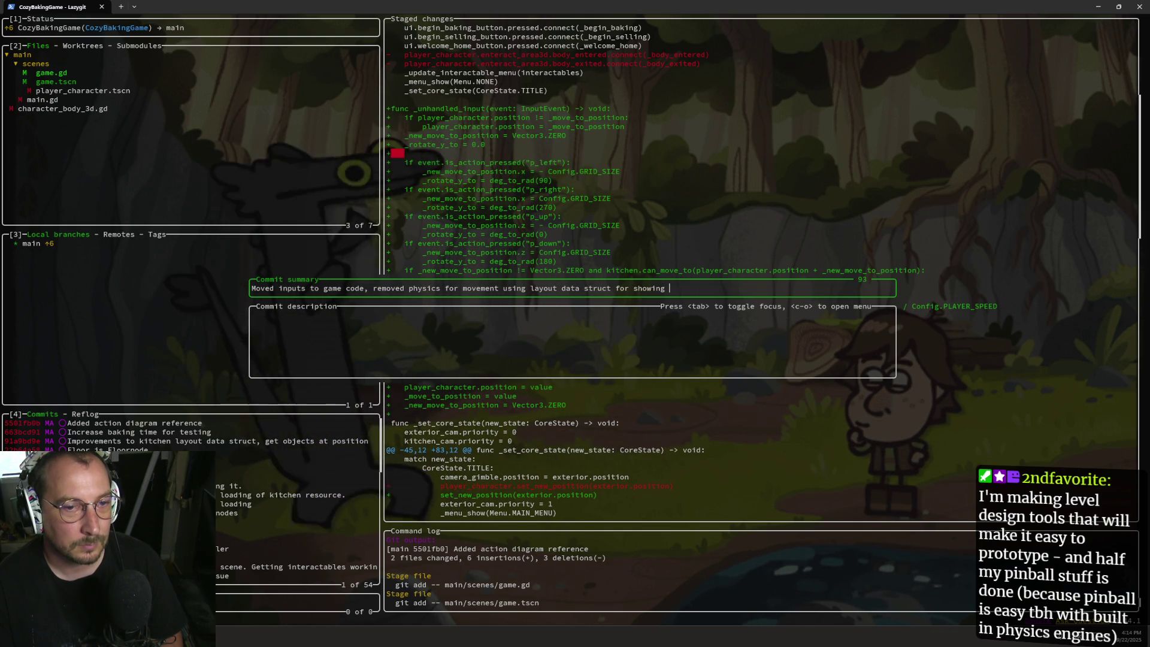
{"action": "key", "text": "Return"}
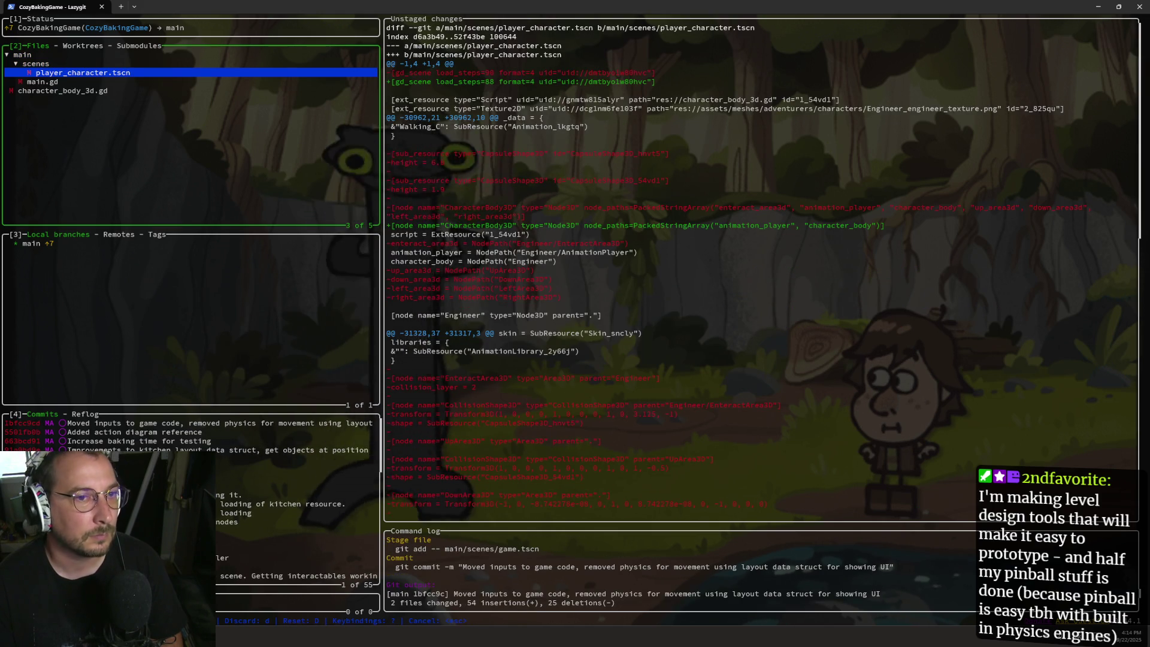
Commit player_character.tscn with the summary 'Misc'.
{"action": "key", "text": "space"}
{"action": "type", "text": "c"}
{"action": "type", "text": "MIs"}
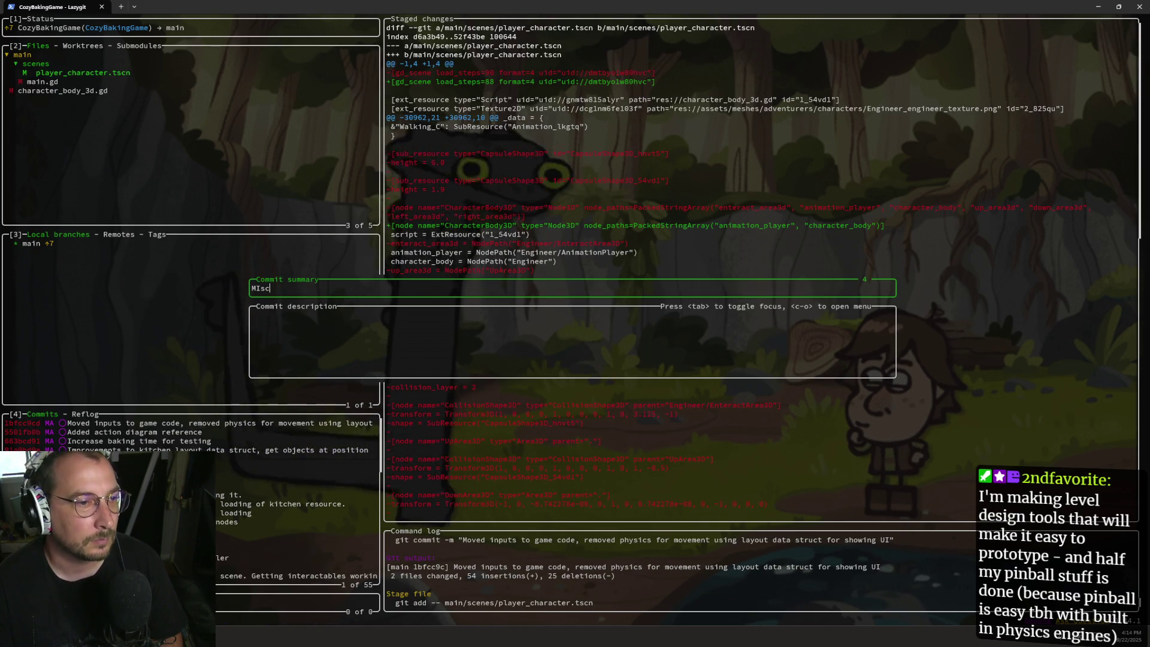
{"action": "key", "text": "BackSpace"}
{"action": "key", "text": "BackSpace"}
{"action": "type", "text": "isc"}
{"action": "key", "text": "Return"}
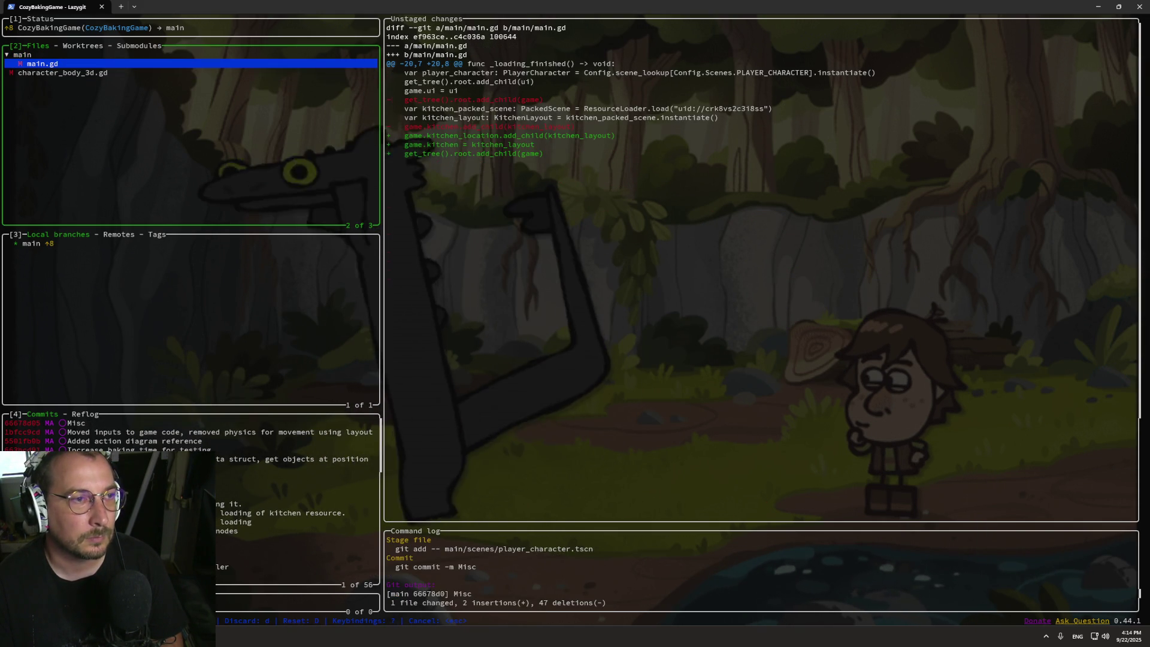
Commit character_body_3d.gd as 'Removed input and movement code'.
{"action": "left_click", "coordinate": [63, 72]}
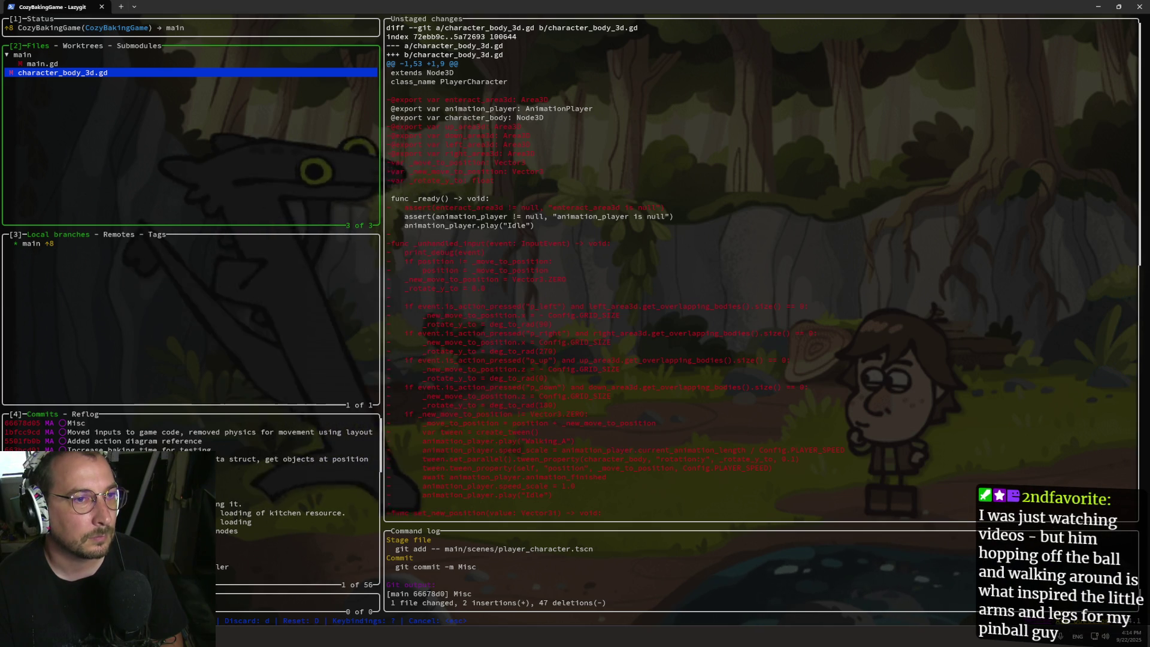
{"action": "key", "text": "space"}
{"action": "type", "text": "c"}
{"action": "type", "text": "R"}
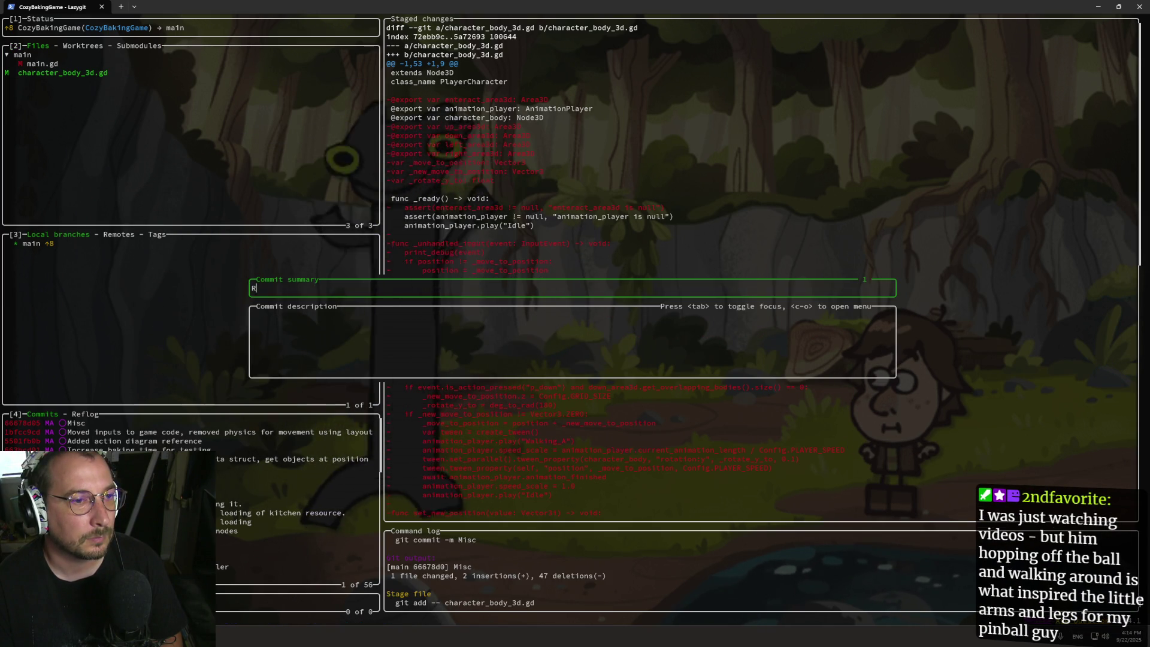
{"action": "type", "text": "emoved input "}
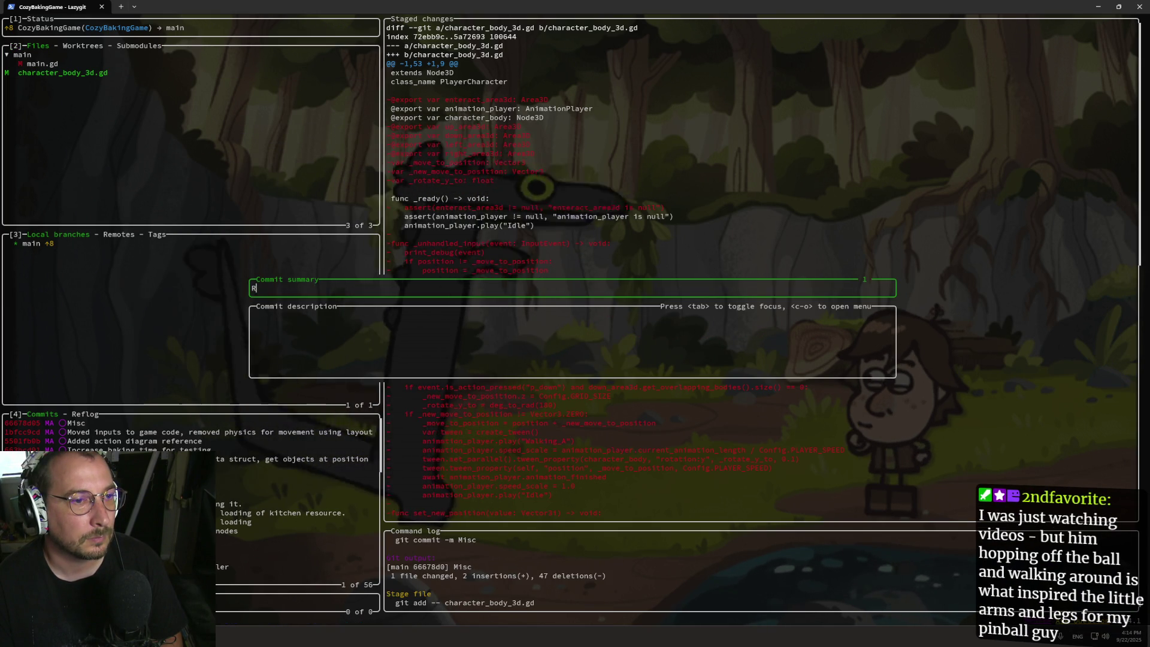
{"action": "type", "text": "and mo"}
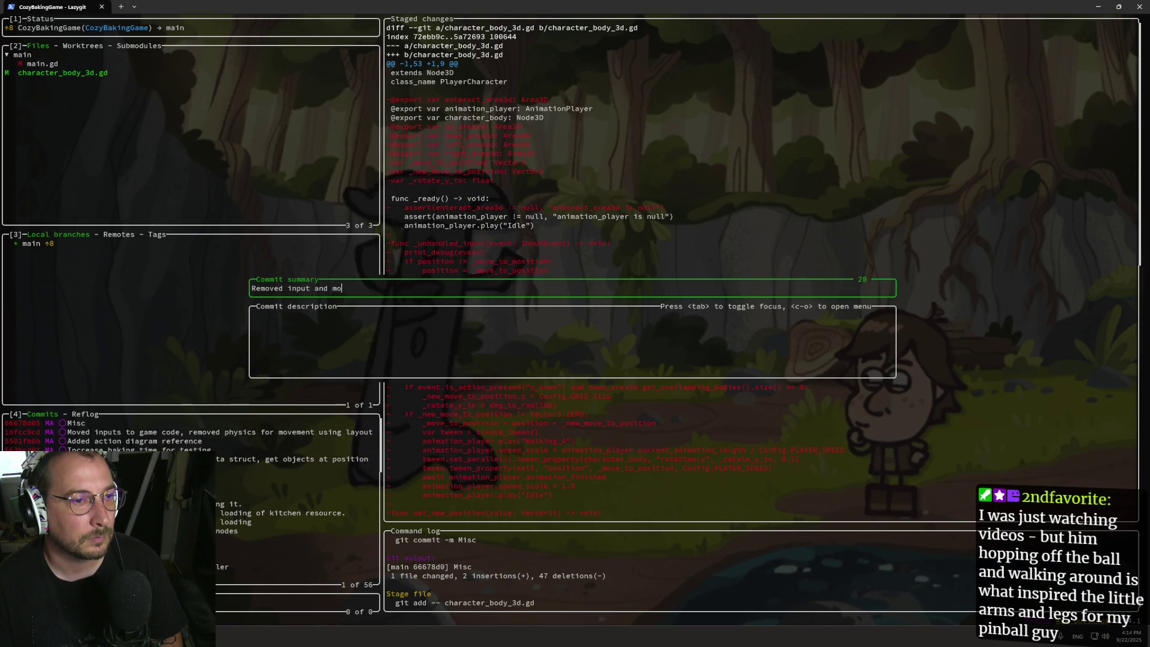
{"action": "type", "text": "ment cond"}
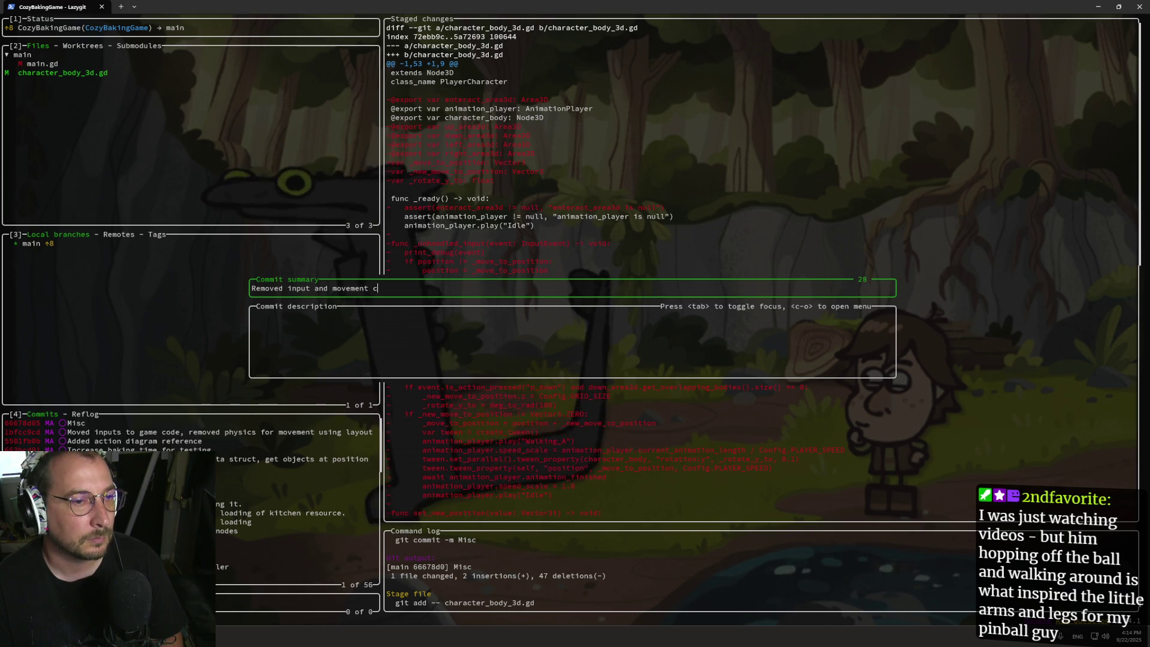
{"action": "key", "text": "BackSpace"}
{"action": "key", "text": "BackSpace"}
{"action": "type", "text": "de"}
{"action": "key", "text": "Return"}
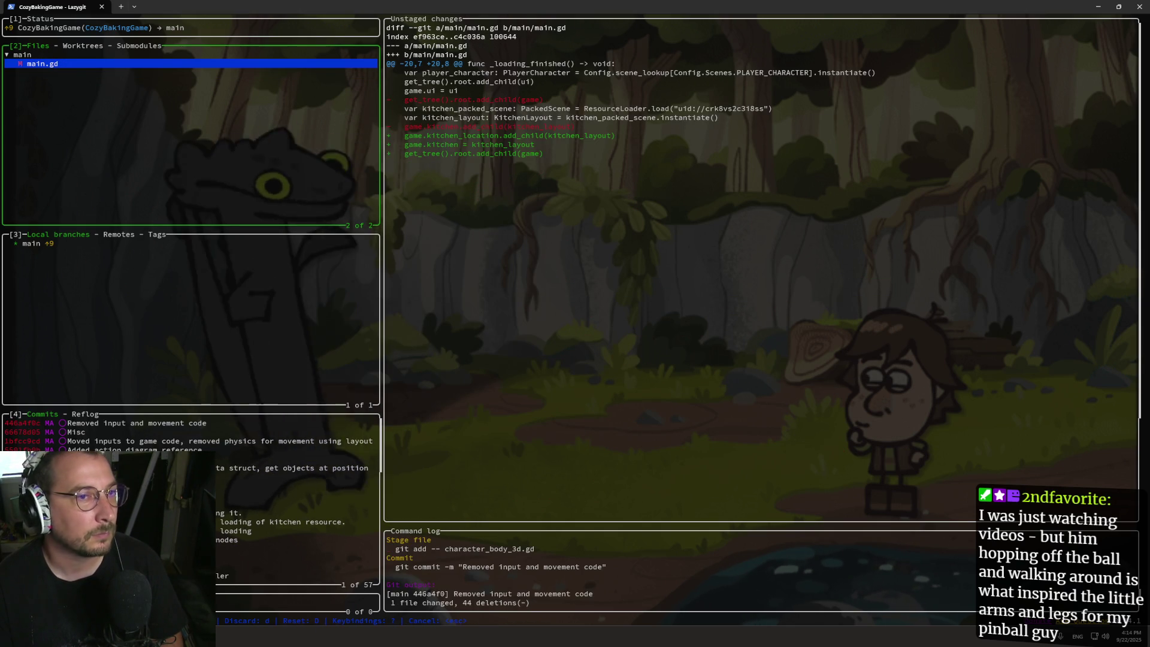
Commit main.gd as 'Adding kitchen to kitchen location and making game.kitchen a reference', then push.
{"action": "key", "text": "space"}
{"action": "key", "text": "c"}
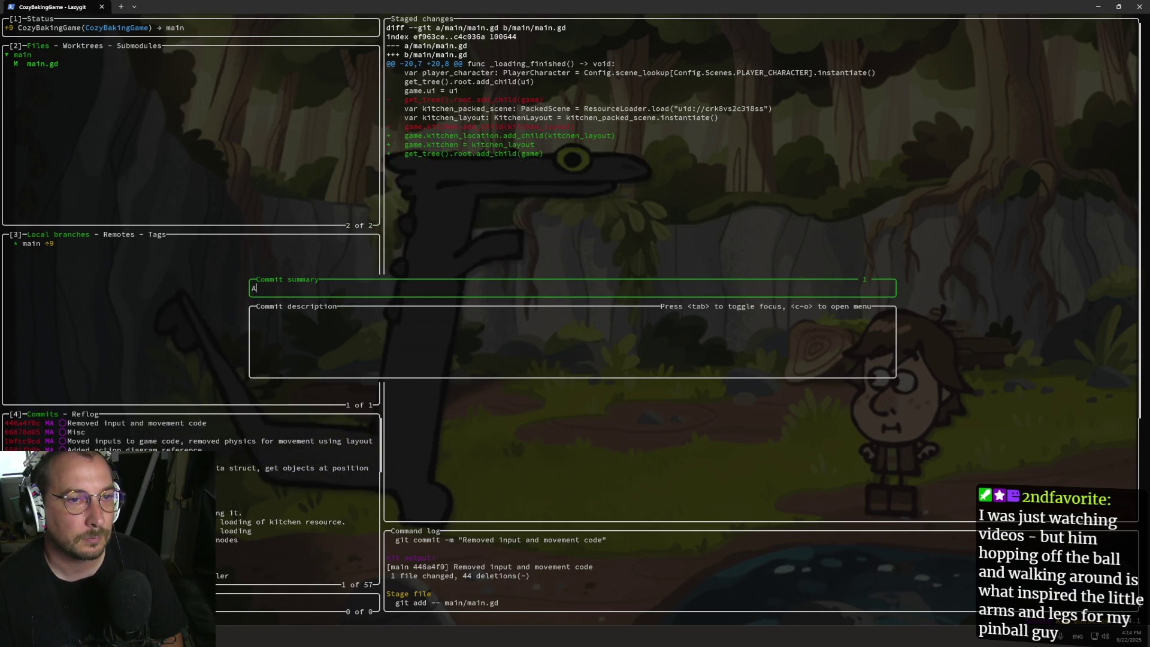
{"action": "type", "text": "Adding kitchen to "}
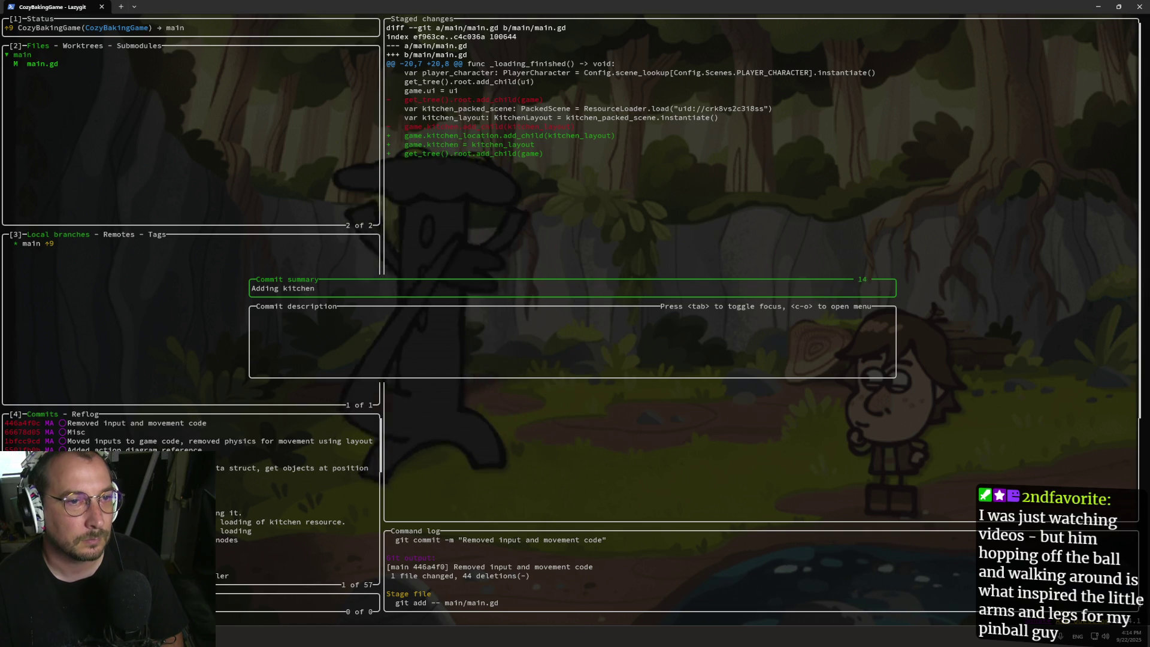
{"action": "type", "text": "kitchen"}
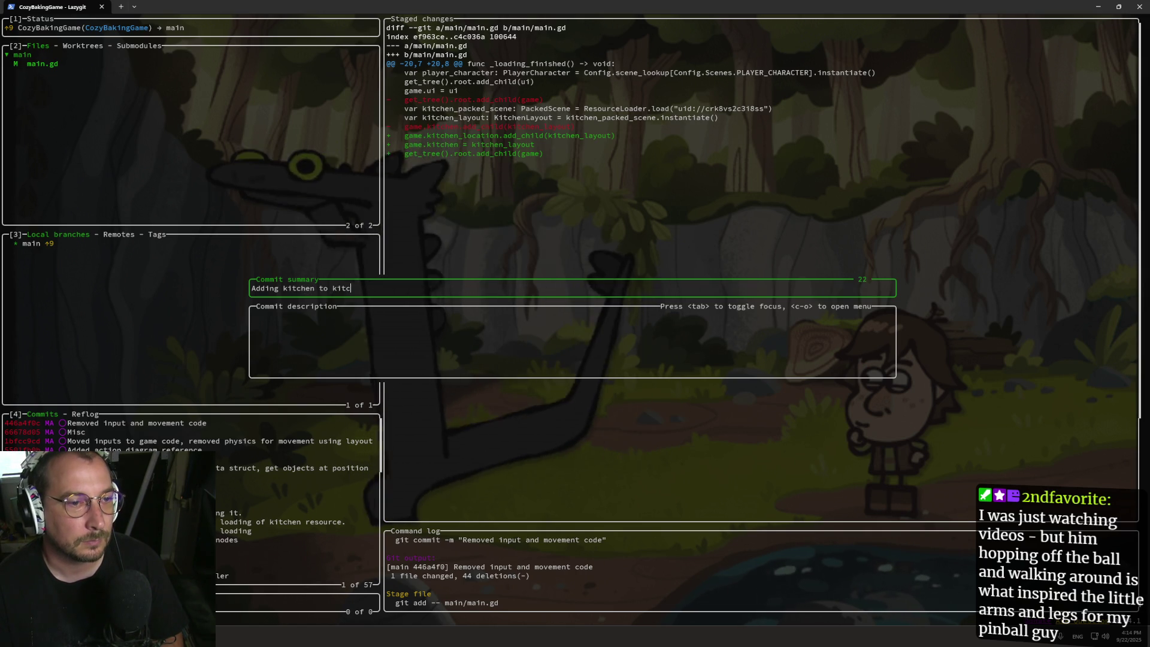
{"action": "type", "text": " location and u"}
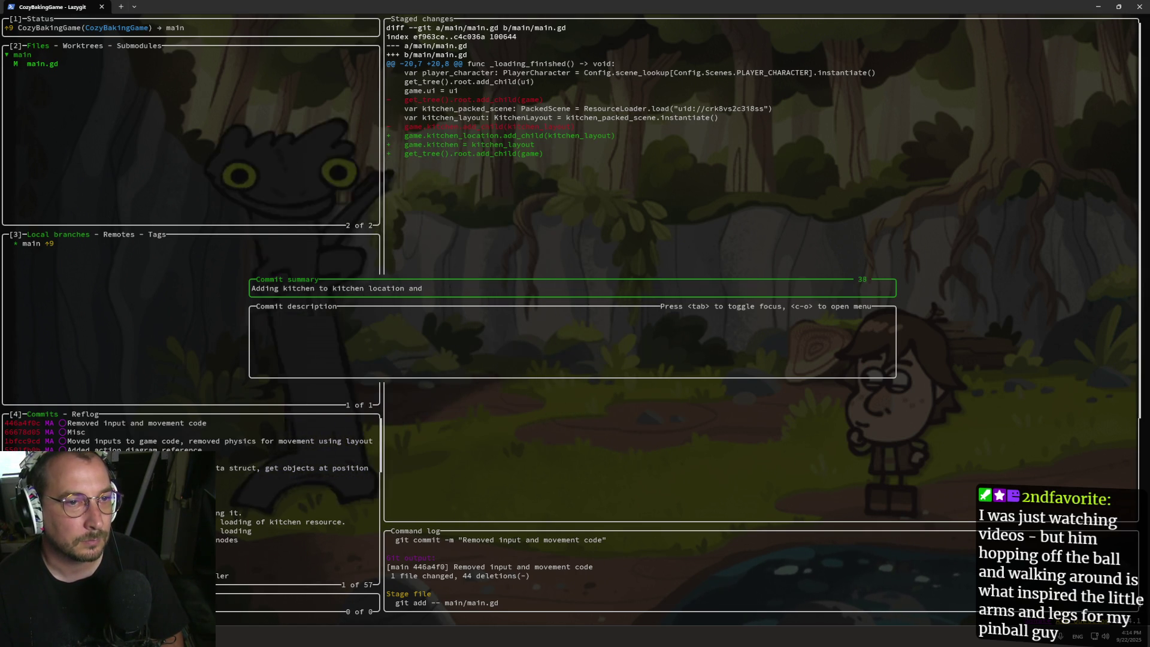
{"action": "key", "text": "BackSpace"}
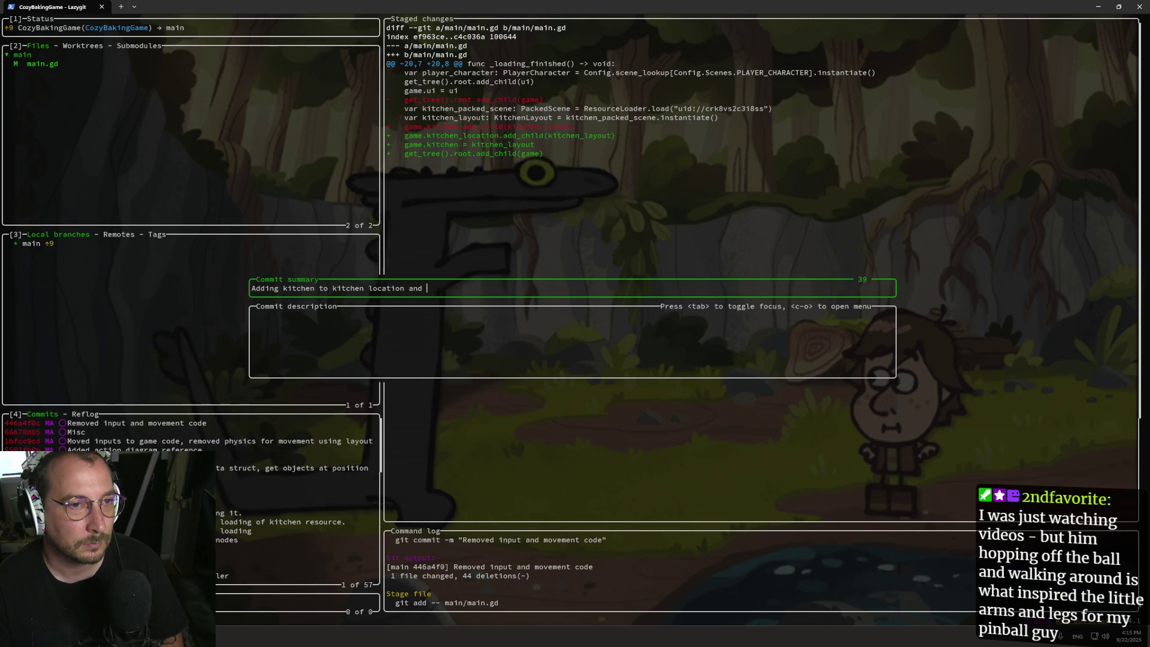
{"action": "type", "text": "making game.ki"}
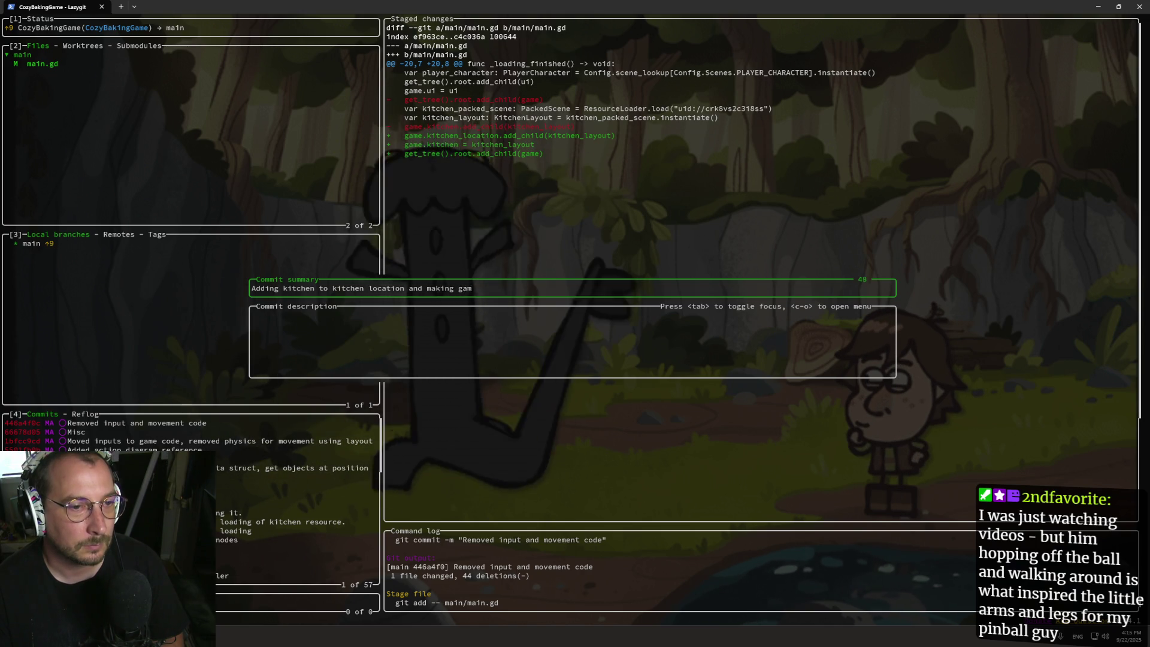
{"action": "type", "text": "tchen a reference"}
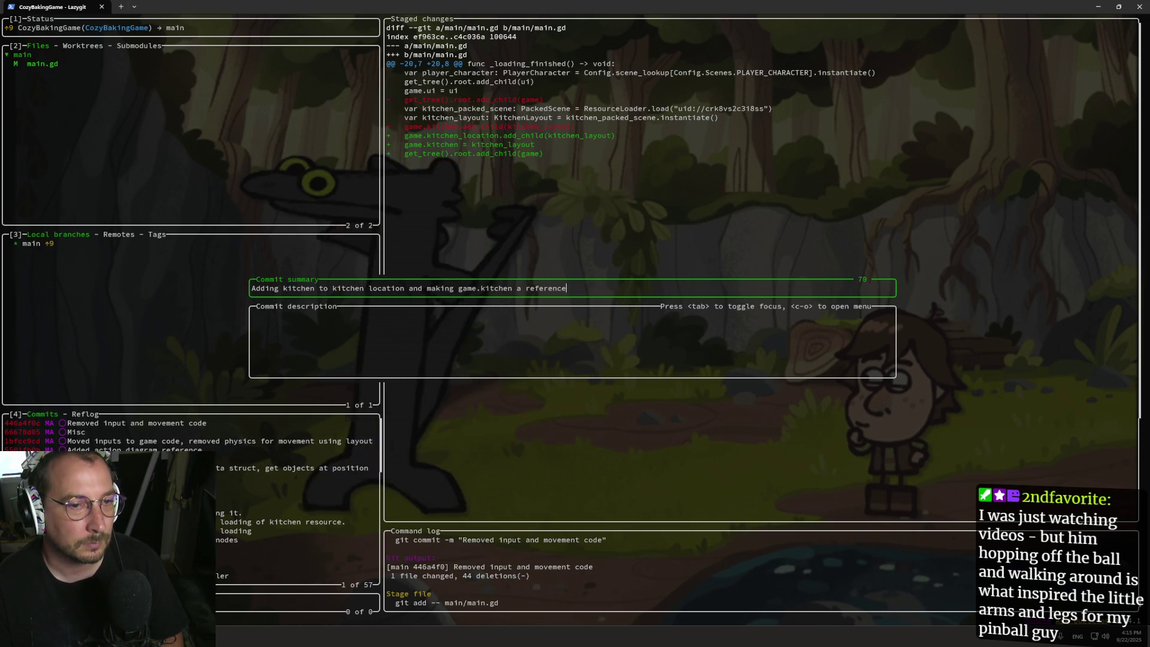
{"action": "key", "text": "Return"}
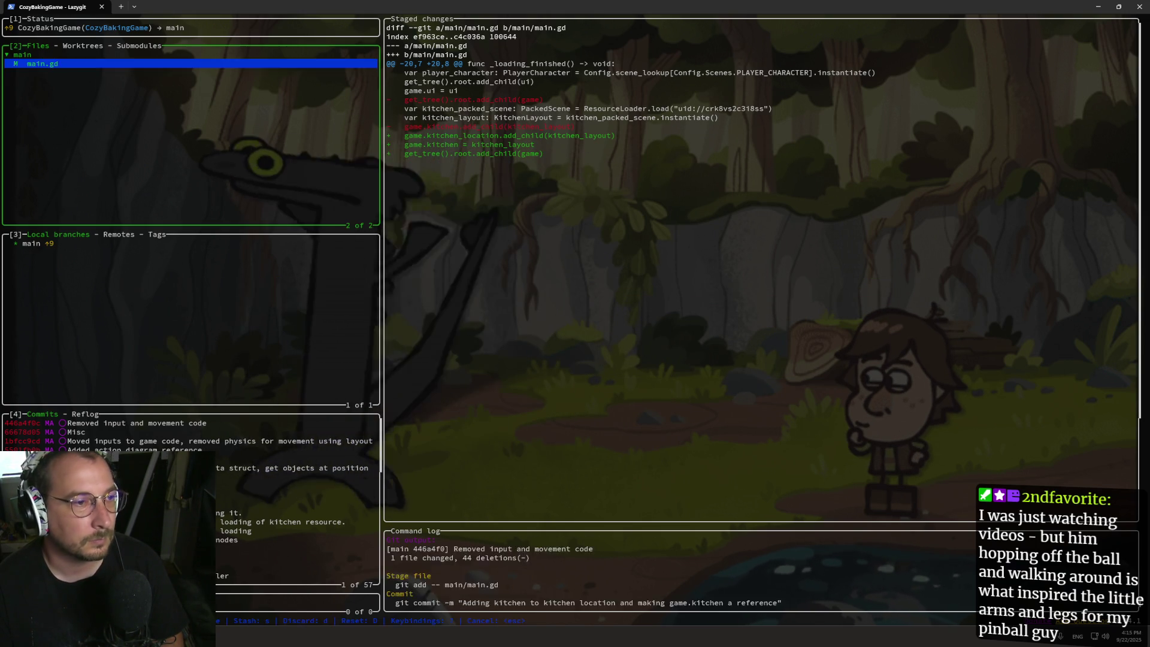
{"action": "key", "text": "P"}
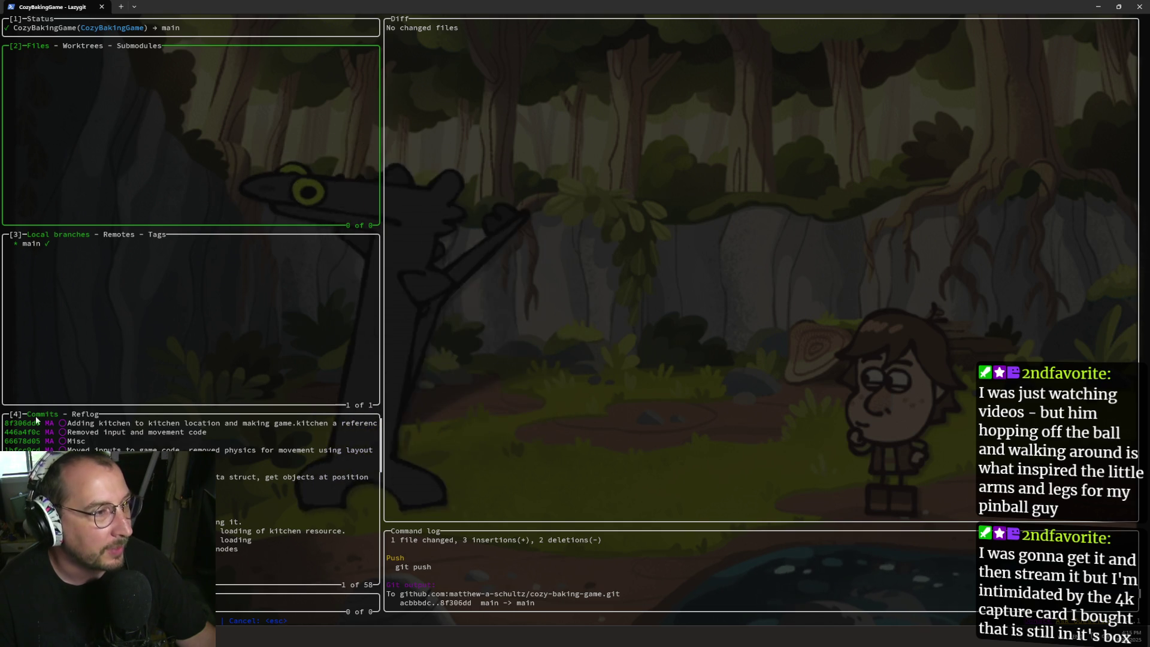
Return to Godot, restart the Cozy Baking Game, and start it from the title screen.
{"action": "left_click", "coordinate": [1104, 7]}
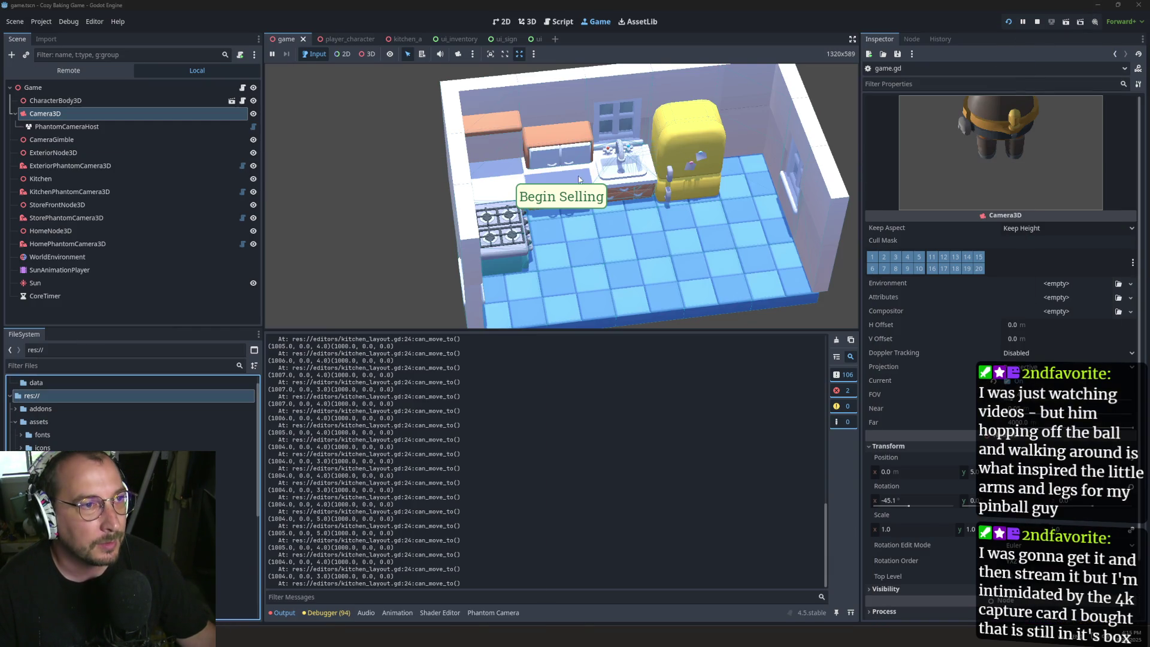
{"action": "left_click", "coordinate": [1009, 22]}
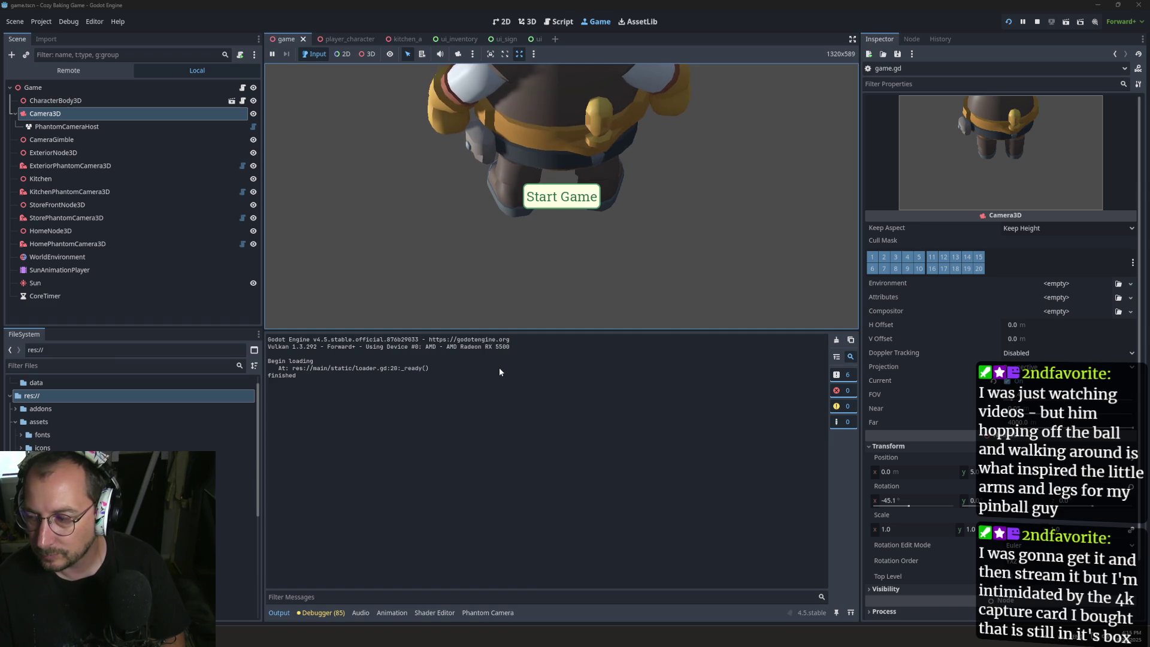
{"action": "left_click", "coordinate": [538, 188]}
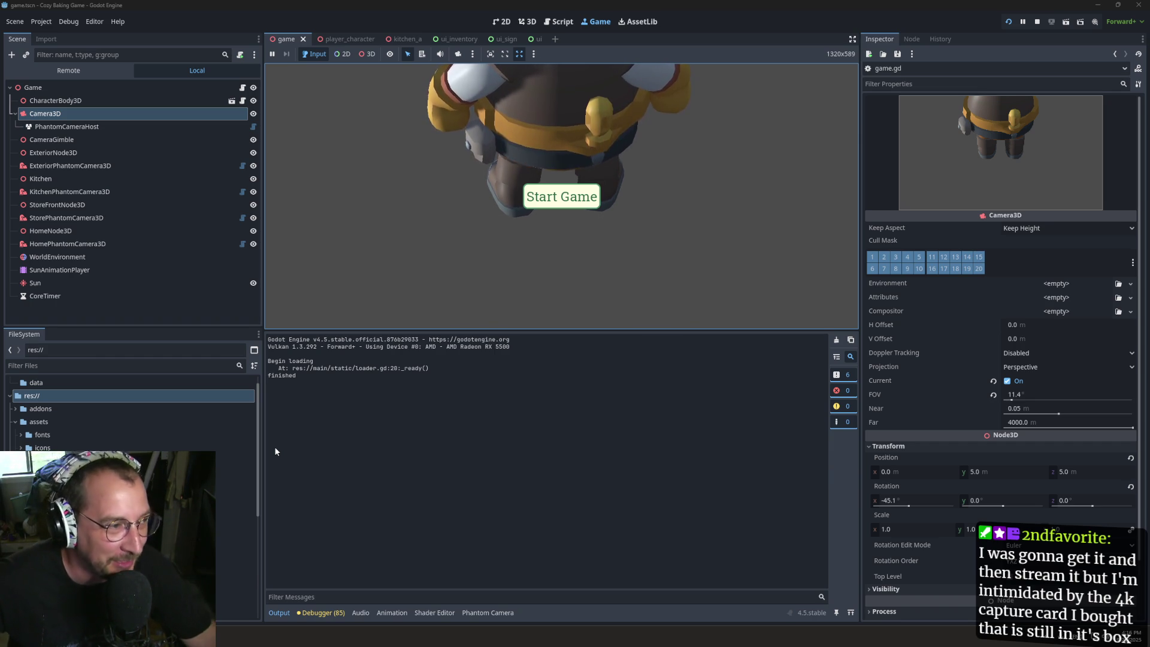
Begin play and walk the cook around the kitchen tiles near the stove.
{"action": "left_click", "coordinate": [593, 204]}
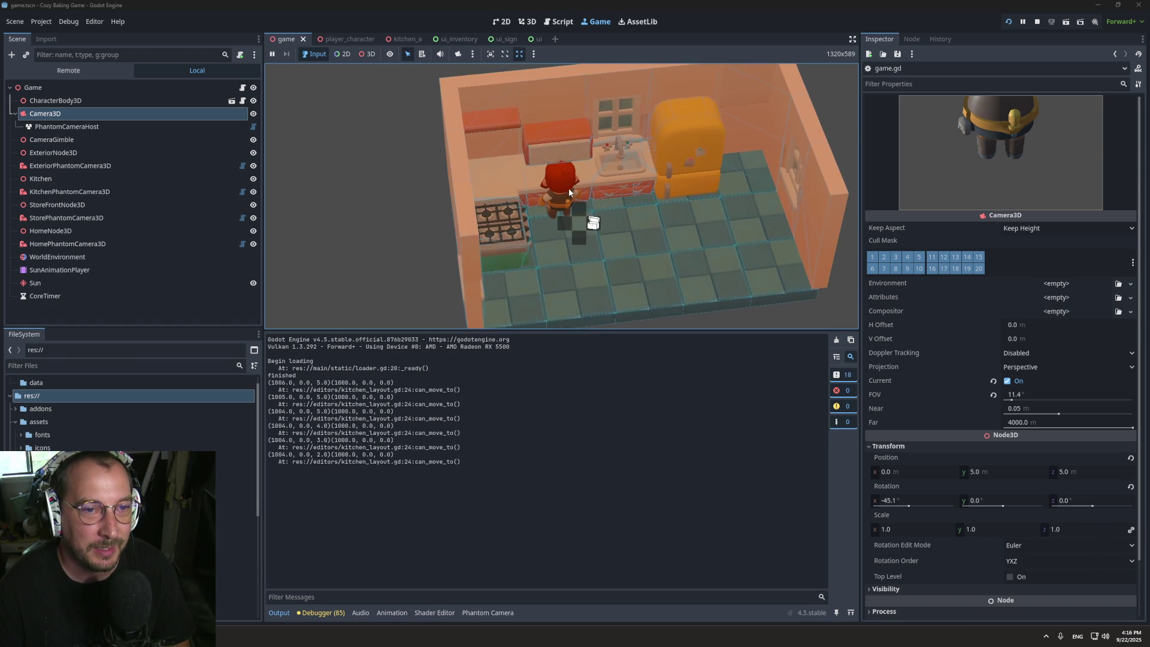
{"action": "key", "text": "Down"}
{"action": "key", "text": "Down"}
{"action": "key", "text": "Up"}
{"action": "key", "text": "Up"}
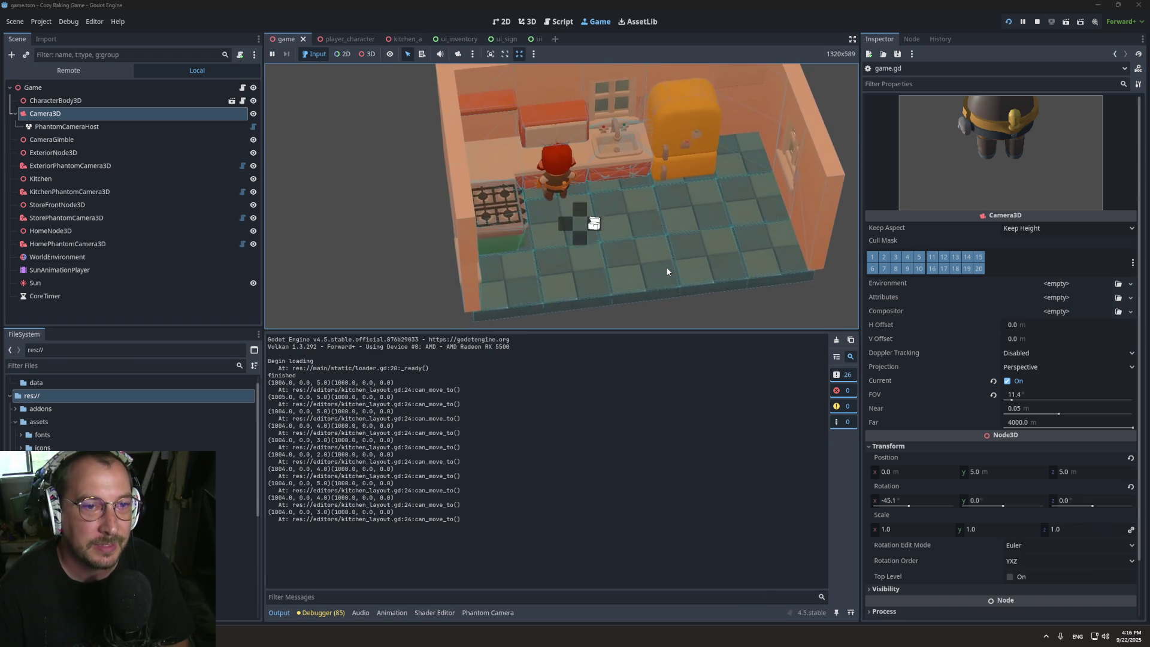
{"action": "key", "text": "Down"}
{"action": "key", "text": "Right"}
{"action": "key", "text": "Right"}
{"action": "key", "text": "Right"}
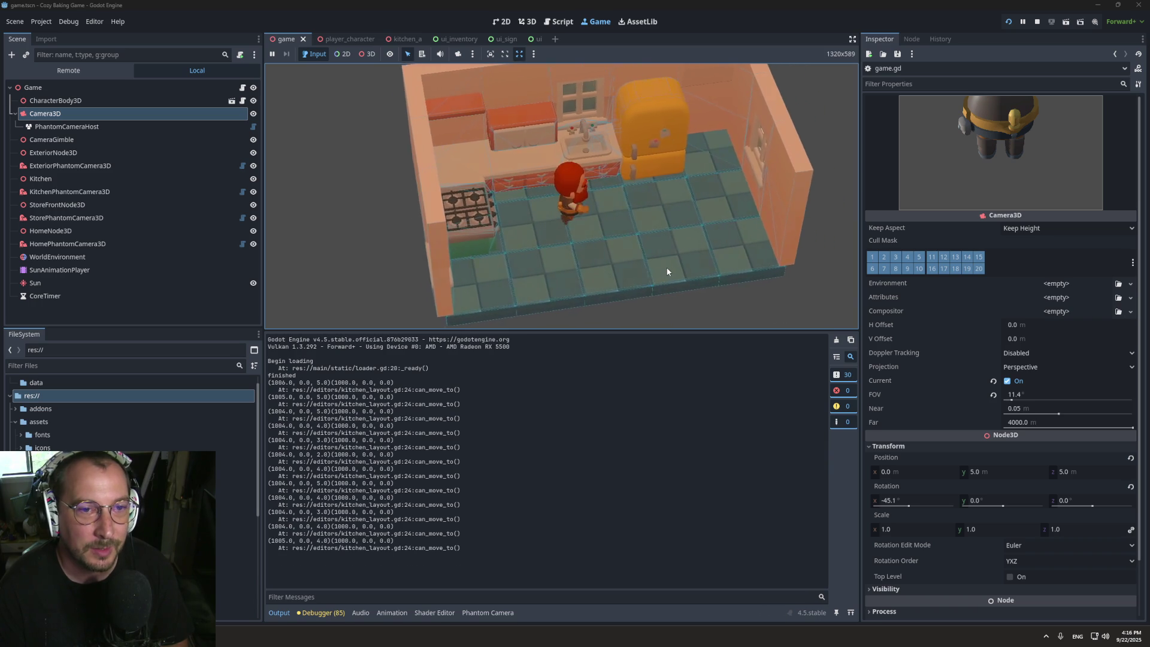
{"action": "key", "text": "Left"}
{"action": "key", "text": "Up"}
{"action": "key", "text": "Down"}
{"action": "key", "text": "Down"}
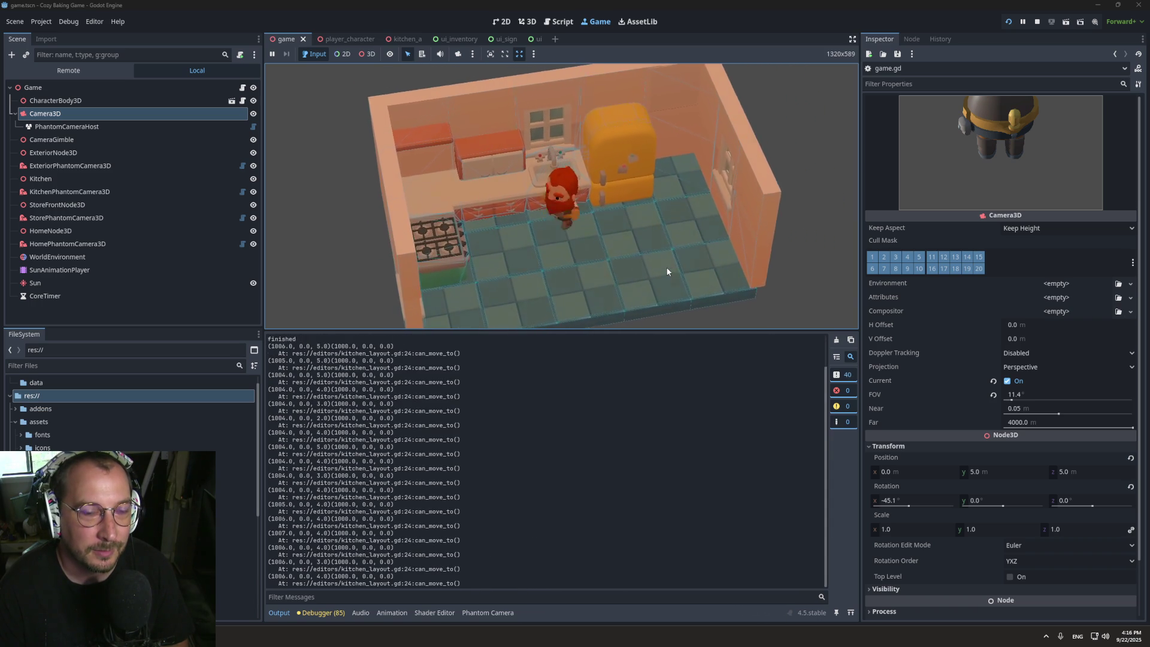
{"action": "key", "text": "Left"}
{"action": "key", "text": "Left"}
{"action": "key", "text": "Up"}
{"action": "key", "text": "Up"}
{"action": "key", "text": "Down"}
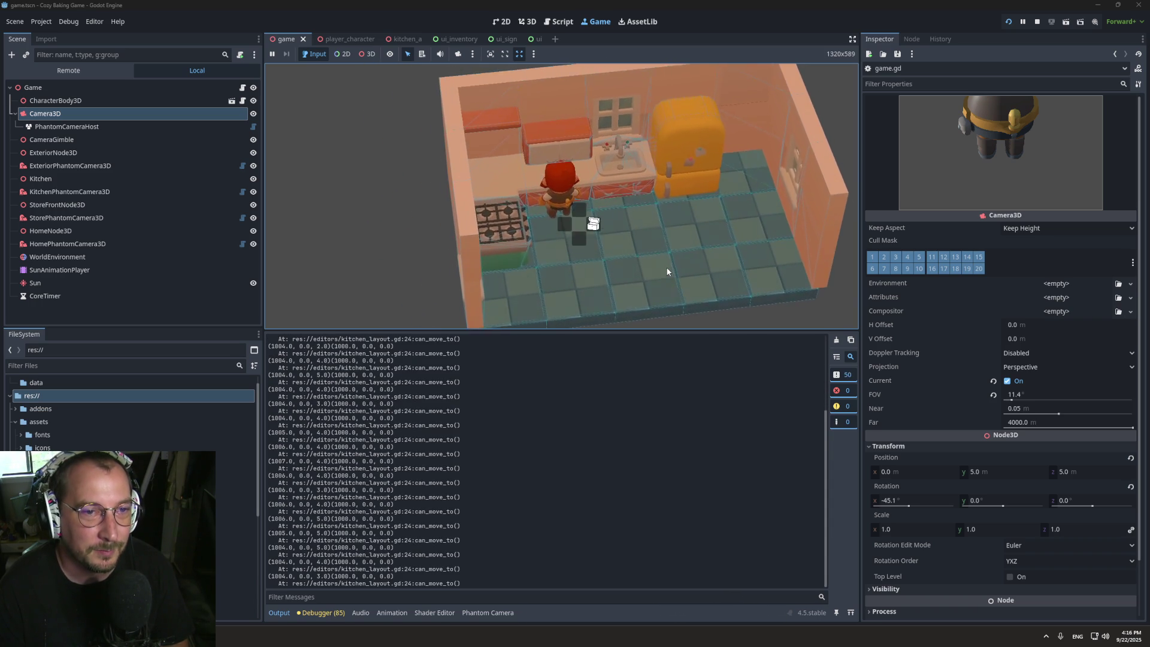
{"action": "key", "text": "Up"}
{"action": "key", "text": "Down"}
{"action": "key", "text": "Up"}
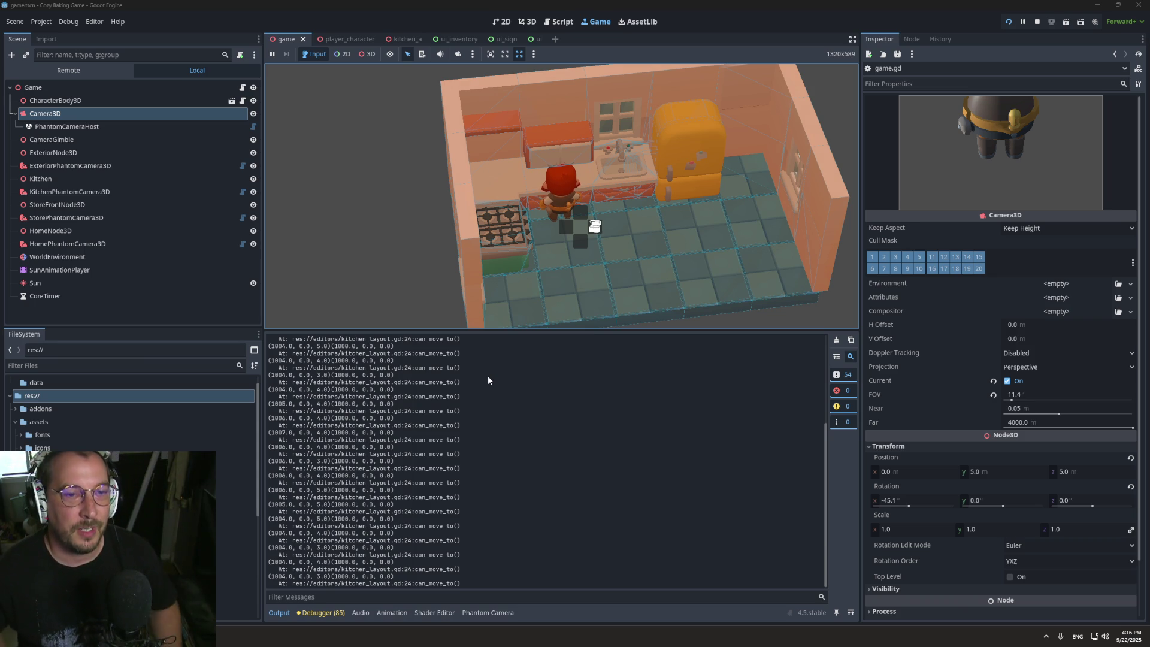
{"action": "key", "text": "Down"}
{"action": "key", "text": "Up"}
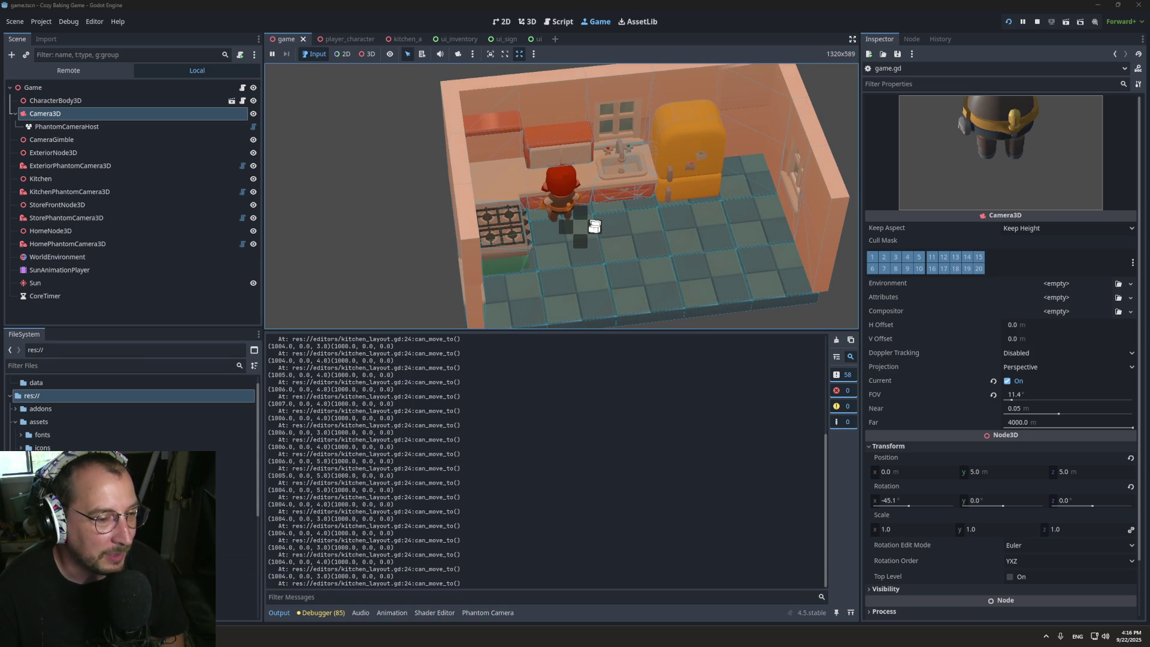
Glance at the Cozy Kanban board, return to the game, then switch to Desktop 2's browser.
{"action": "key", "text": "alt+Tab"}
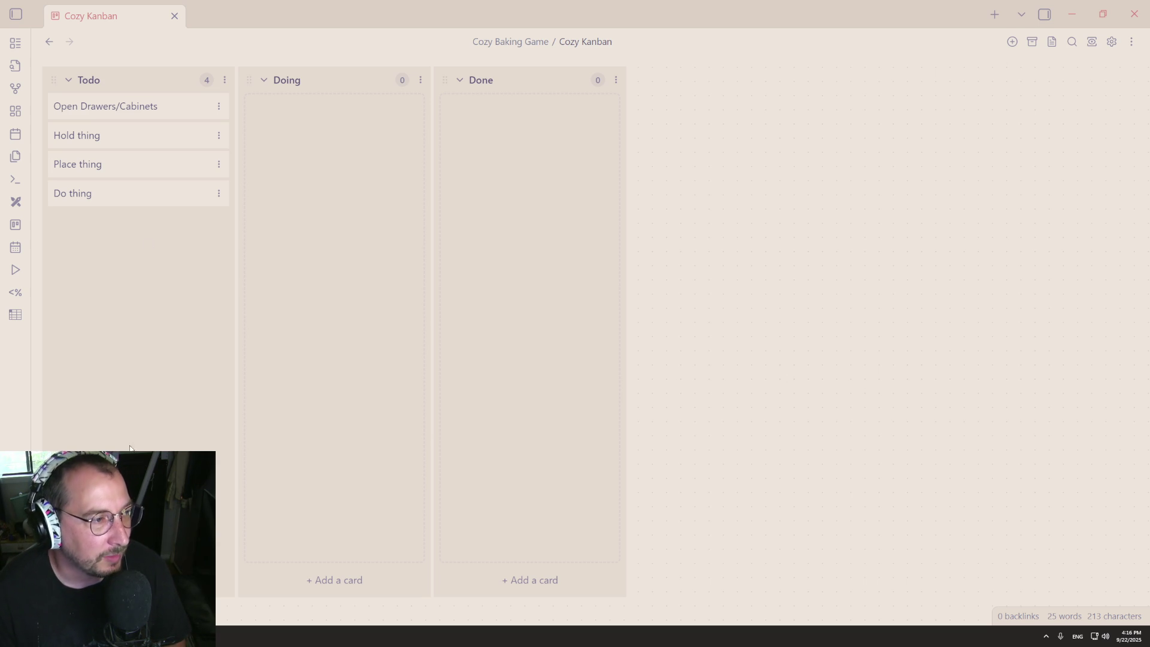
{"action": "key", "text": "alt+Tab"}
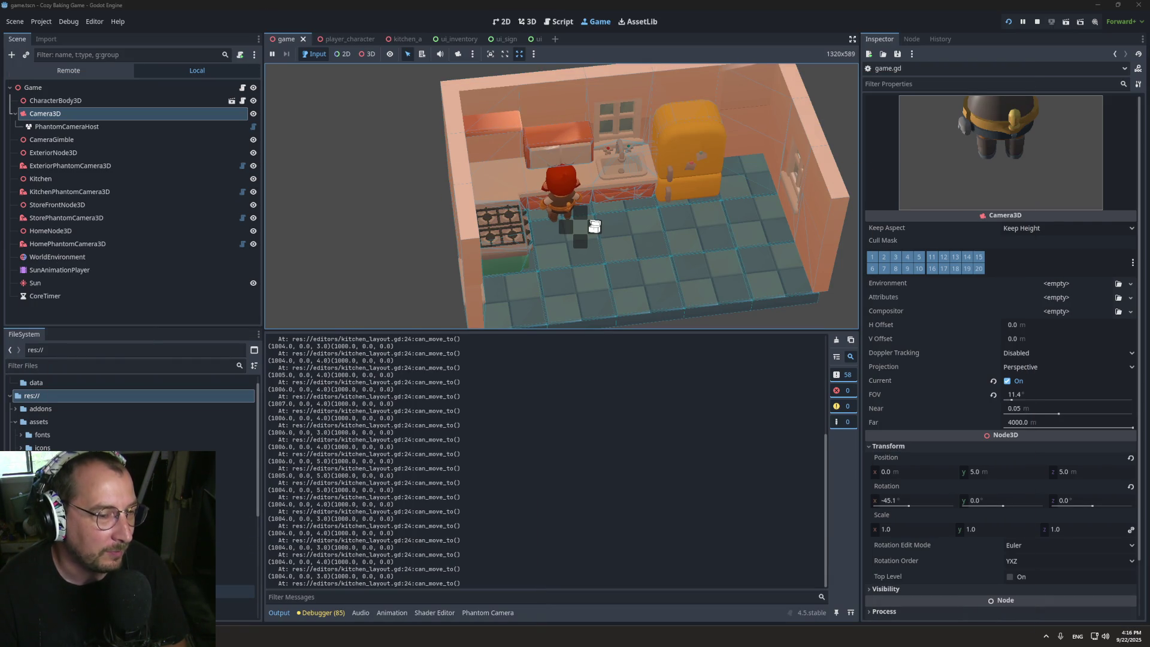
{"action": "key", "text": "ctrl+super+Right"}
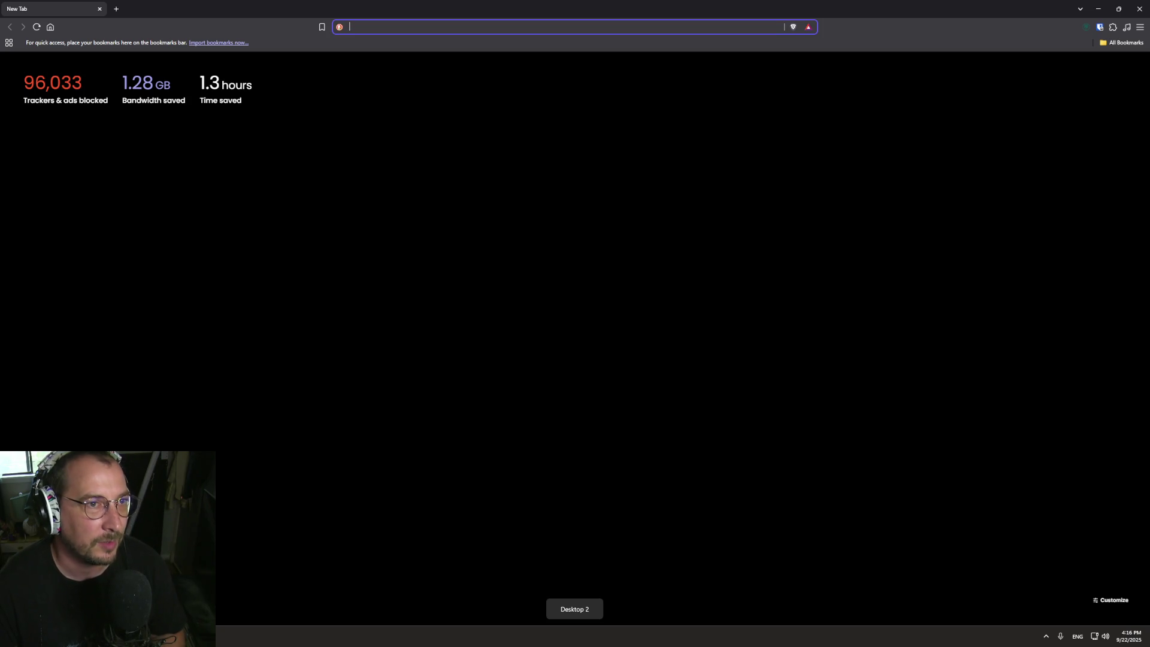
Search DuckDuckGo for 'godot editor themes' and reach the godot-editor-themes GitHub repository.
{"action": "type", "text": "godot t"}
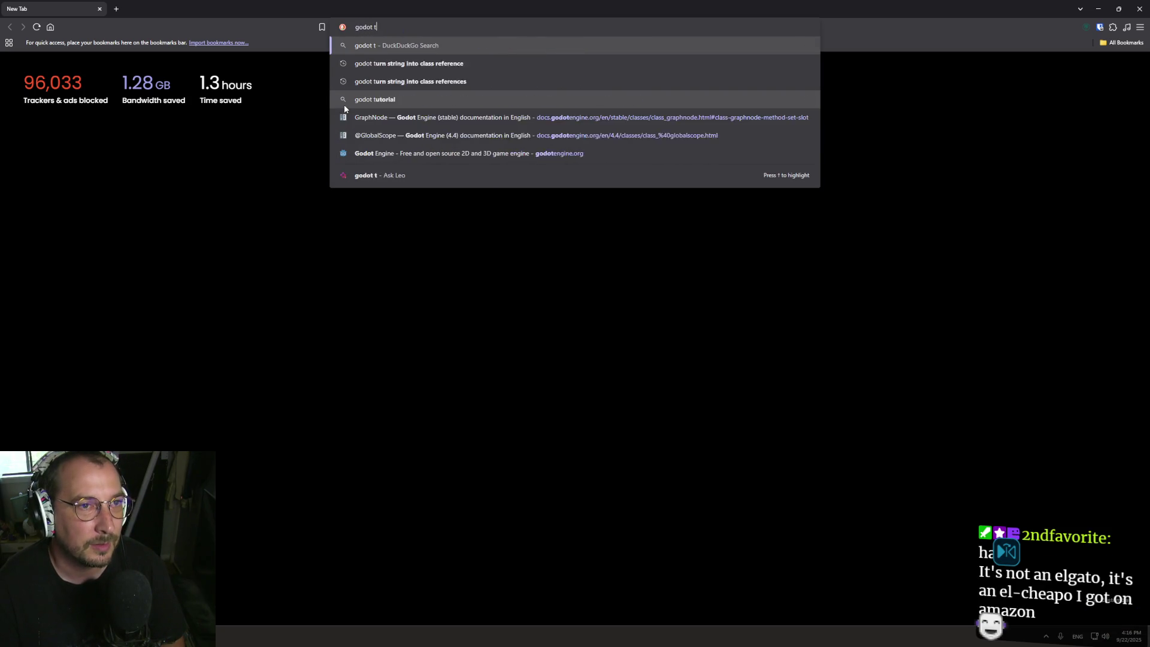
{"action": "type", "text": "hem"}
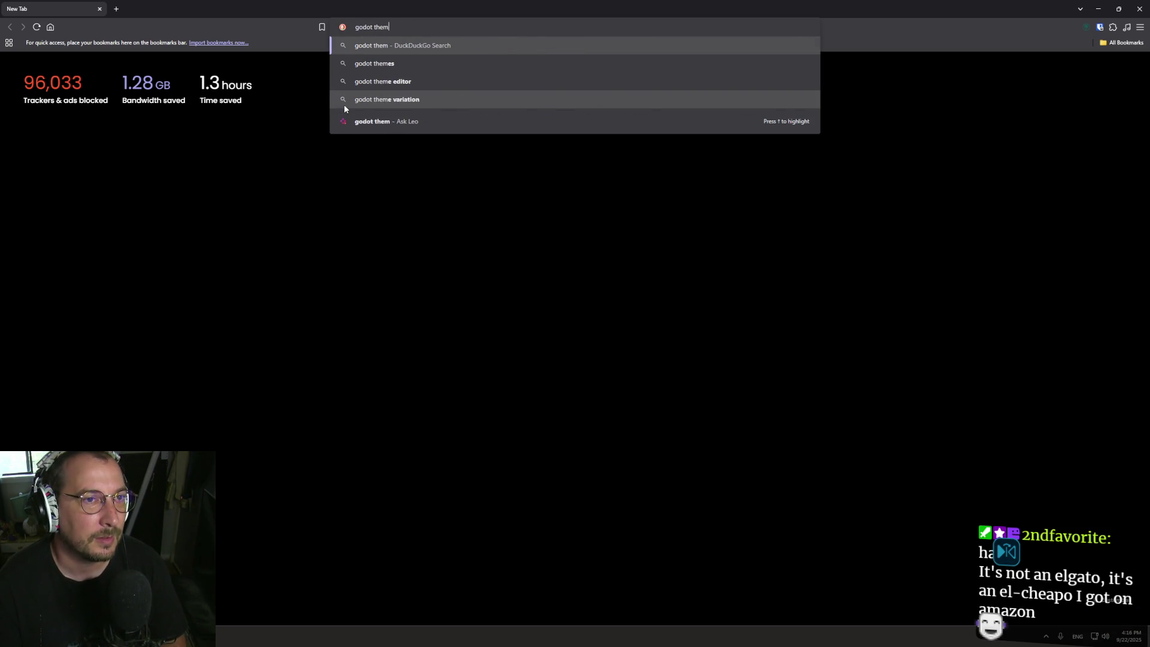
{"action": "key", "text": "BackSpace"}
{"action": "key", "text": "BackSpace"}
{"action": "key", "text": "BackSpace"}
{"action": "type", "text": "editor theme"}
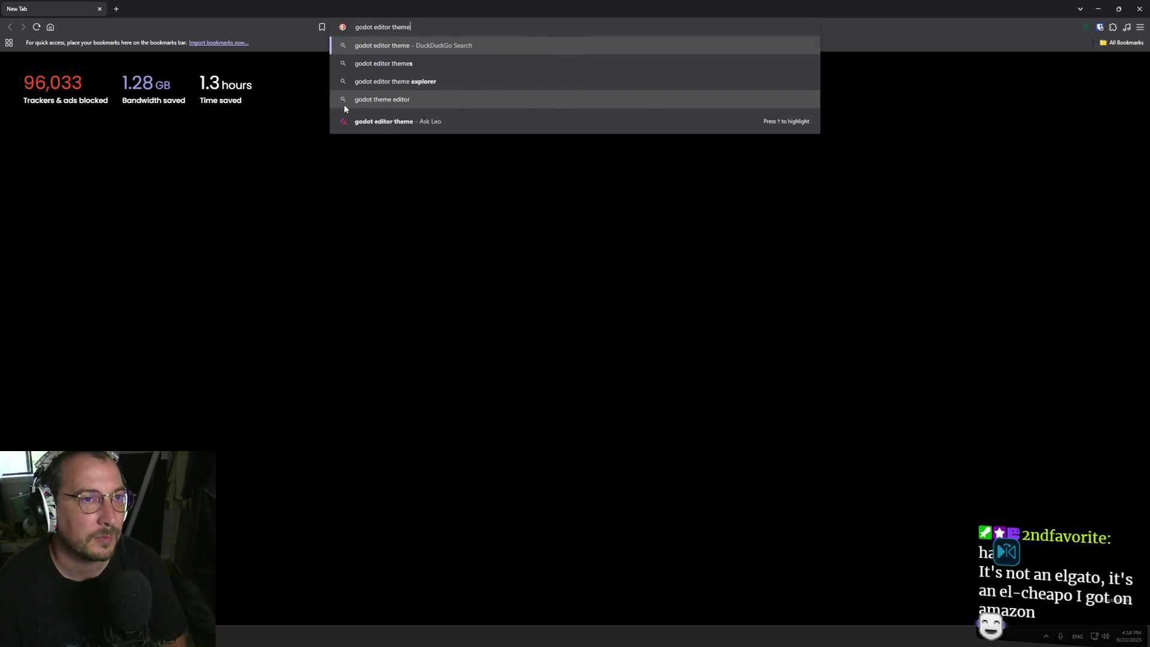
{"action": "type", "text": "s"}
{"action": "key", "text": "Return"}
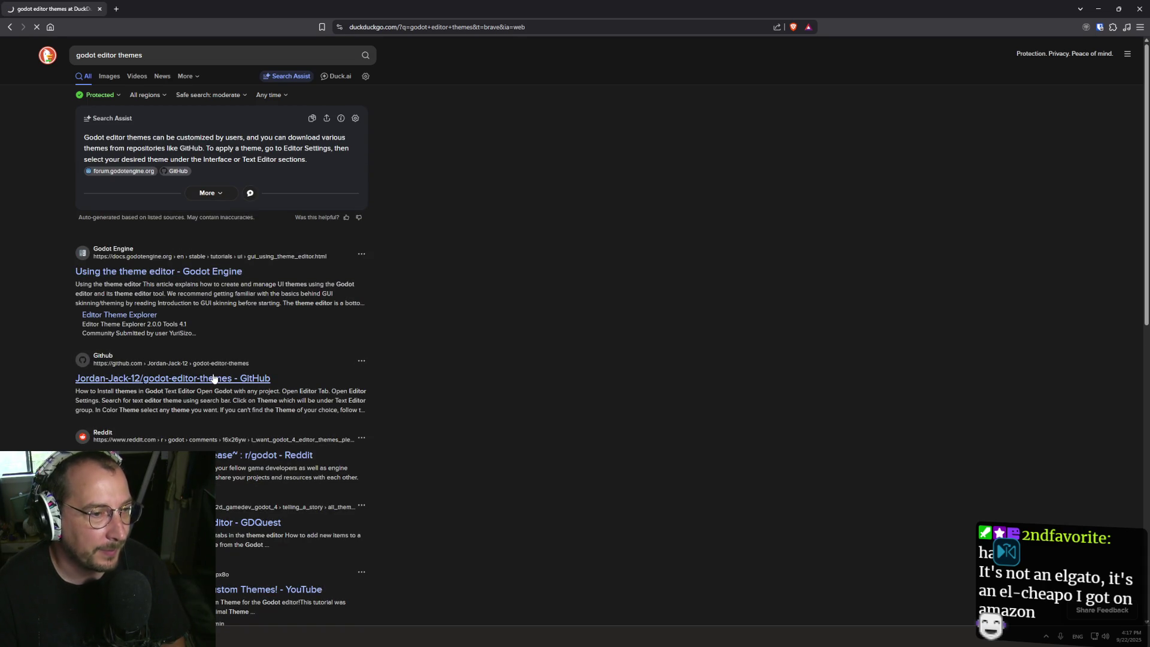
{"action": "key", "text": "ctrl+super+Left"}
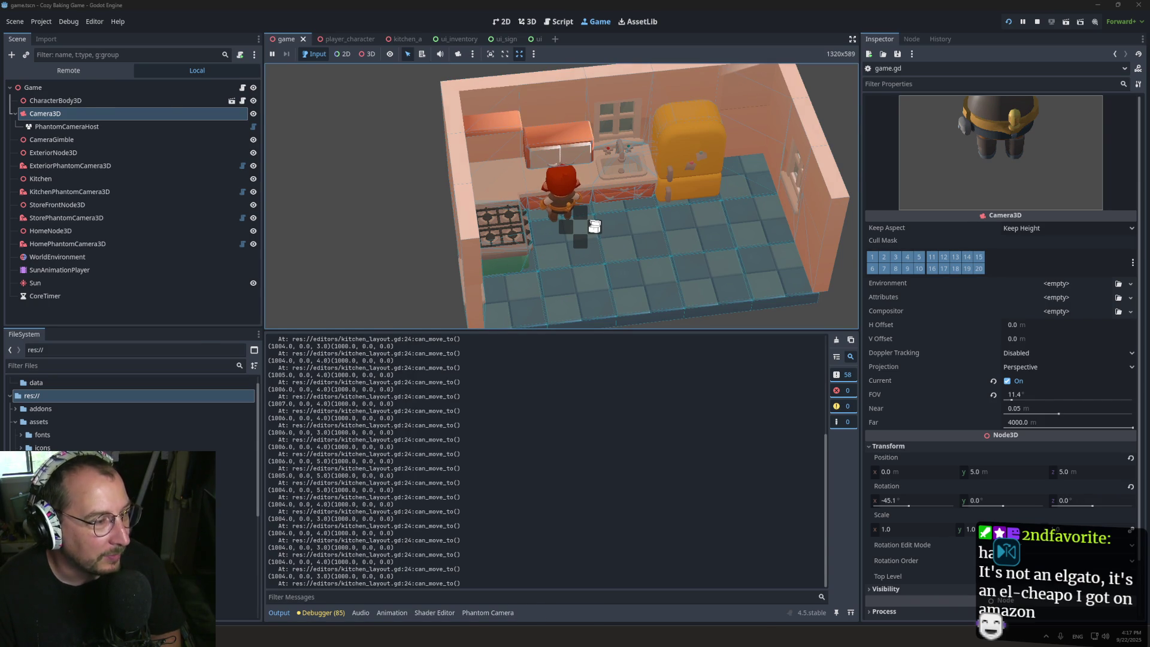
{"action": "key", "text": "ctrl+super+Right"}
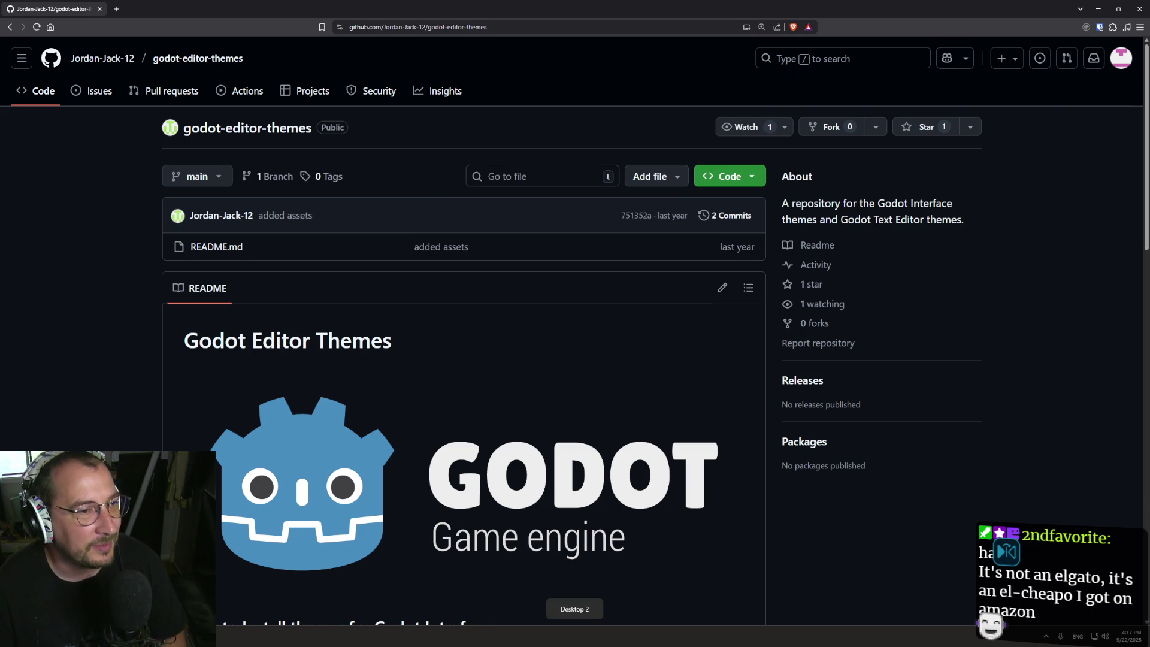
Scroll the README toward 'Themes for the Godot Interface', comparing it with the Godot desktop.
{"action": "scroll", "coordinate": [185, 361], "scroll_direction": "down", "scroll_amount": 13}
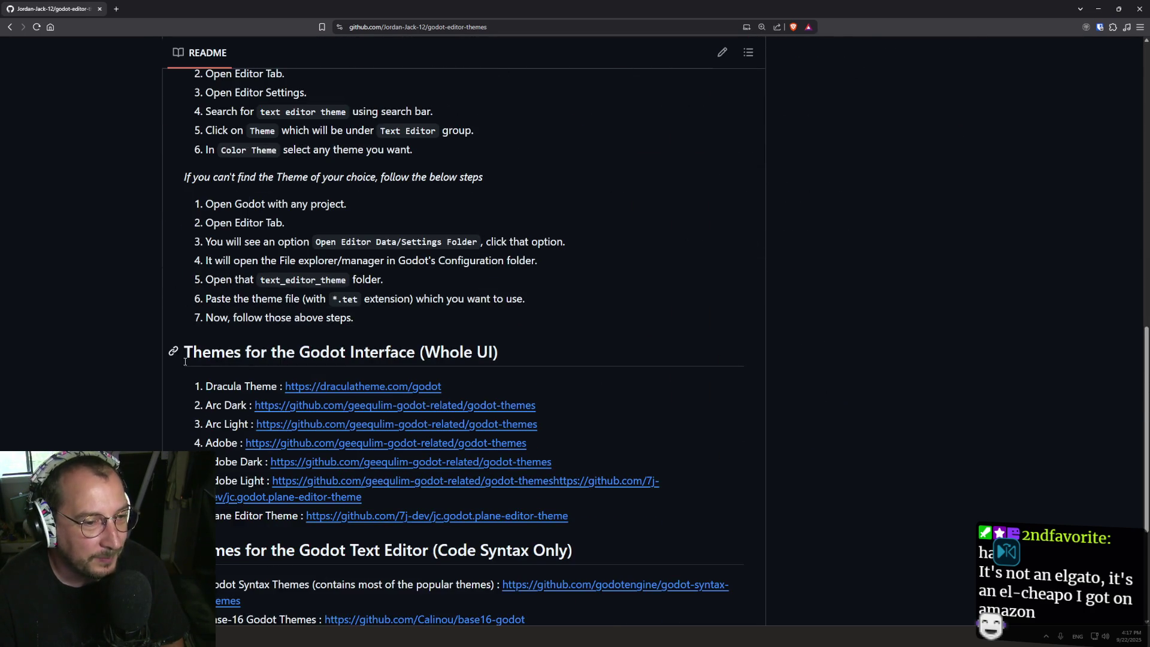
{"action": "scroll", "coordinate": [185, 361], "scroll_direction": "down", "scroll_amount": 4}
{"action": "key", "text": "ctrl+super+Left"}
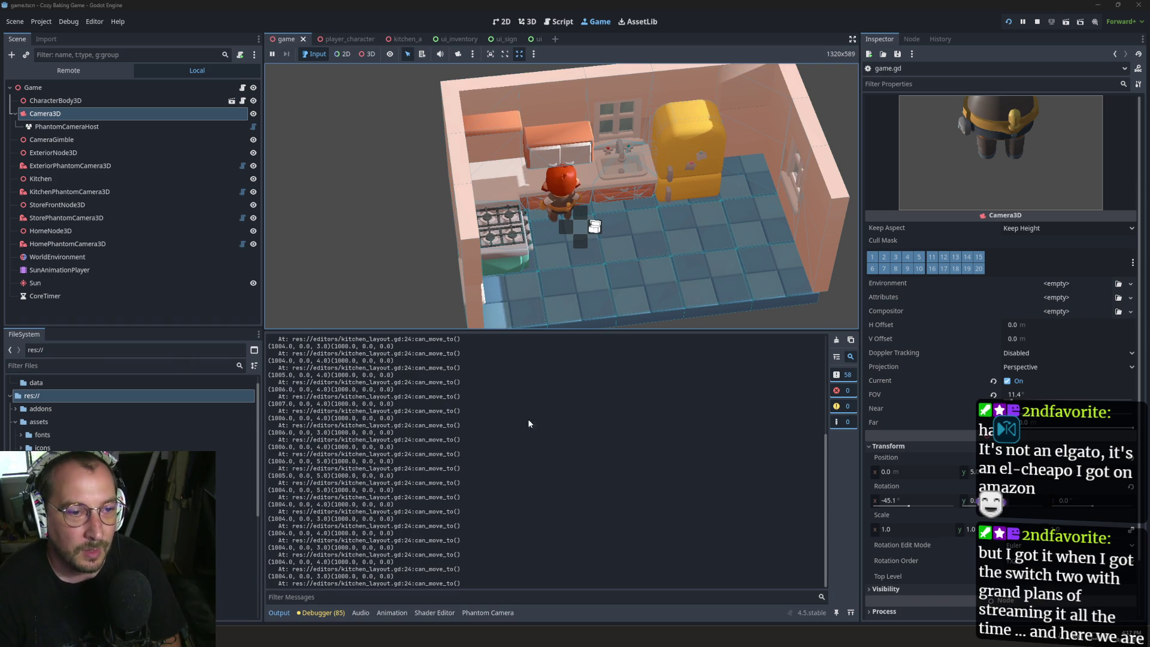
{"action": "key", "text": "ctrl+super+Right"}
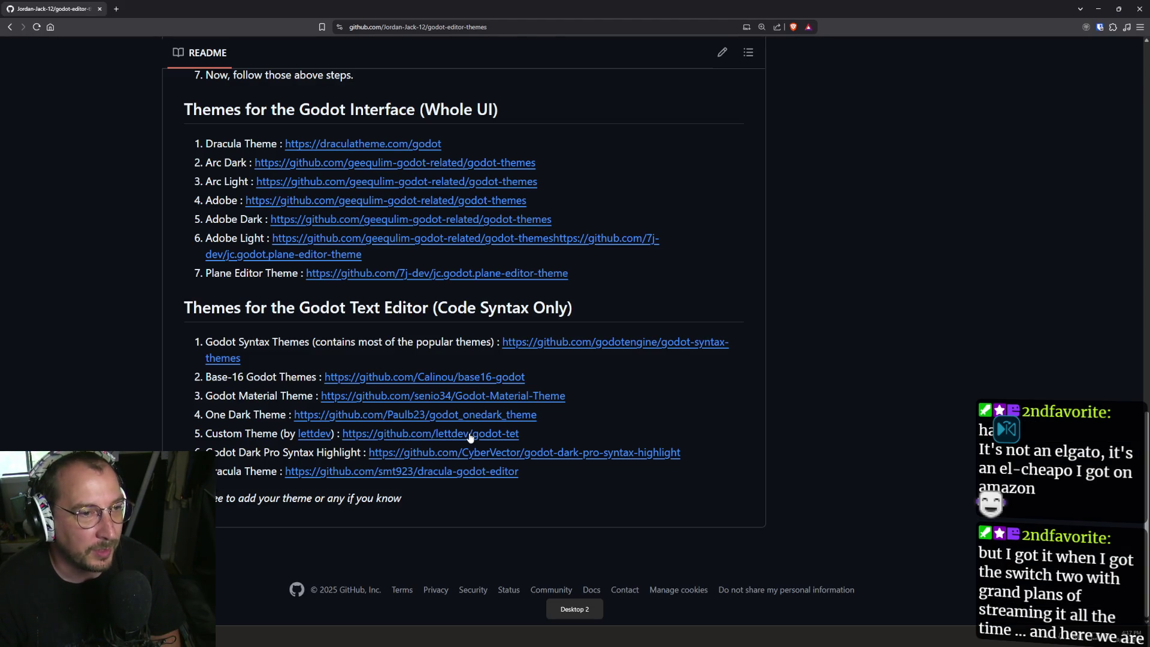
{"action": "key", "text": "ctrl+super+Left"}
{"action": "key", "text": "ctrl+super+Right"}
{"action": "key", "text": "ctrl+super+Left"}
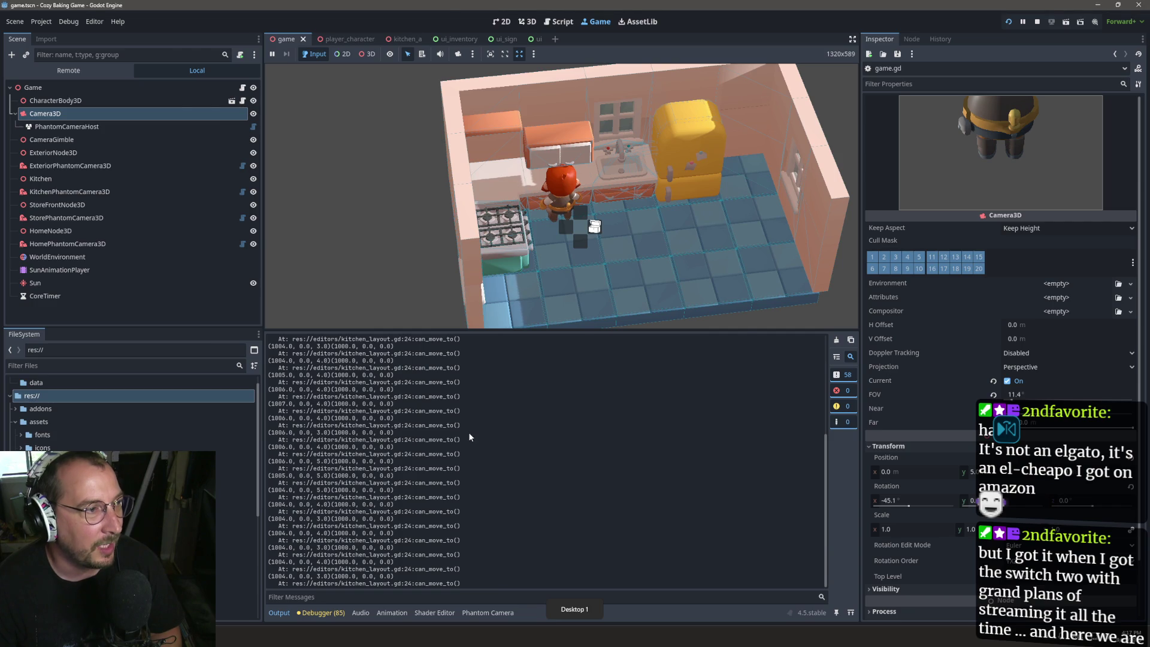
{"action": "key", "text": "ctrl+super+Right"}
Open the Arc Light theme link in a background tab.
{"action": "scroll", "coordinate": [471, 438], "scroll_direction": "up", "scroll_amount": 5}
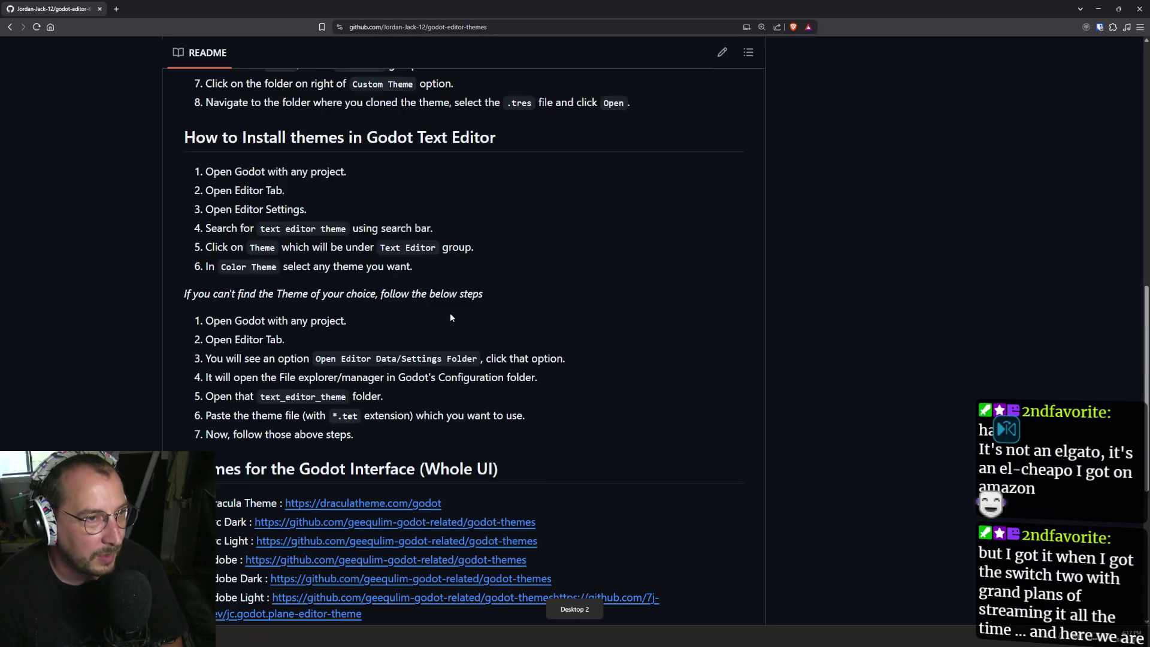
{"action": "scroll", "coordinate": [222, 310], "scroll_direction": "down", "scroll_amount": 5}
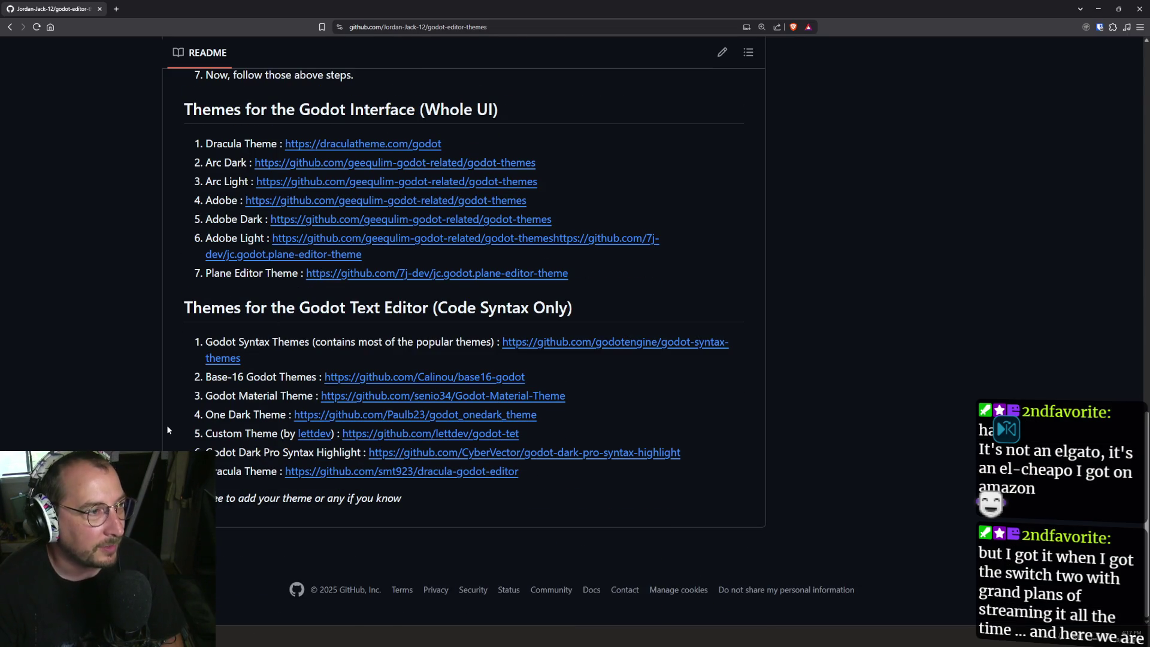
{"action": "key", "text": "ctrl+super+Left"}
{"action": "key", "text": "ctrl+super+Right"}
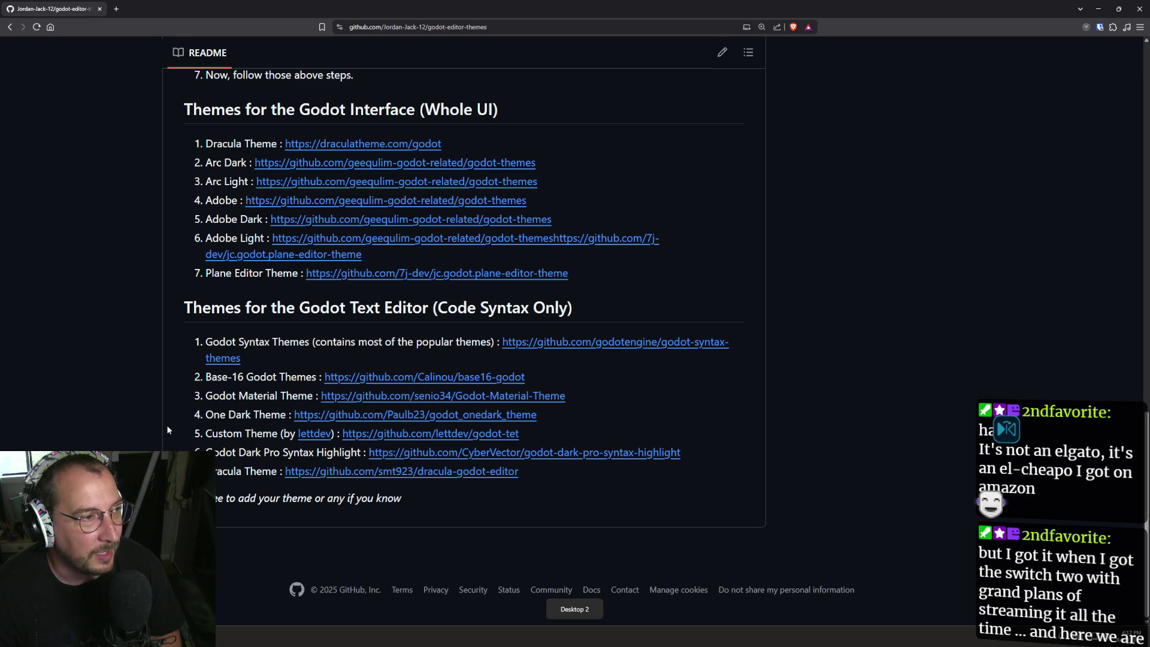
{"action": "middle_click", "coordinate": [277, 181]}
Look over the godot-themes repository and the Arc Theme variants, then close the Arc Theme tab.
{"action": "left_click", "coordinate": [200, 14]}
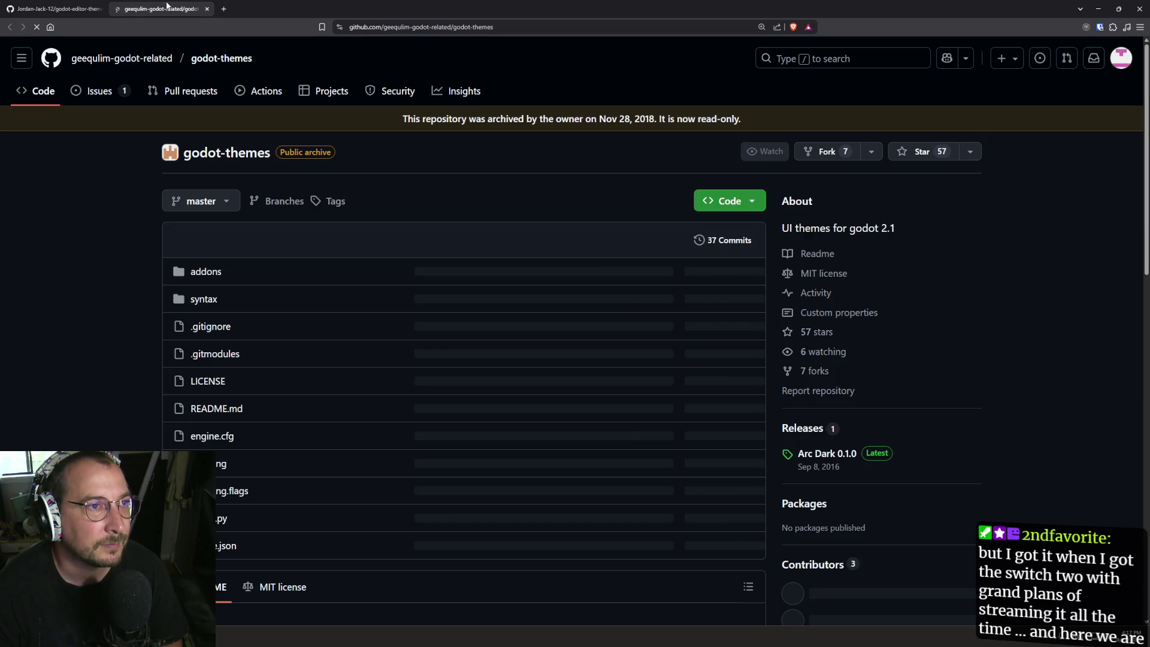
{"action": "scroll", "coordinate": [139, 361], "scroll_direction": "down", "scroll_amount": 10}
{"action": "scroll", "coordinate": [139, 361], "scroll_direction": "down", "scroll_amount": 5}
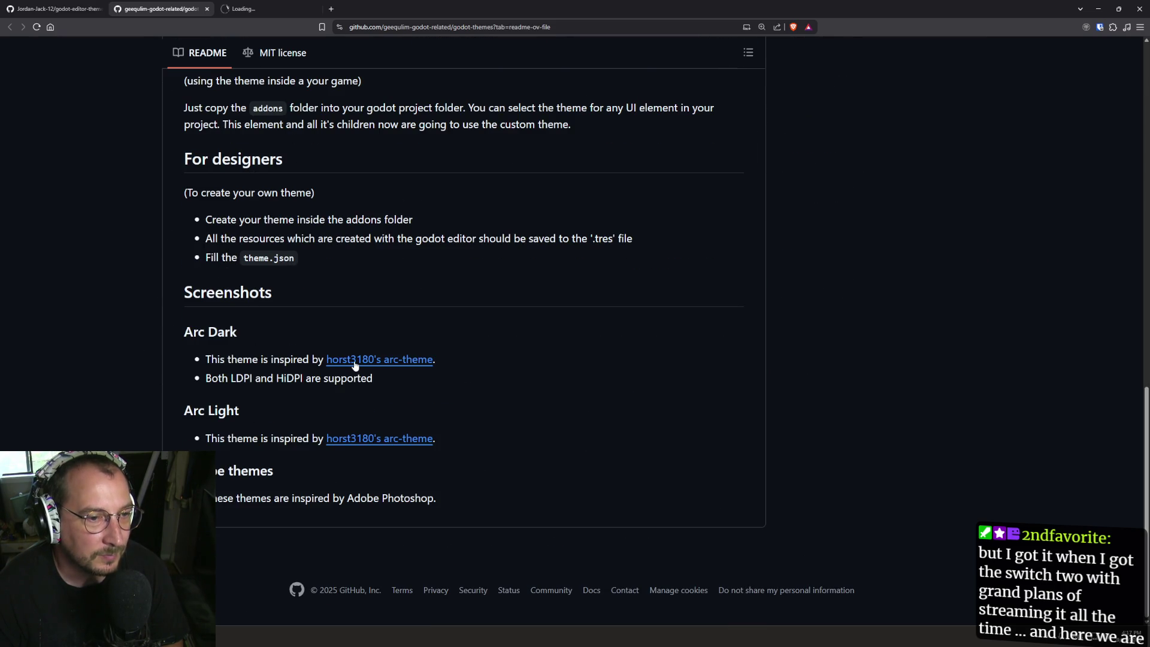
{"action": "key", "text": "ctrl+Tab"}
{"action": "scroll", "coordinate": [167, 432], "scroll_direction": "down", "scroll_amount": 8}
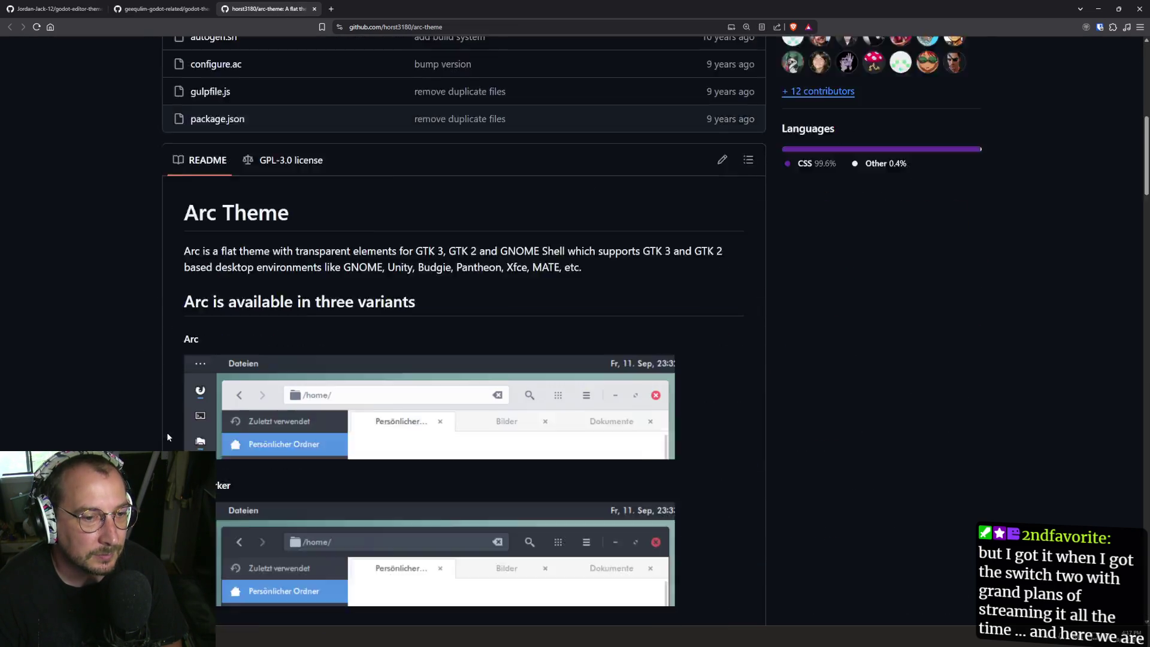
{"action": "scroll", "coordinate": [167, 436], "scroll_direction": "down", "scroll_amount": 9}
{"action": "scroll", "coordinate": [168, 437], "scroll_direction": "up", "scroll_amount": 4}
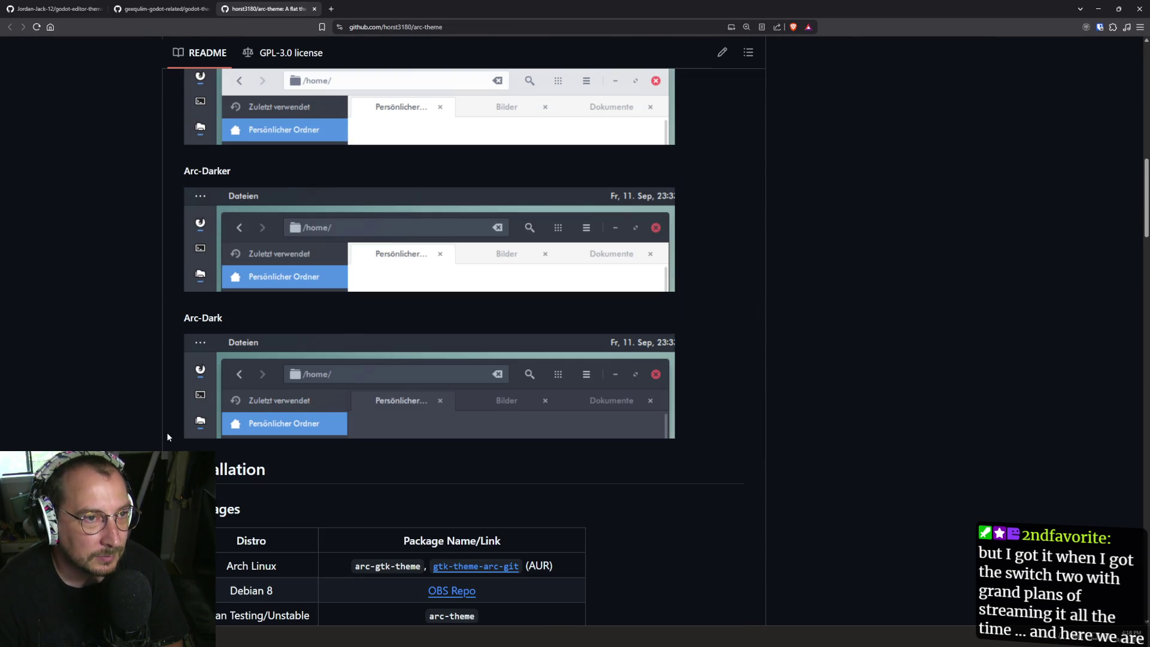
{"action": "left_click", "coordinate": [315, 9]}
From the DuckDuckGo godot editor themes results, open 'Godot - Dracula Theme' in a new tab.
{"action": "left_click", "coordinate": [54, 9]}
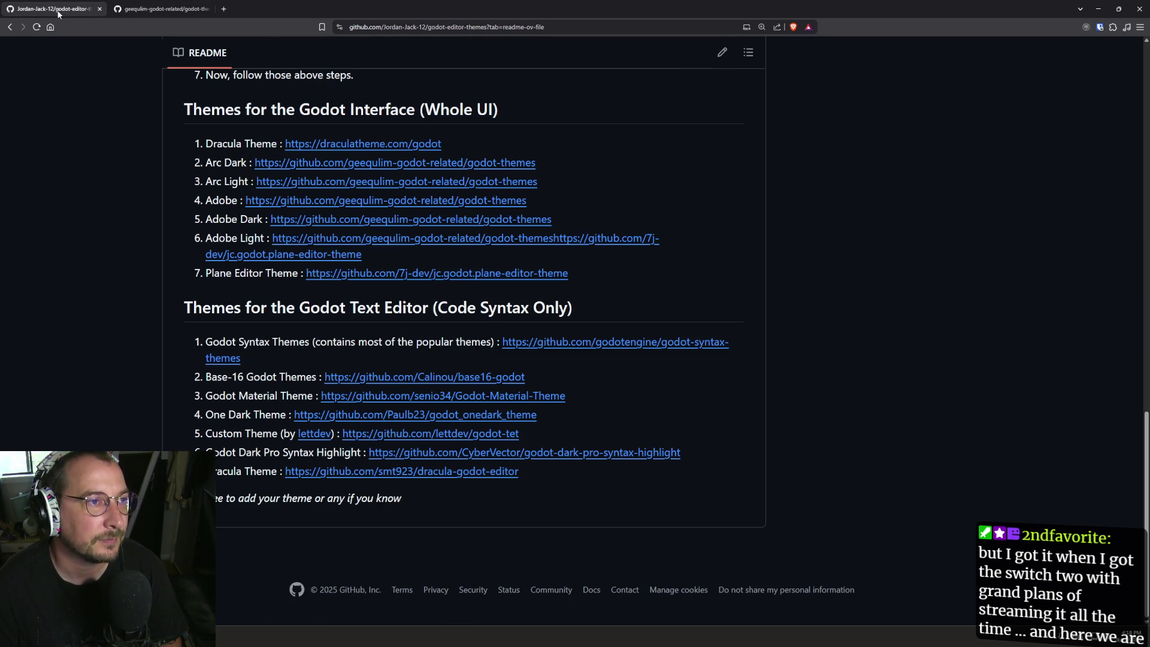
{"action": "left_click", "coordinate": [9, 27]}
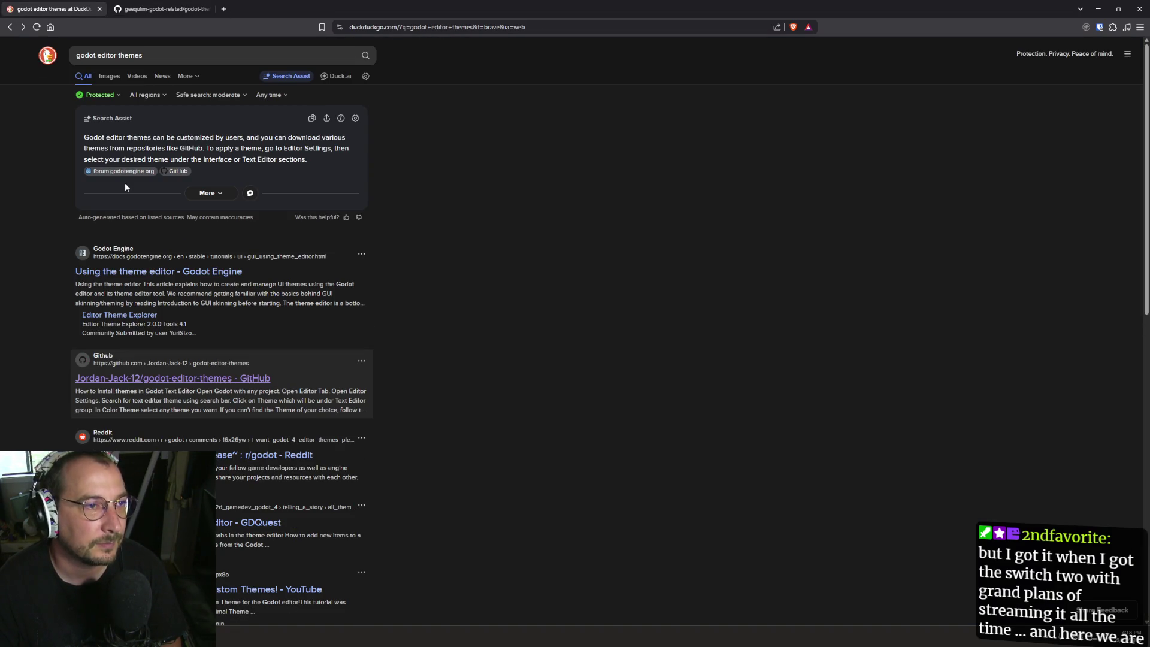
{"action": "scroll", "coordinate": [24, 381], "scroll_direction": "down", "scroll_amount": 4}
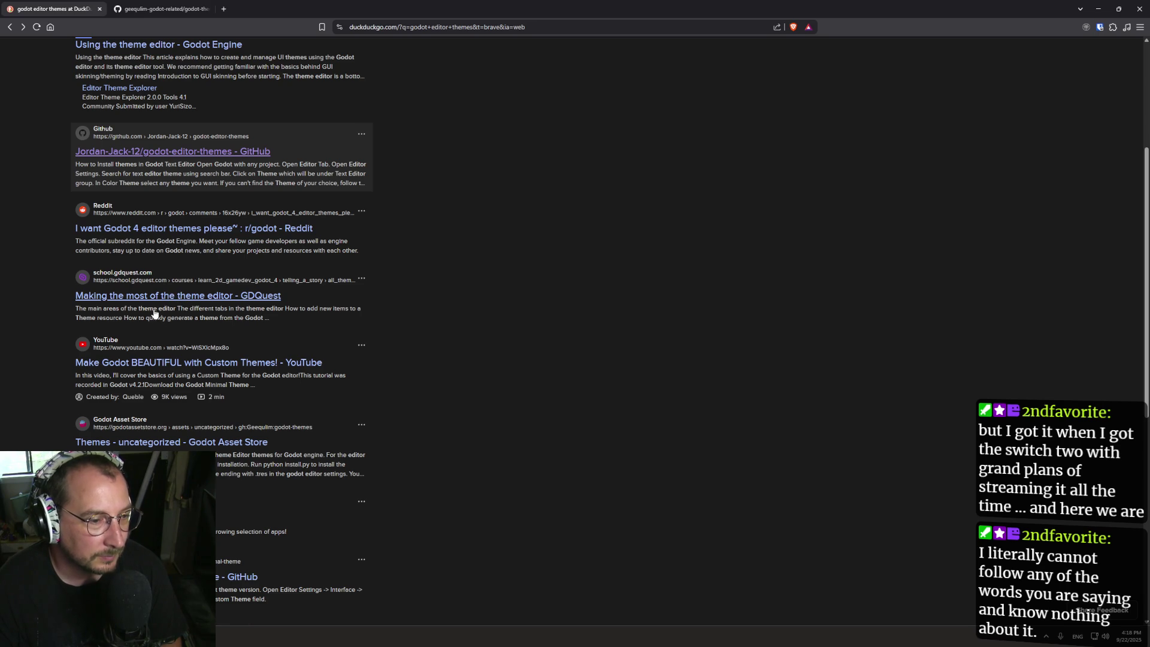
{"action": "scroll", "coordinate": [383, 510], "scroll_direction": "down", "scroll_amount": 4}
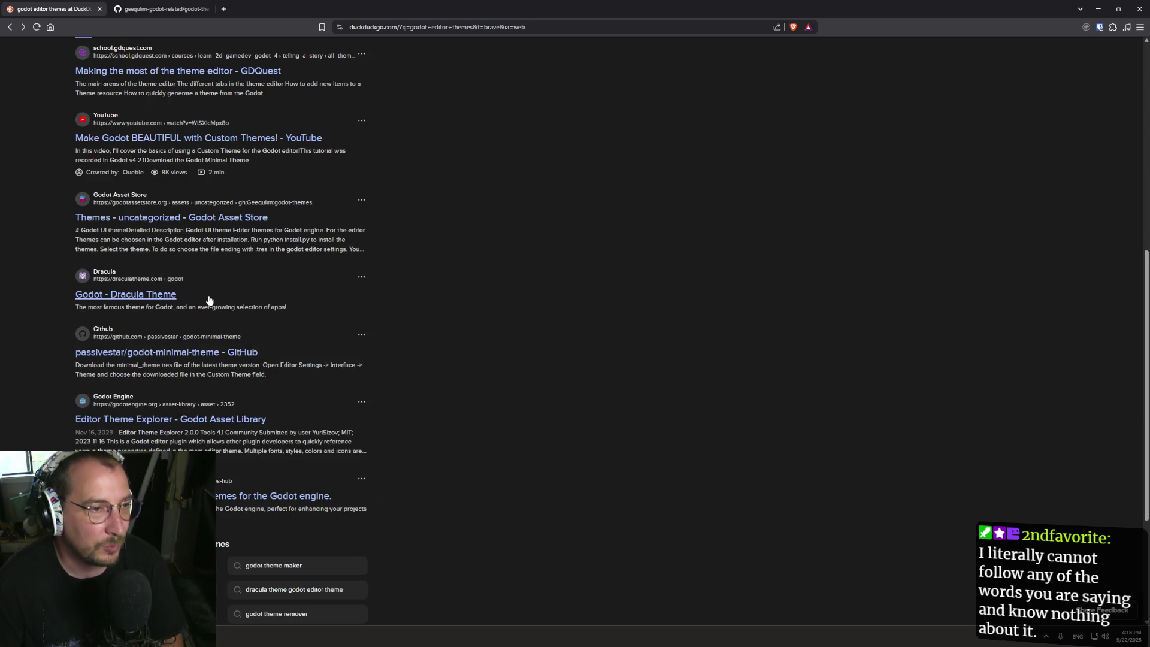
{"action": "middle_click", "coordinate": [162, 294]}
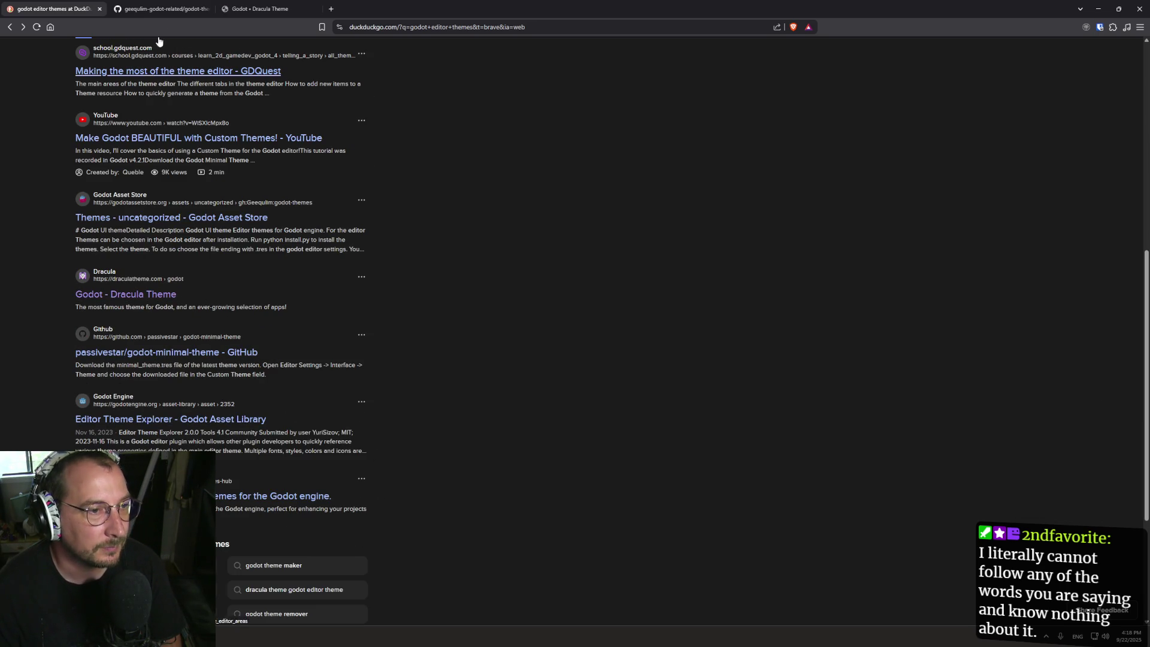
{"action": "left_click", "coordinate": [252, 9]}
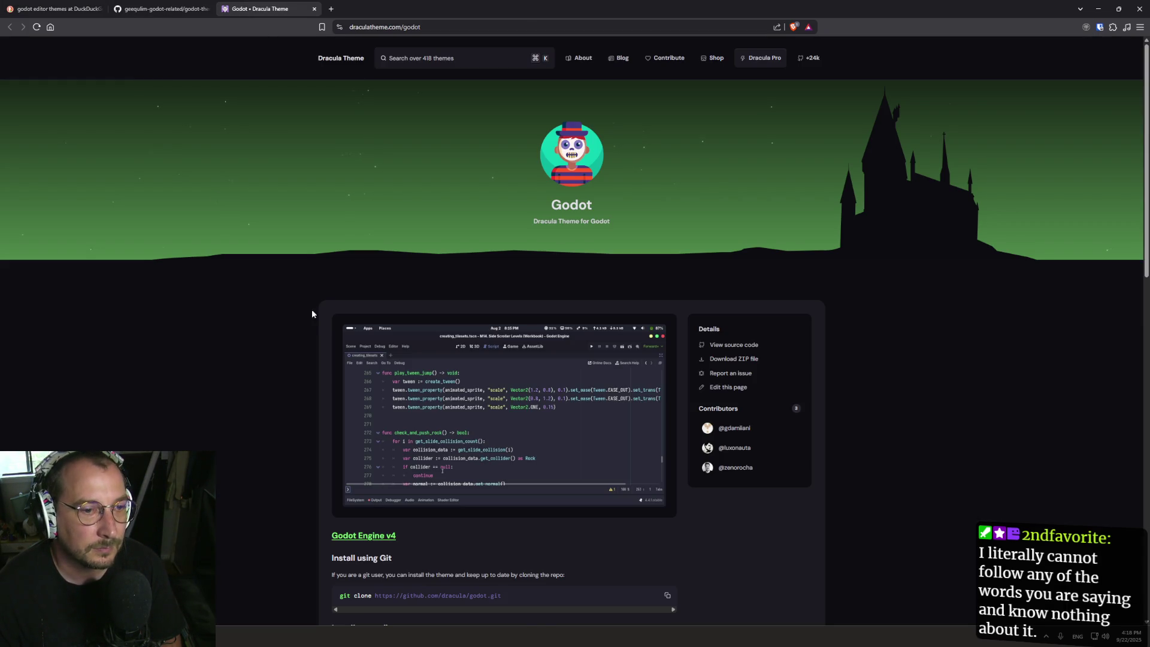
Read the Dracula Godot theme's install and activation steps and search the page.
{"action": "scroll", "coordinate": [313, 316], "scroll_direction": "down", "scroll_amount": 2}
{"action": "scroll", "coordinate": [484, 282], "scroll_direction": "down", "scroll_amount": 8}
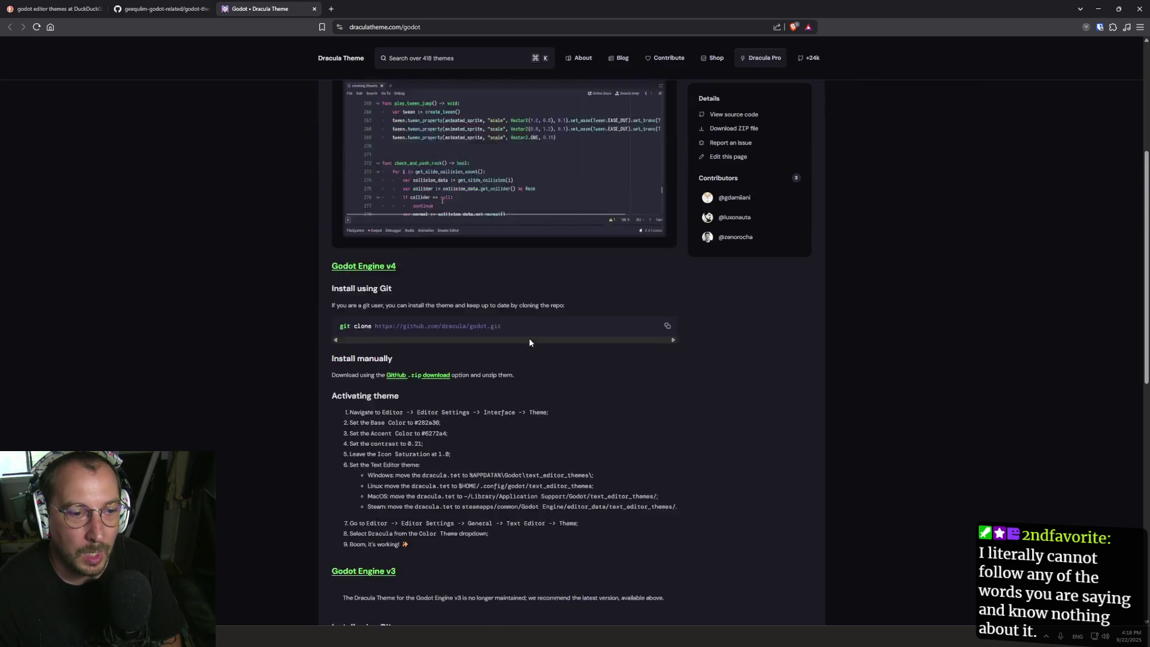
{"action": "scroll", "coordinate": [517, 354], "scroll_direction": "up", "scroll_amount": 7}
{"action": "scroll", "coordinate": [510, 377], "scroll_direction": "up", "scroll_amount": 3}
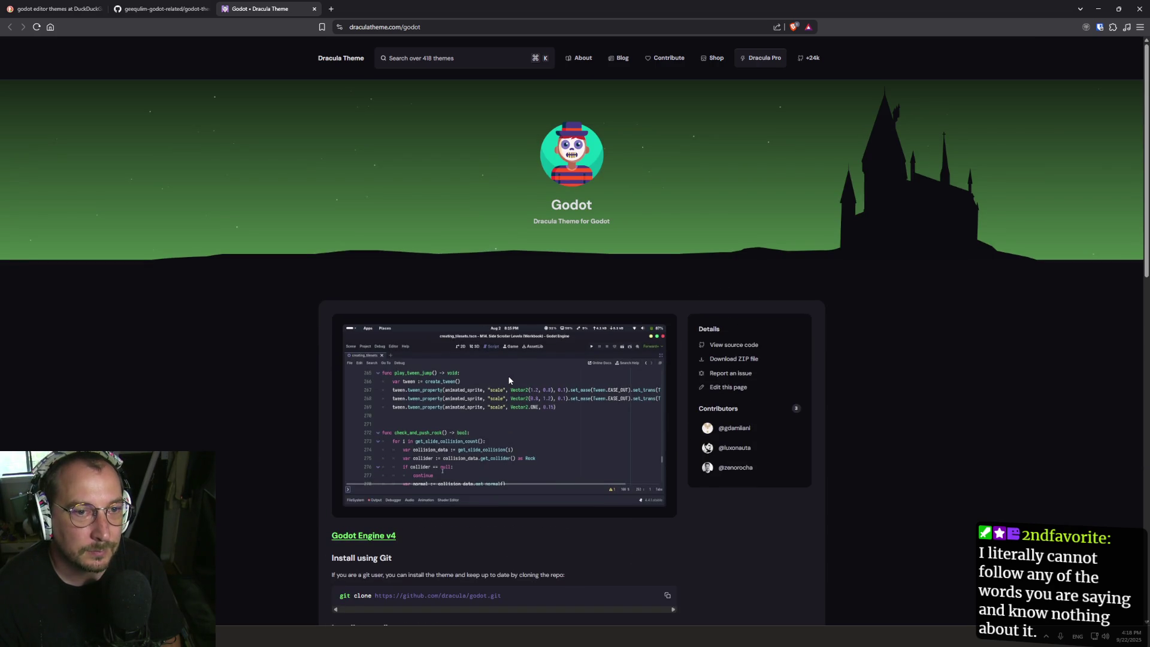
{"action": "scroll", "coordinate": [473, 394], "scroll_direction": "down", "scroll_amount": 3}
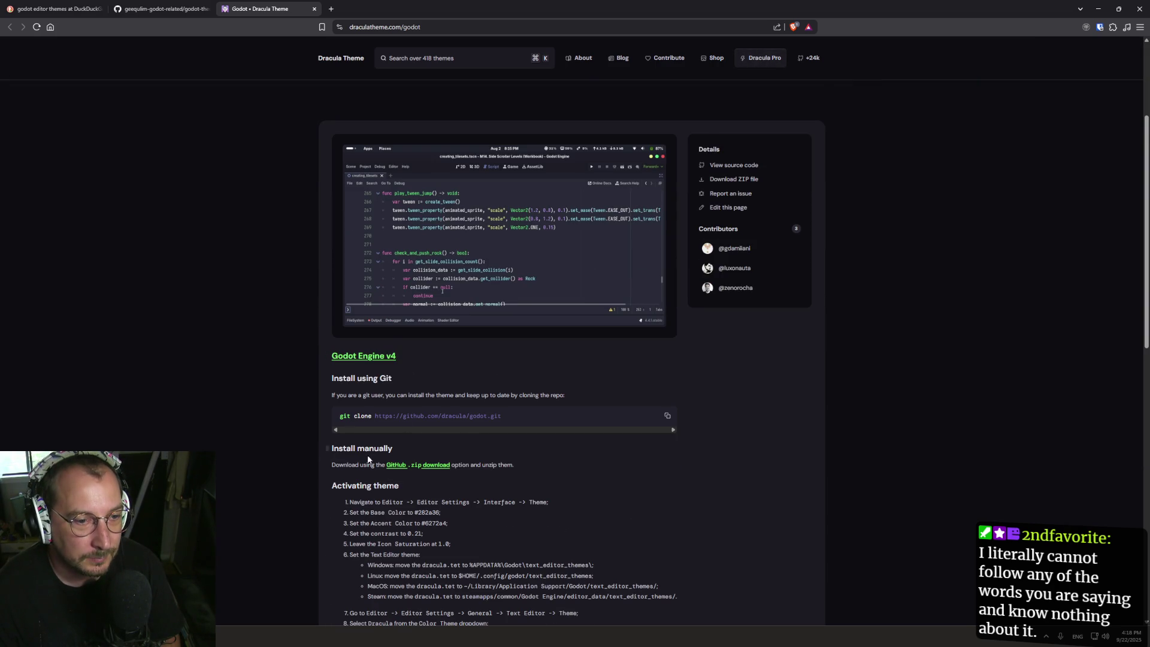
{"action": "scroll", "coordinate": [368, 459], "scroll_direction": "down", "scroll_amount": 6}
{"action": "key", "text": "ctrl+f"}
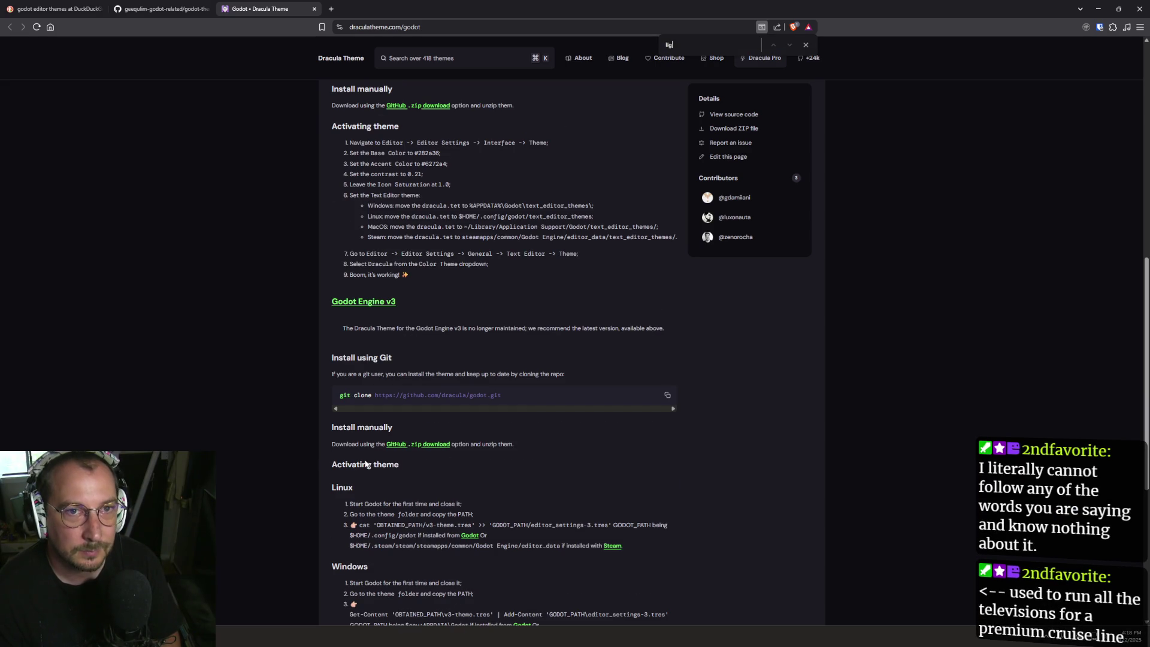
Close the Dracula page and the DuckDuckGo results, returning to the Godot editor.
{"action": "left_click", "coordinate": [37, 11]}
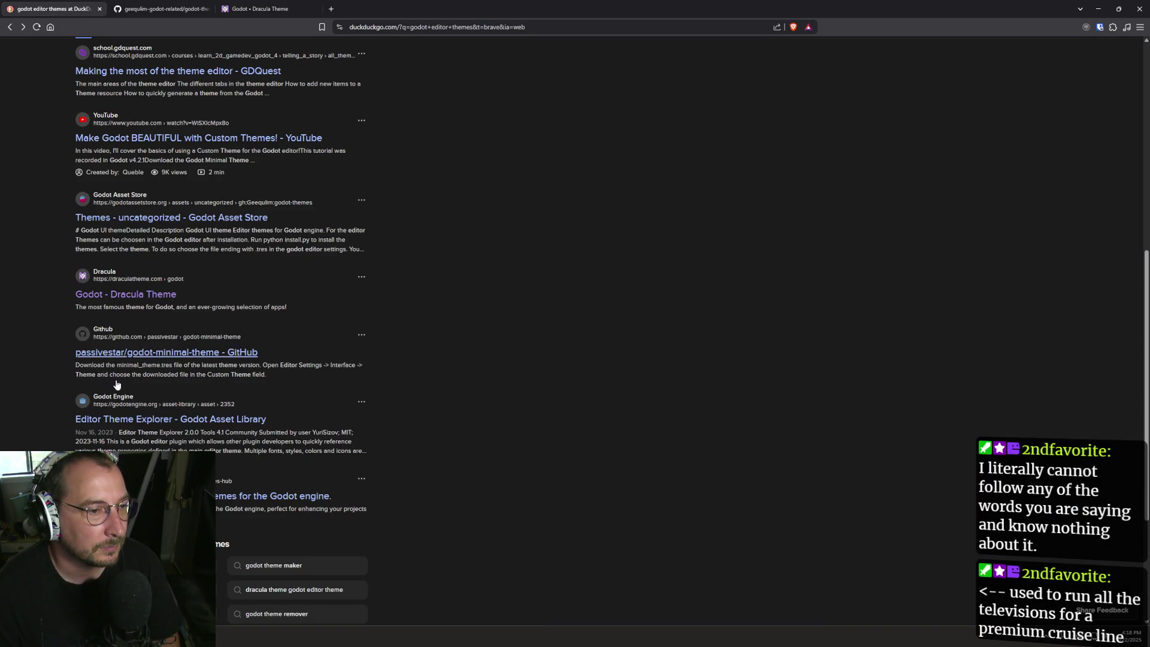
{"action": "left_click", "coordinate": [297, 16]}
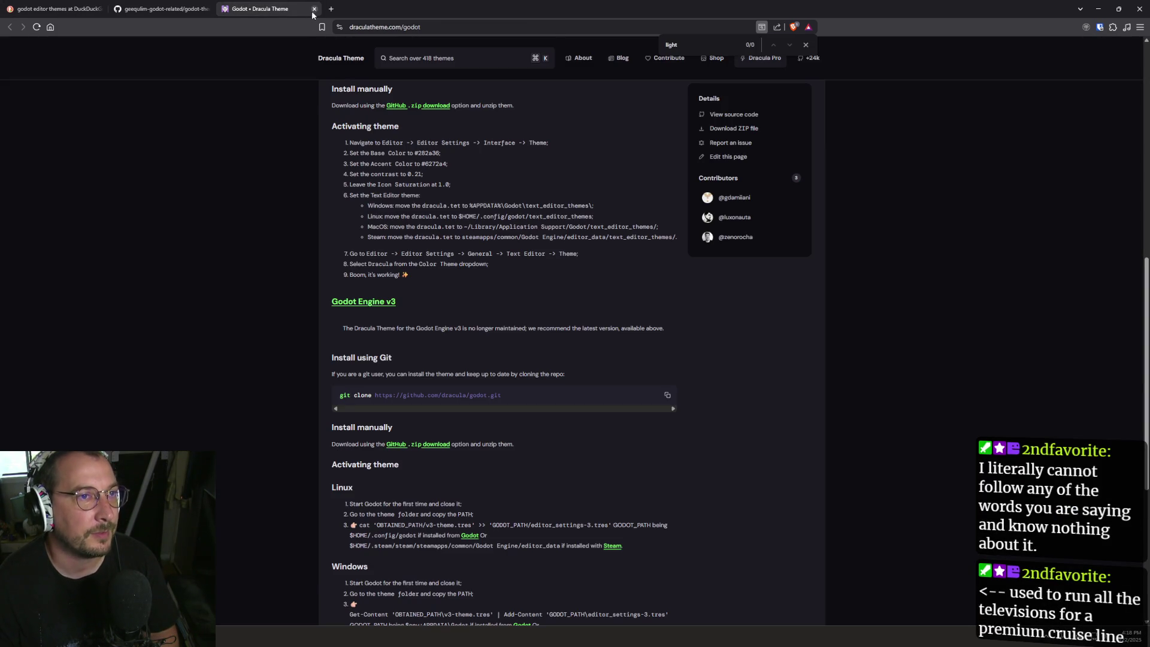
{"action": "left_click", "coordinate": [313, 10]}
{"action": "left_click", "coordinate": [100, 8]}
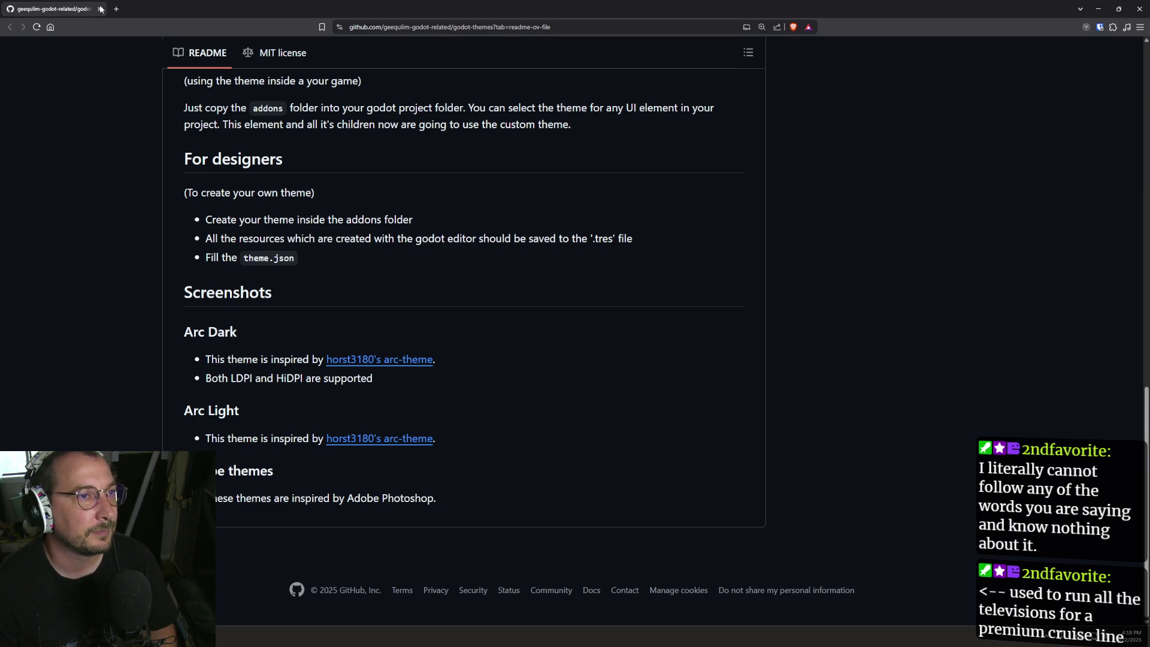
{"action": "key", "text": "alt+Tab"}
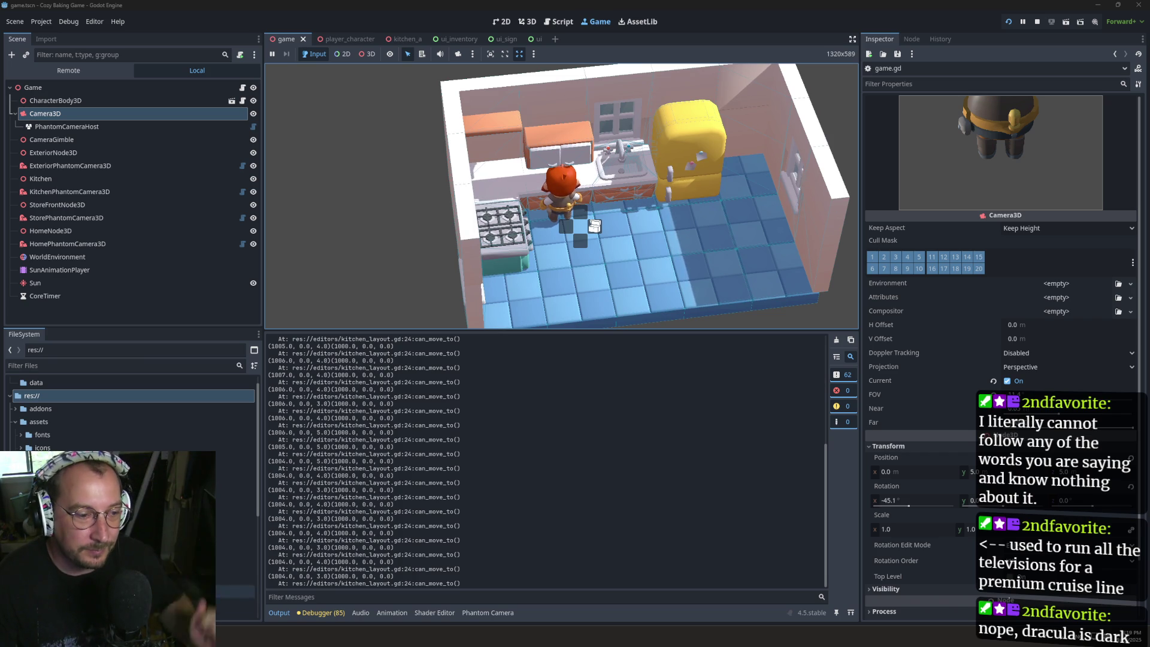
After watching the running kitchen, switch to the Obsidian Cozy Kanban board.
{"action": "key", "text": "alt+Tab"}
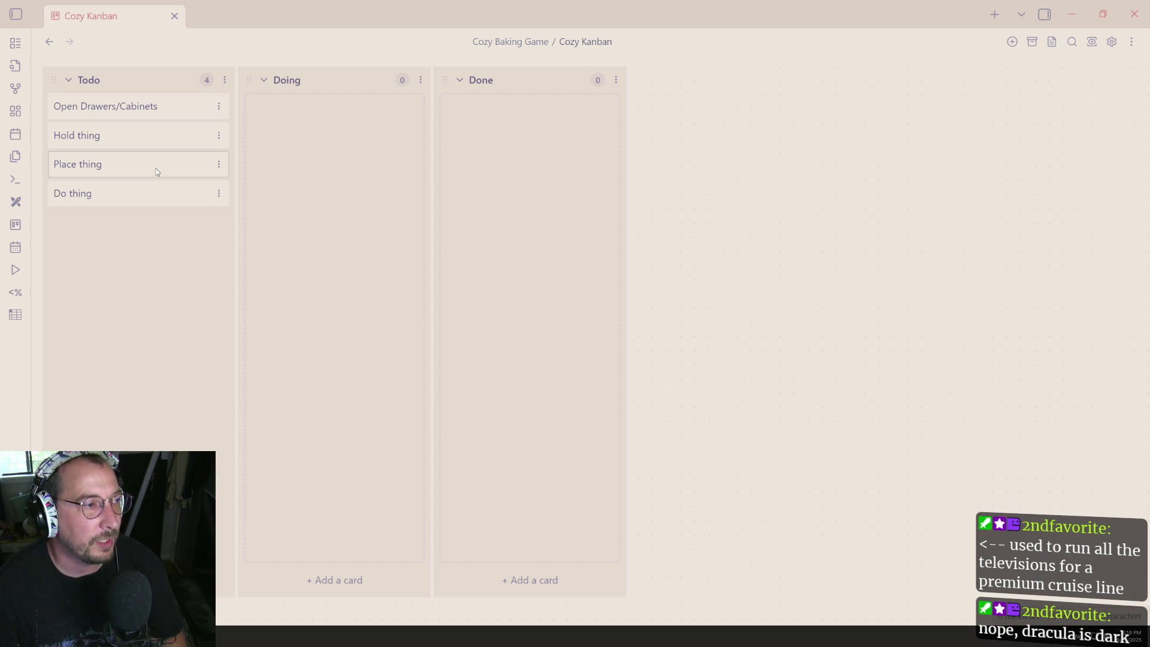
Glance at the Kanban Todo cards and the other desktop, then return to Godot.
{"action": "key", "text": "ctrl+super+Right"}
{"action": "key", "text": "ctrl+super+Left"}
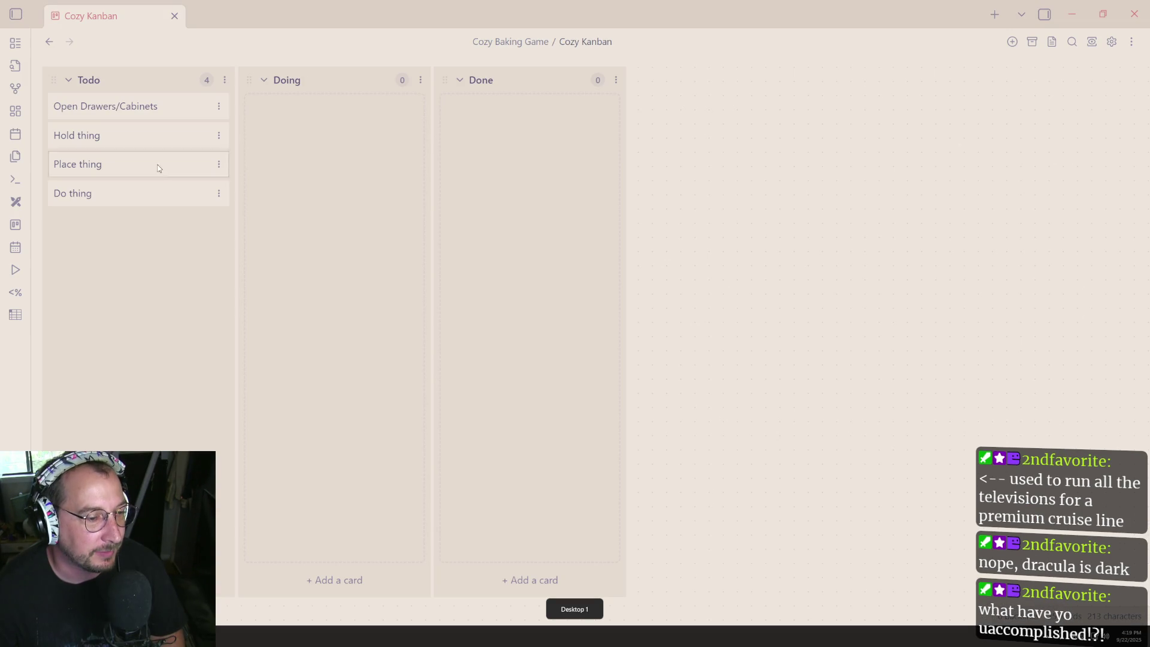
{"action": "key", "text": "alt+Tab"}
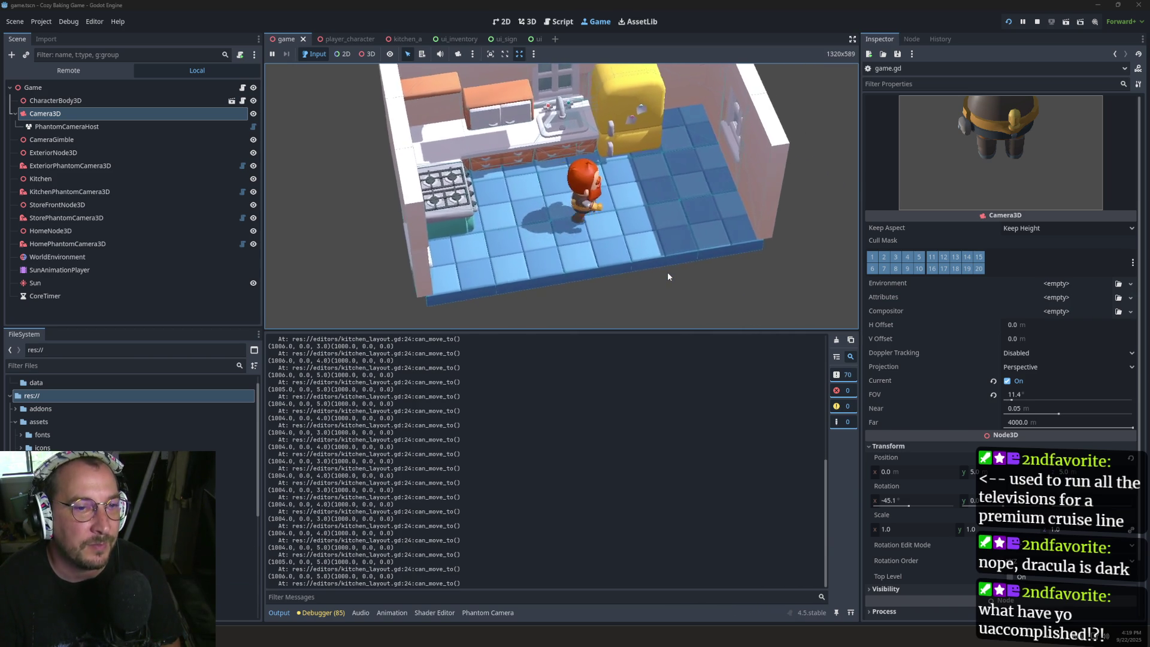
Walk the baker left and right by the stove, then up to the back counter.
{"action": "key", "text": "a"}
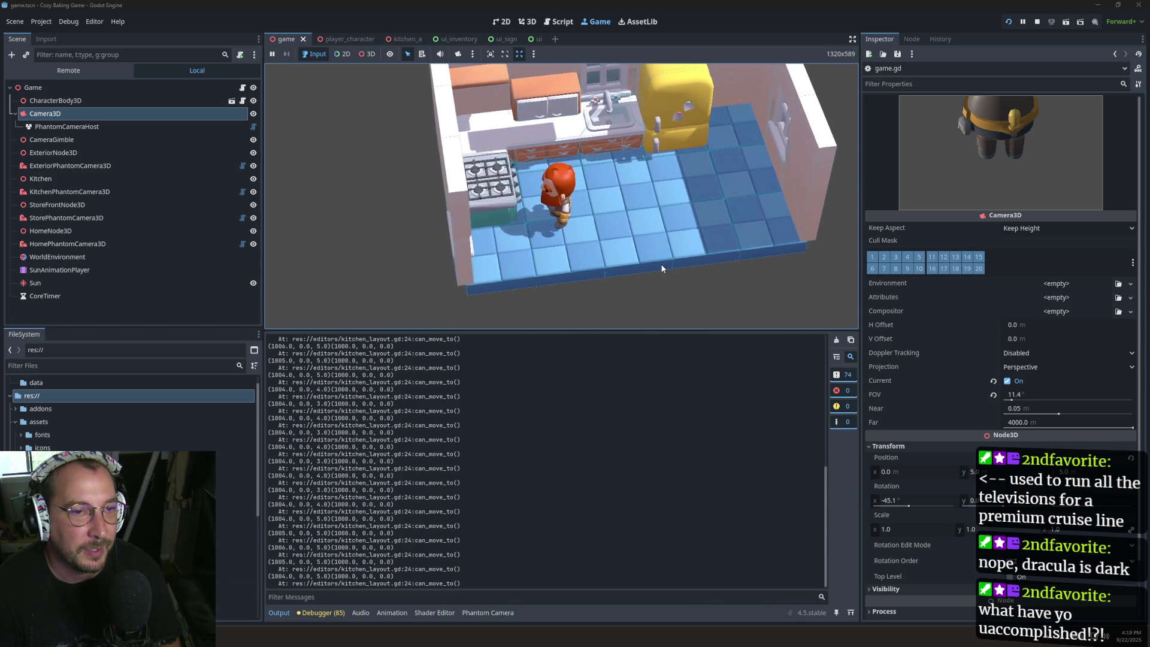
{"action": "key", "text": "d"}
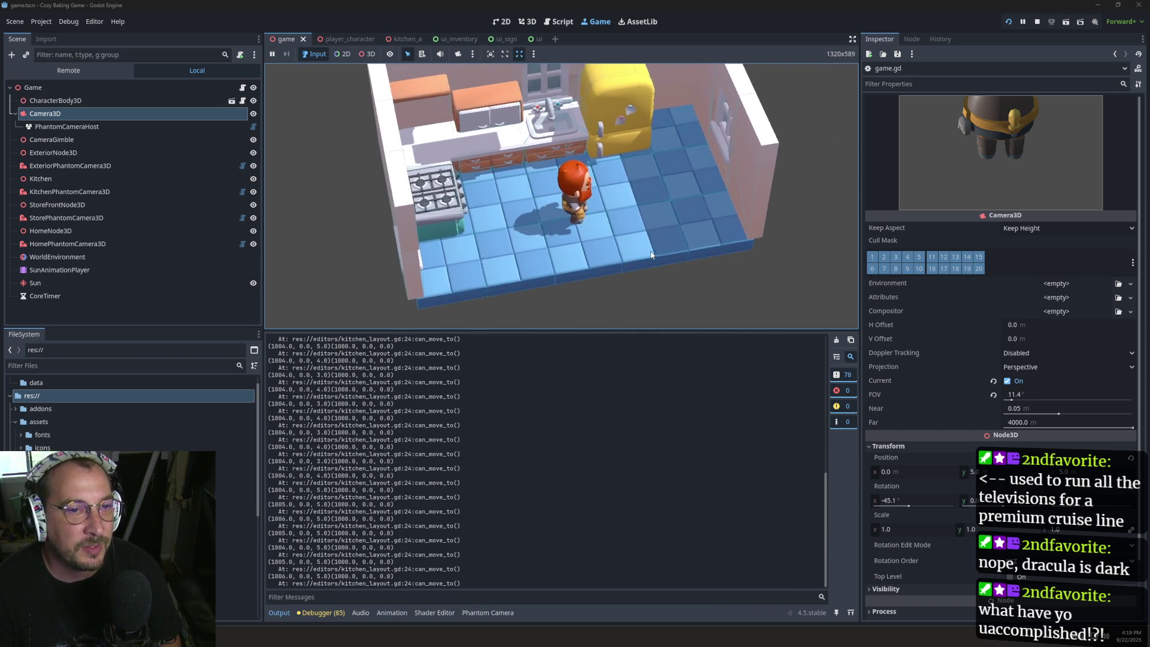
{"action": "key", "text": "a"}
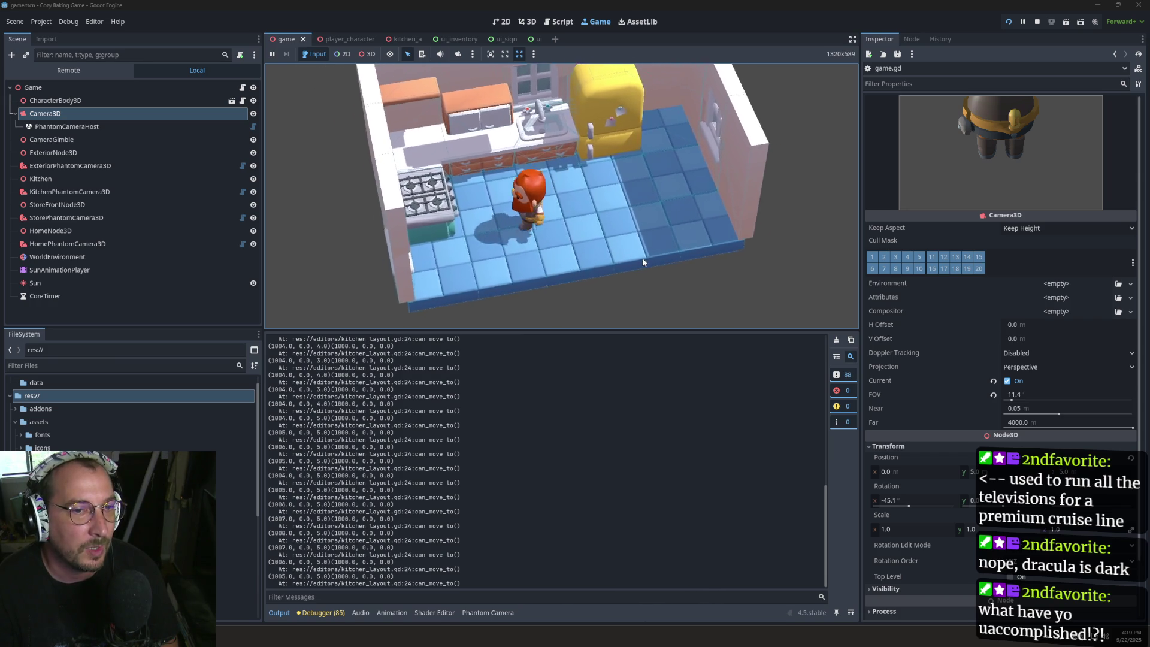
{"action": "key", "text": "a"}
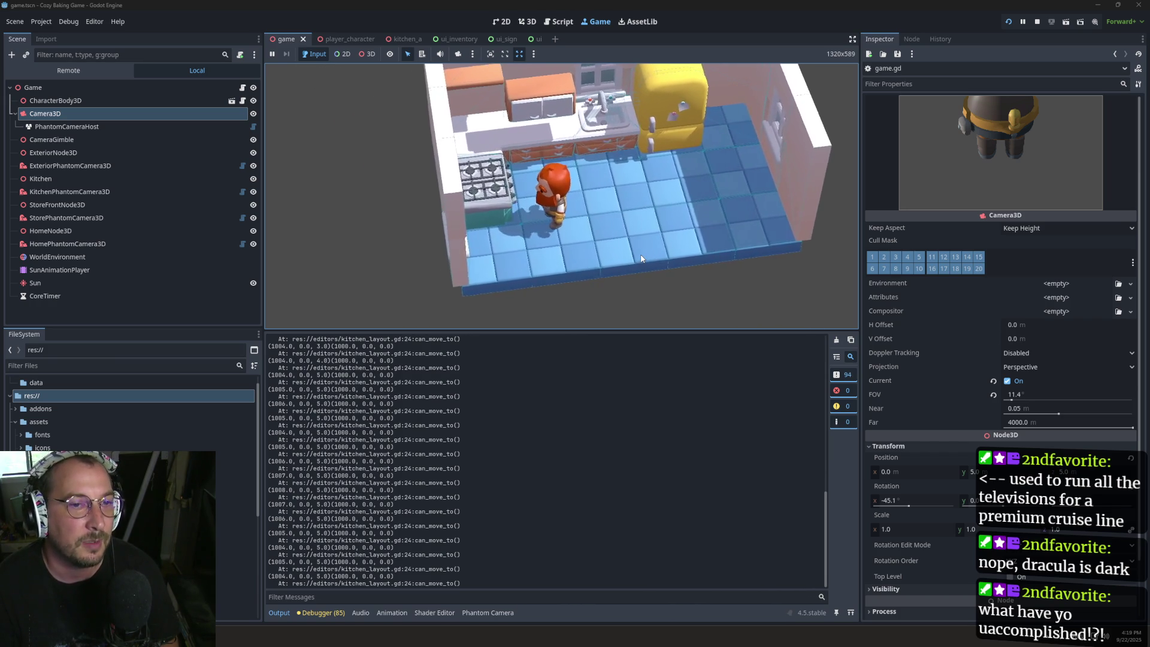
{"action": "key", "text": "d"}
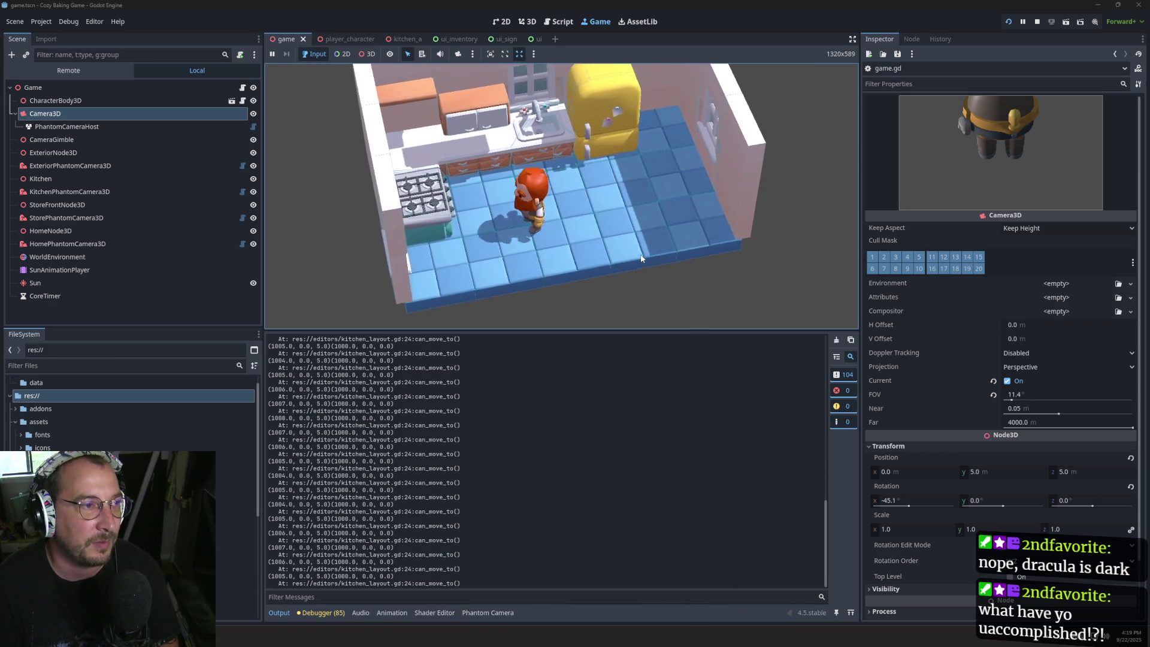
{"action": "key", "text": "a"}
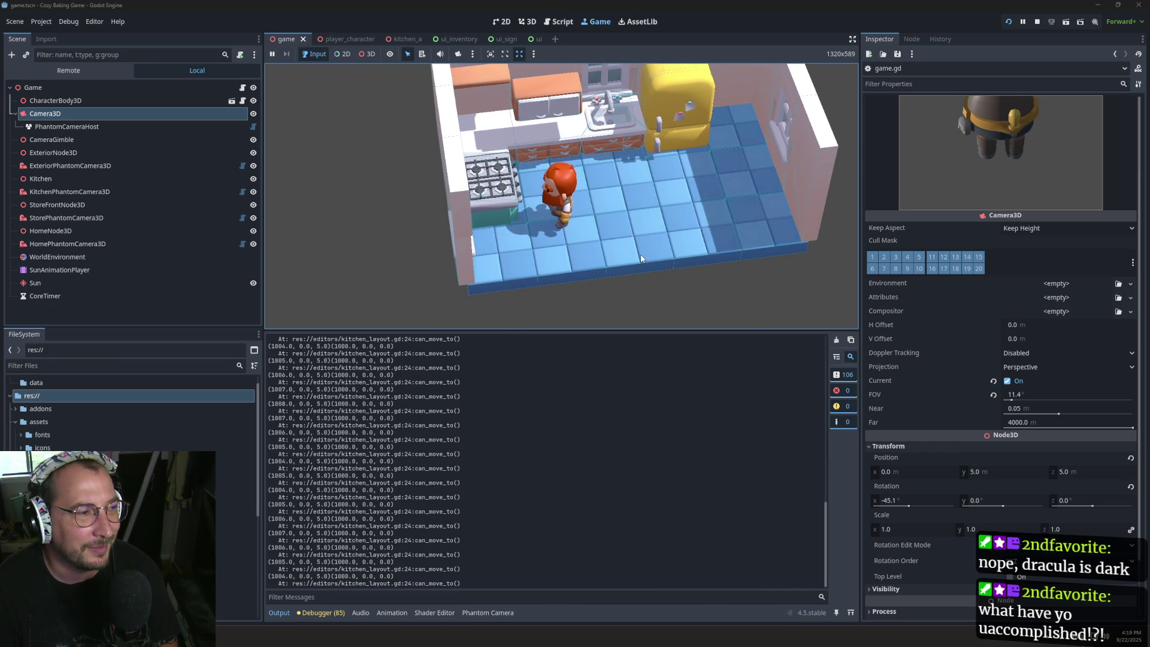
{"action": "key", "text": "w"}
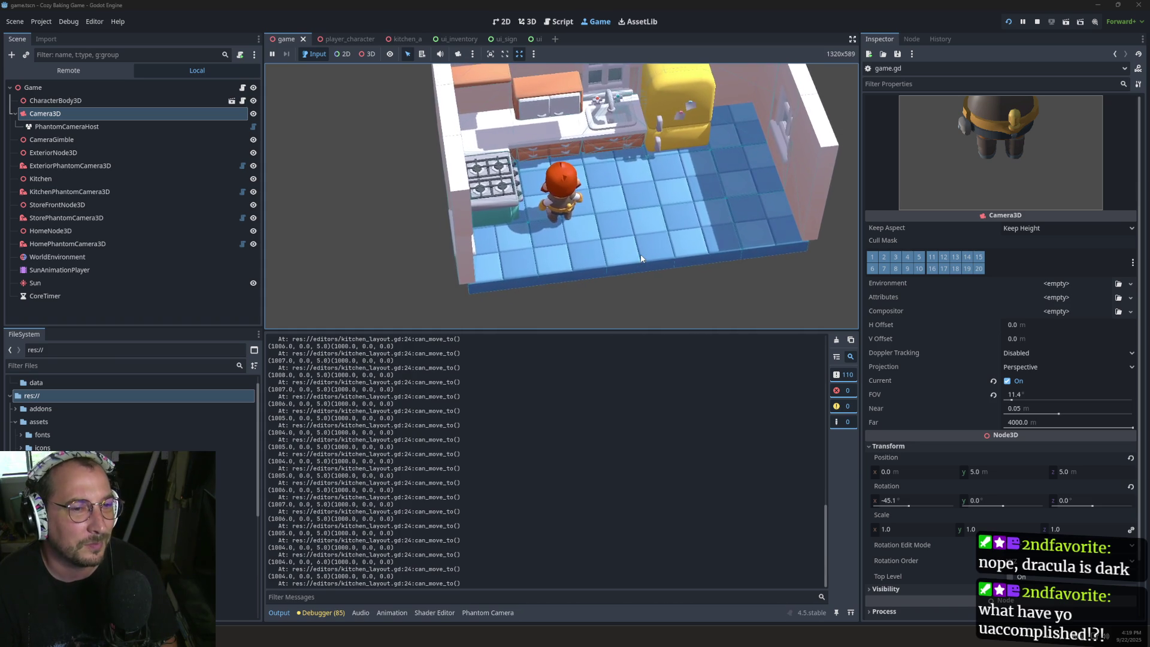
{"action": "key", "text": "w"}
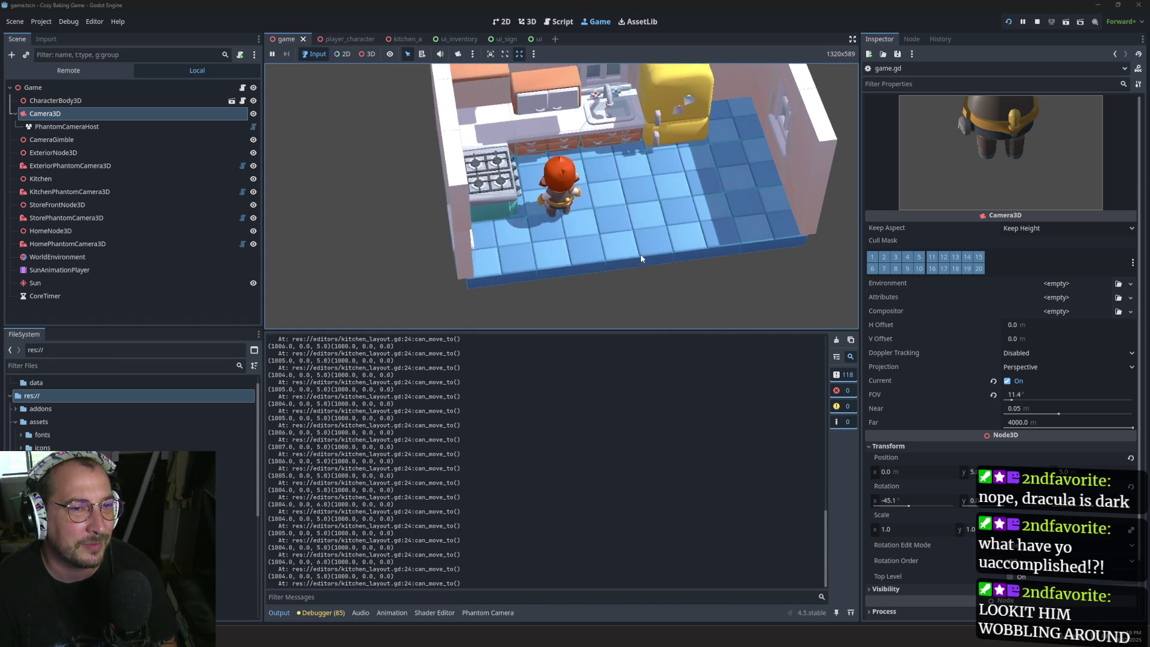
{"action": "key", "text": "w"}
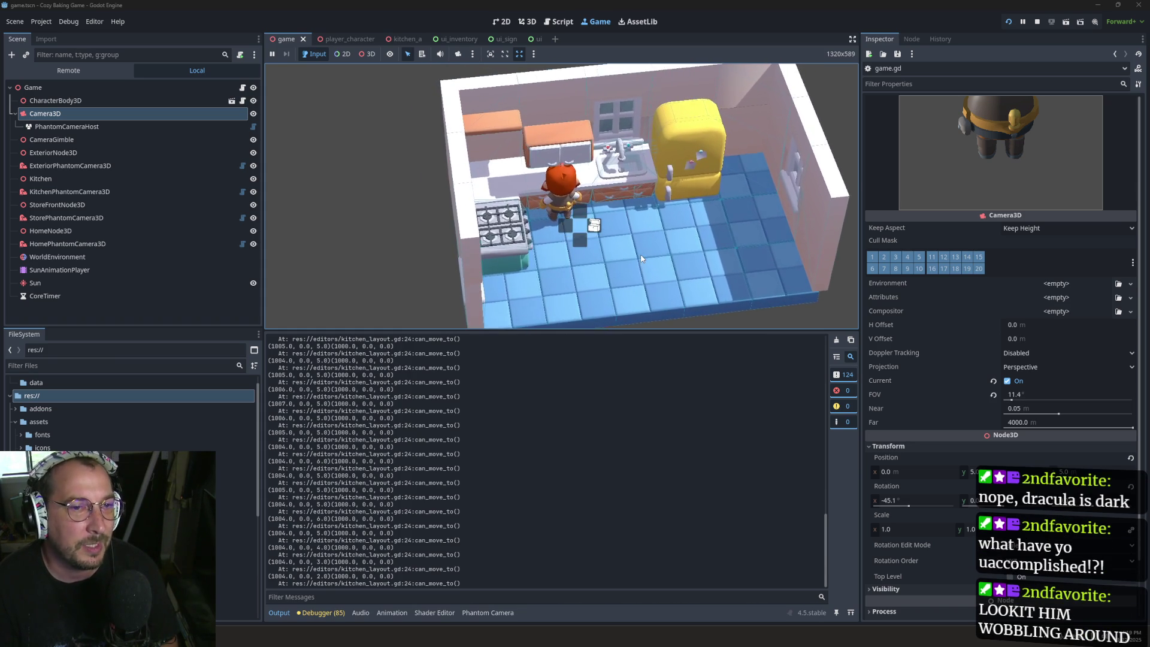
{"action": "key", "text": "w"}
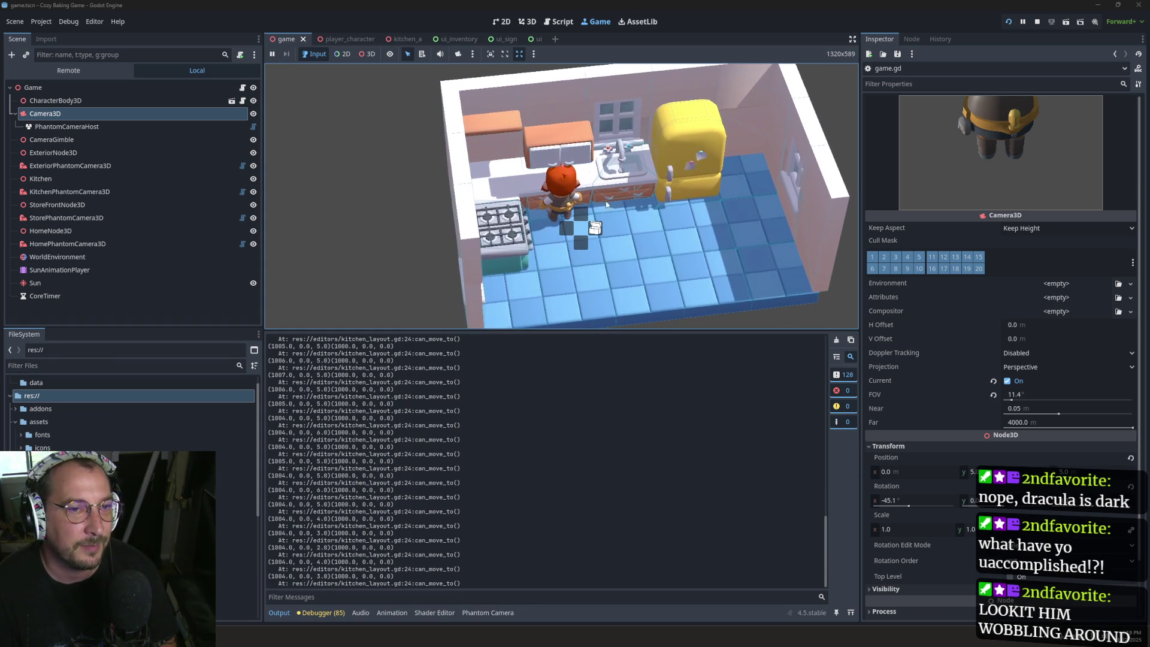
{"action": "key", "text": "w"}
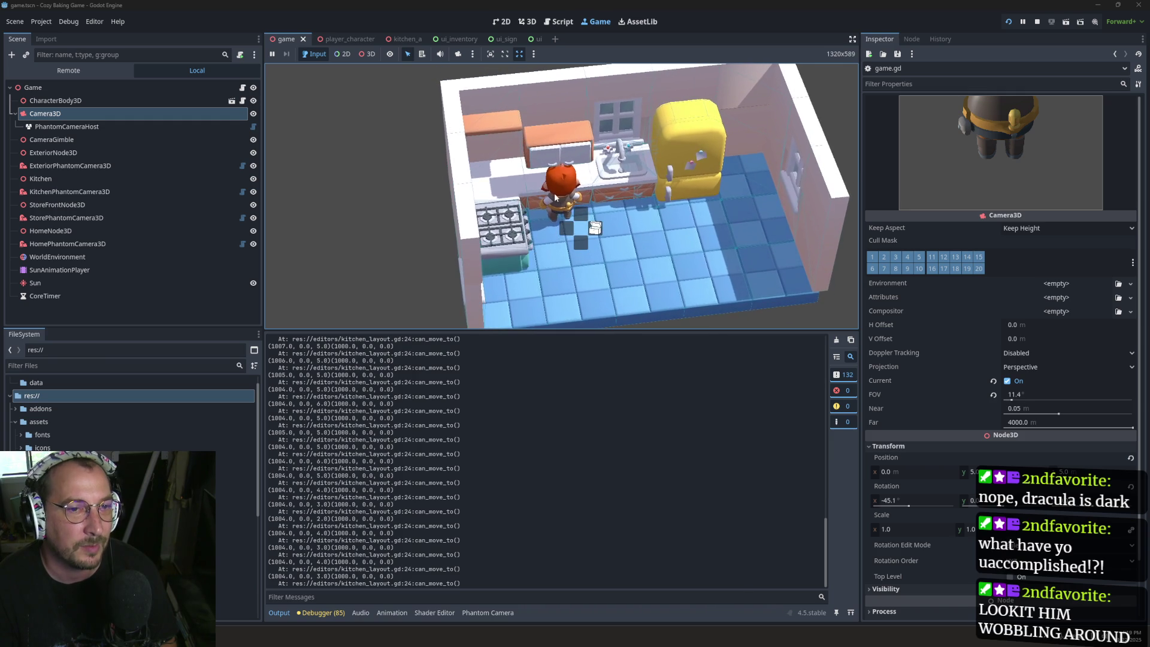
{"action": "key", "text": "s"}
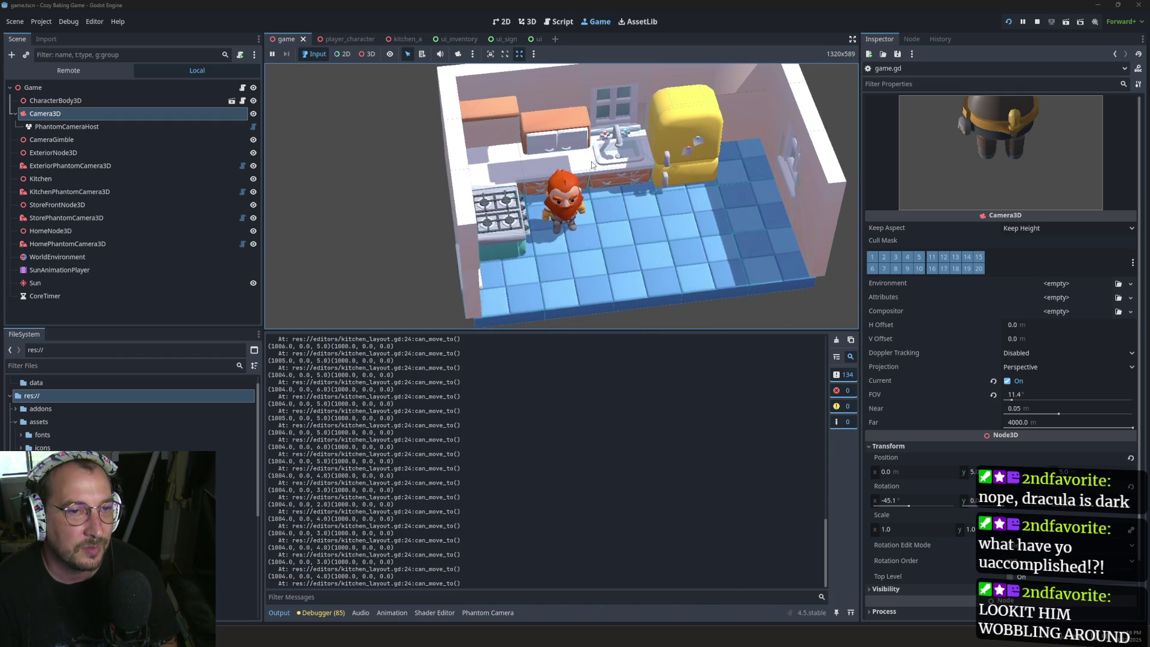
{"action": "key", "text": "w"}
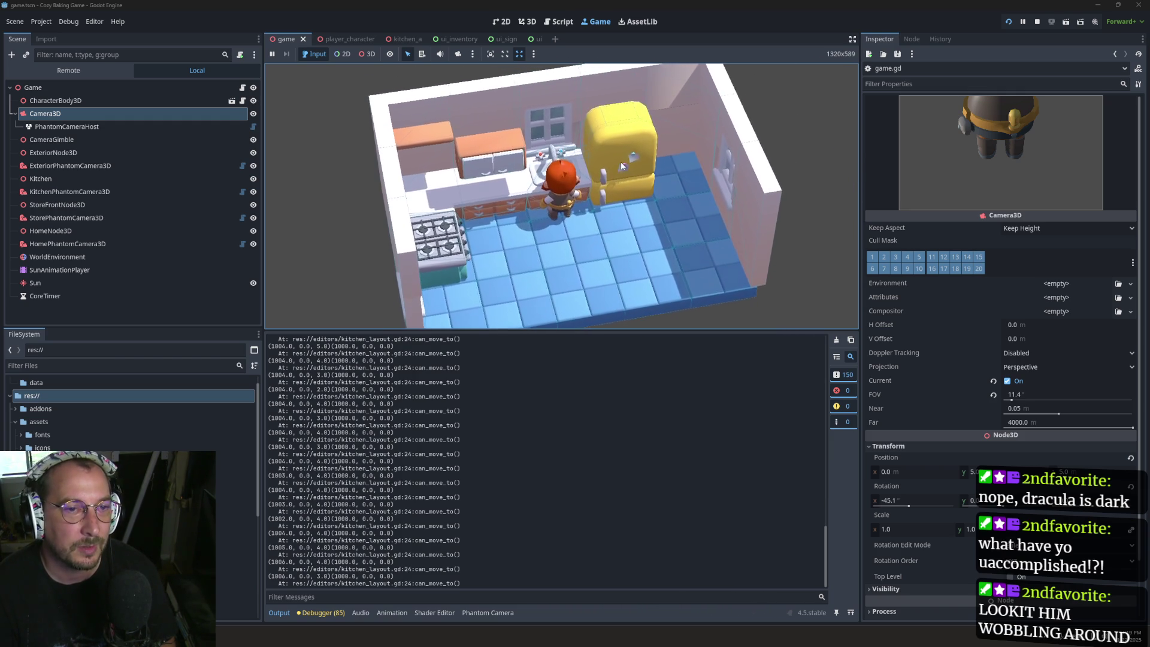
{"action": "key", "text": "a"}
{"action": "key", "text": "w"}
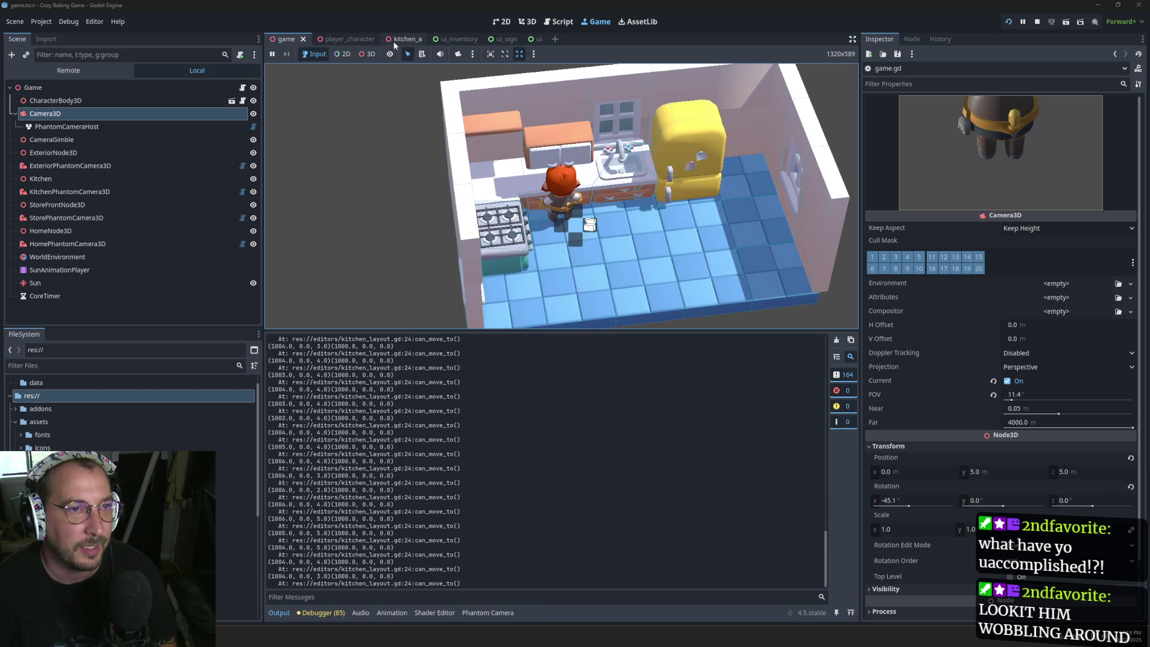
Walk the baker right toward the fridge wall and back left across the kitchen floor.
{"action": "key", "text": "s"}
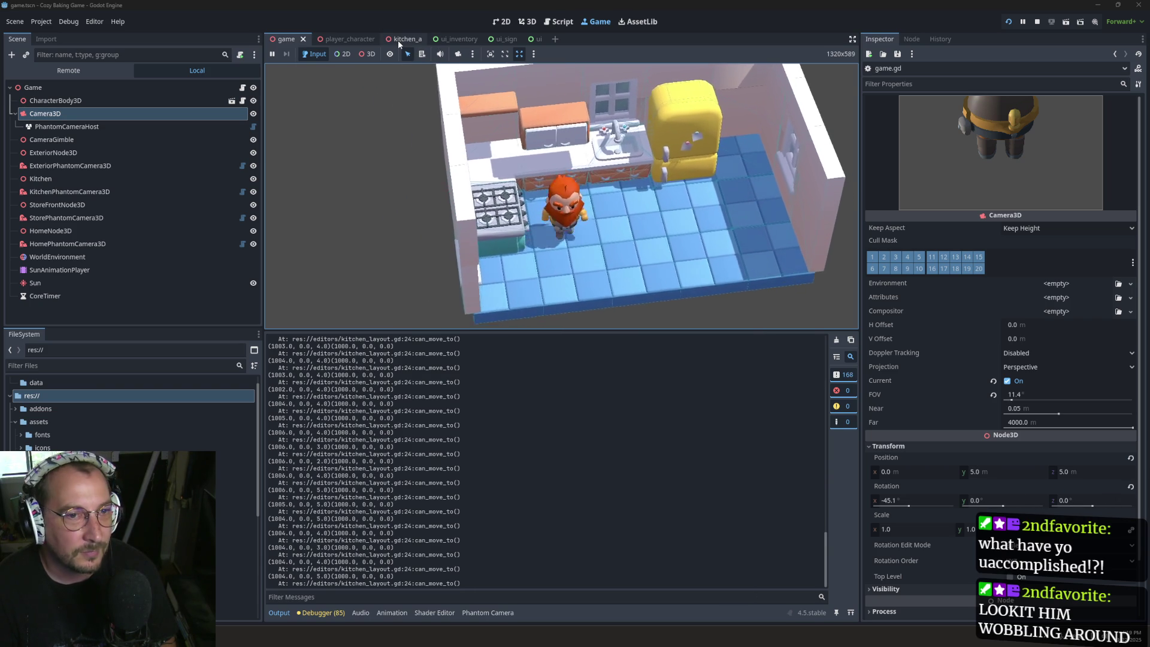
{"action": "key", "text": "d"}
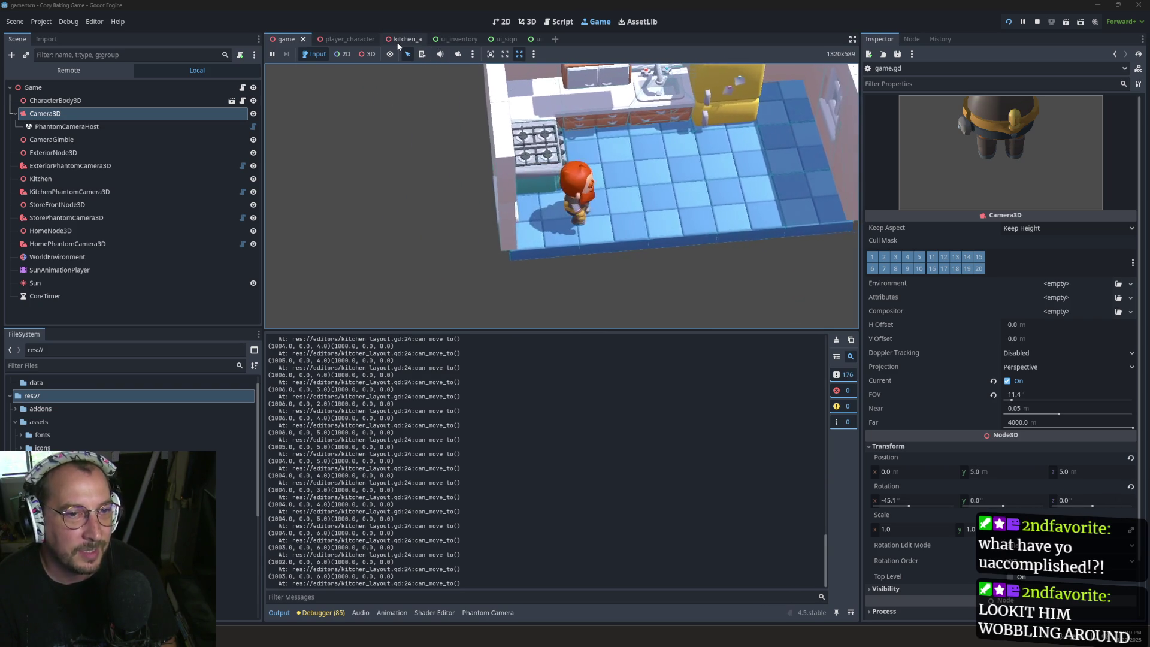
{"action": "key", "text": "d"}
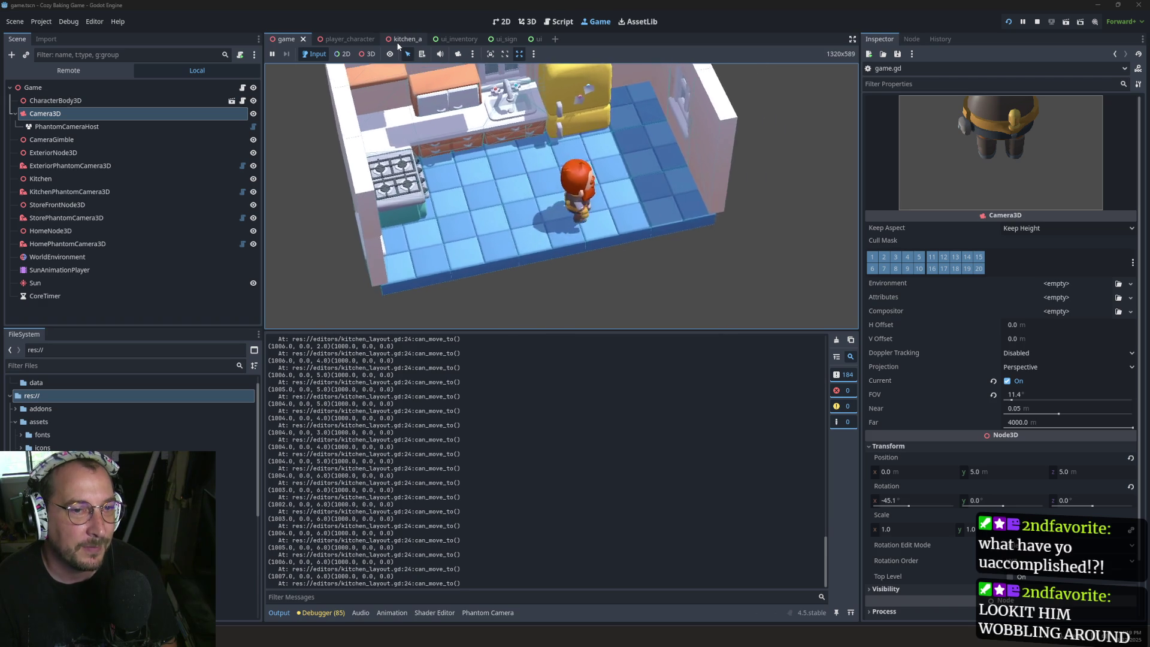
{"action": "key", "text": "a"}
{"action": "key", "text": "a"}
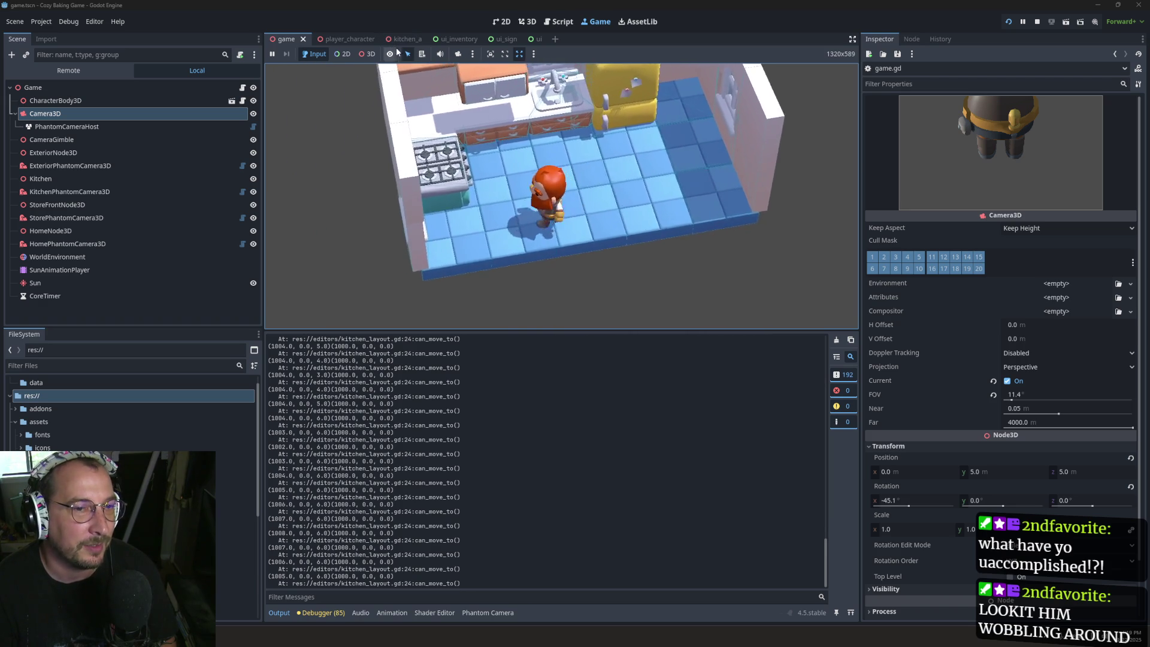
{"action": "key", "text": "d"}
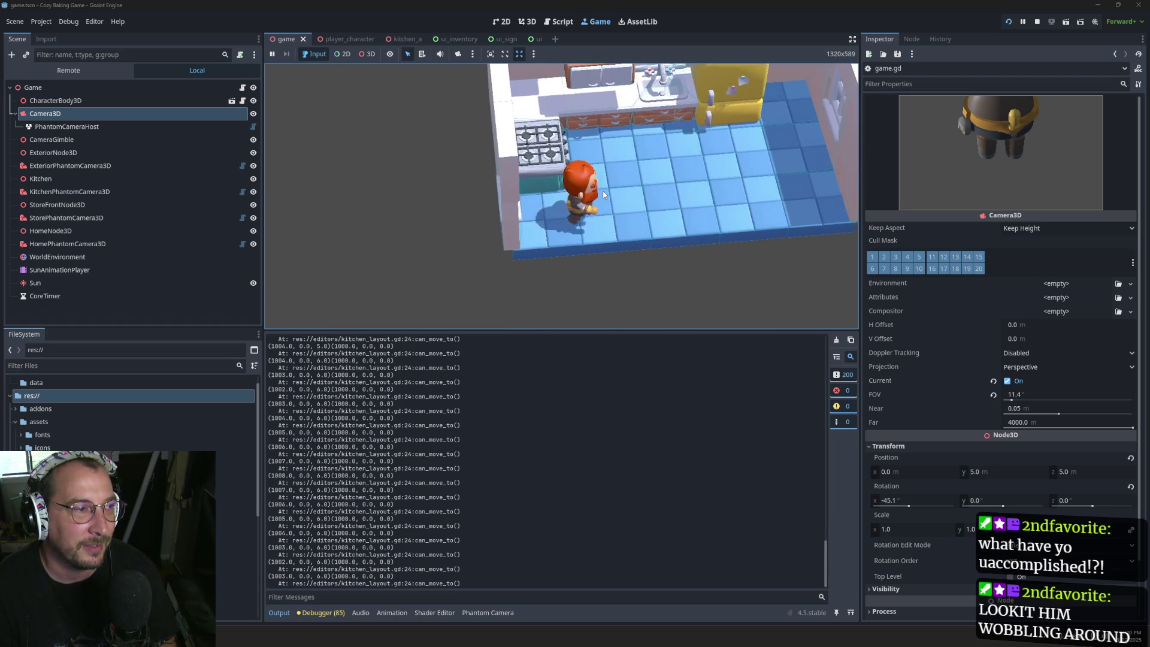
{"action": "key", "text": "d"}
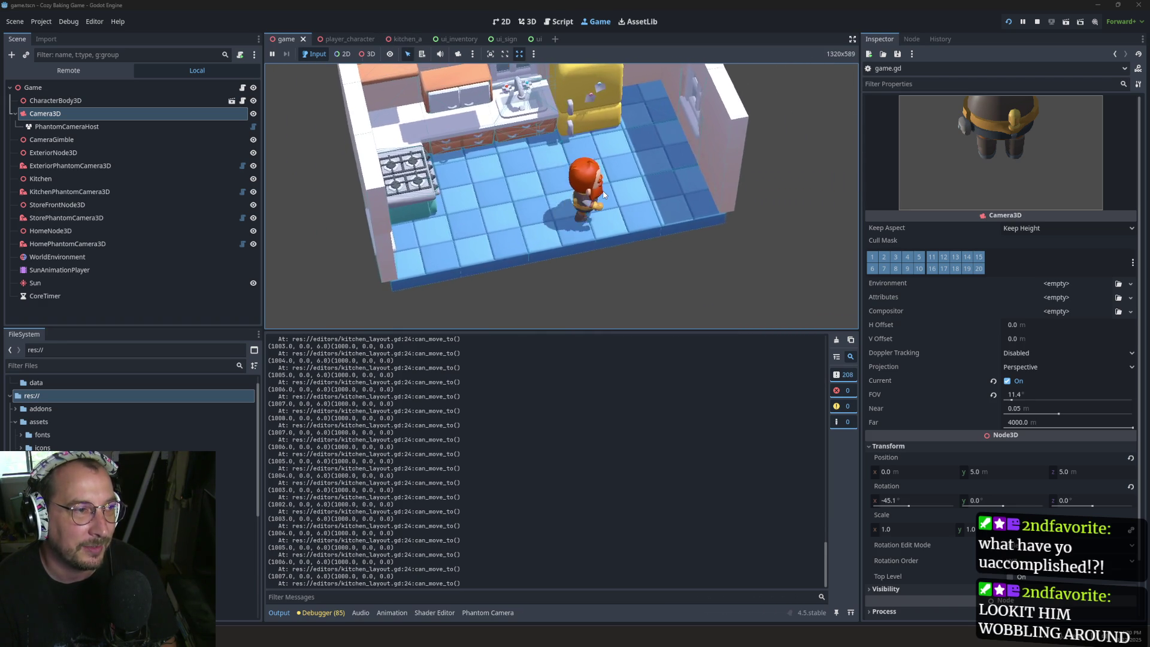
{"action": "key", "text": "a"}
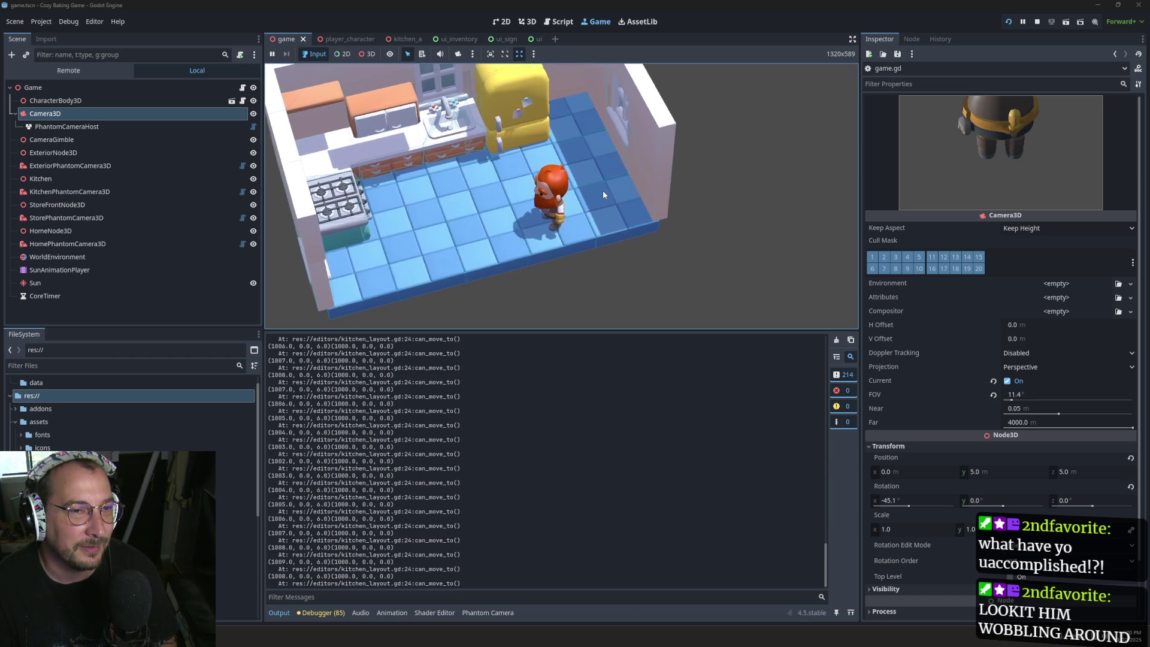
{"action": "key", "text": "a"}
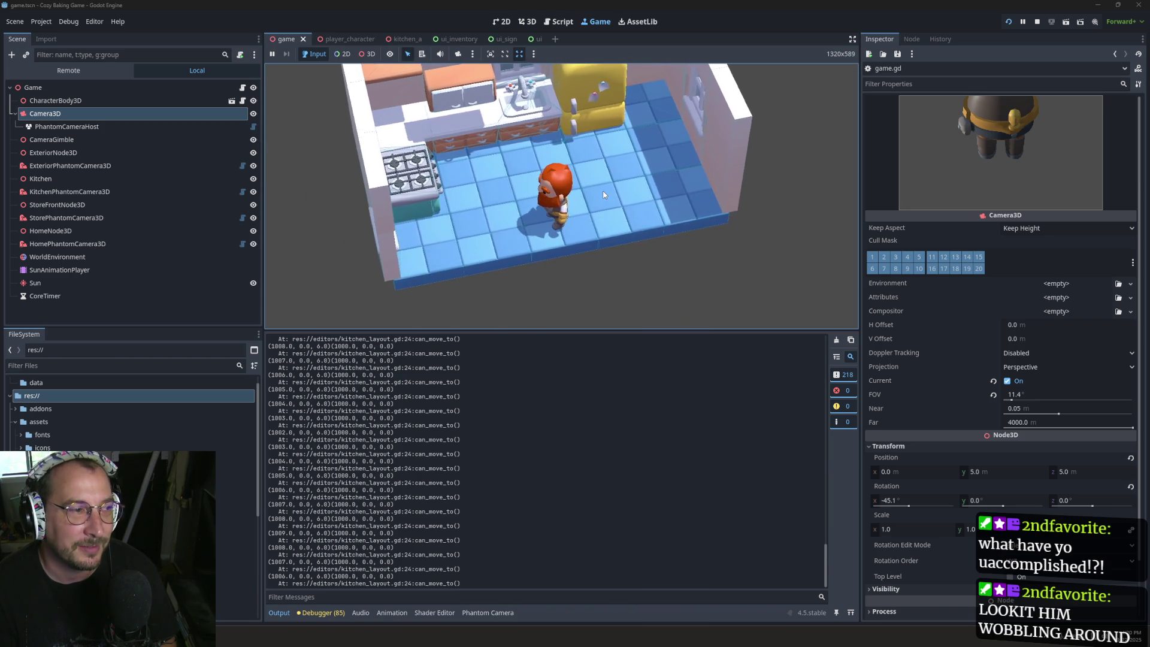
{"action": "key", "text": "a"}
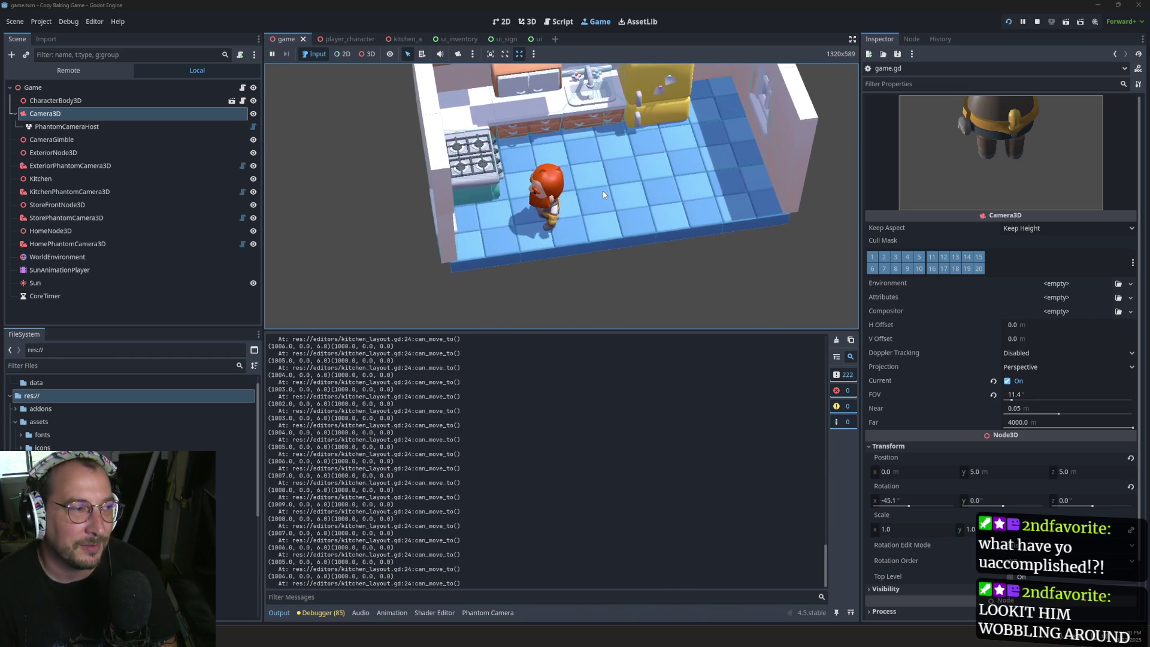
{"action": "key", "text": "d"}
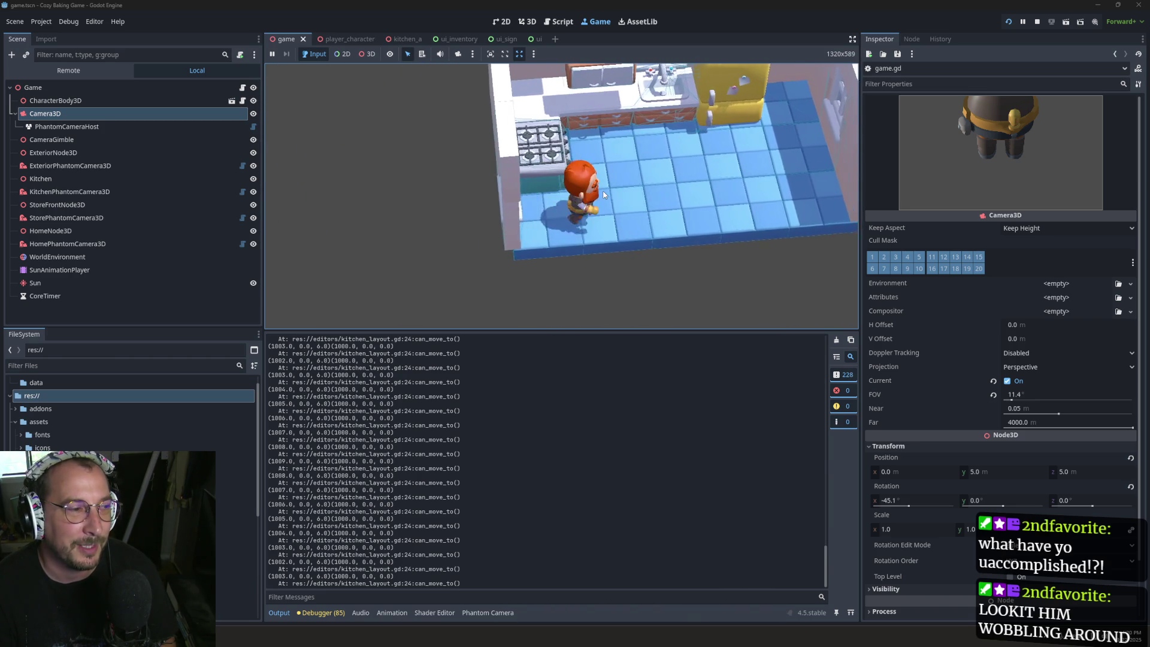
{"action": "key", "text": "d"}
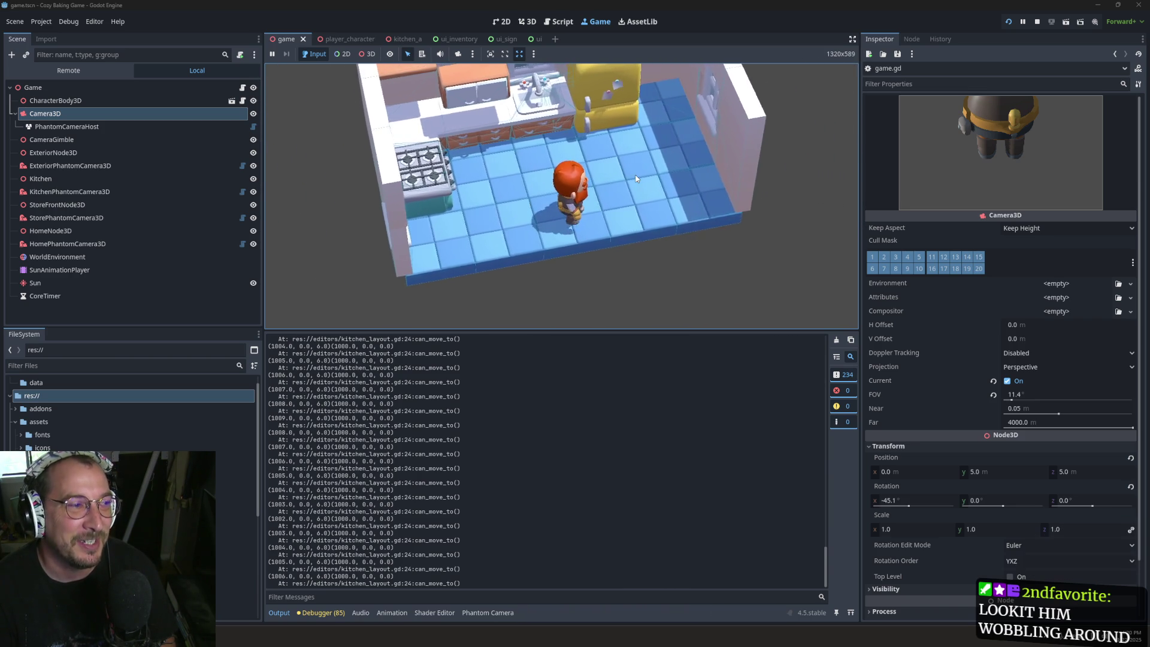
{"action": "key", "text": "a"}
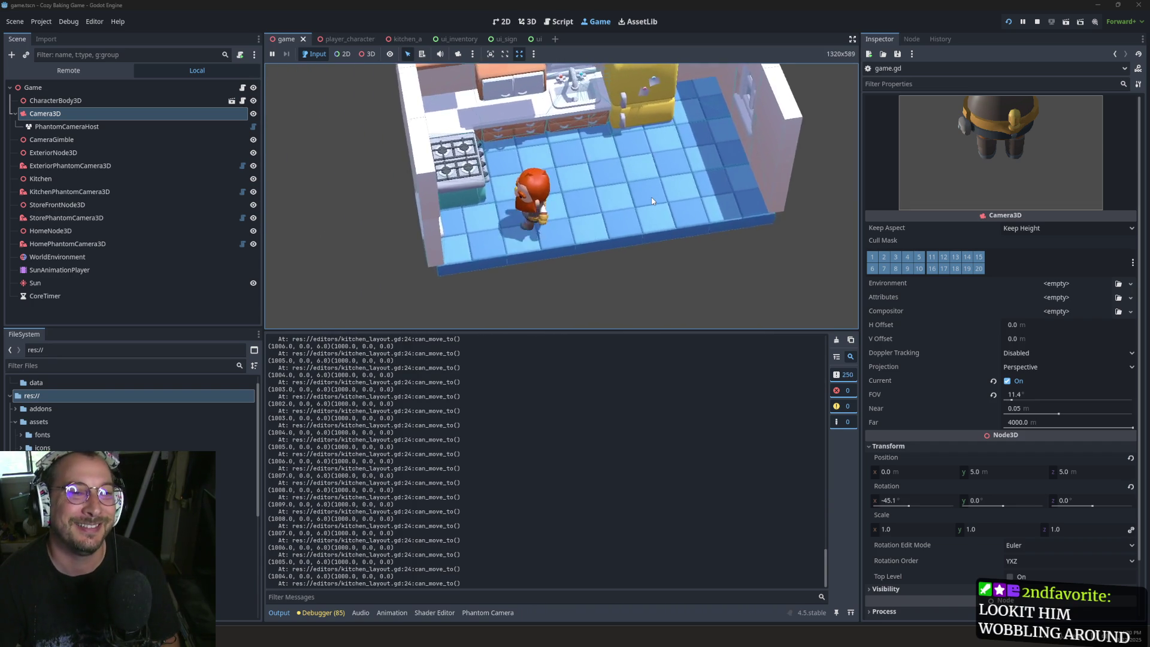
{"action": "key", "text": "w"}
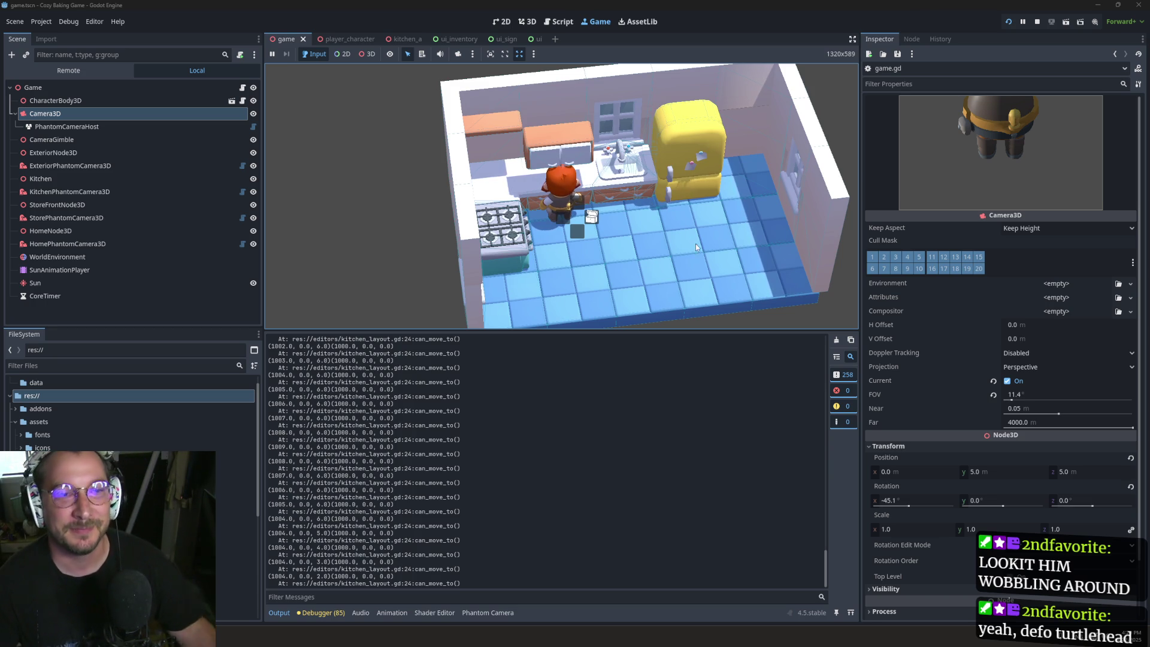
{"action": "key", "text": "Down"}
{"action": "key", "text": "Down"}
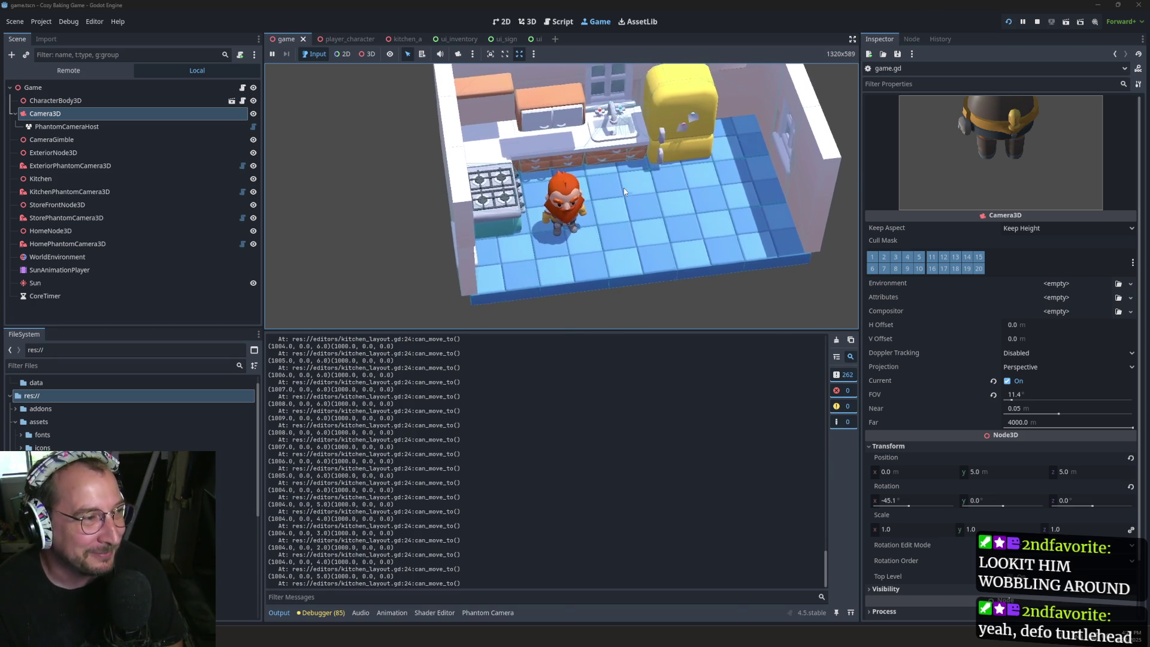
{"action": "key", "text": "ctrl+F2"}
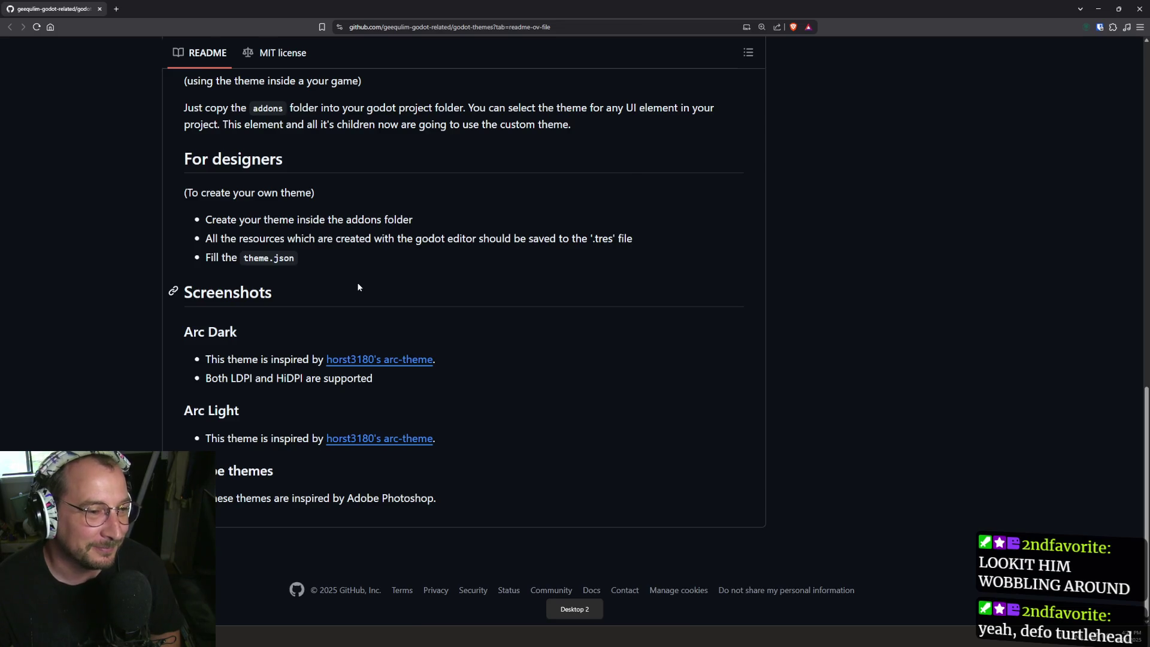
Flip between the Godot and browser desktops, ending on the Godot editor via Task View.
{"action": "key", "text": "ctrl+F1"}
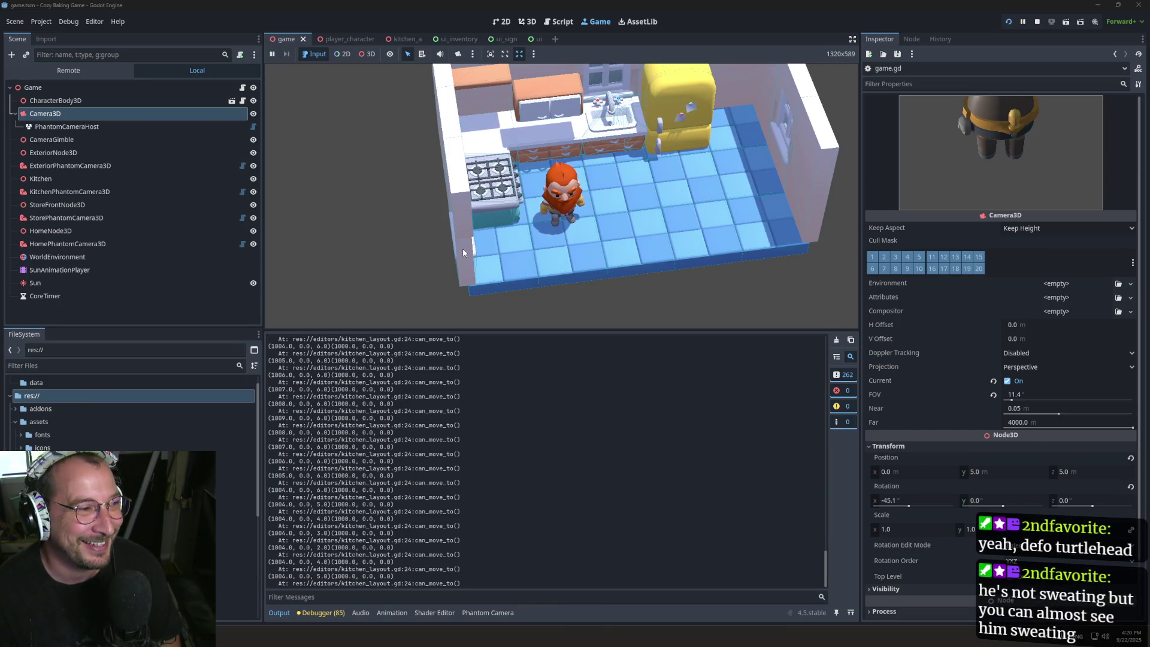
{"action": "key", "text": "ctrl+F2"}
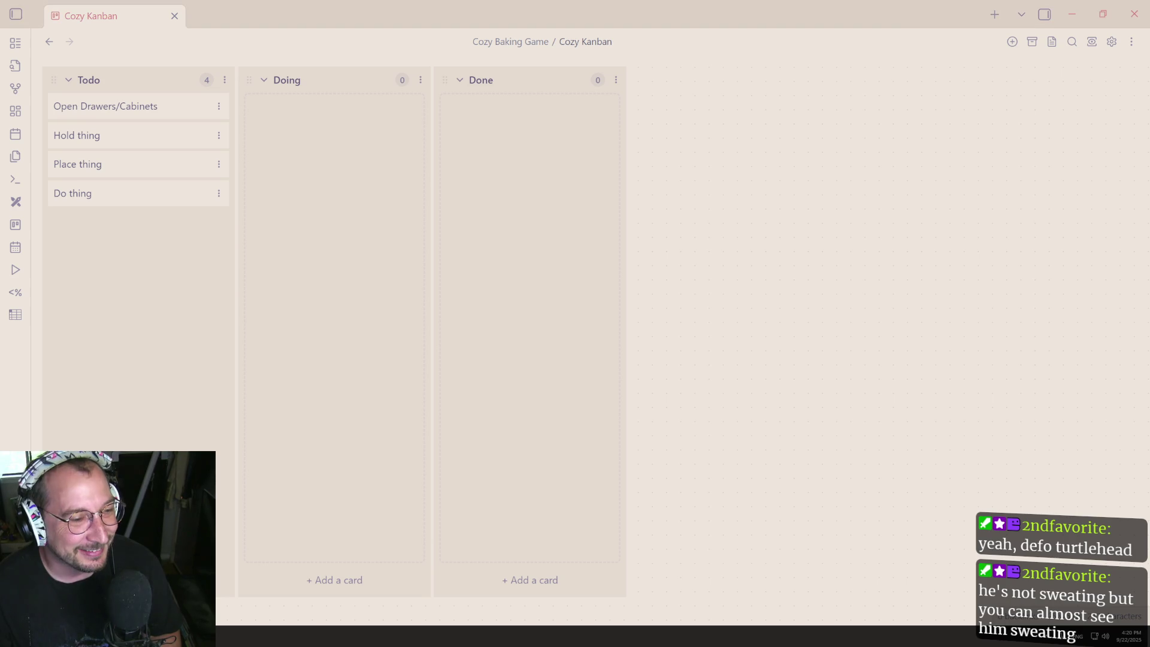
{"action": "key", "text": "ctrl+F1"}
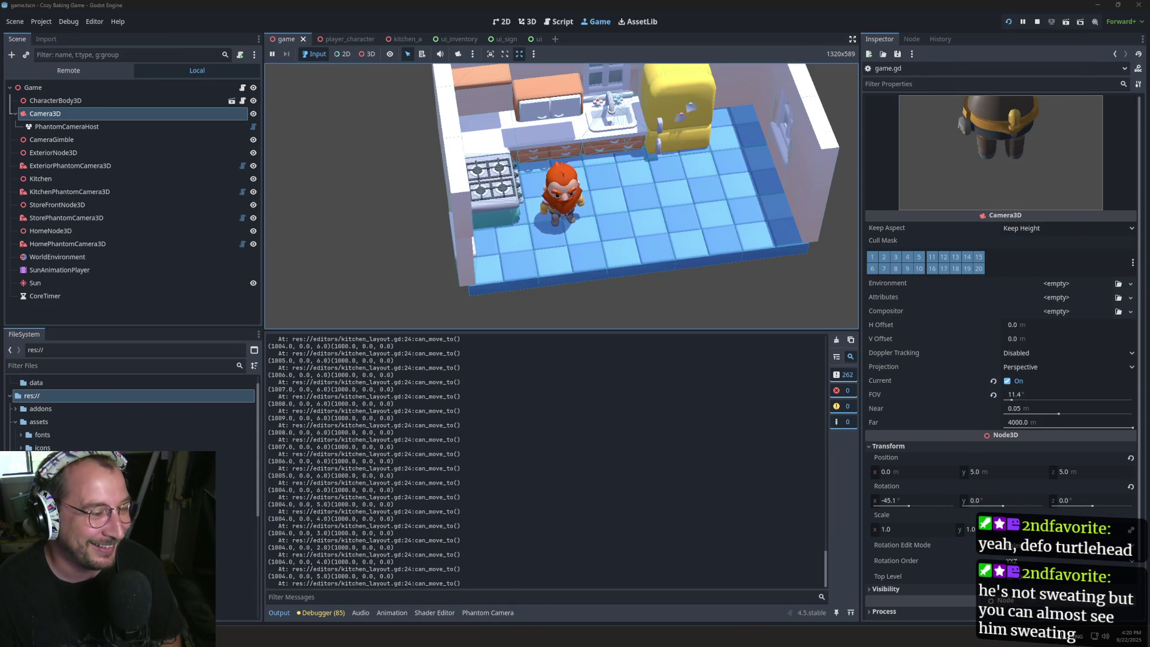
{"action": "key", "text": "ctrl+F2"}
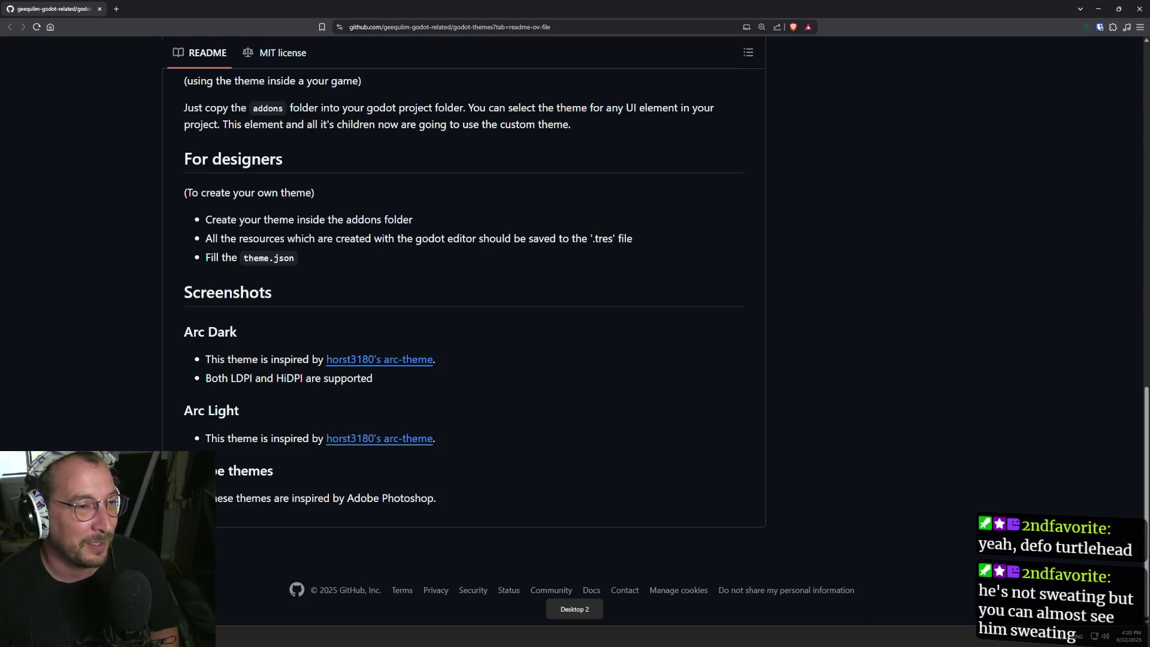
{"action": "key", "text": "ctrl+F1"}
{"action": "key", "text": "ctrl+F2"}
{"action": "key", "text": "ctrl+F1"}
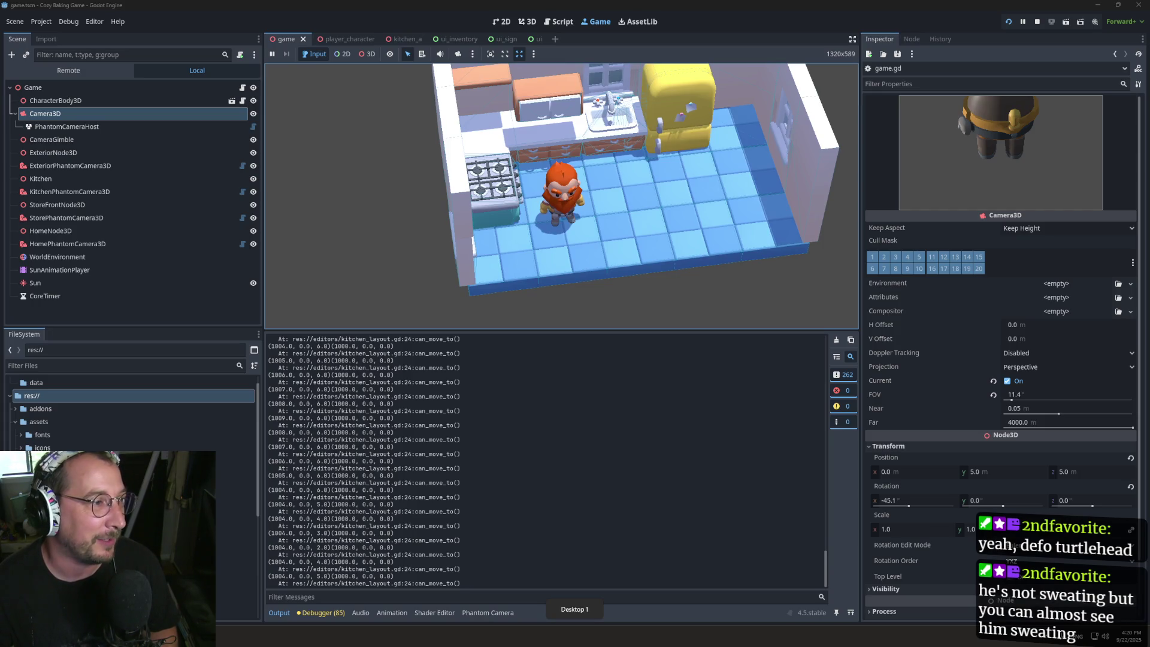
{"action": "key", "text": "super+Tab"}
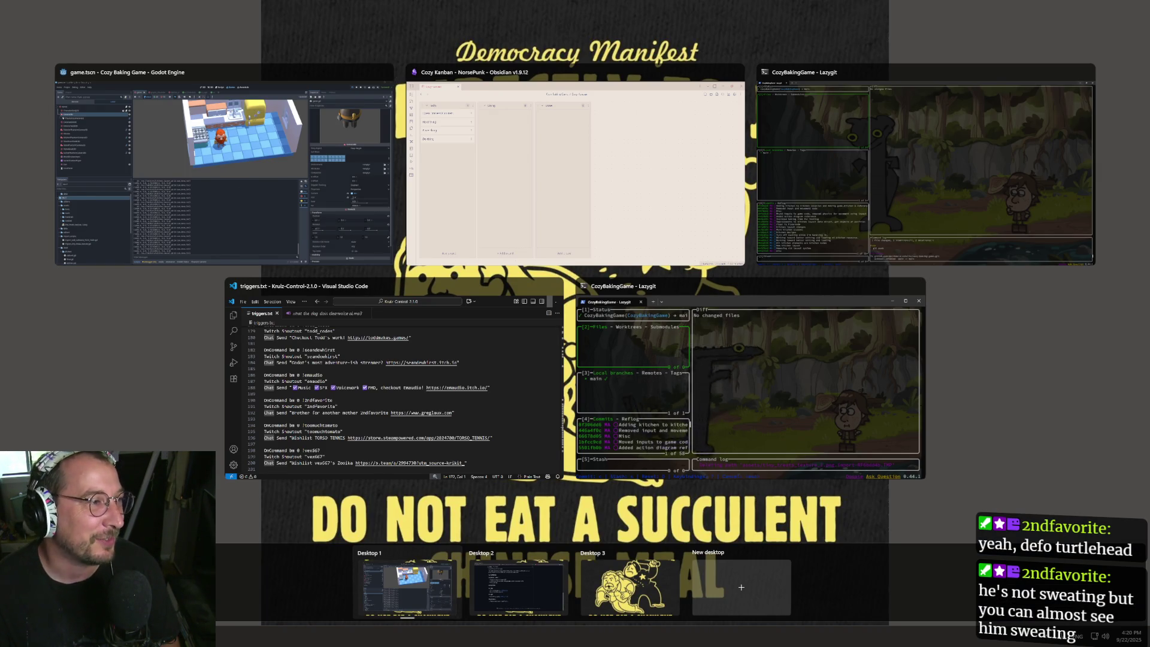
{"action": "key", "text": "Escape"}
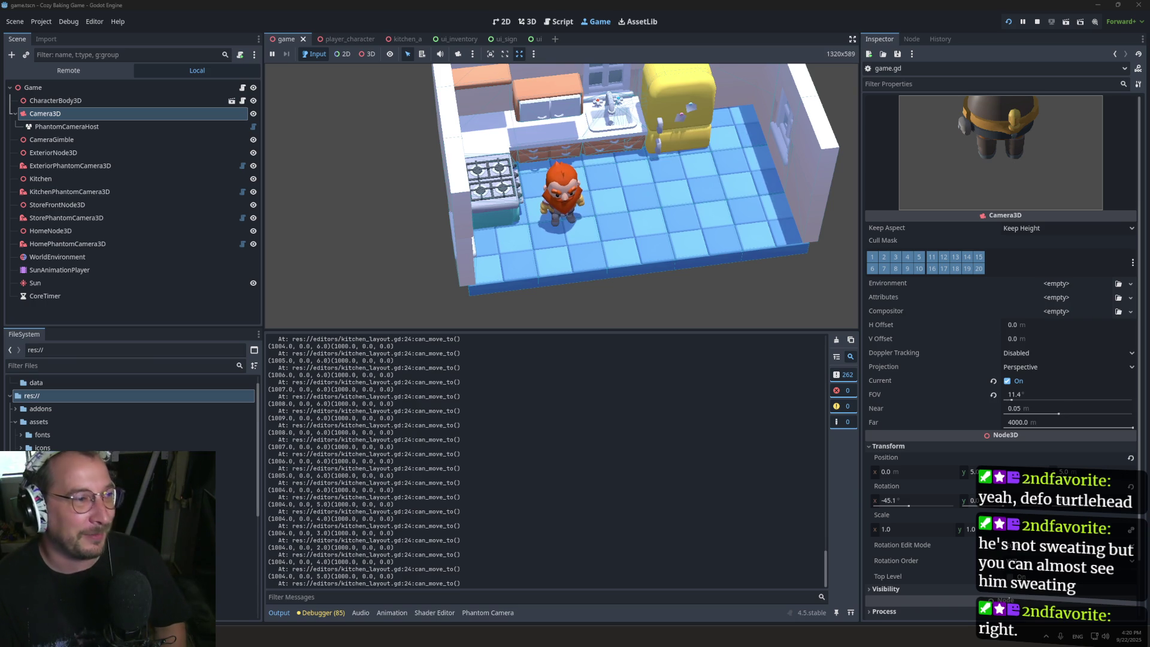
Scroll through the Output panel's can_move_to lines, then refocus the running kitchen game.
{"action": "scroll", "coordinate": [465, 449], "scroll_direction": "up", "scroll_amount": 10}
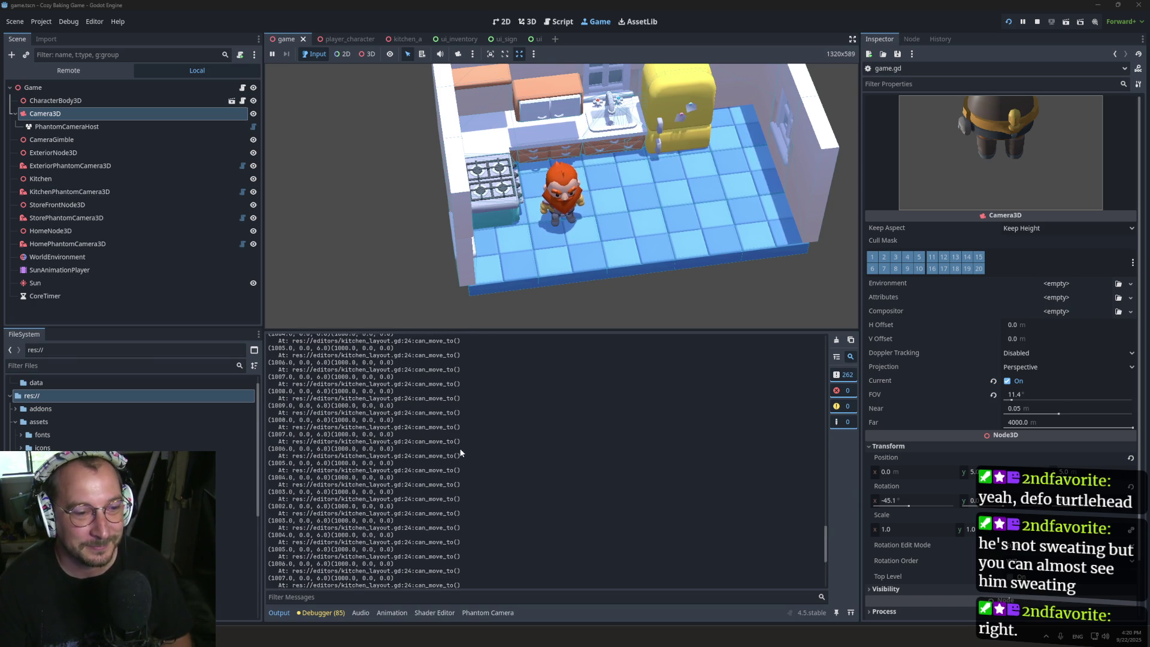
{"action": "scroll", "coordinate": [462, 453], "scroll_direction": "up", "scroll_amount": 5}
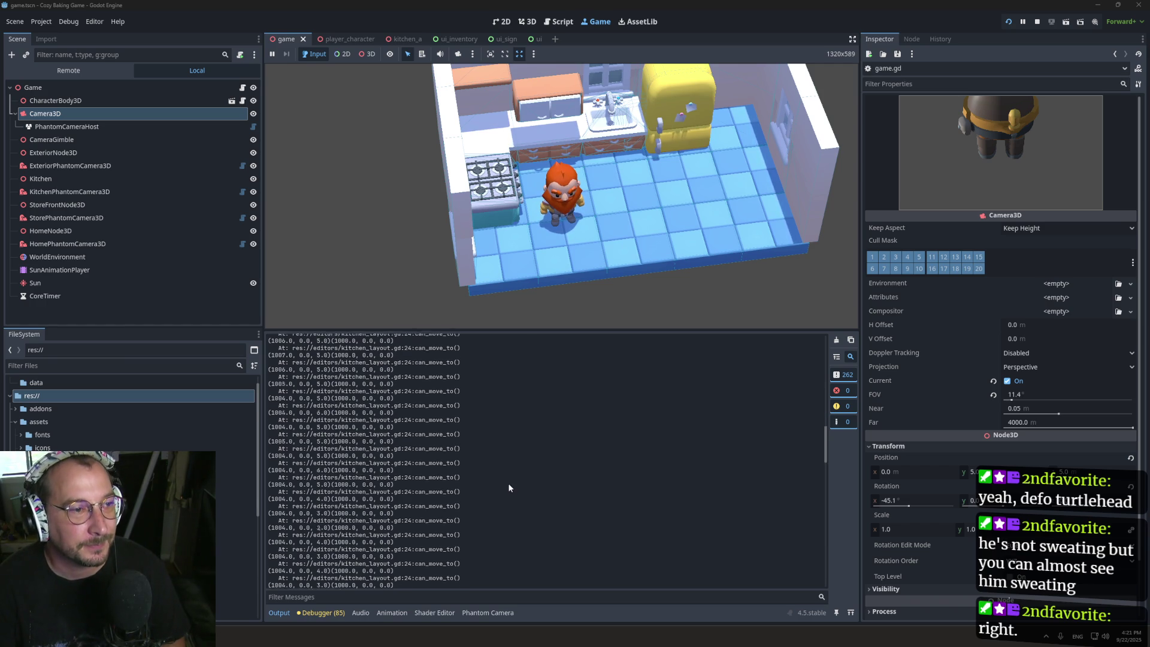
{"action": "scroll", "coordinate": [508, 483], "scroll_direction": "down", "scroll_amount": 8}
{"action": "scroll", "coordinate": [510, 483], "scroll_direction": "down", "scroll_amount": 5}
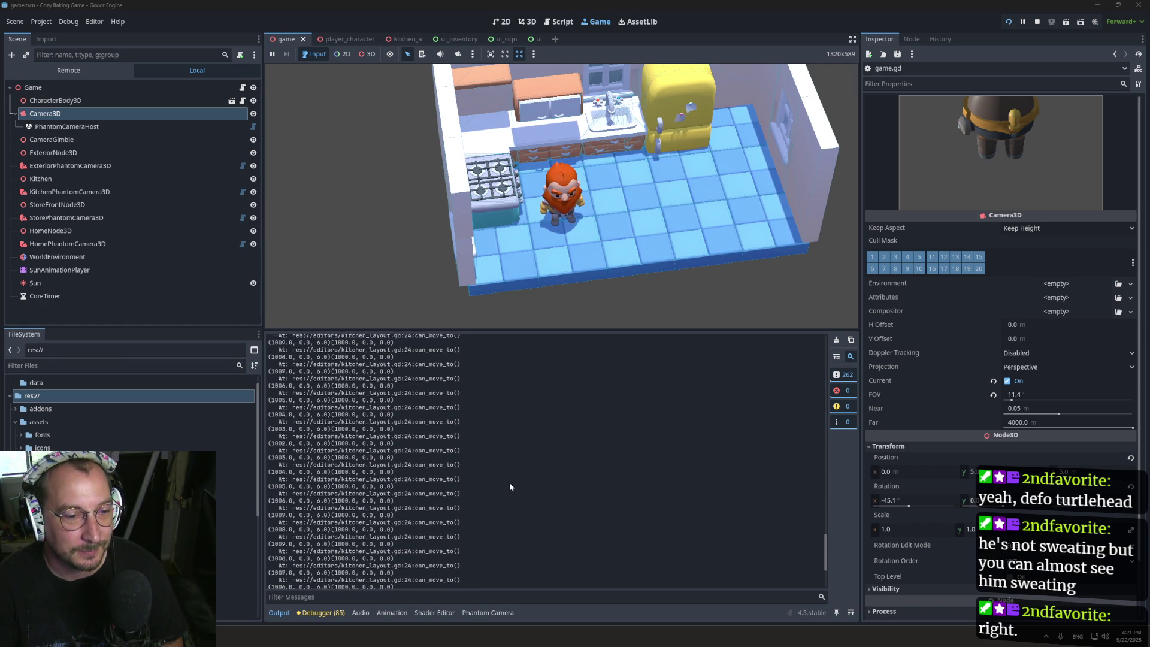
{"action": "left_click", "coordinate": [604, 151]}
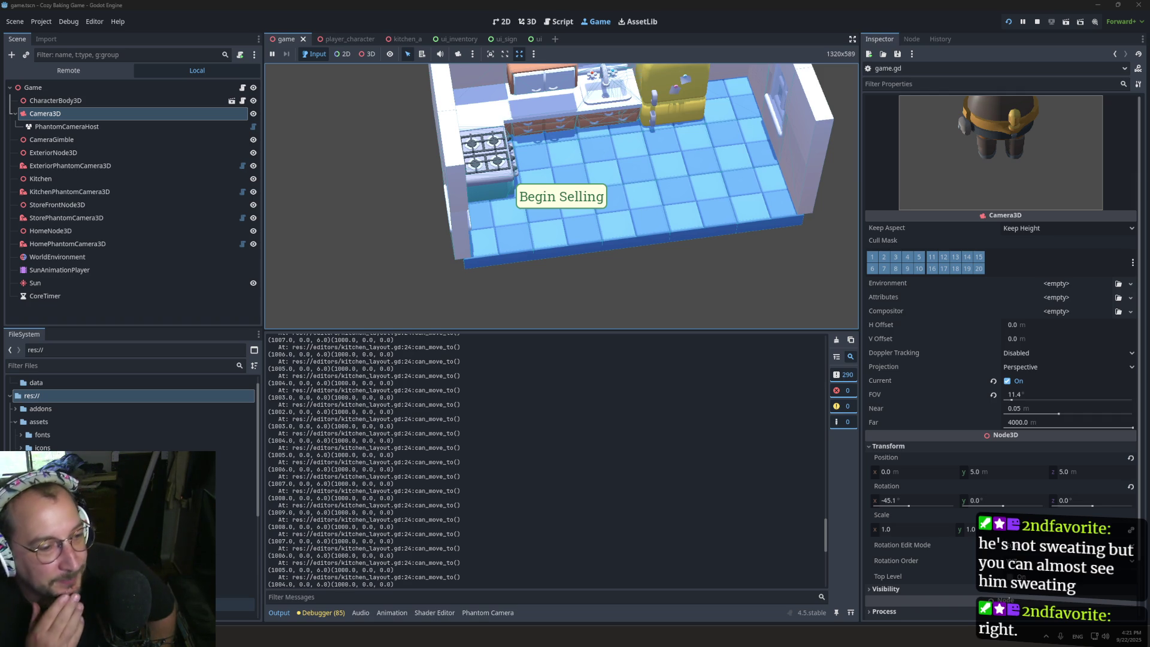
Search DuckDuckGo for 'french bread recipe' and open the Allrecipes French Bread Recipe page.
{"action": "key", "text": "ctrl+super+Right"}
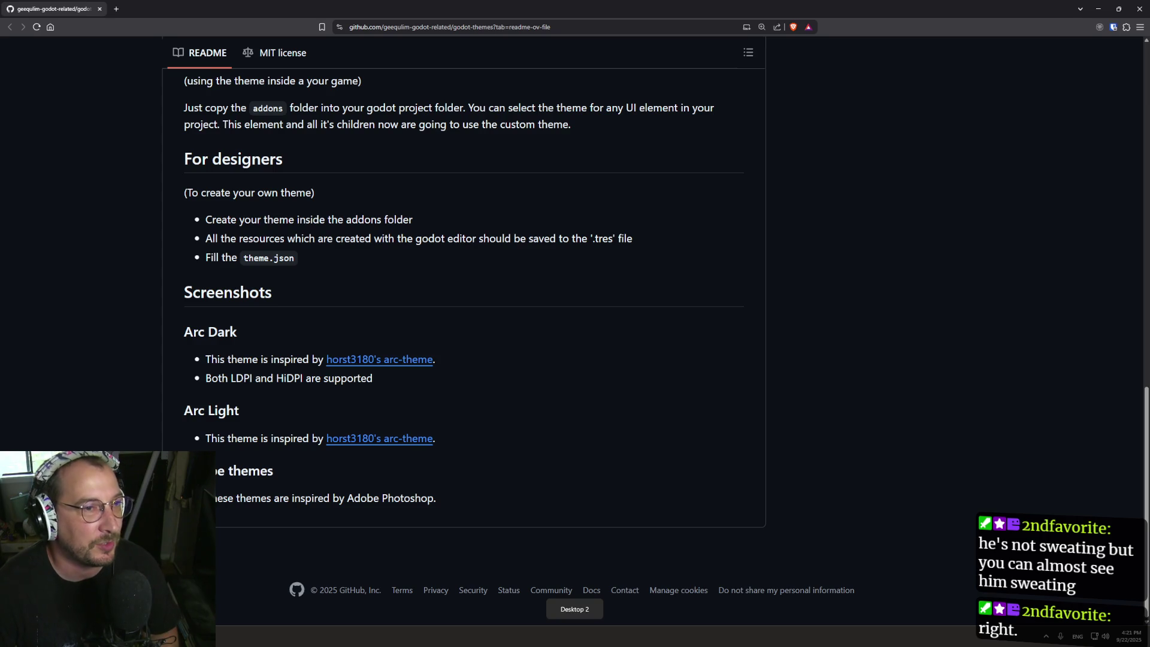
{"action": "left_click", "coordinate": [501, 27]}
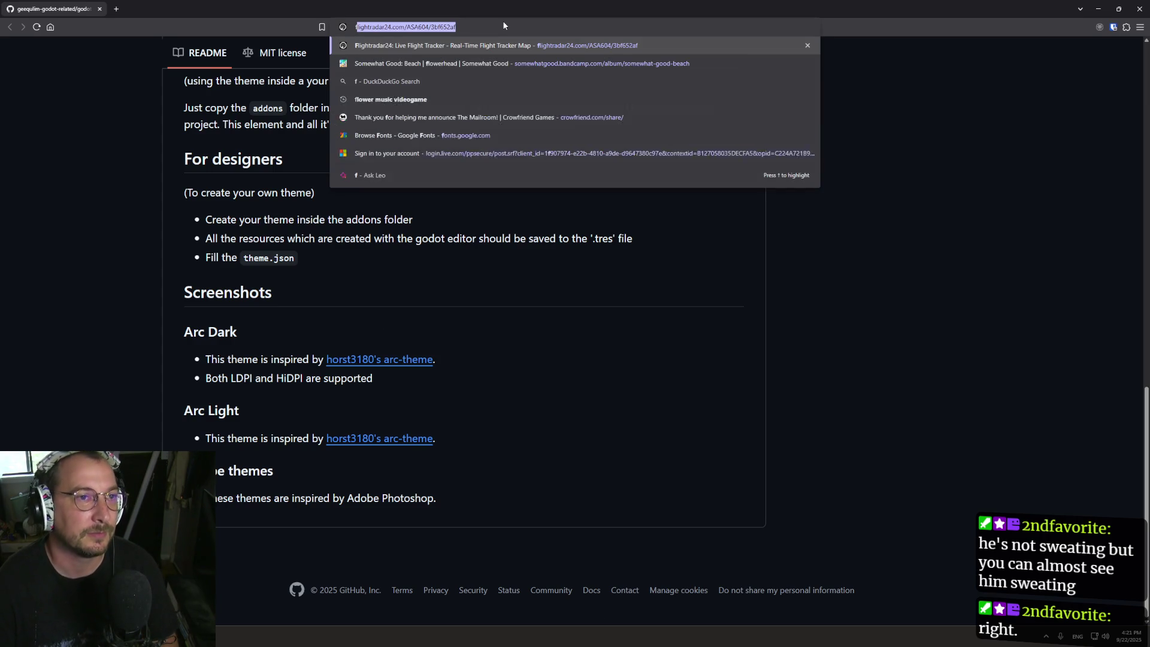
{"action": "type", "text": "french "}
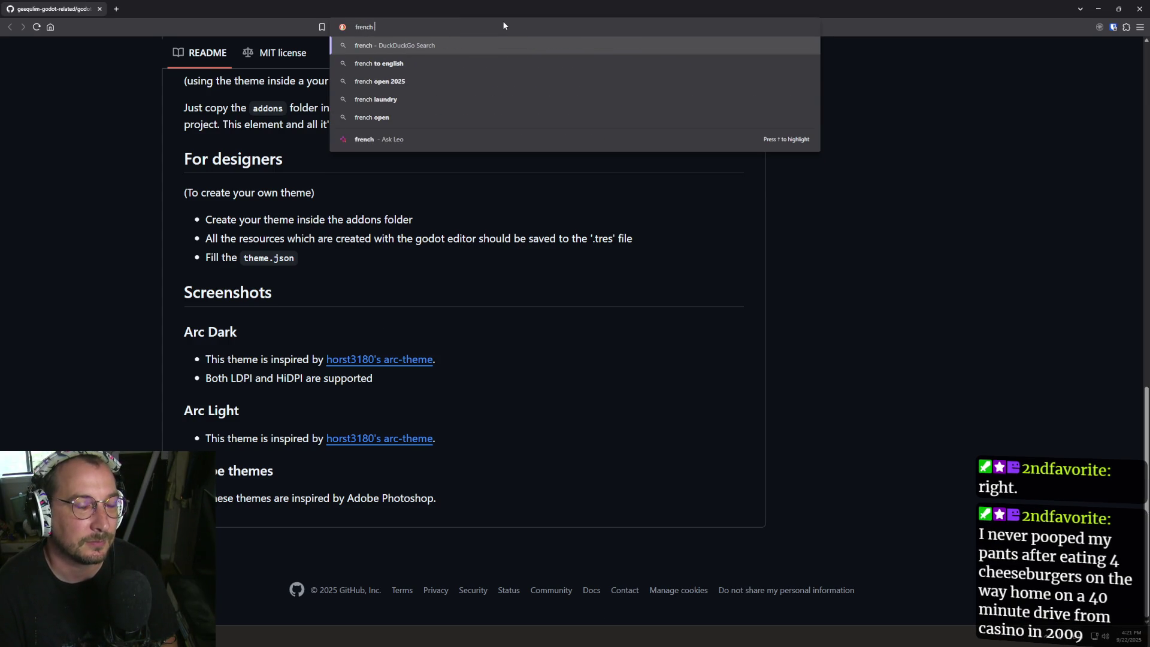
{"action": "type", "text": "bread"}
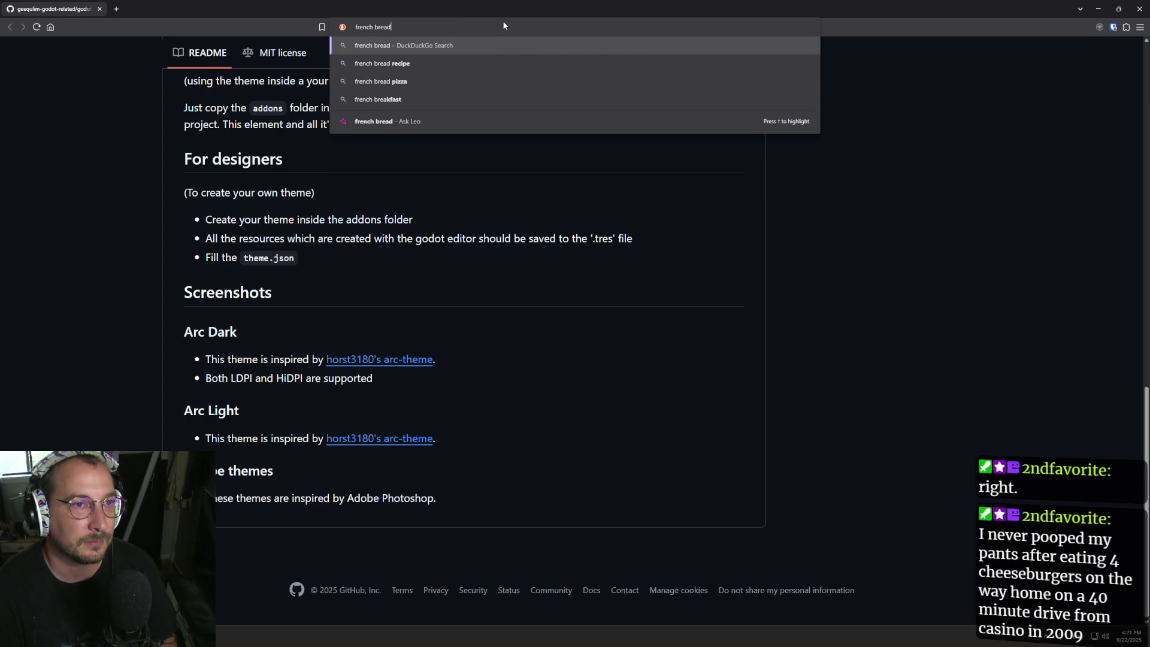
{"action": "key", "text": "Down"}
{"action": "key", "text": "Return"}
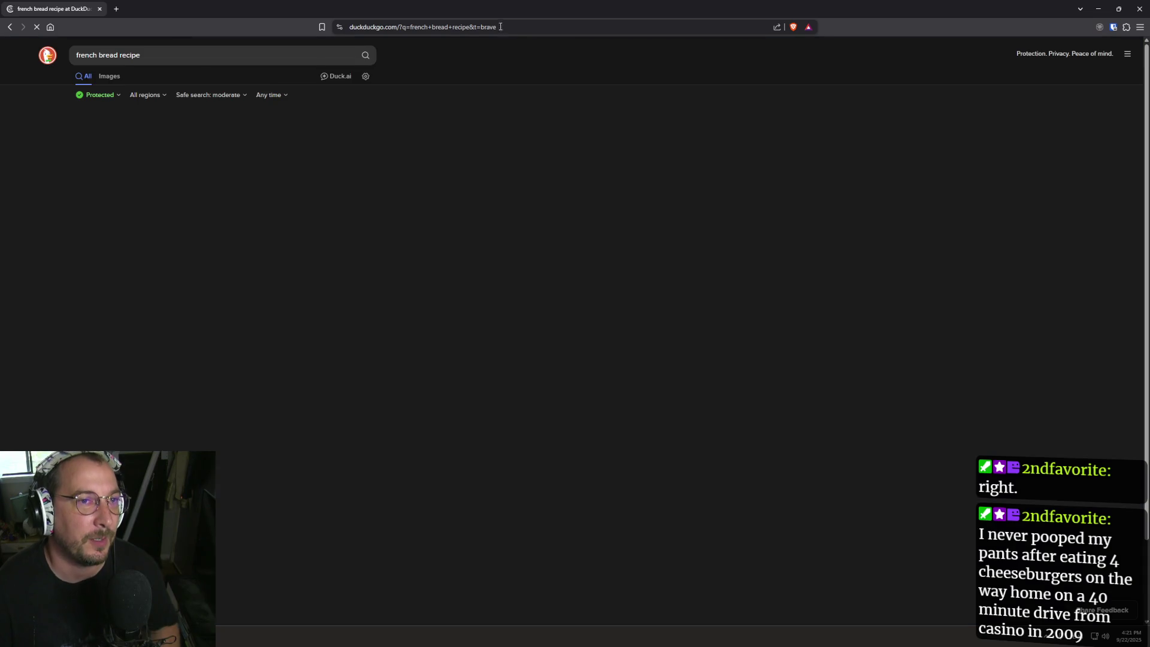
{"action": "scroll", "coordinate": [149, 394], "scroll_direction": "down", "scroll_amount": 5}
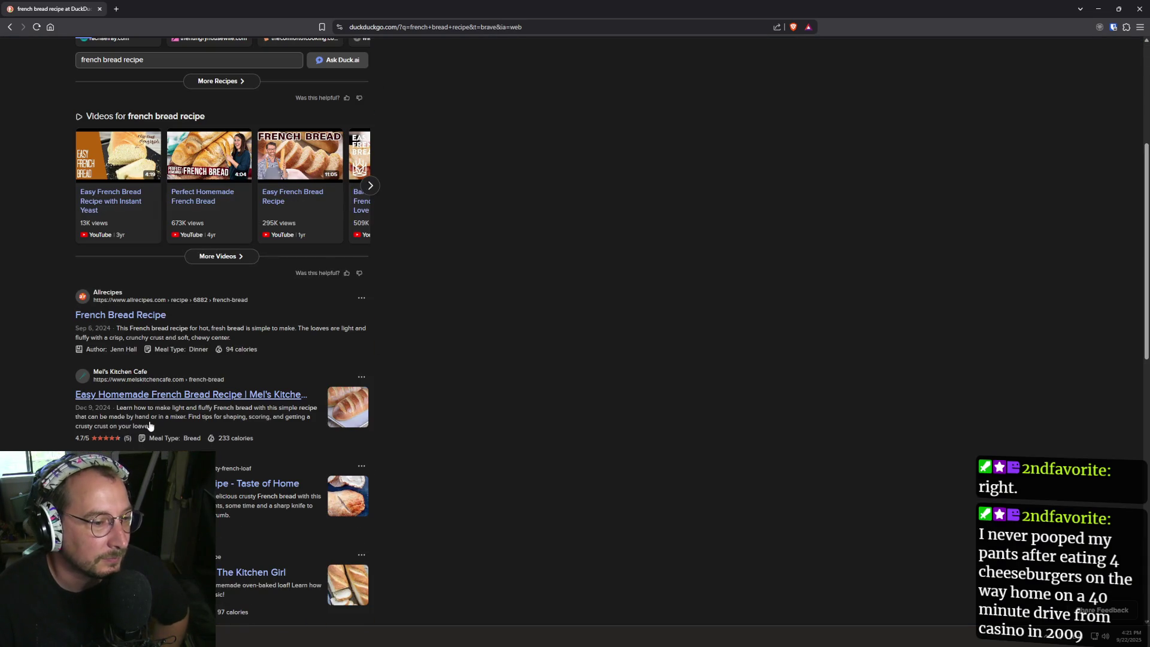
{"action": "left_click", "coordinate": [130, 319]}
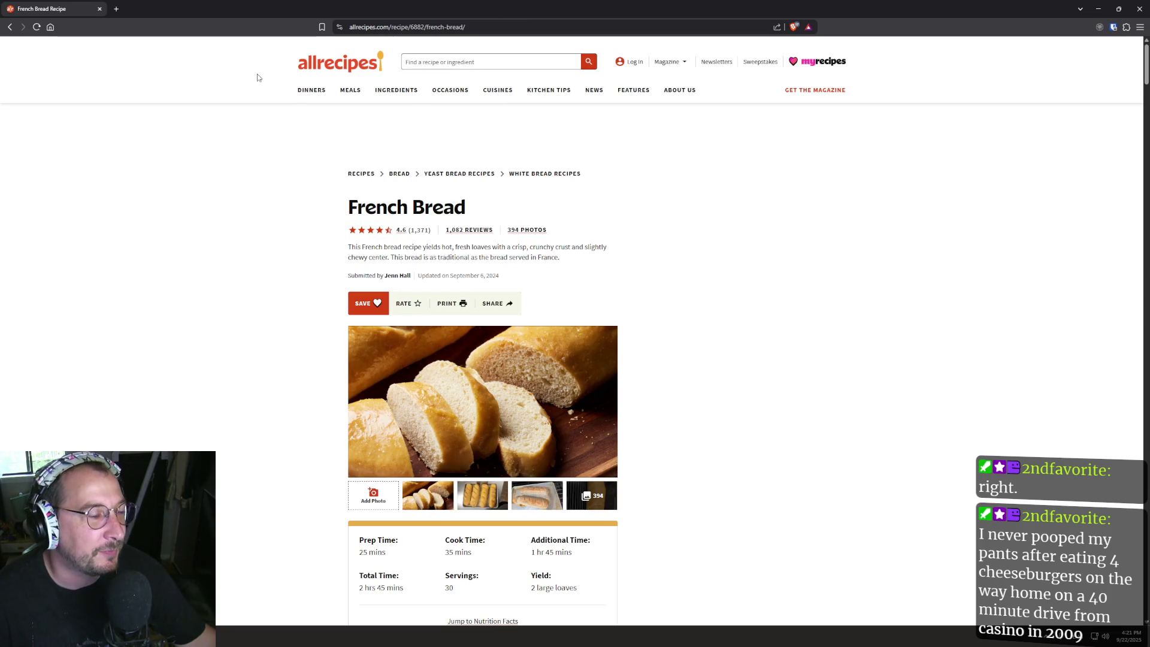
Select the recipe page text, then highlight the French Bread description paragraph.
{"action": "key", "text": "ctrl+a"}
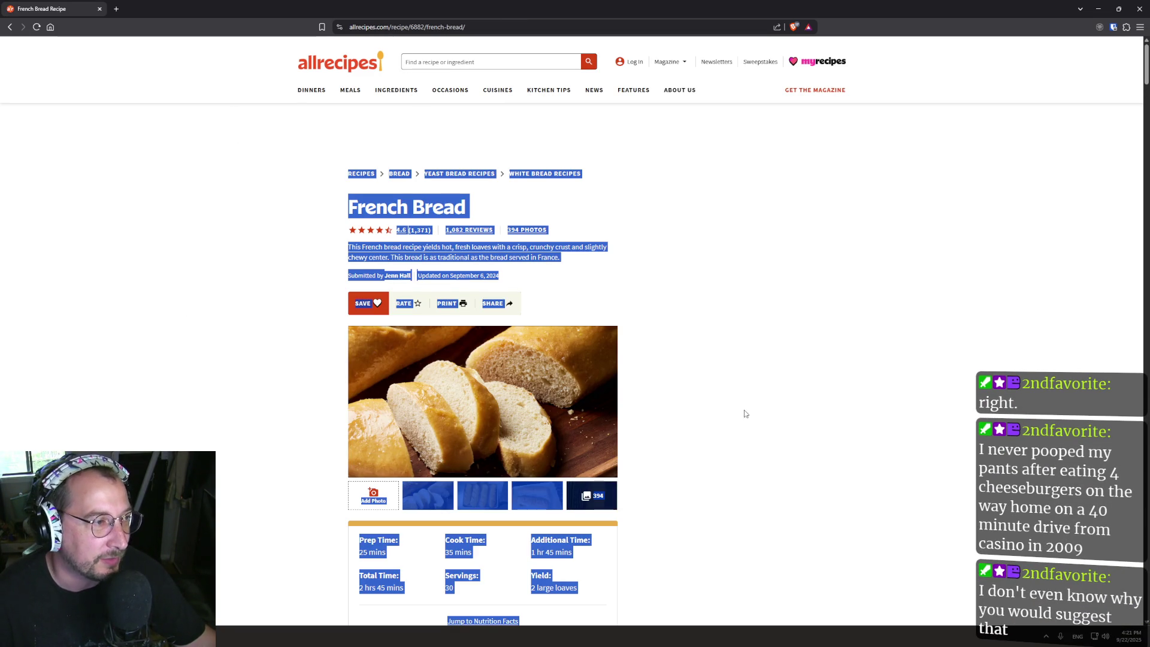
{"action": "left_click", "coordinate": [611, 264]}
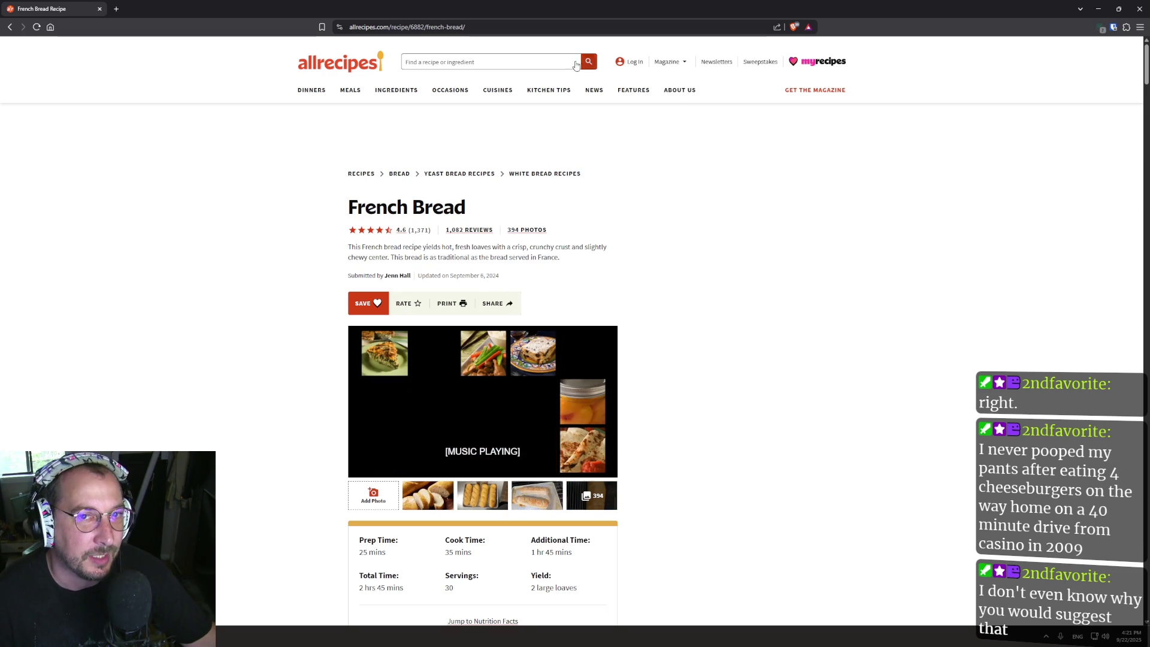
{"action": "key", "text": "ctrl+a"}
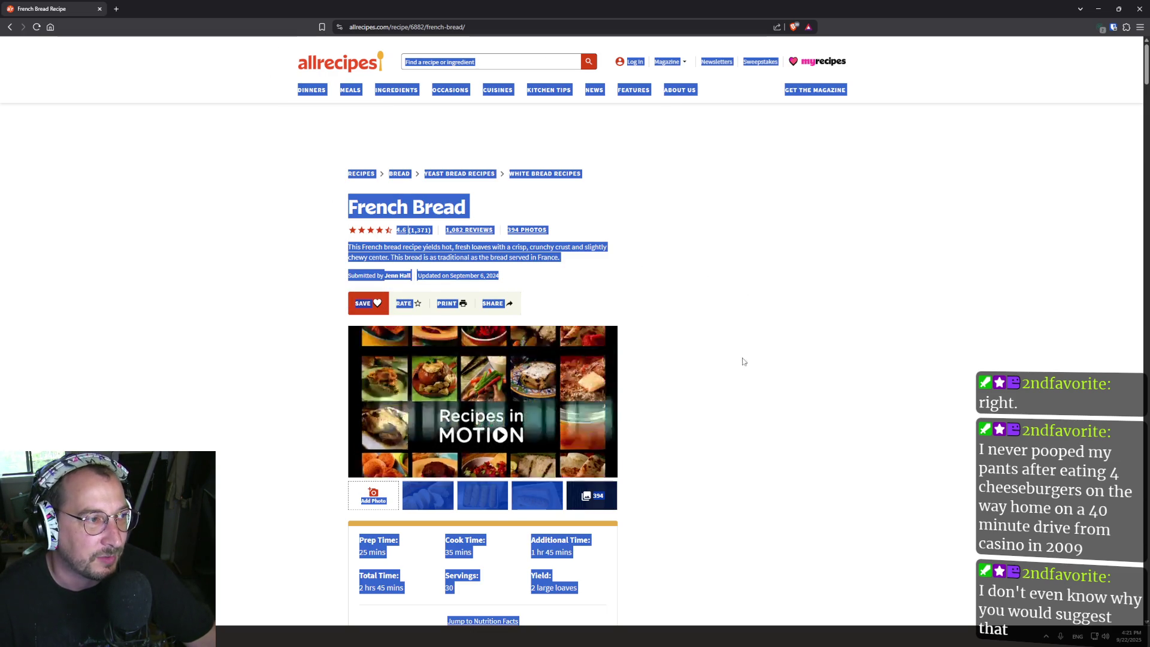
{"action": "left_click", "coordinate": [711, 214]}
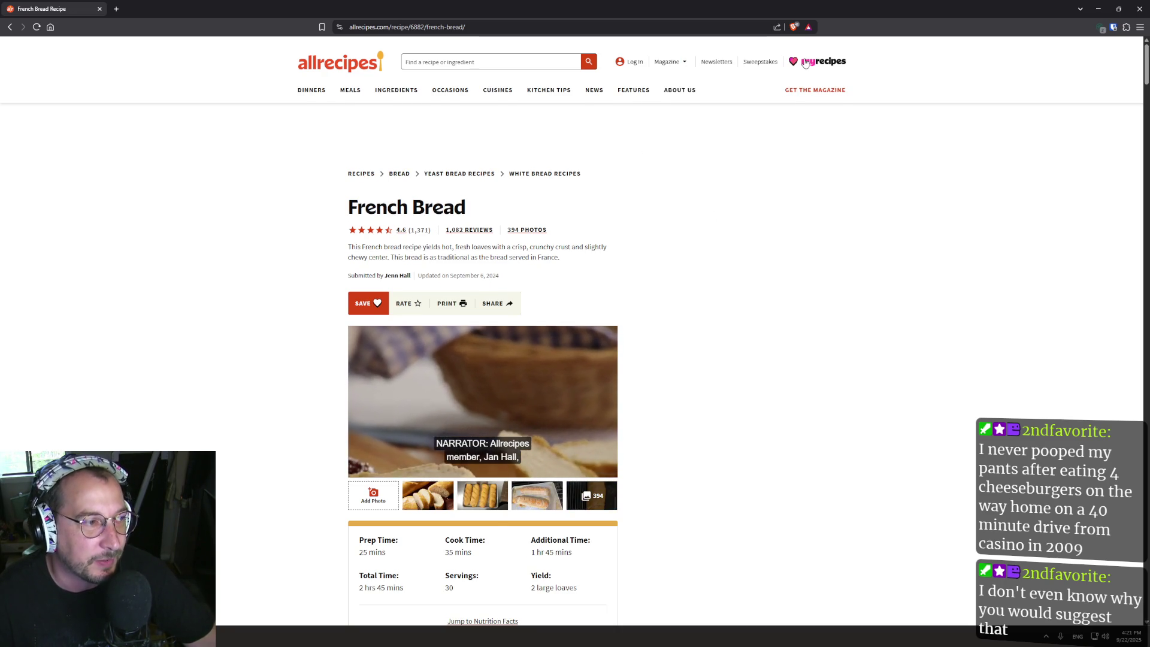
{"action": "left_click", "coordinate": [372, 247]}
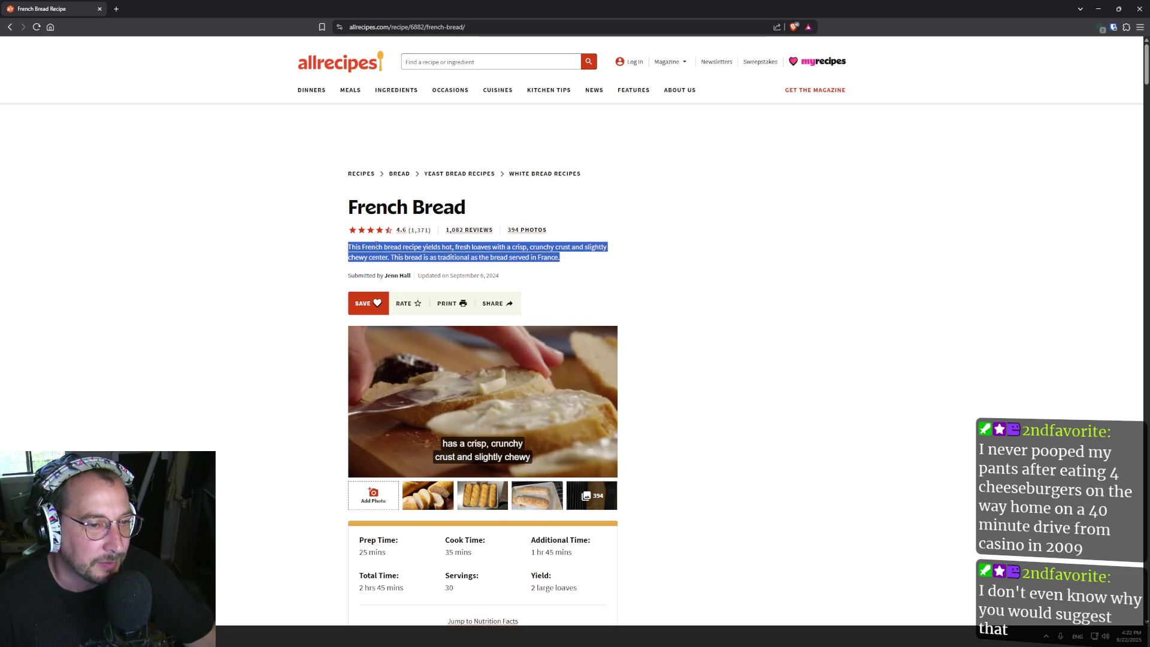
{"action": "left_click", "coordinate": [656, 295]}
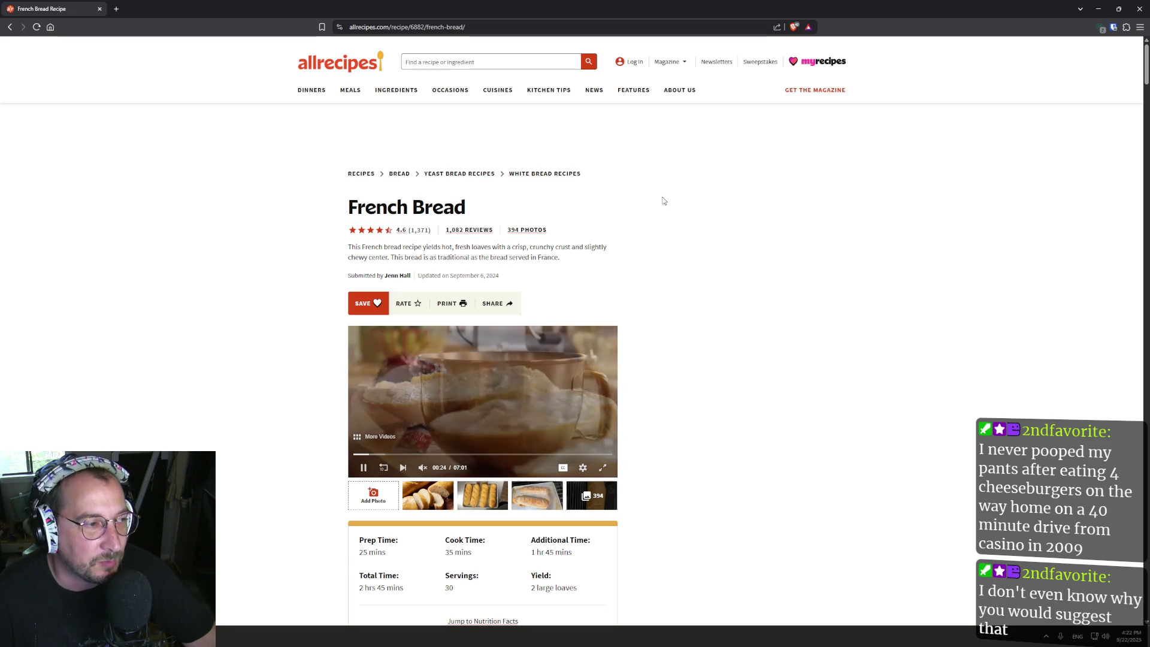
Scroll through the recipe page down to the ingredients list.
{"action": "scroll", "coordinate": [448, 234], "scroll_direction": "down", "scroll_amount": 10}
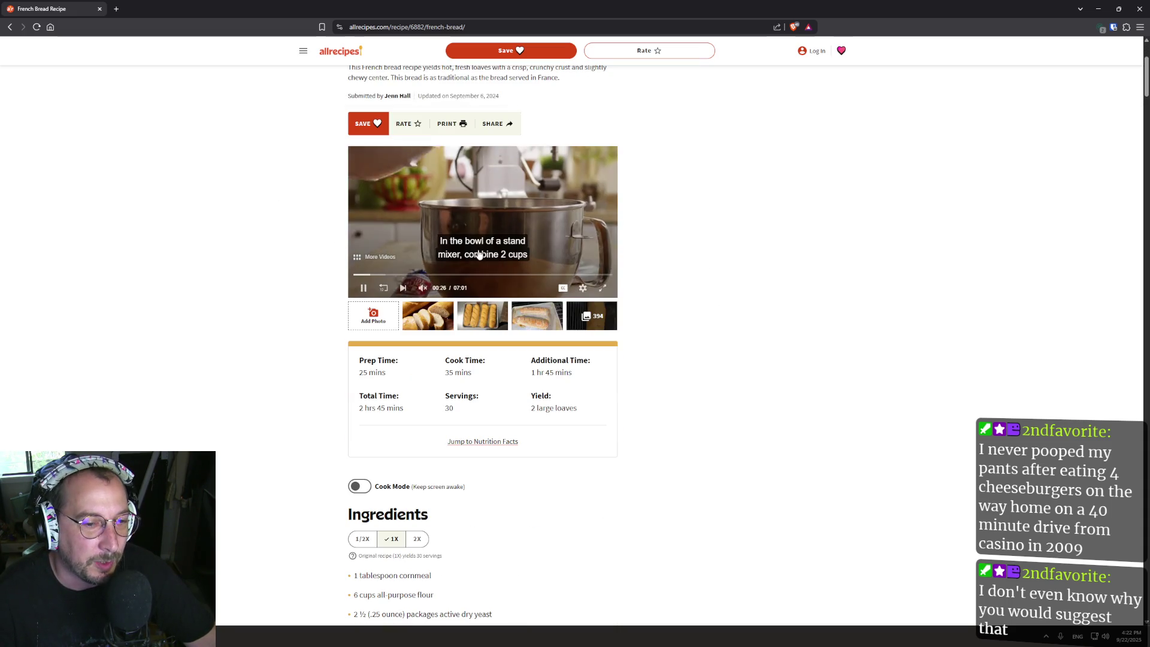
{"action": "scroll", "coordinate": [642, 279], "scroll_direction": "down", "scroll_amount": 2}
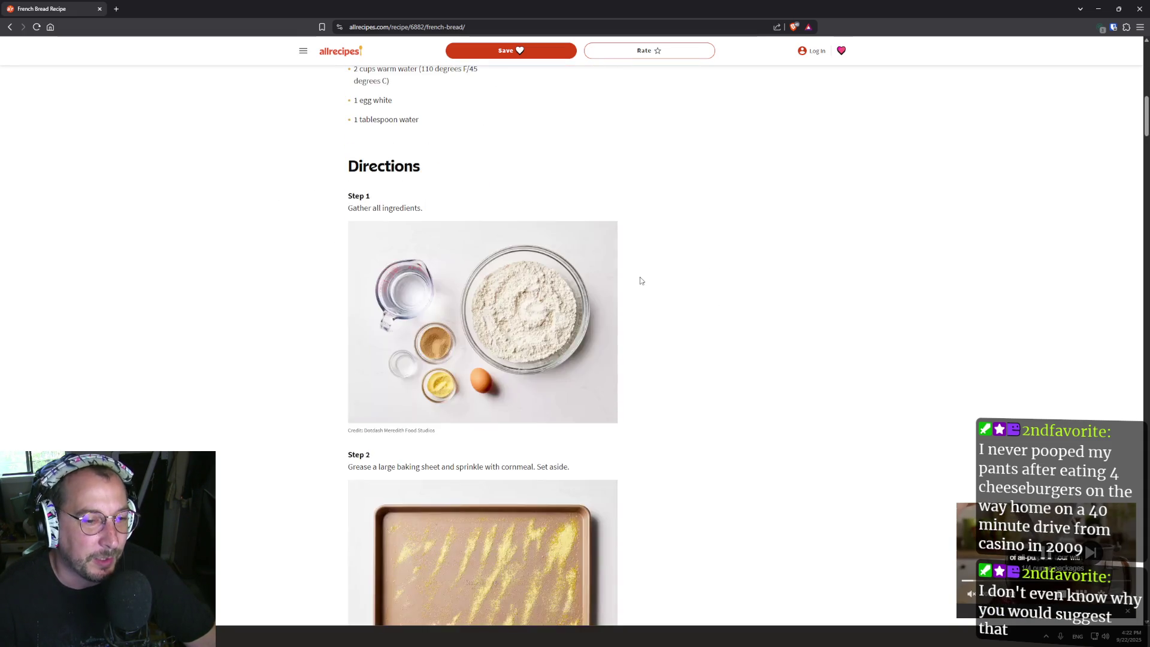
{"action": "scroll", "coordinate": [640, 277], "scroll_direction": "up", "scroll_amount": 9}
{"action": "scroll", "coordinate": [640, 282], "scroll_direction": "up", "scroll_amount": 2}
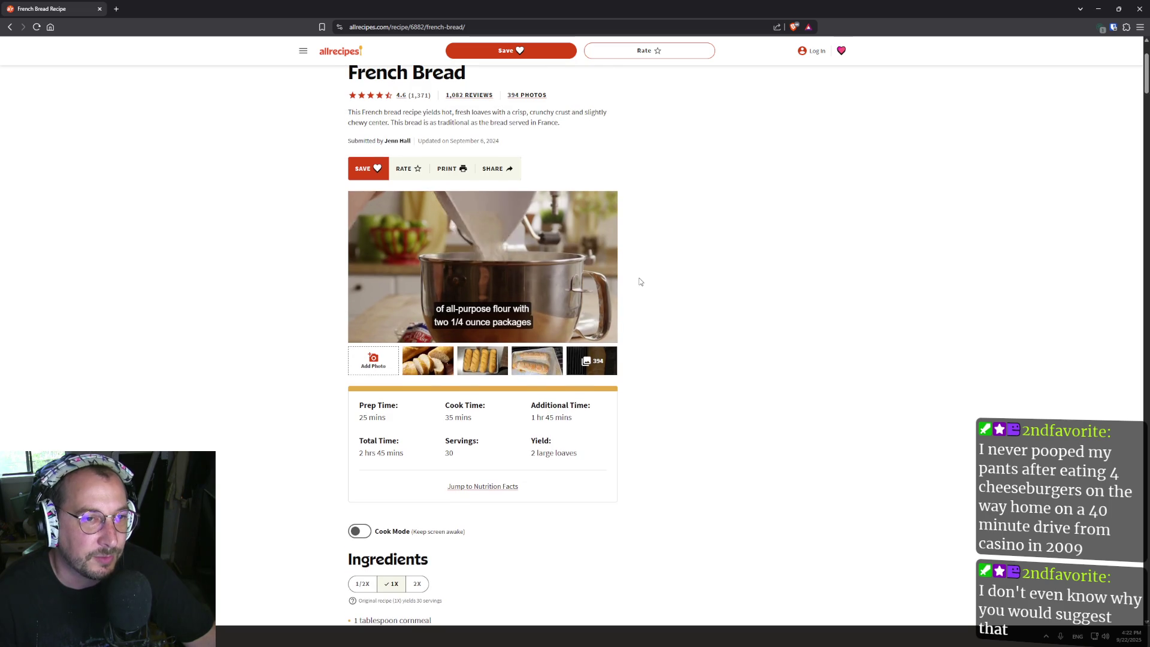
{"action": "scroll", "coordinate": [640, 283], "scroll_direction": "down", "scroll_amount": 3}
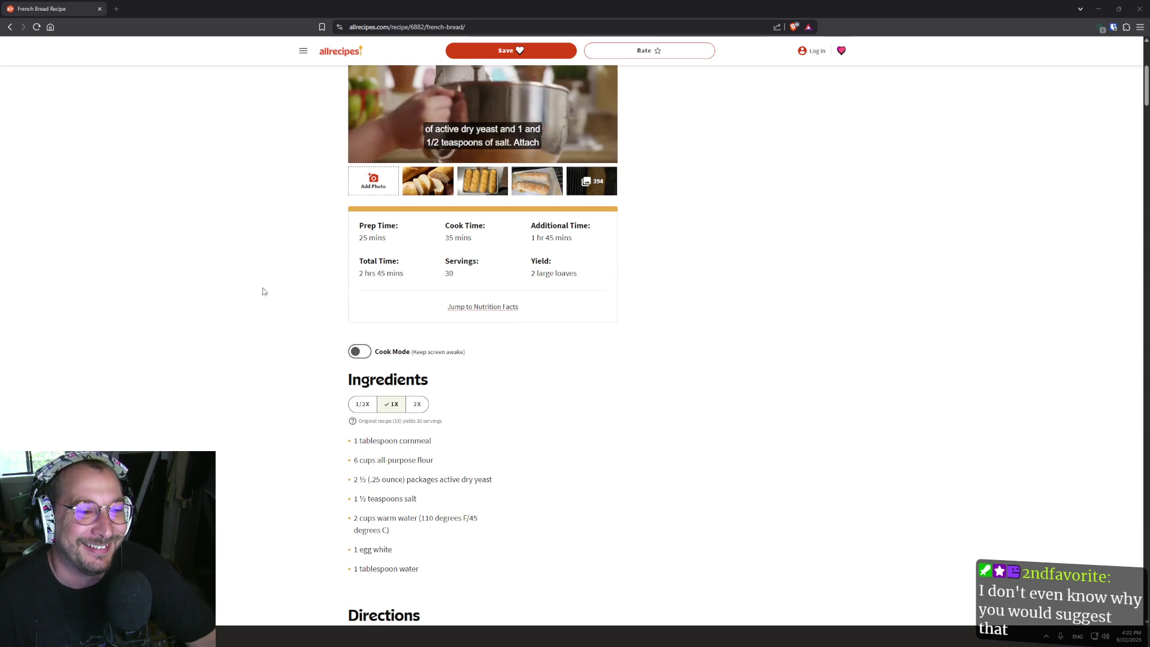
{"action": "scroll", "coordinate": [270, 294], "scroll_direction": "down", "scroll_amount": 3}
{"action": "scroll", "coordinate": [254, 261], "scroll_direction": "down", "scroll_amount": 2}
{"action": "scroll", "coordinate": [310, 260], "scroll_direction": "down", "scroll_amount": 1}
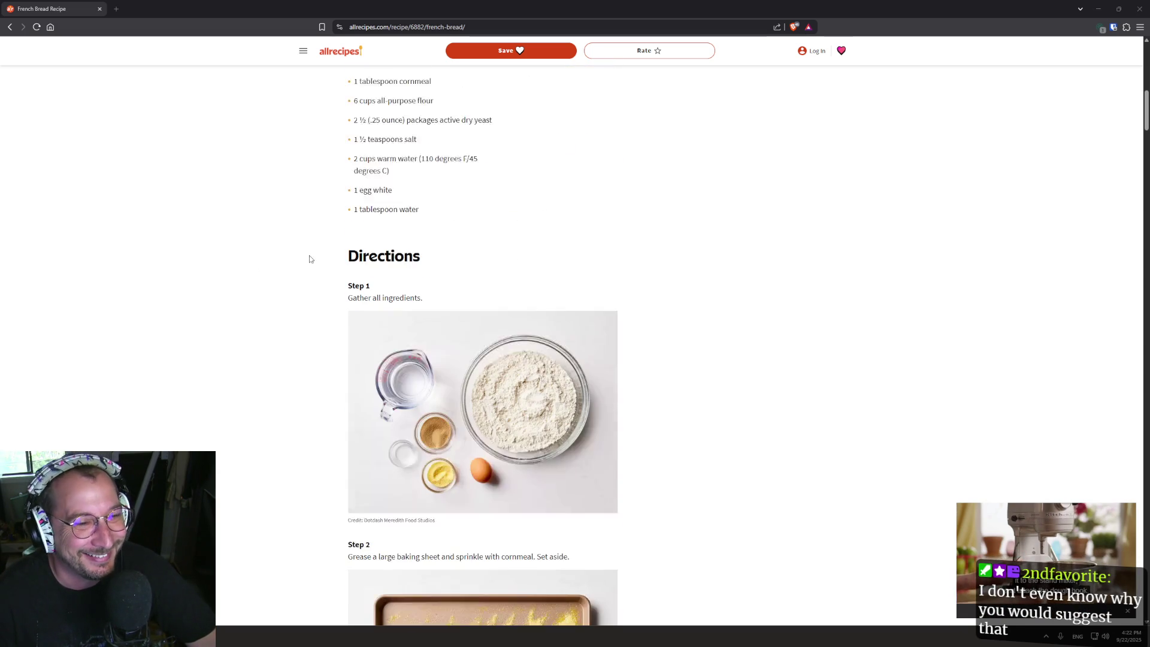
{"action": "scroll", "coordinate": [311, 264], "scroll_direction": "up", "scroll_amount": 1}
{"action": "scroll", "coordinate": [311, 268], "scroll_direction": "down", "scroll_amount": 1}
{"action": "scroll", "coordinate": [311, 267], "scroll_direction": "up", "scroll_amount": 1}
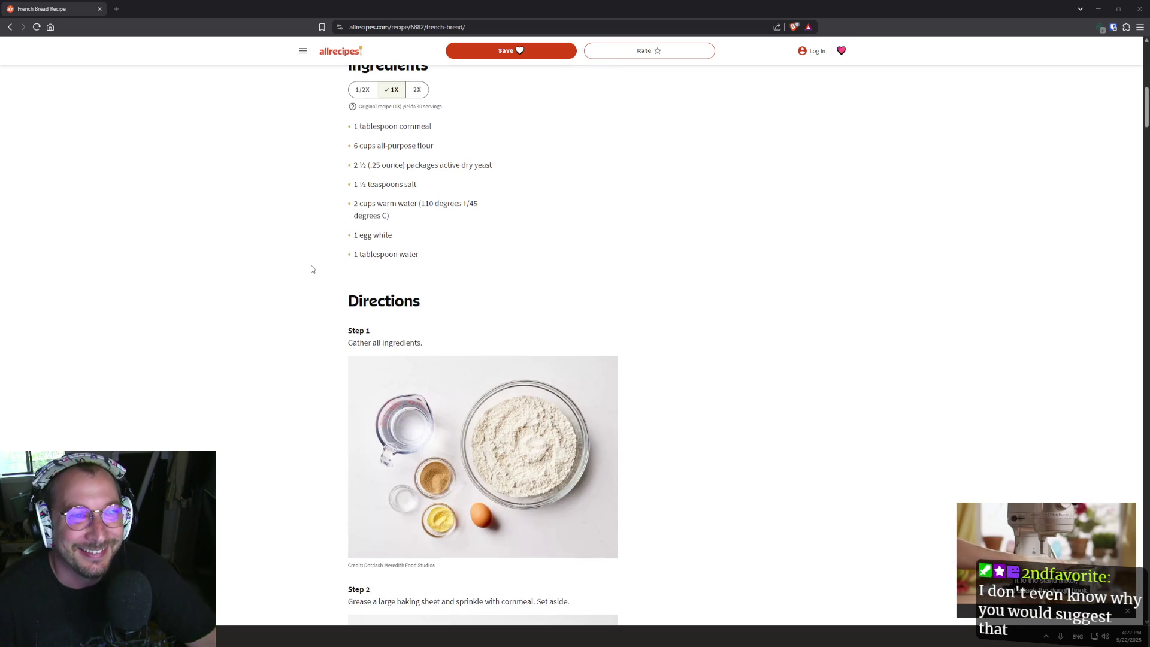
{"action": "scroll", "coordinate": [298, 256], "scroll_direction": "up", "scroll_amount": 2}
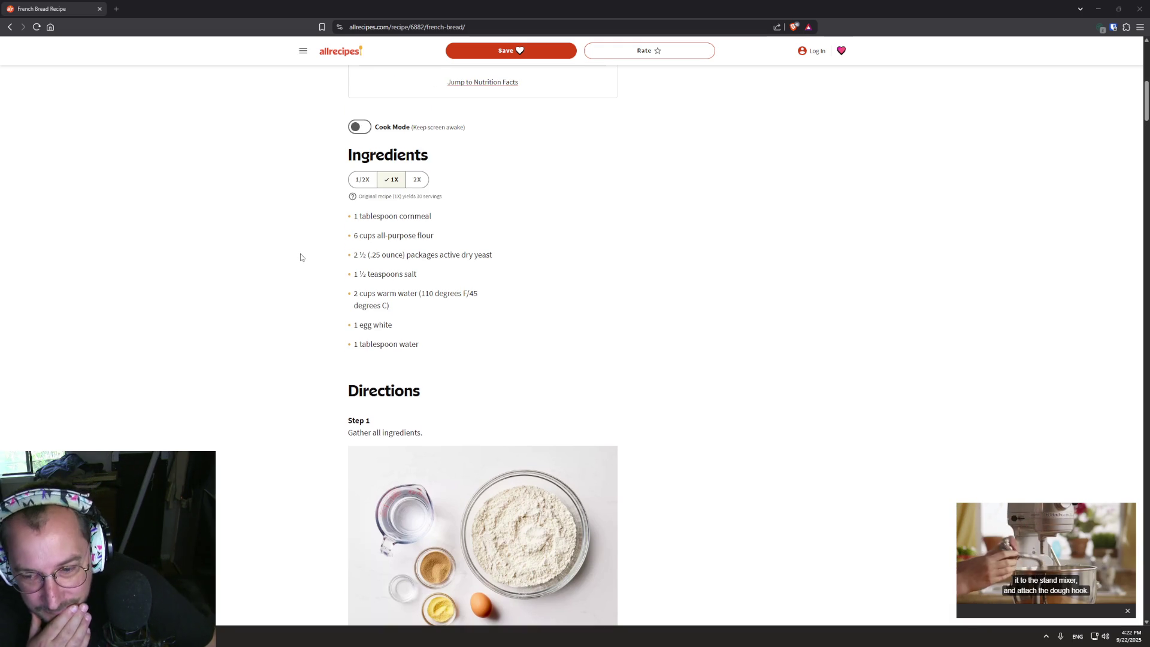
{"action": "scroll", "coordinate": [338, 233], "scroll_direction": "up", "scroll_amount": 1}
{"action": "scroll", "coordinate": [339, 233], "scroll_direction": "up", "scroll_amount": 6}
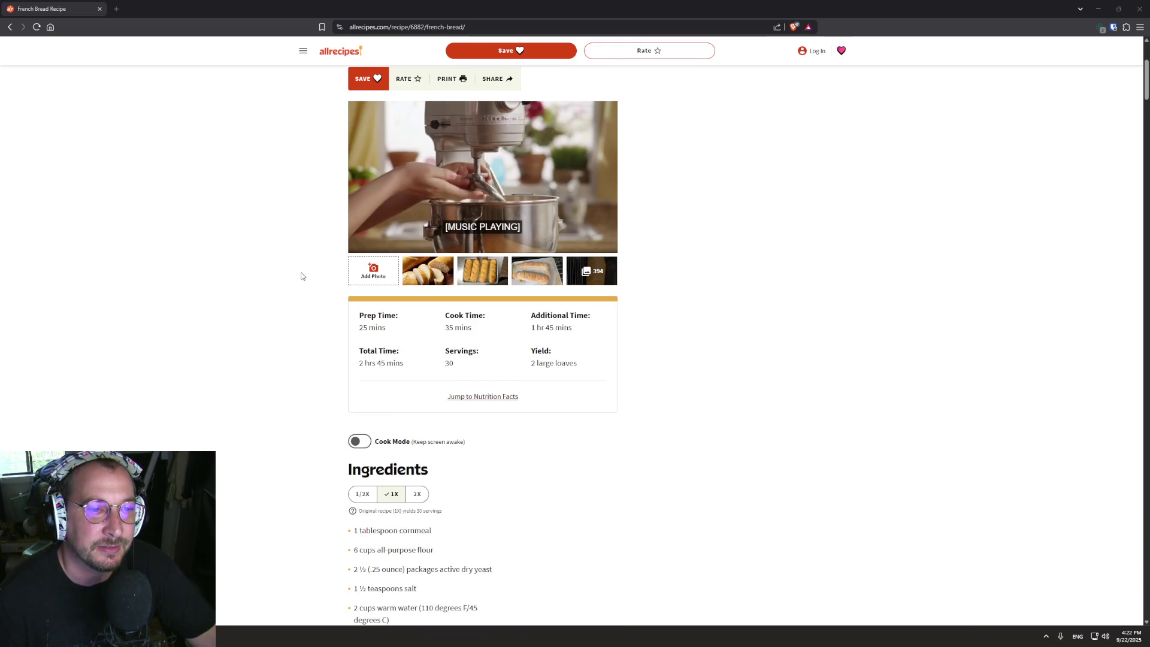
{"action": "scroll", "coordinate": [302, 270], "scroll_direction": "up", "scroll_amount": 2}
{"action": "scroll", "coordinate": [302, 267], "scroll_direction": "down", "scroll_amount": 4}
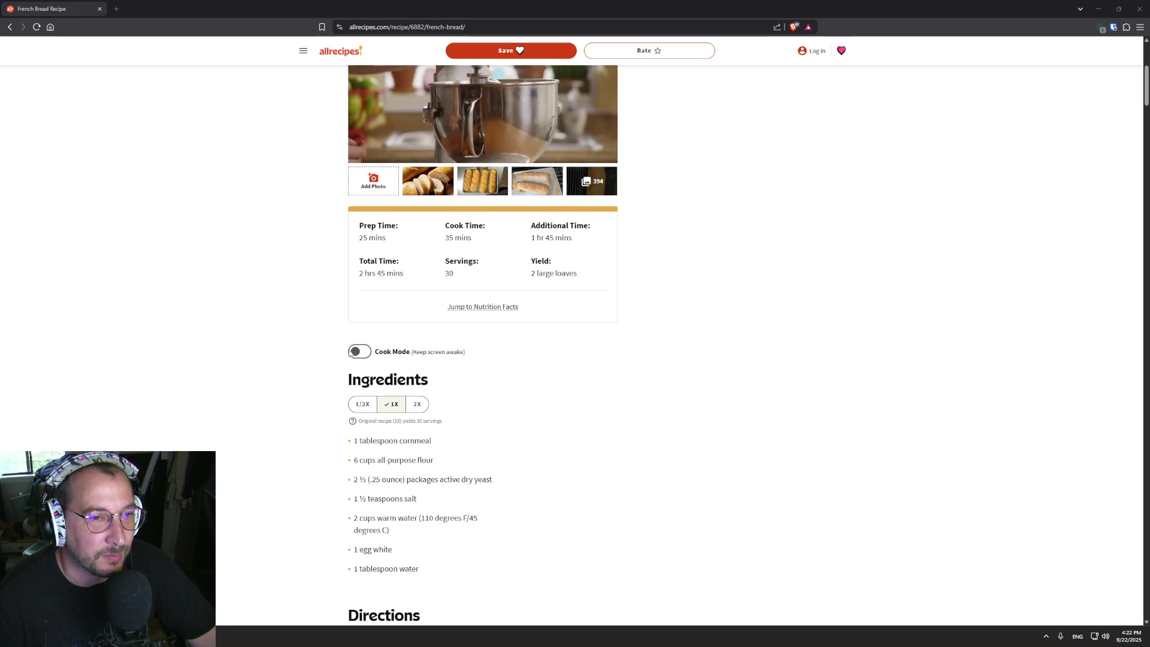
{"action": "scroll", "coordinate": [365, 416], "scroll_direction": "down", "scroll_amount": 4}
{"action": "scroll", "coordinate": [319, 342], "scroll_direction": "down", "scroll_amount": 1}
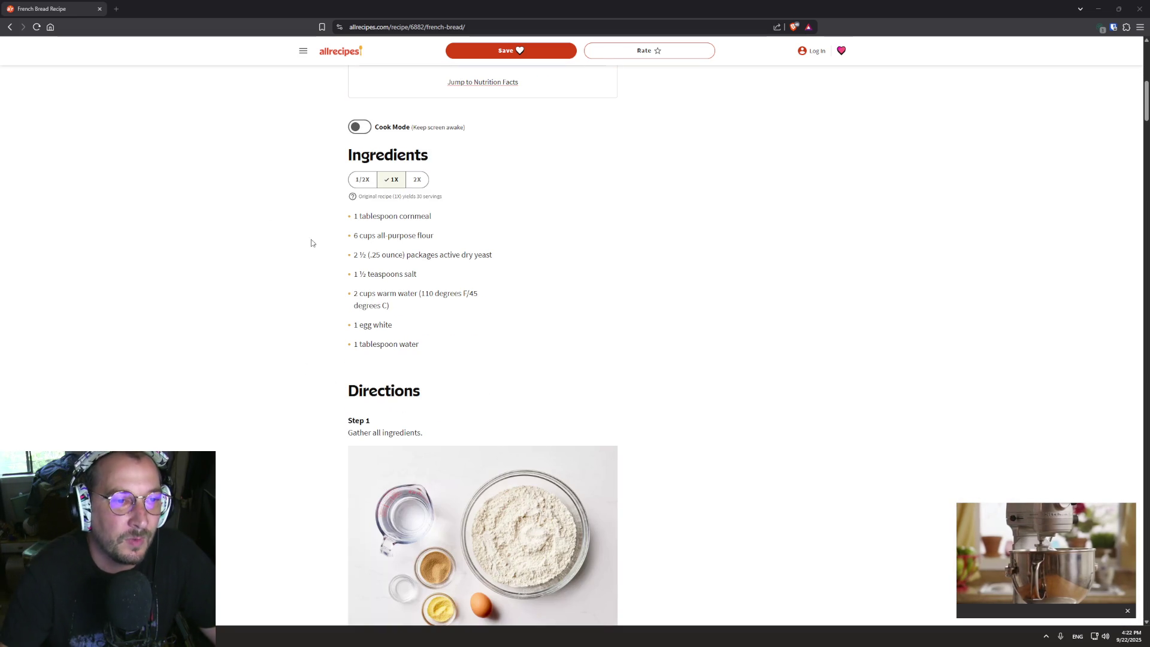
Highlight the 6 cups flour, yeast and 2 cups warm water lines, then read directions to Step 7.
{"action": "left_click_drag", "start_coordinate": [358, 235], "coordinate": [427, 254]}
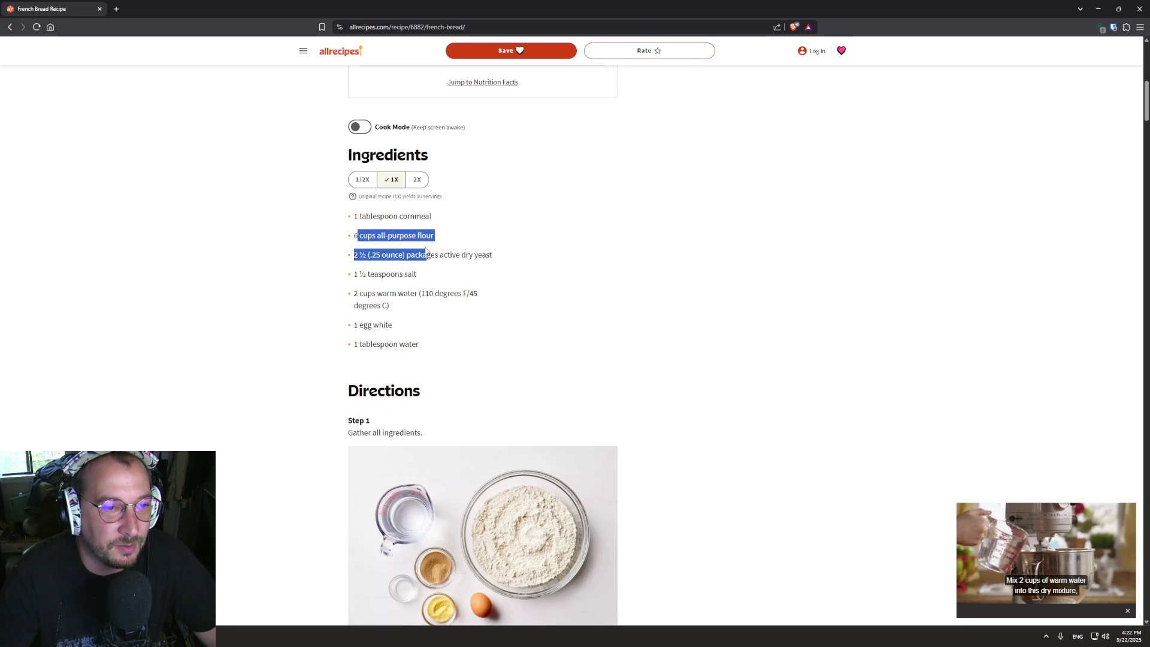
{"action": "triple_click", "coordinate": [519, 257]}
{"action": "left_click", "coordinate": [440, 274]}
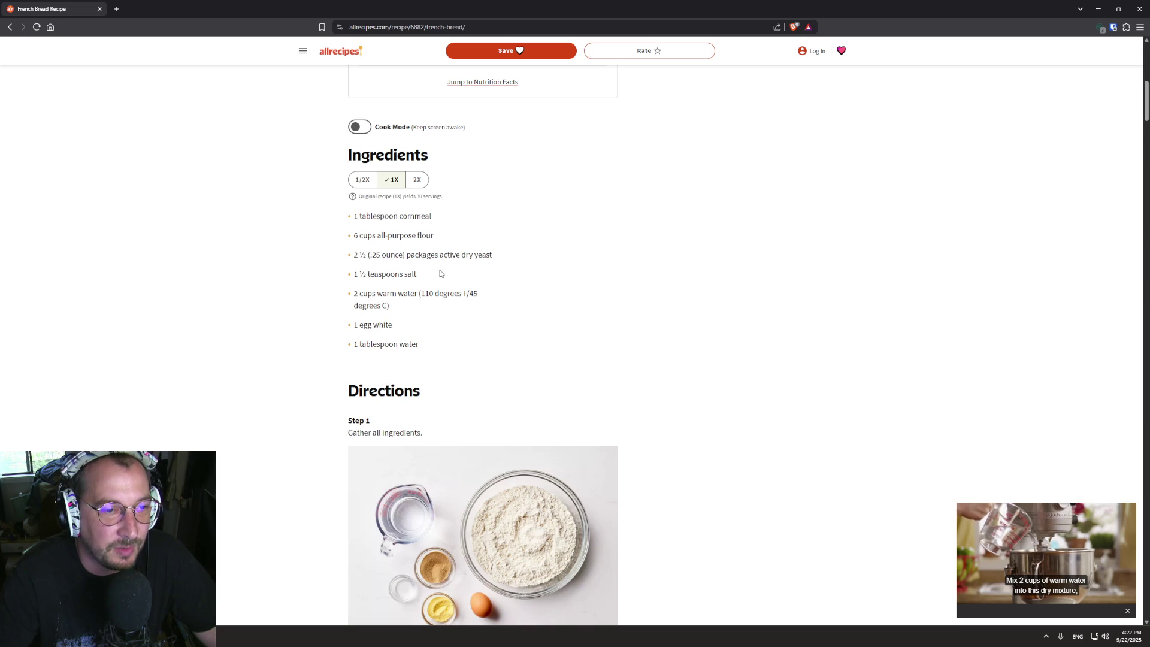
{"action": "triple_click", "coordinate": [449, 293]}
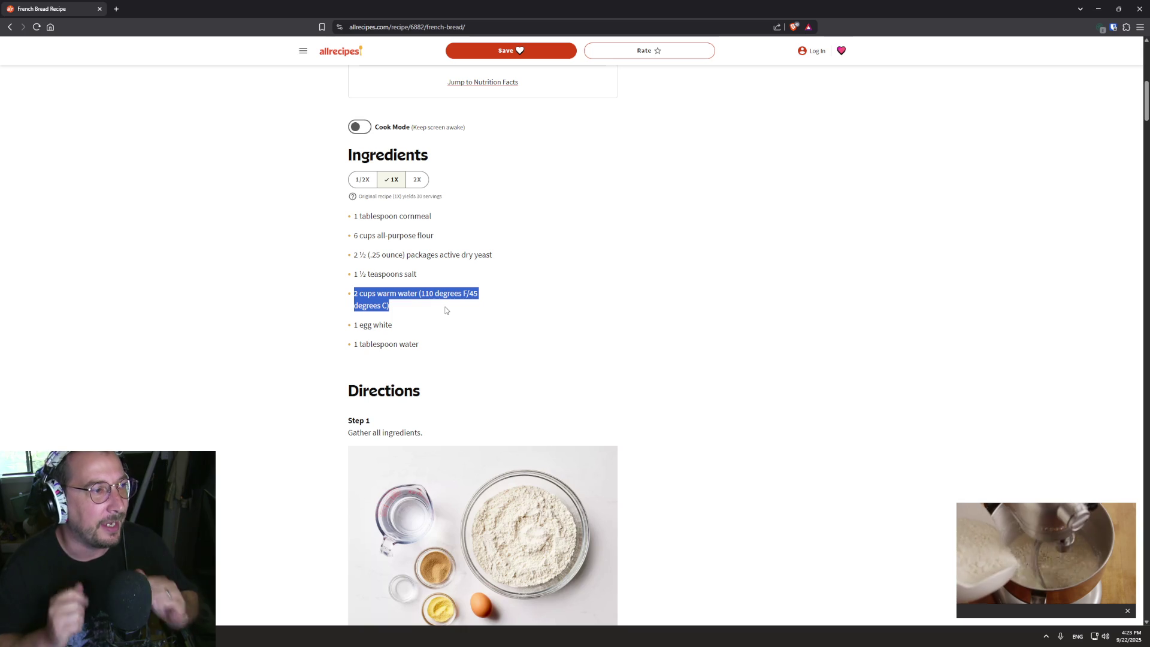
{"action": "triple_click", "coordinate": [383, 235]}
{"action": "left_click", "coordinate": [414, 248]}
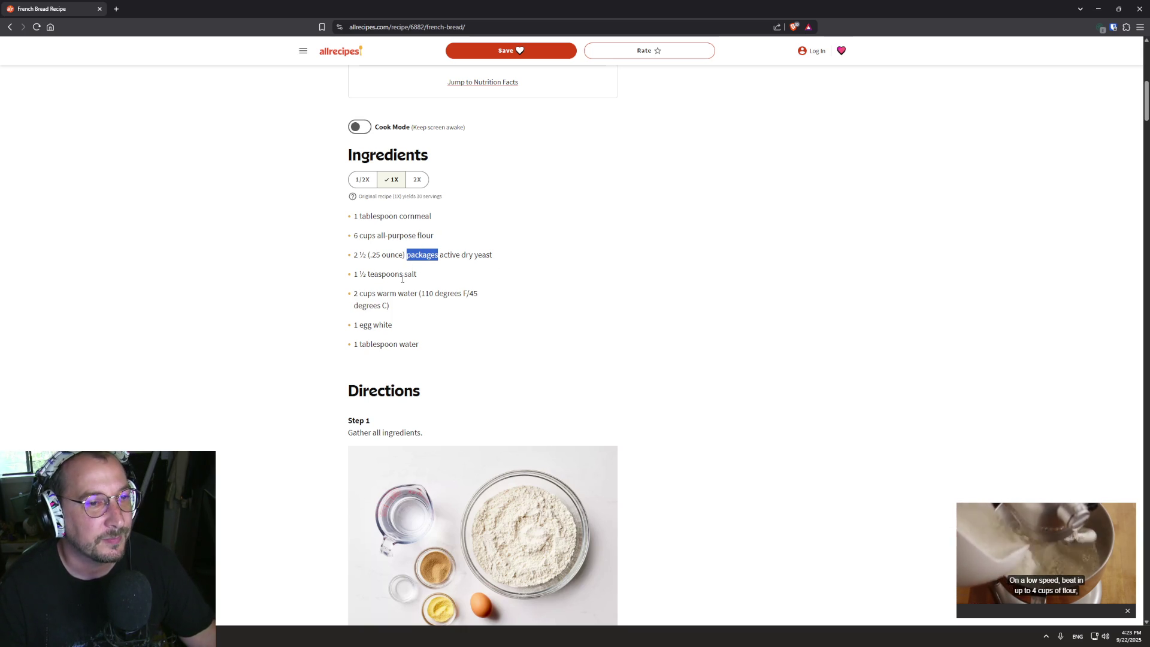
{"action": "triple_click", "coordinate": [409, 297]}
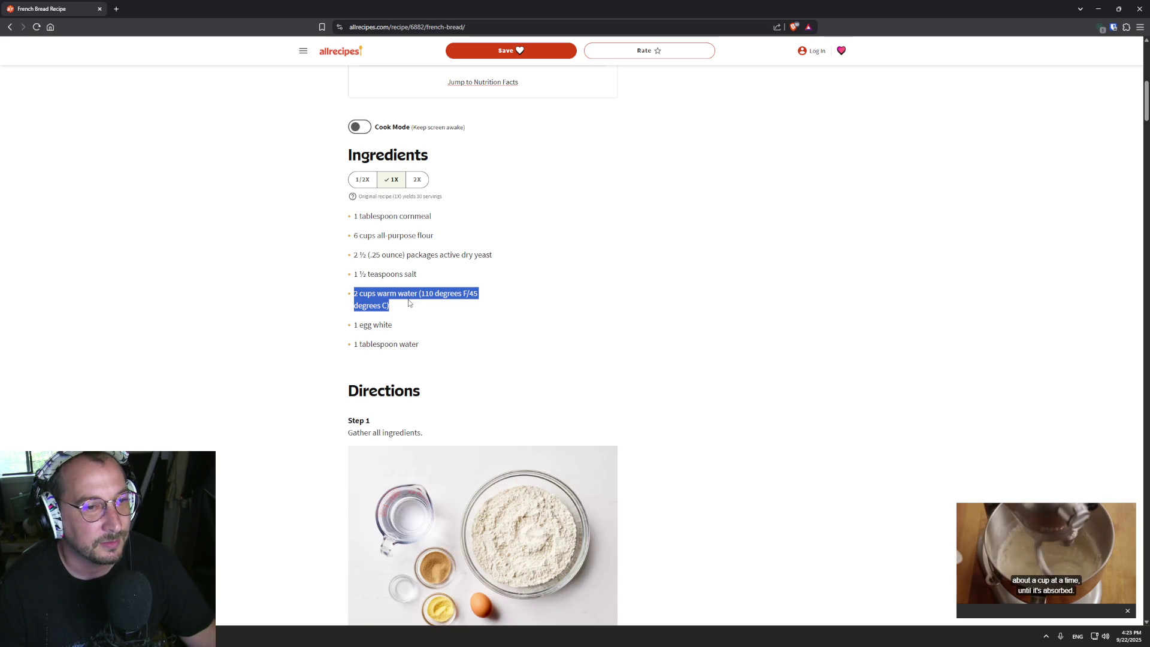
{"action": "left_click", "coordinate": [409, 303]}
{"action": "triple_click", "coordinate": [409, 303]}
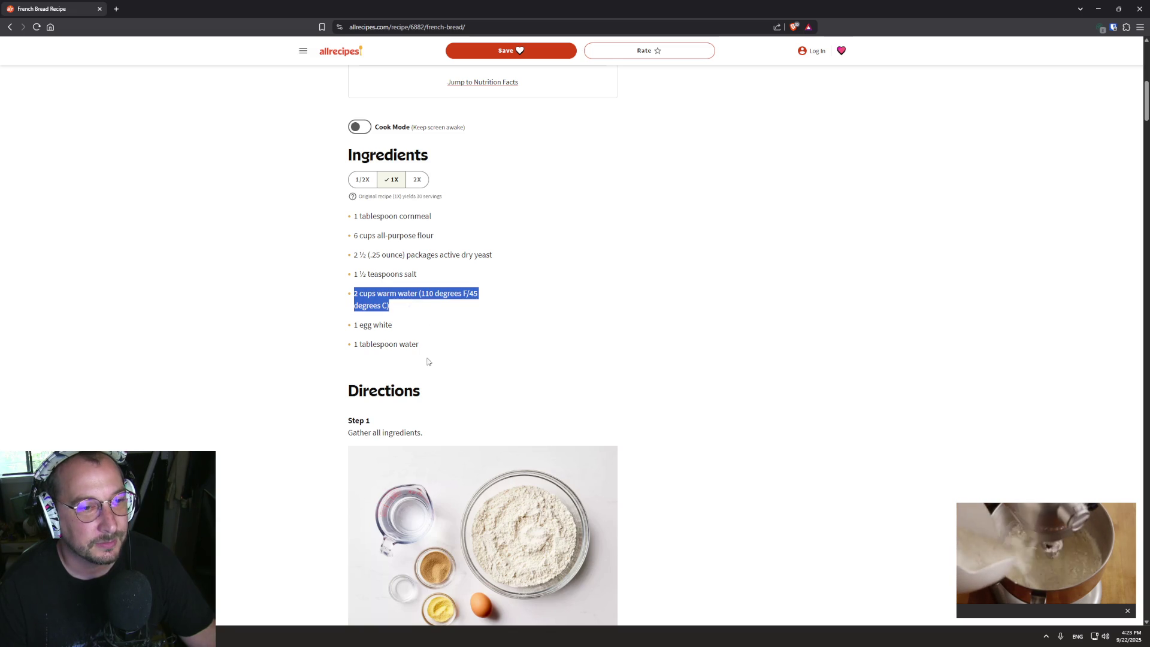
{"action": "scroll", "coordinate": [429, 347], "scroll_direction": "down", "scroll_amount": 3}
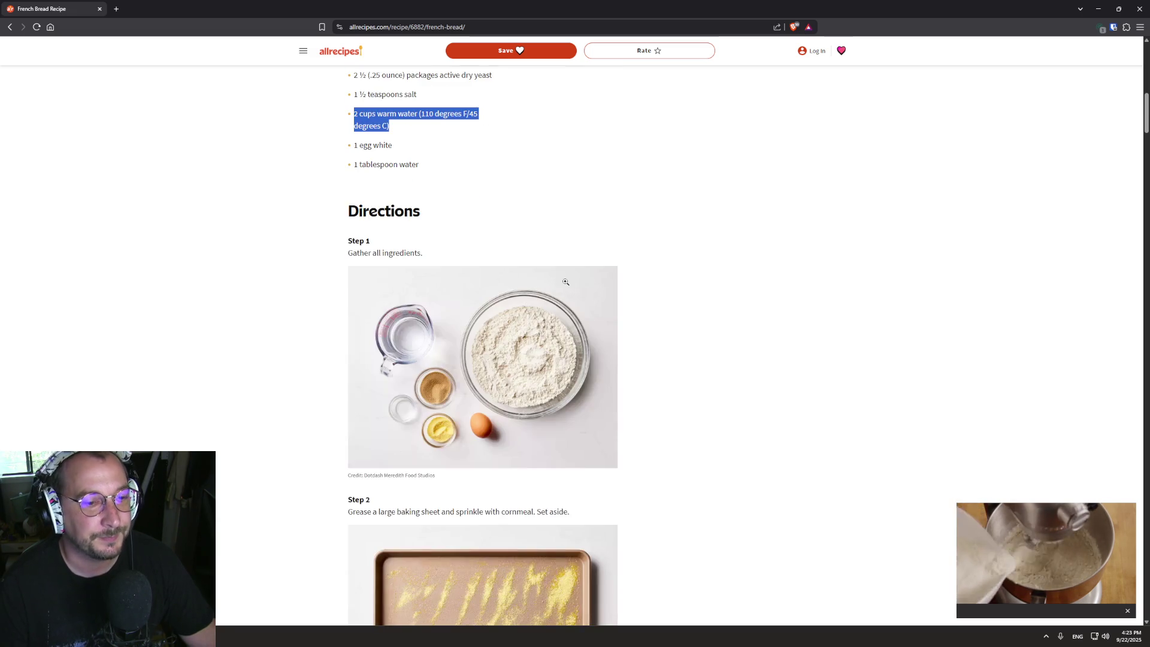
{"action": "scroll", "coordinate": [580, 373], "scroll_direction": "down", "scroll_amount": 10}
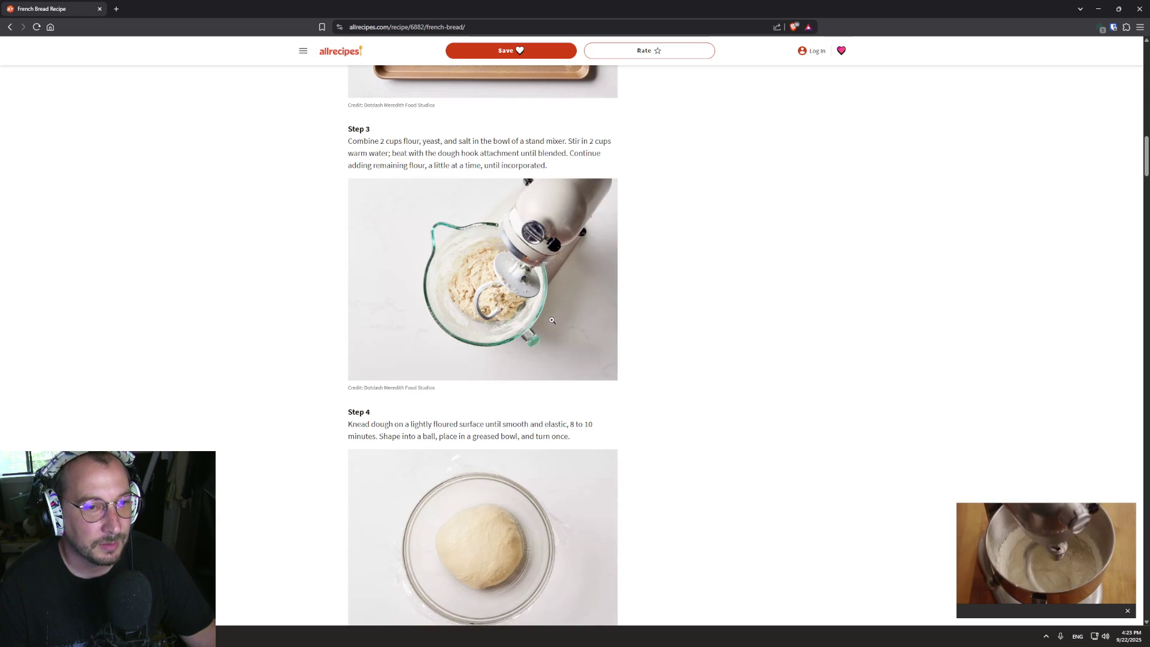
{"action": "scroll", "coordinate": [470, 413], "scroll_direction": "down", "scroll_amount": 6}
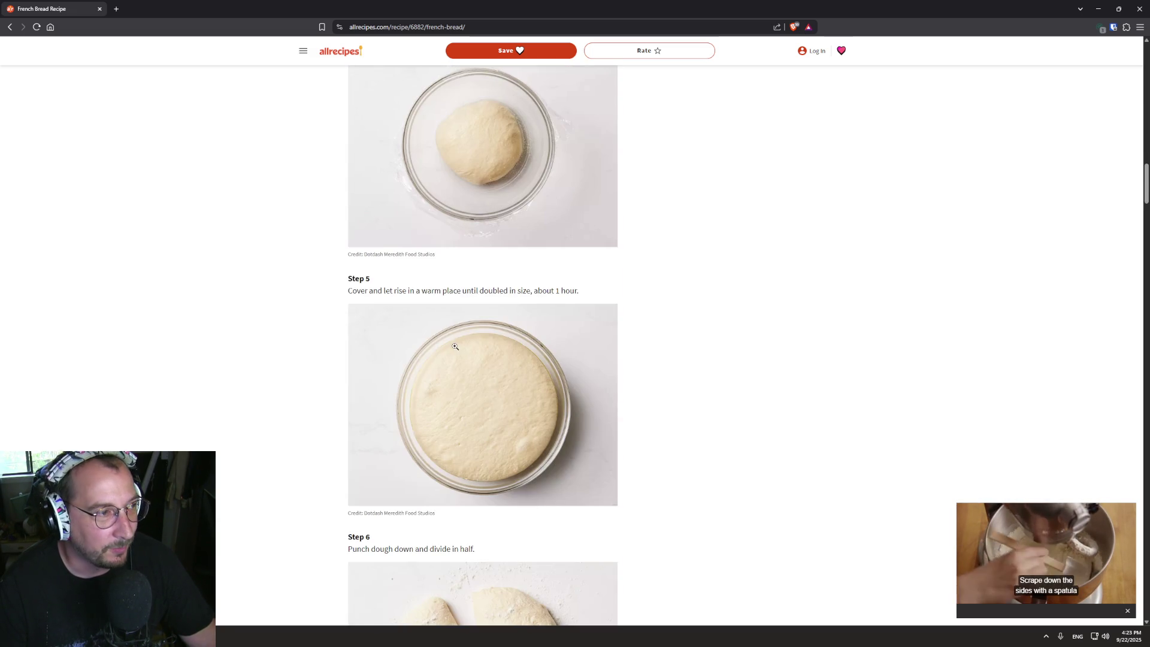
{"action": "scroll", "coordinate": [579, 355], "scroll_direction": "down", "scroll_amount": 7}
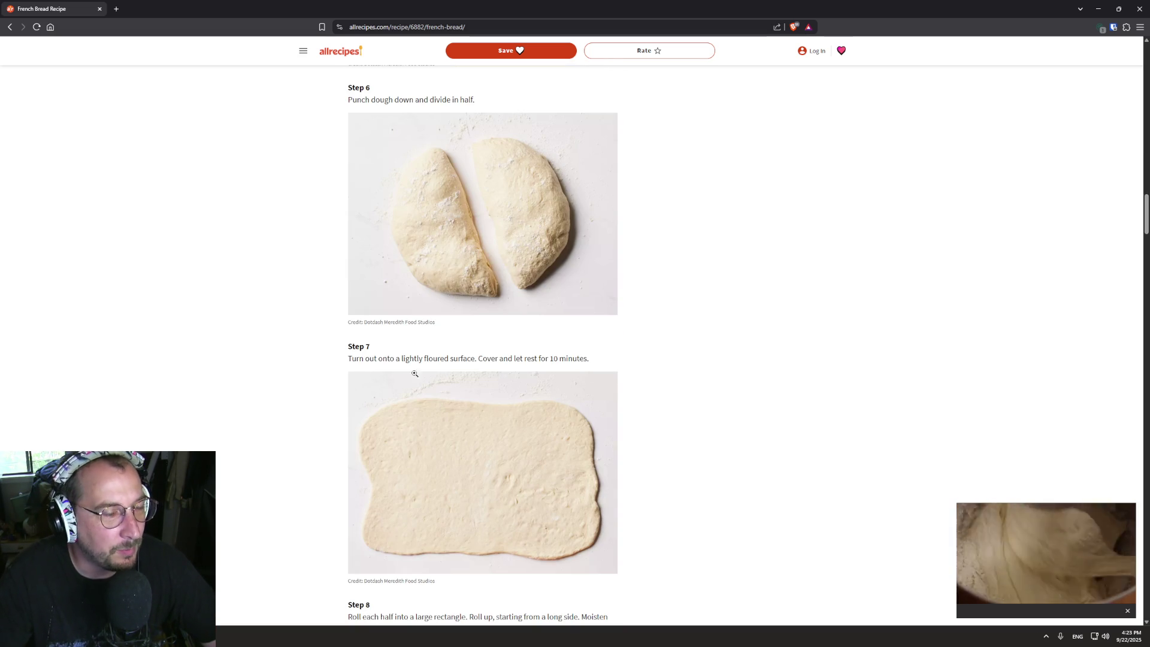
{"action": "key", "text": "ctrl+super+Left"}
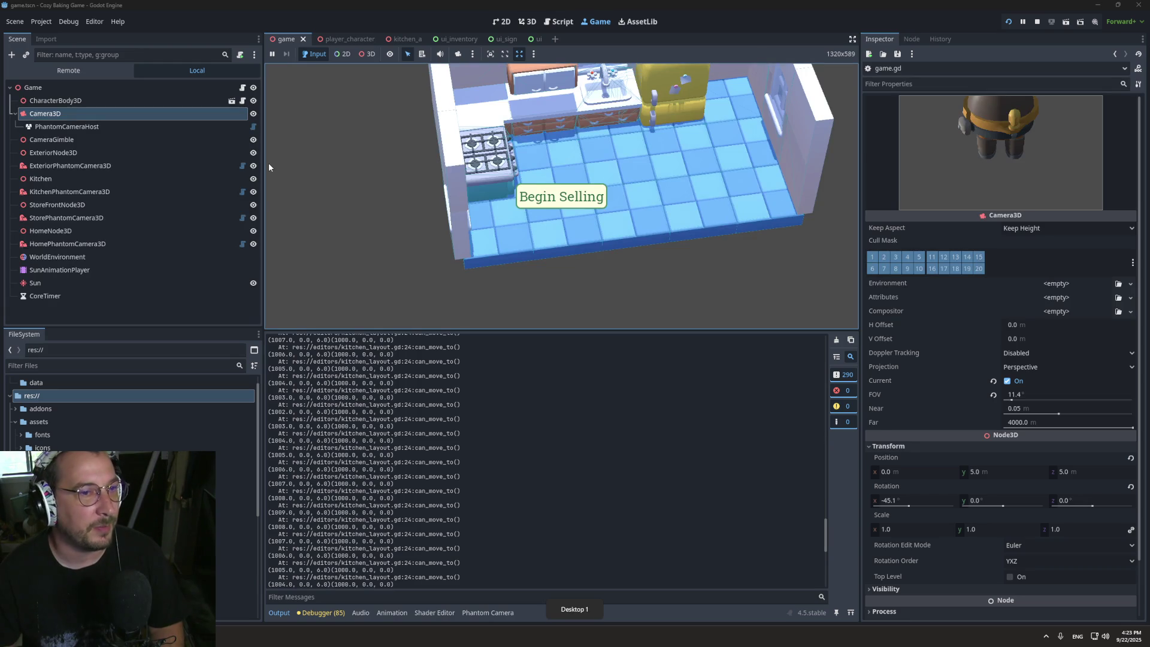
{"action": "left_click", "coordinate": [339, 39]}
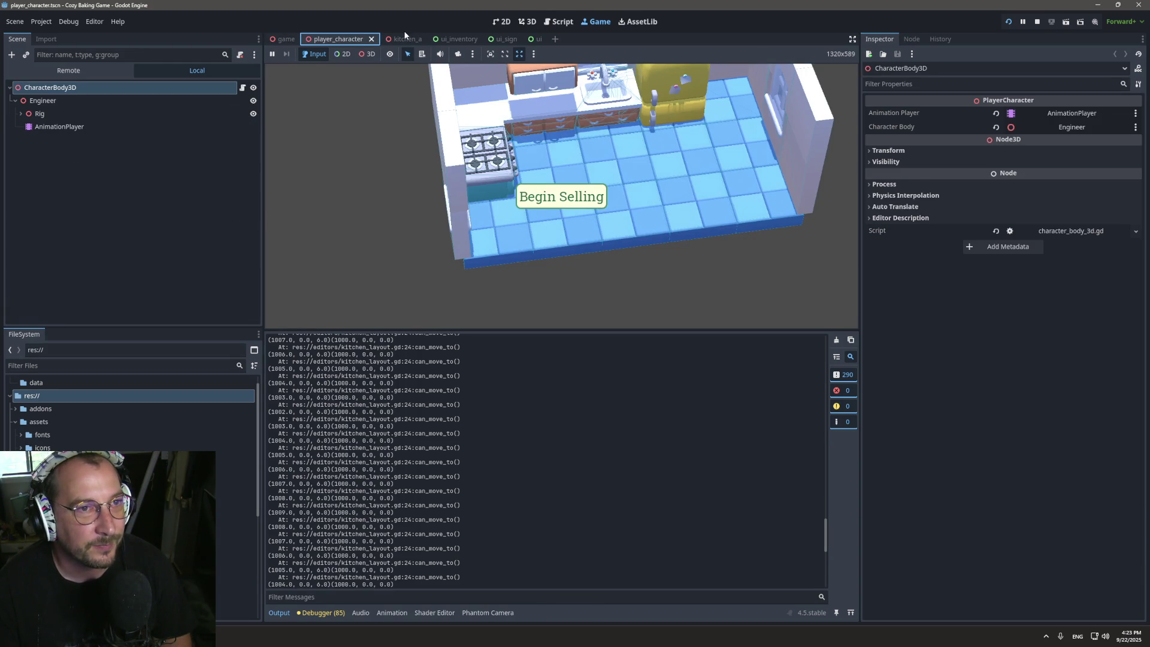
{"action": "left_click", "coordinate": [405, 39]}
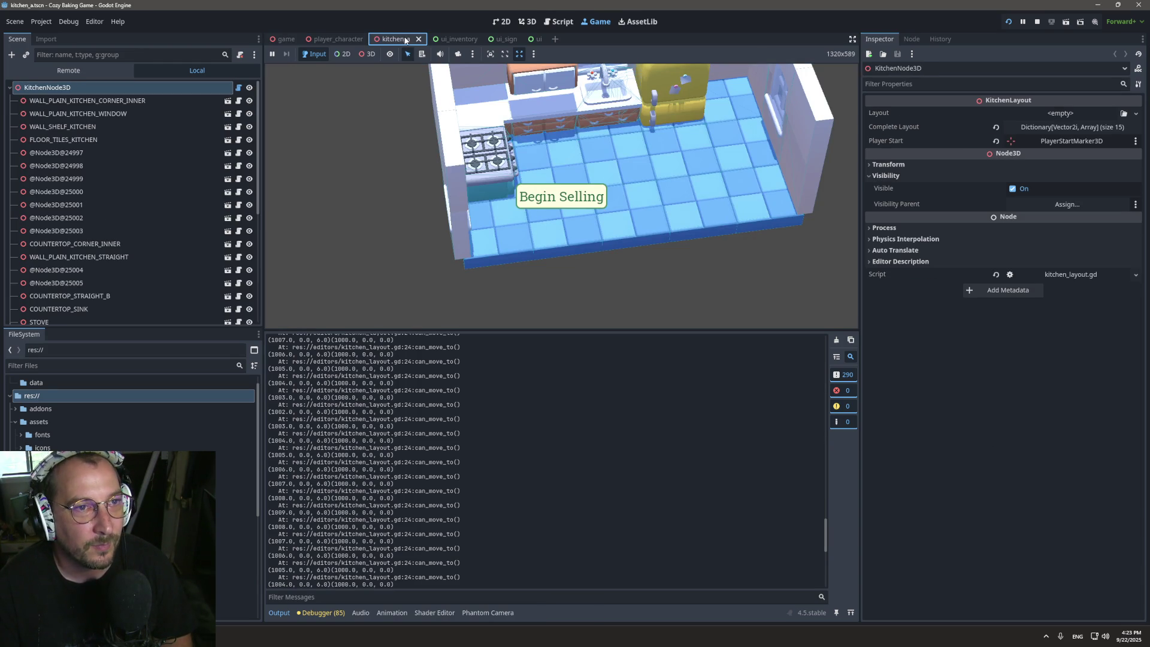
{"action": "left_click", "coordinate": [558, 23]}
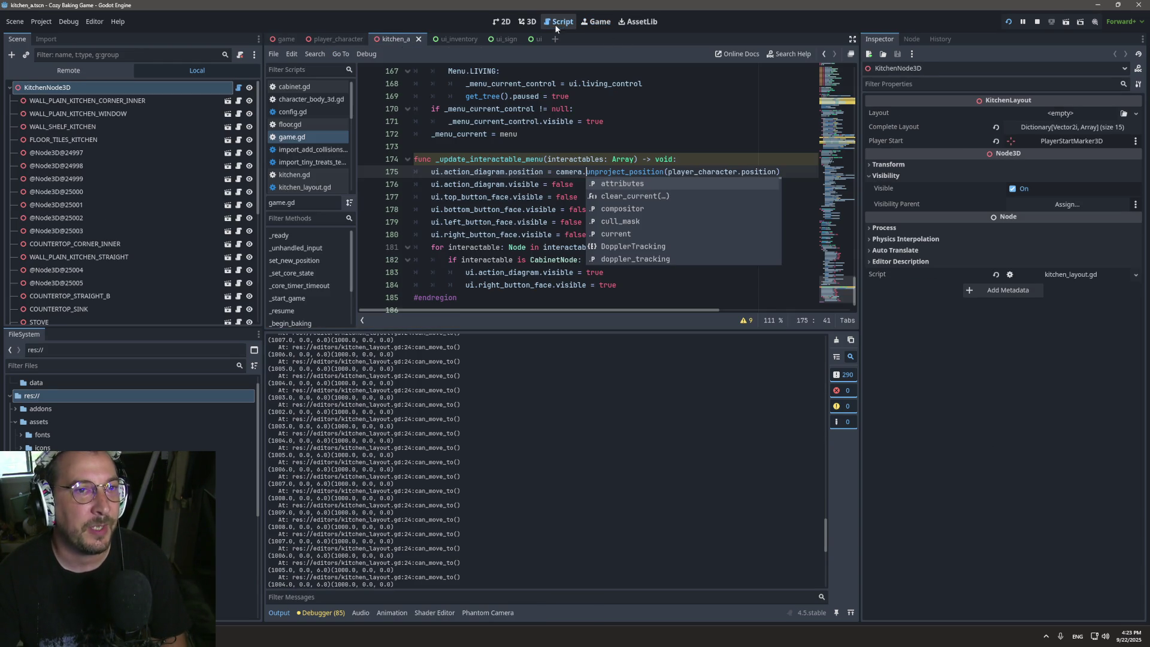
{"action": "left_click", "coordinate": [593, 23]}
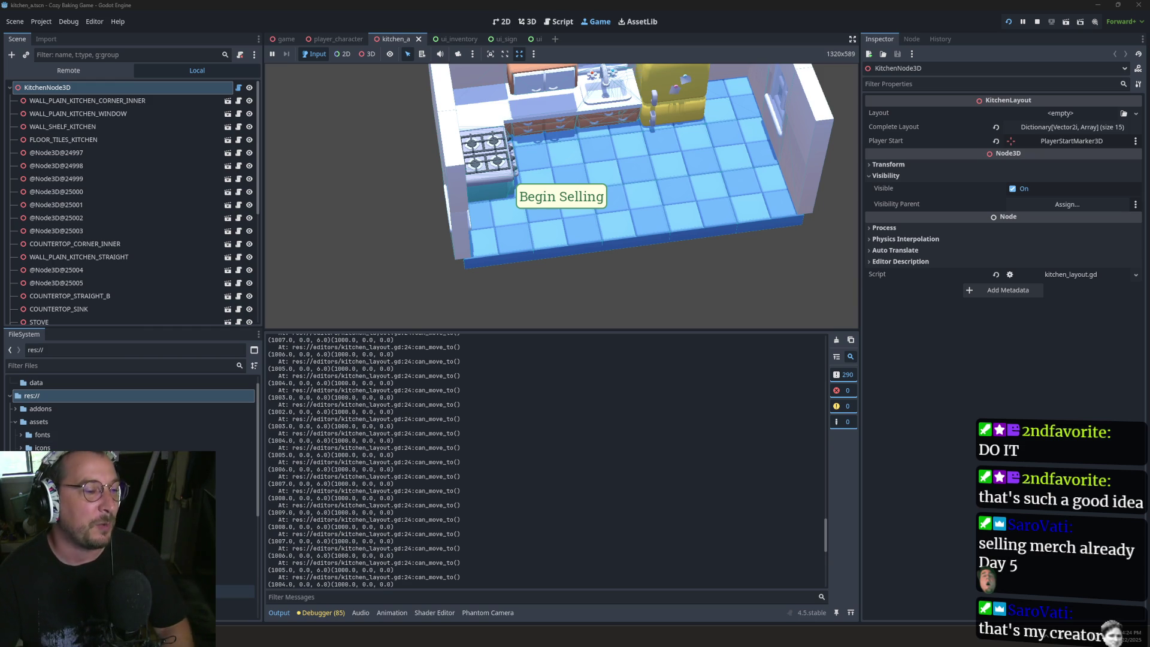
{"action": "key", "text": "ctrl+super+Right"}
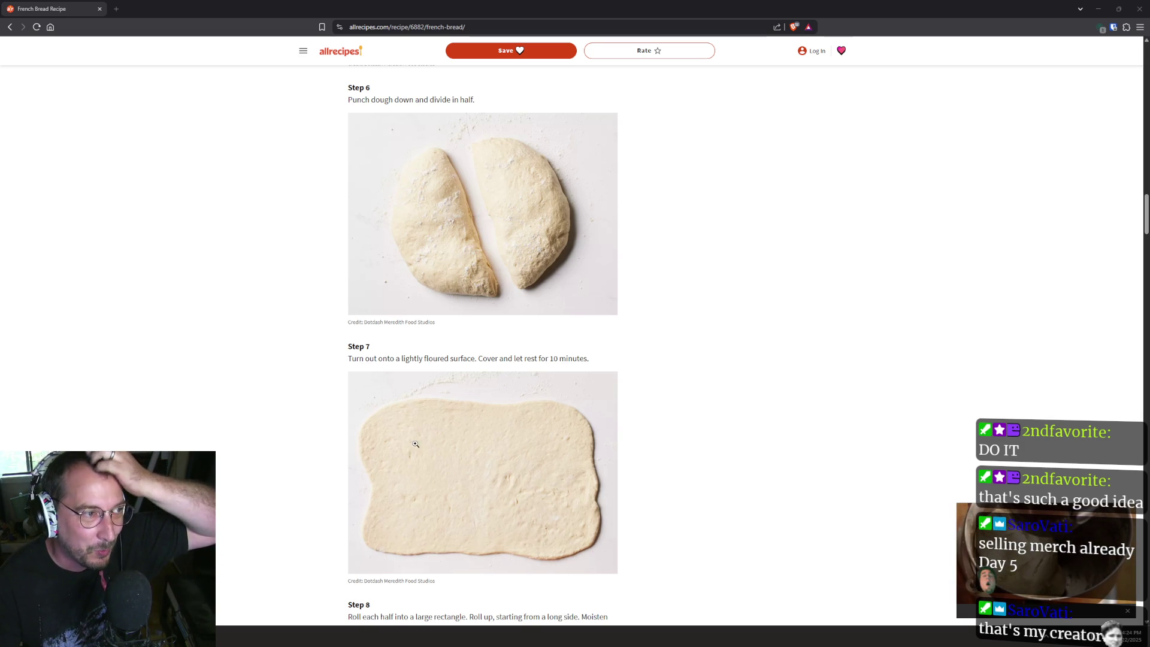
Scroll back up to the Ingredients section of the French Bread recipe.
{"action": "scroll", "coordinate": [228, 366], "scroll_direction": "up", "scroll_amount": 2}
{"action": "scroll", "coordinate": [228, 366], "scroll_direction": "up", "scroll_amount": 3}
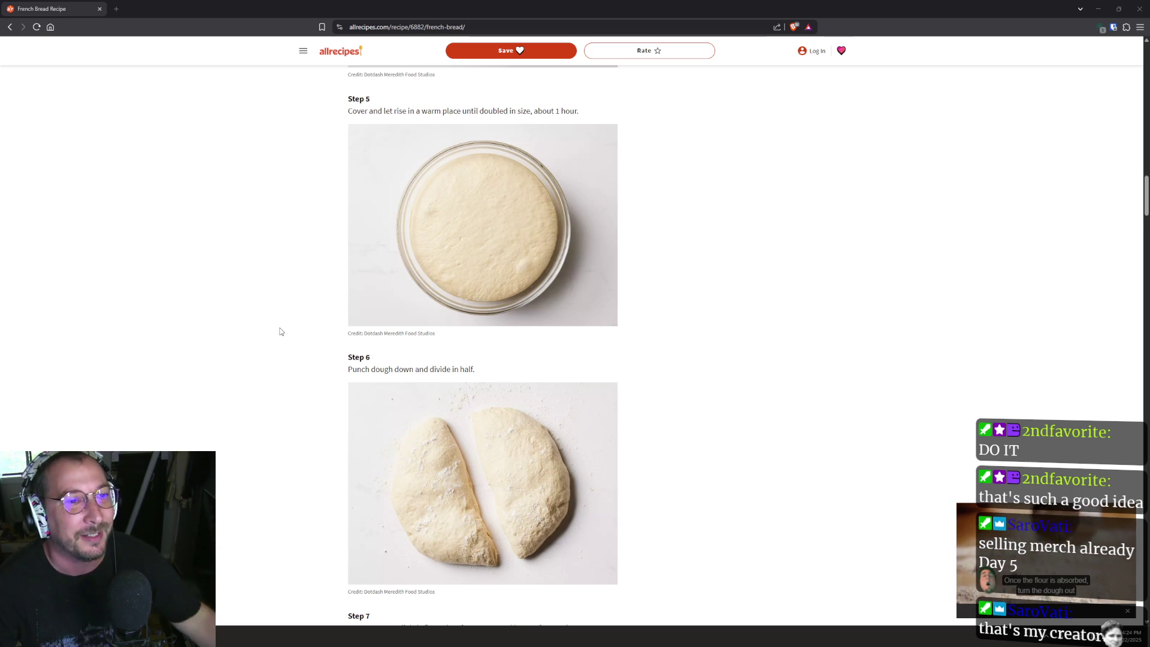
{"action": "scroll", "coordinate": [280, 332], "scroll_direction": "up", "scroll_amount": 7}
{"action": "scroll", "coordinate": [279, 332], "scroll_direction": "up", "scroll_amount": 15}
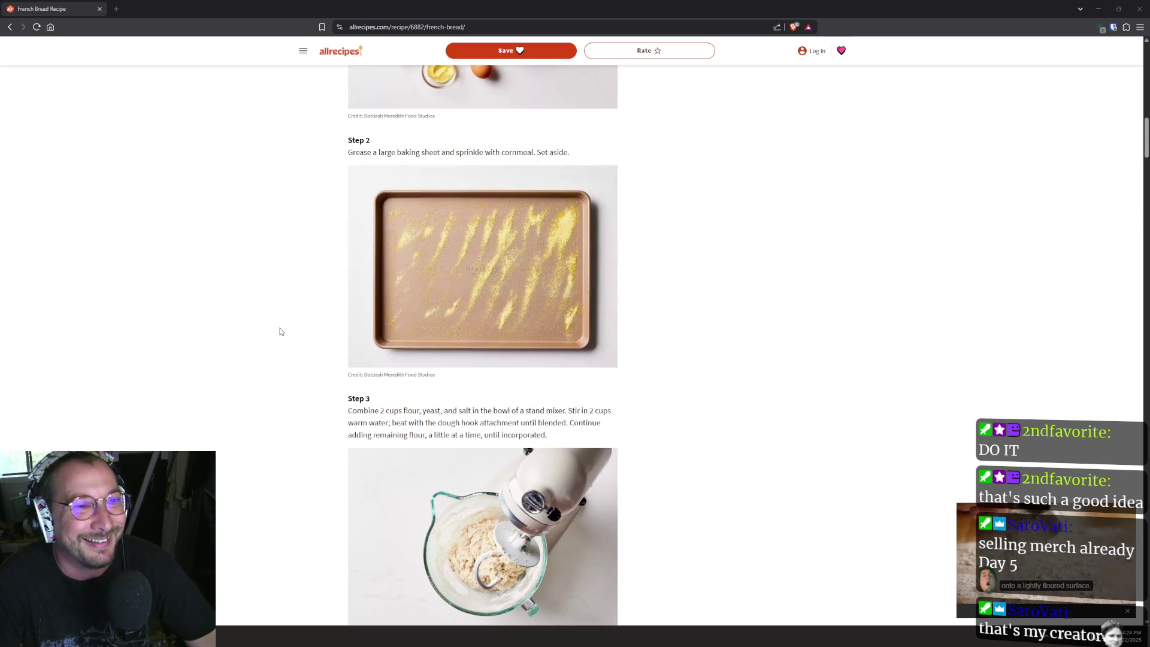
{"action": "scroll", "coordinate": [280, 331], "scroll_direction": "up", "scroll_amount": 4}
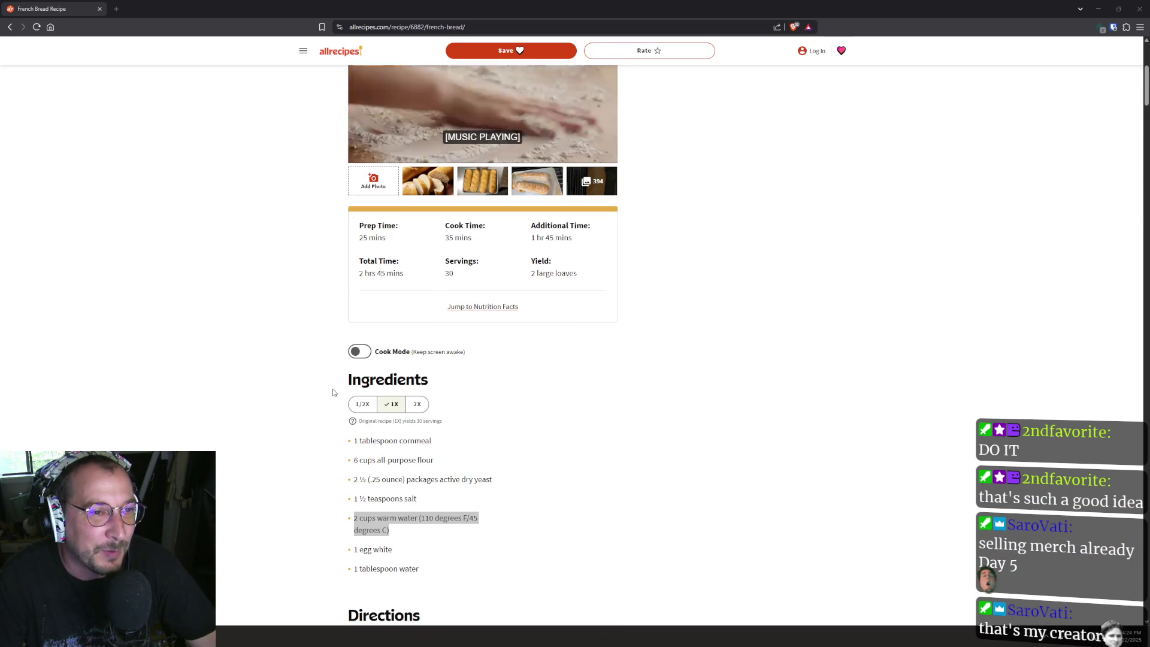
{"action": "scroll", "coordinate": [277, 414], "scroll_direction": "up", "scroll_amount": 1}
{"action": "scroll", "coordinate": [277, 414], "scroll_direction": "down", "scroll_amount": 2}
Highlight the whole ingredient list down to the water line and switch to the Godot desktop.
{"action": "double_click", "coordinate": [355, 390]}
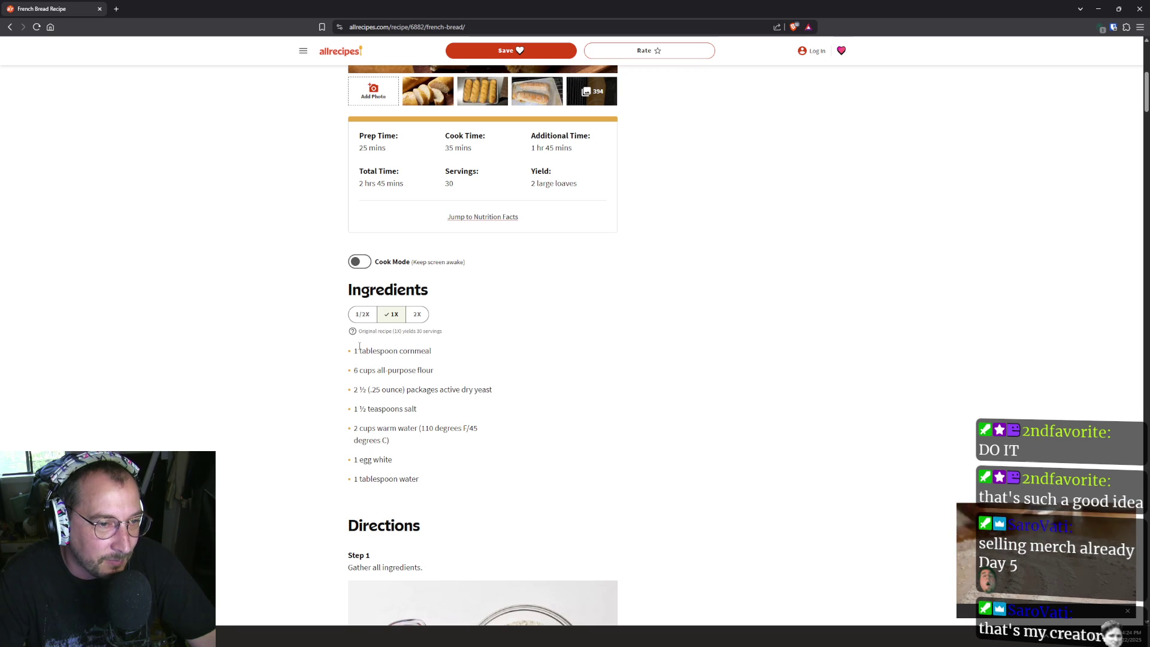
{"action": "mouse_move", "coordinate": [359, 347]}
{"action": "left_mouse_down"}
{"action": "mouse_move", "coordinate": [462, 477]}
{"action": "mouse_move", "coordinate": [311, 302]}
{"action": "mouse_move", "coordinate": [324, 342]}
{"action": "left_mouse_up"}
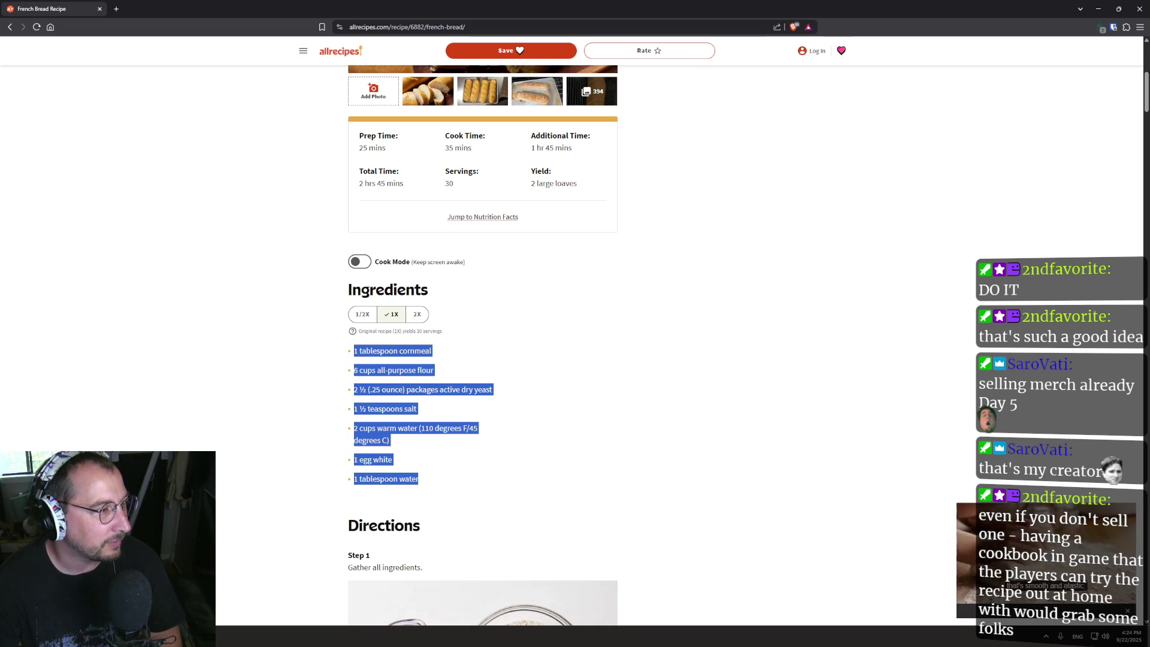
{"action": "key", "text": "ctrl+super+Left"}
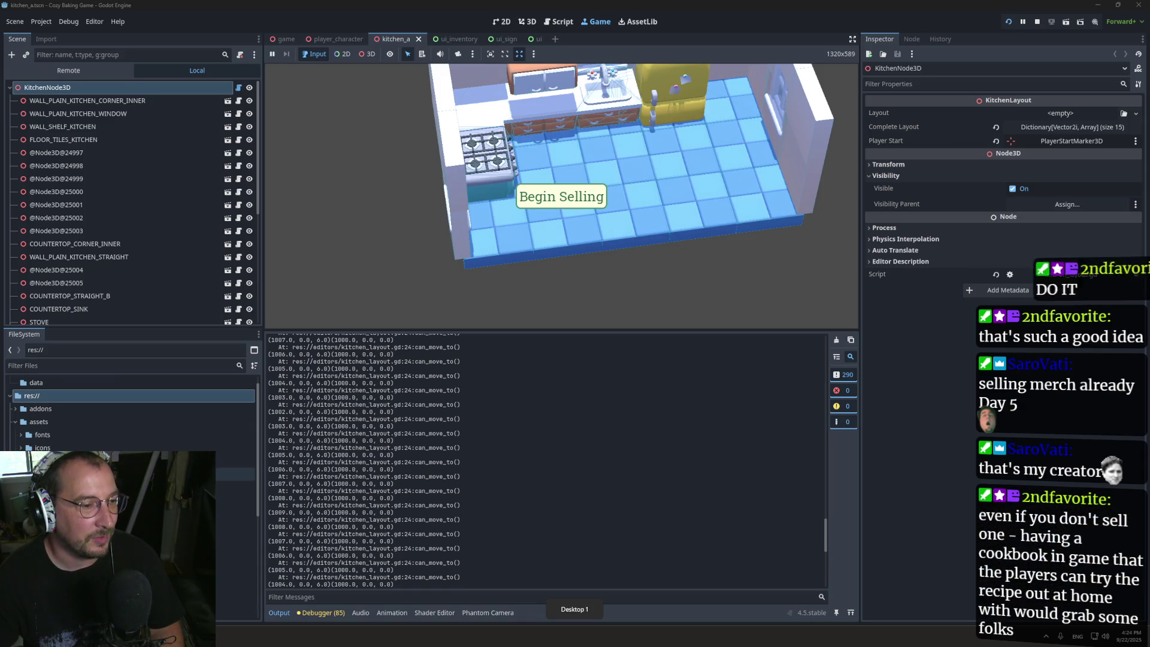
Add a 'Recipes' card to the end of the Cozy Kanban Todo list and return to the recipe.
{"action": "key", "text": "alt+Tab"}
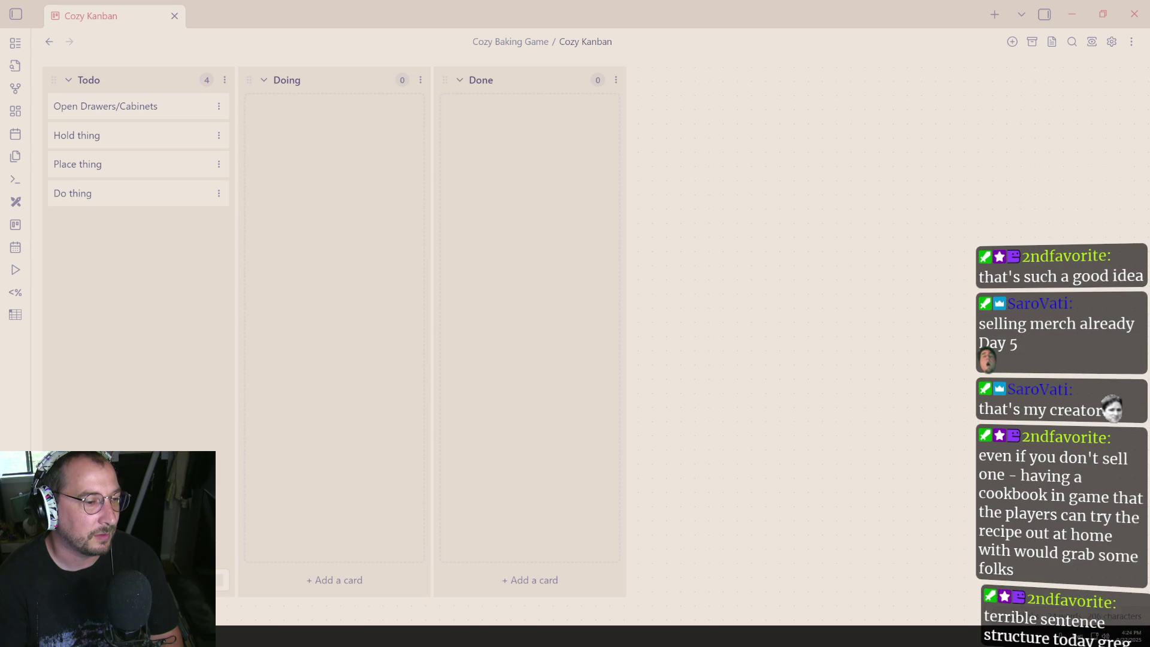
{"action": "key", "text": "Return"}
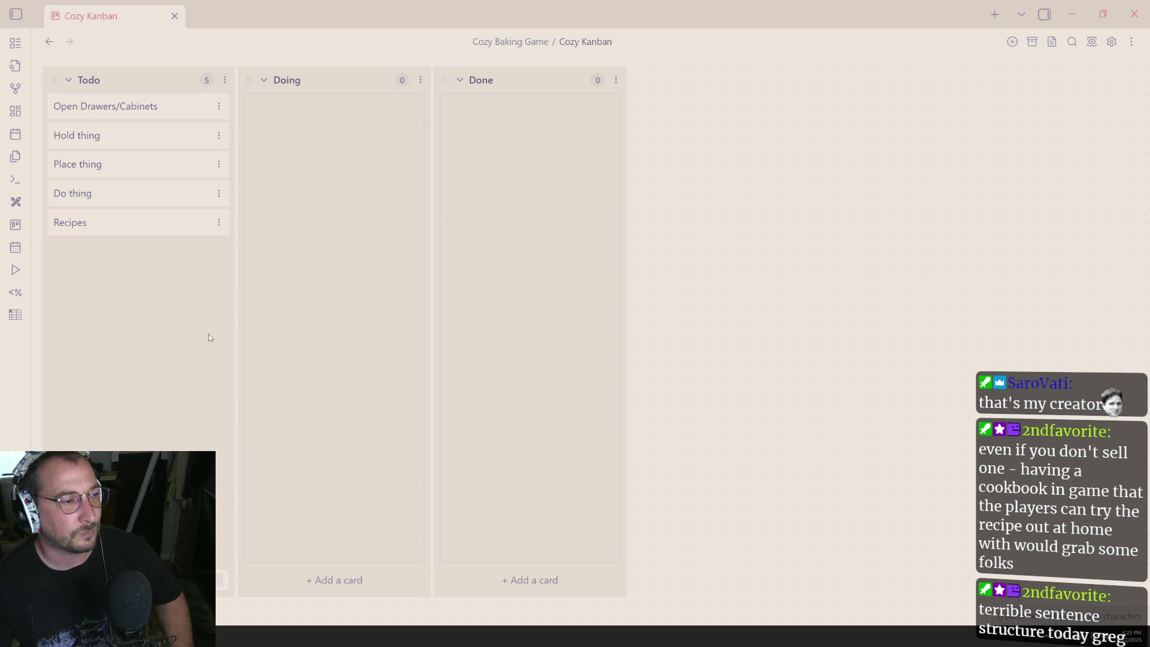
{"action": "key", "text": "ctrl+super+Right"}
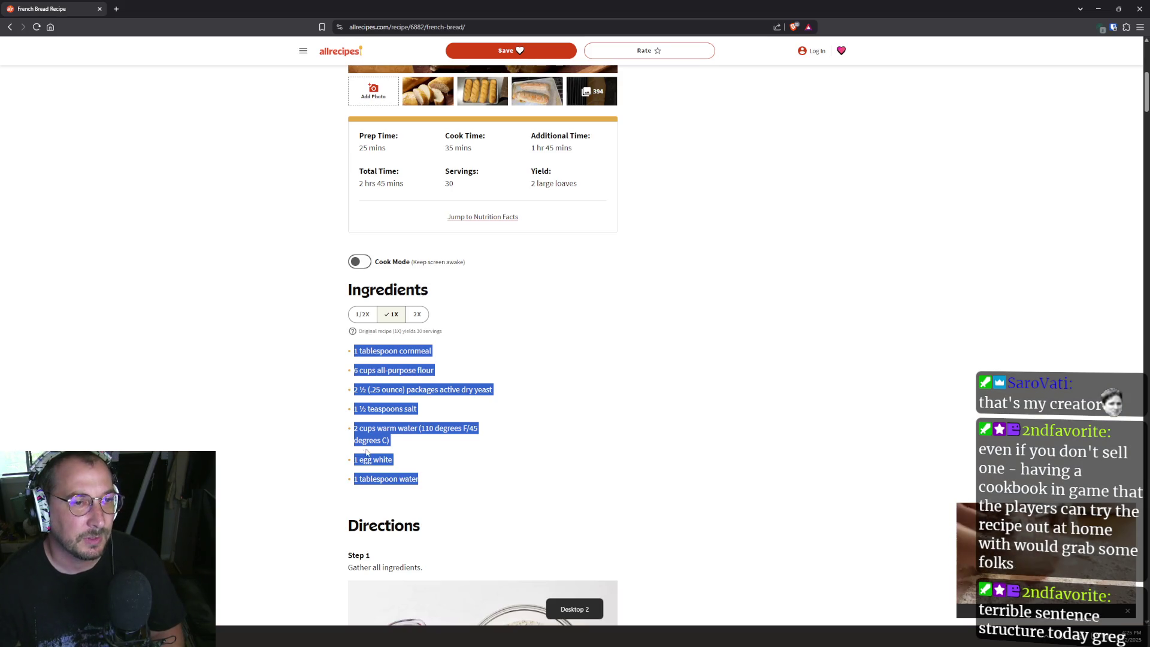
Reselect the ingredients, scroll up to the French Bread title, and bring up Godot's Project Manager.
{"action": "left_click_drag", "start_coordinate": [434, 478], "coordinate": [465, 336]}
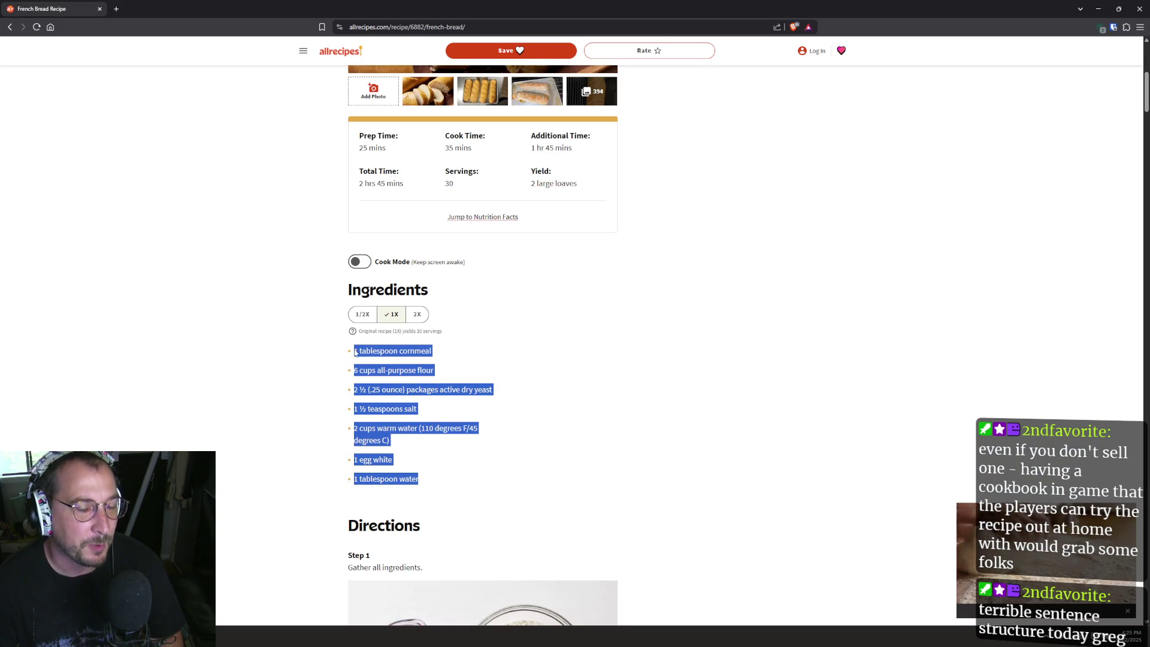
{"action": "scroll", "coordinate": [465, 336], "scroll_direction": "up", "scroll_amount": 5}
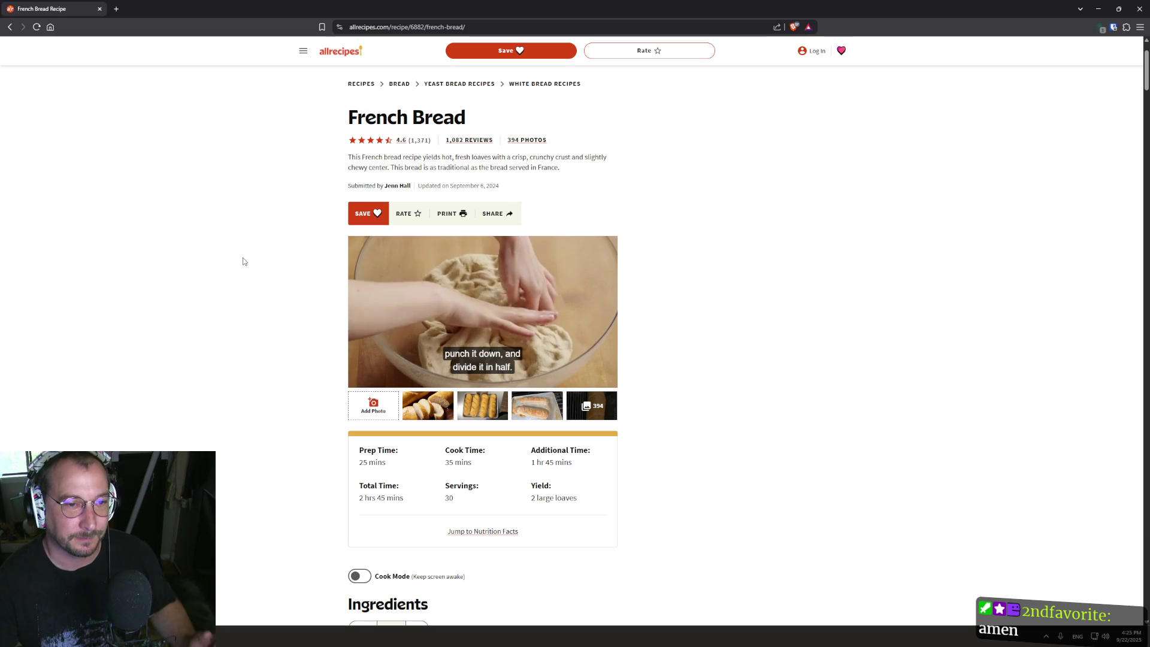
{"action": "key", "text": "alt+Tab"}
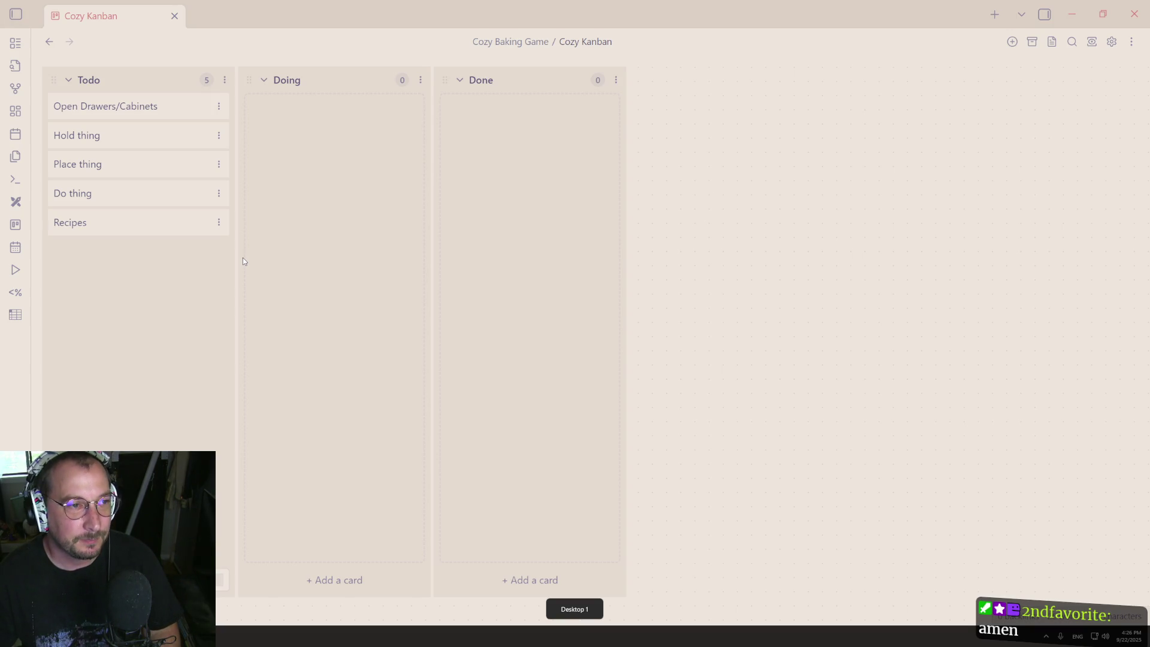
{"action": "key", "text": "ctrl+super+Right"}
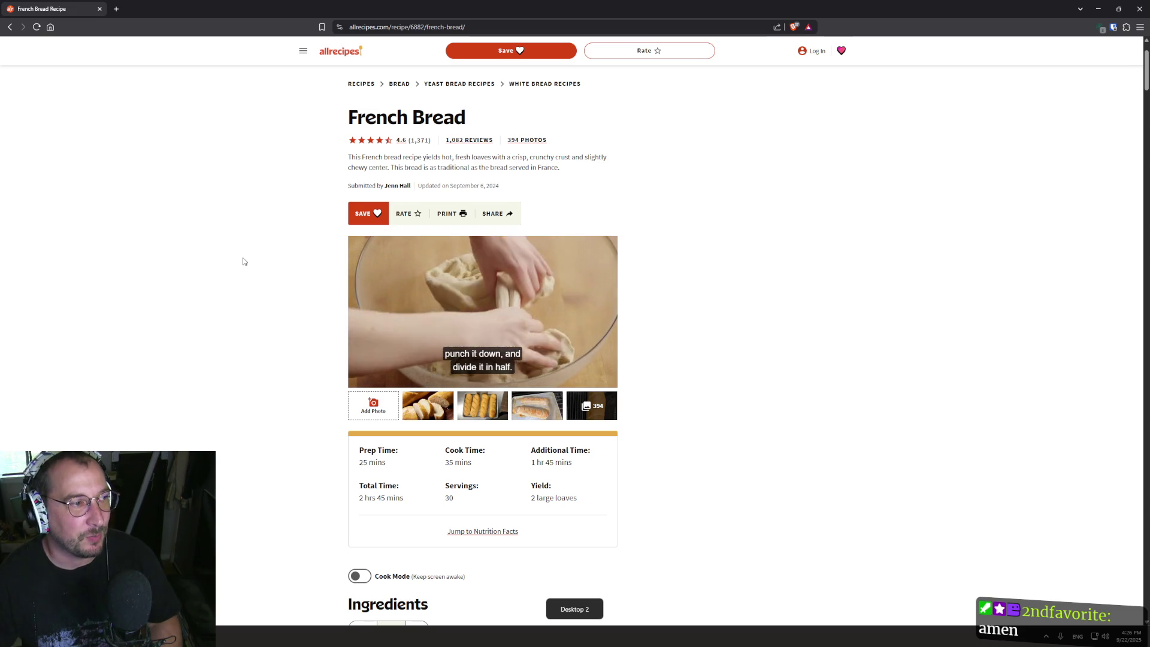
{"action": "key", "text": "super+Down"}
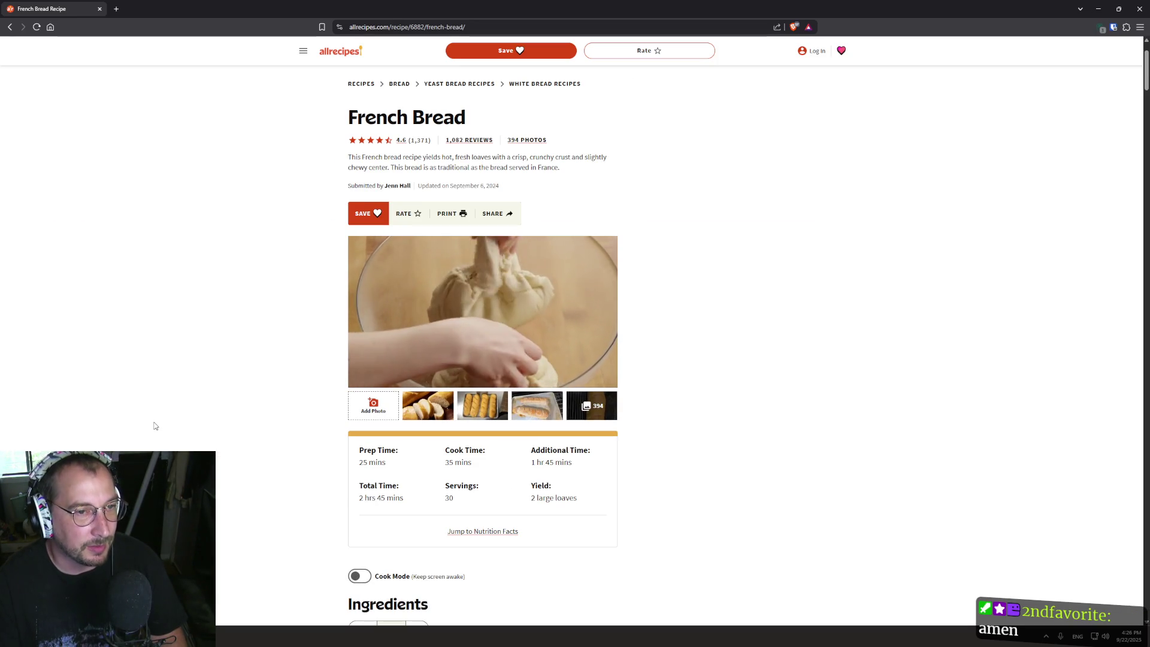
{"action": "key", "text": "ctrl+super+Left"}
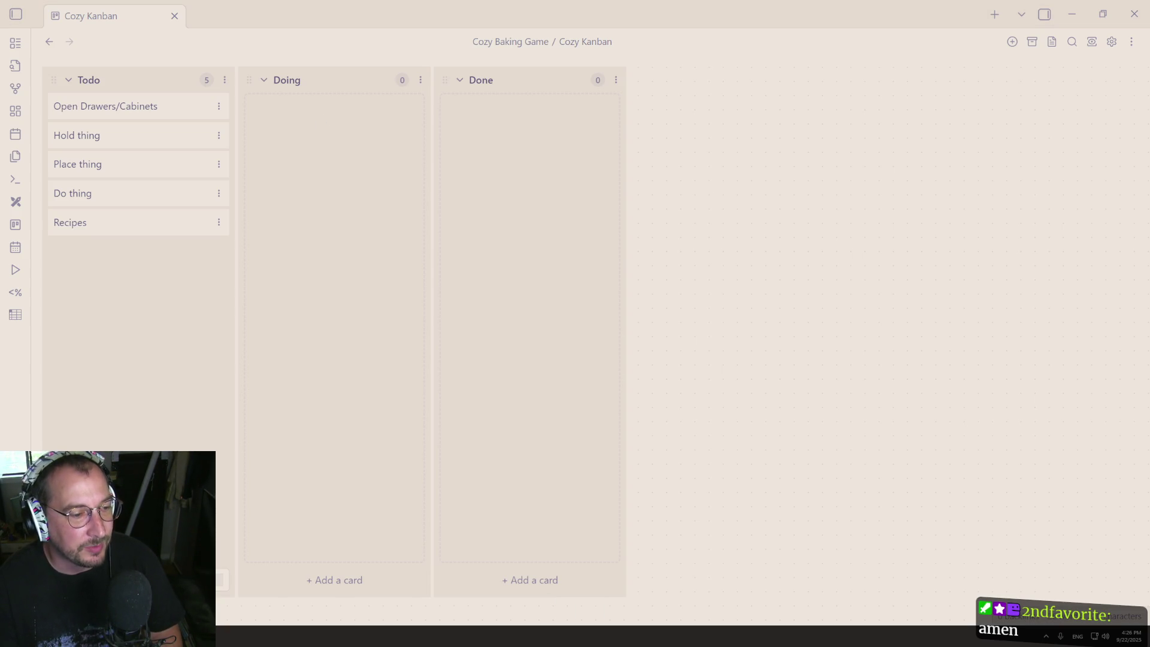
{"action": "key", "text": "ctrl+super+Right"}
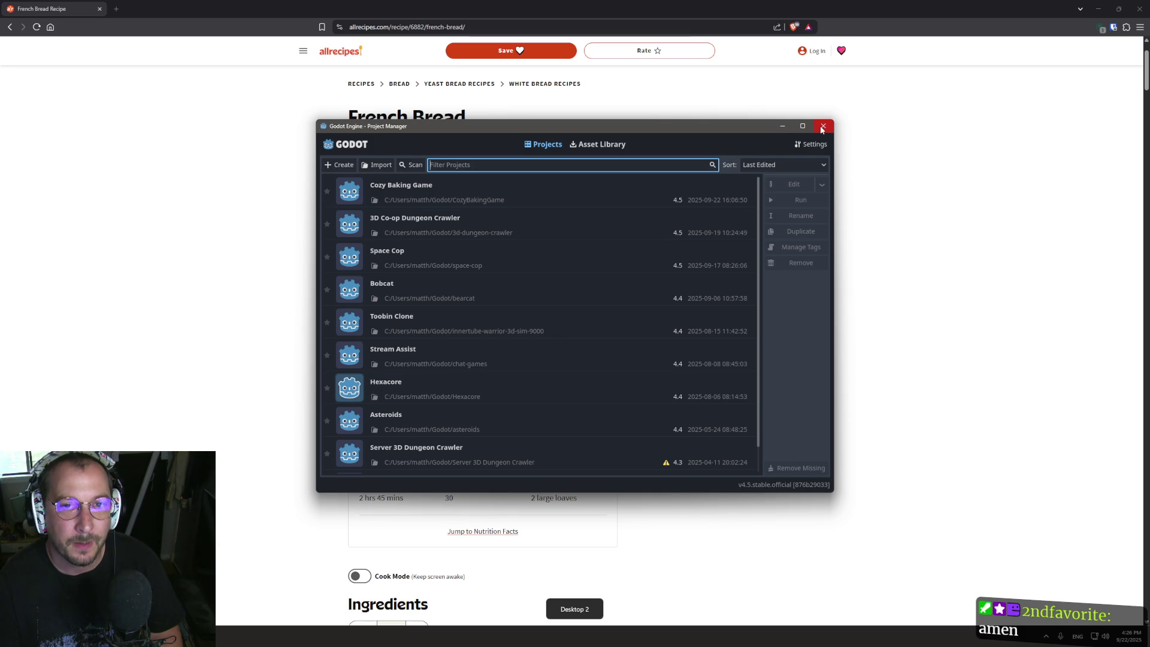
Move the Brave browser window to another desktop, leaving the Project Manager in front.
{"action": "left_click", "coordinate": [822, 124]}
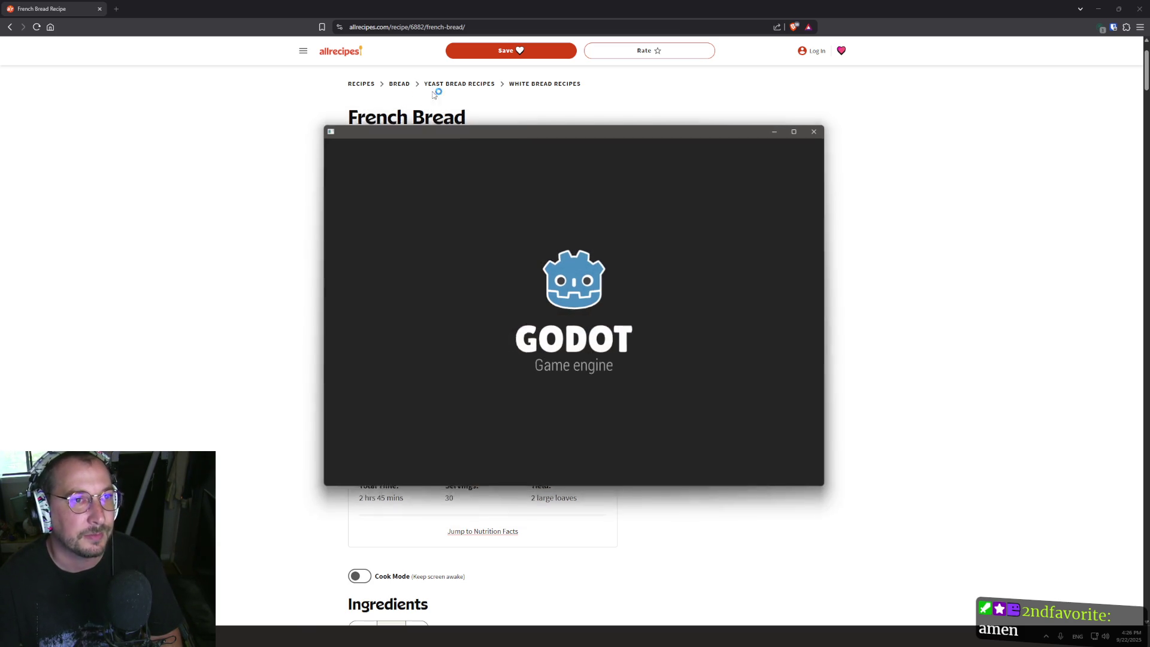
{"action": "key", "text": "super+Tab"}
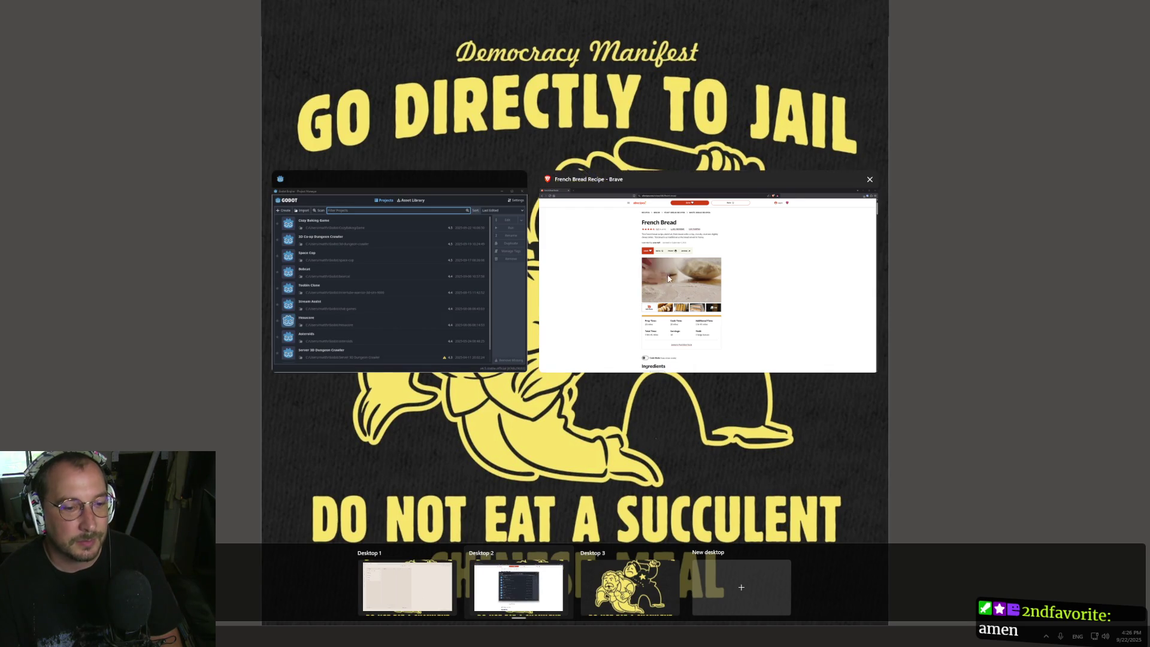
{"action": "right_click", "coordinate": [674, 272]}
{"action": "mouse_move", "coordinate": [773, 304]}
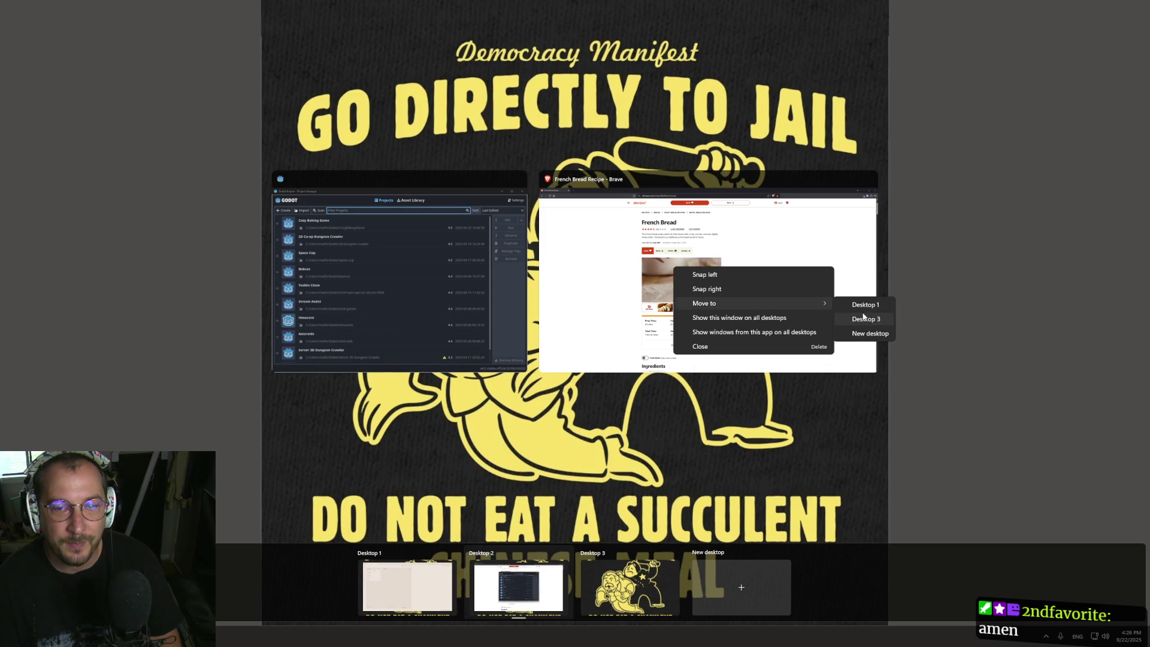
{"action": "left_click", "coordinate": [865, 305]}
{"action": "left_click", "coordinate": [646, 300]}
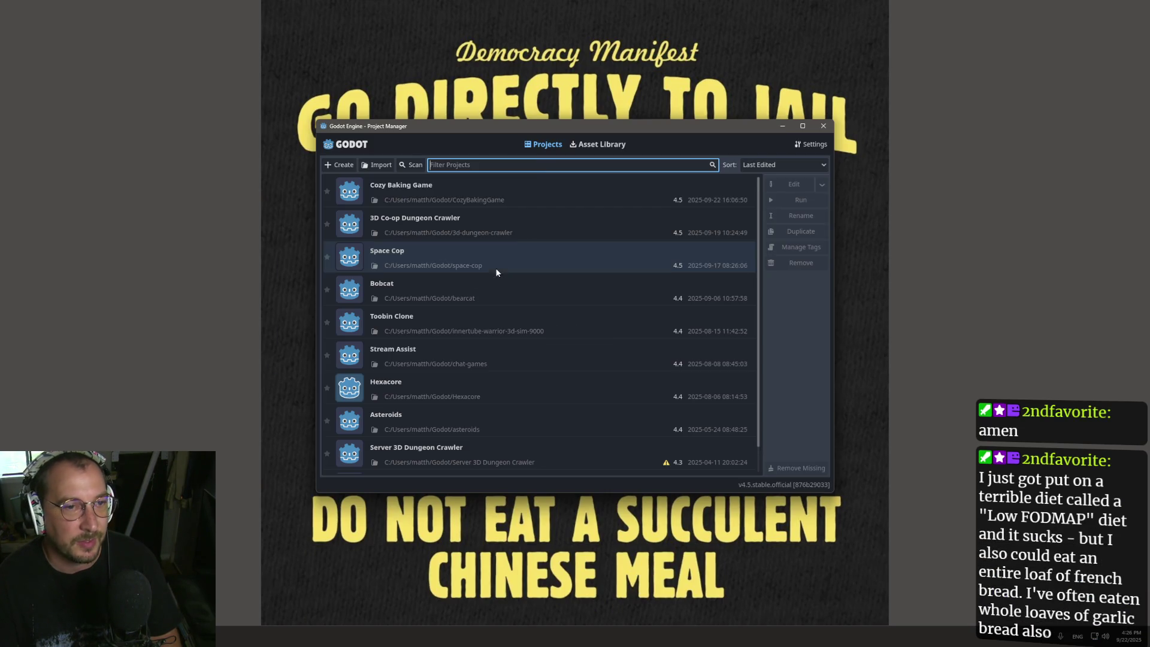
Open the Cozy Baking Game project and select _update_interactable_menu in game.gd.
{"action": "double_click", "coordinate": [530, 184]}
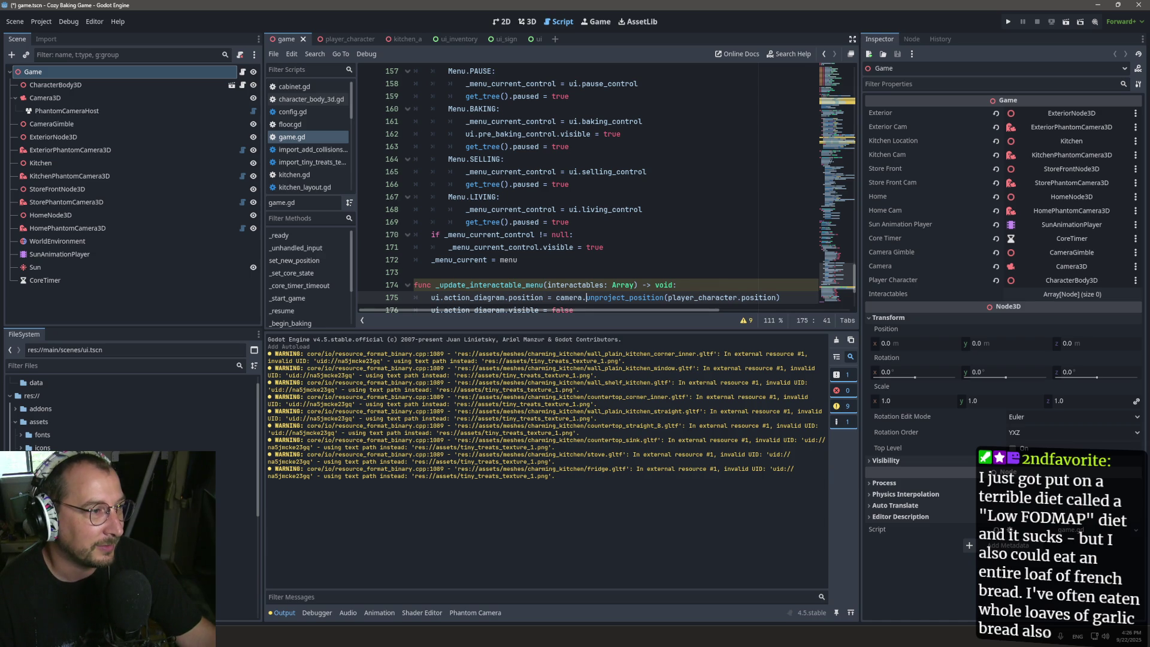
{"action": "left_click", "coordinate": [673, 203]}
{"action": "scroll", "coordinate": [508, 219], "scroll_direction": "down", "scroll_amount": 4}
{"action": "double_click", "coordinate": [471, 147]}
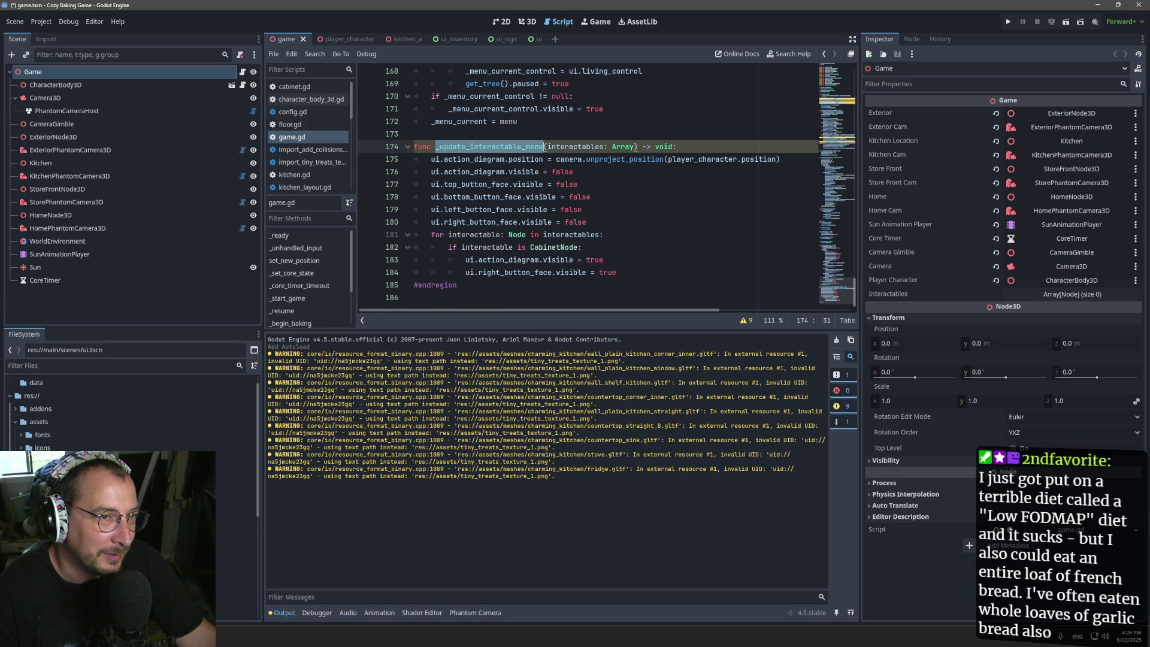
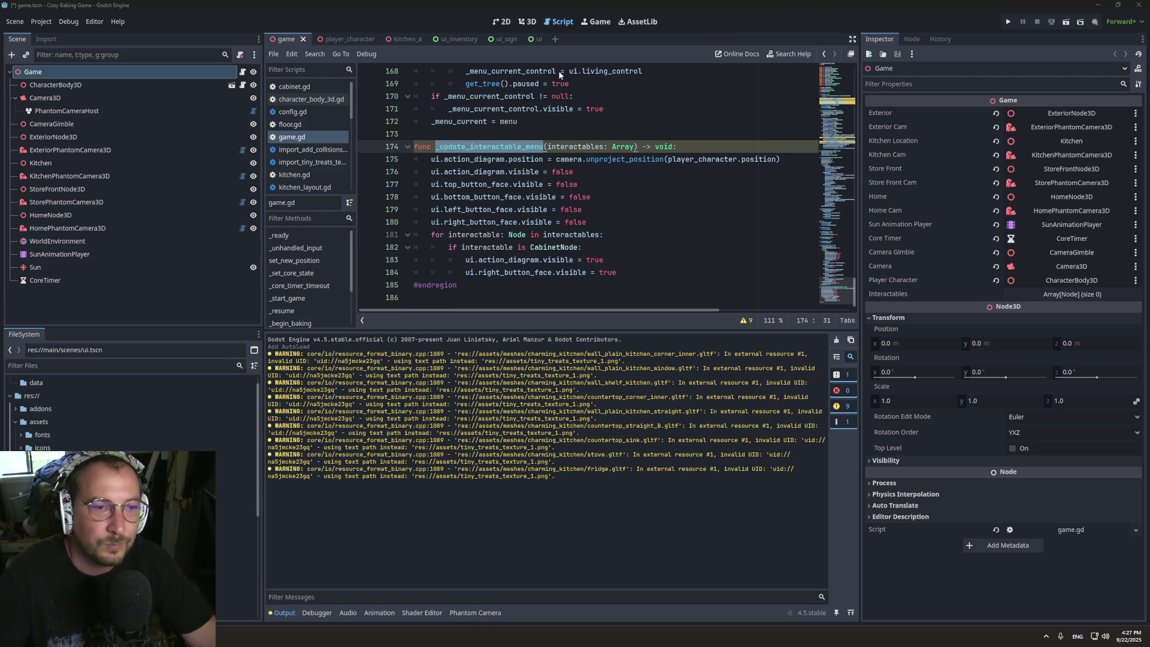
Browse the FileSystem dock down to the resources folder, collapsing the assets folder.
{"action": "left_click", "coordinate": [521, 150]}
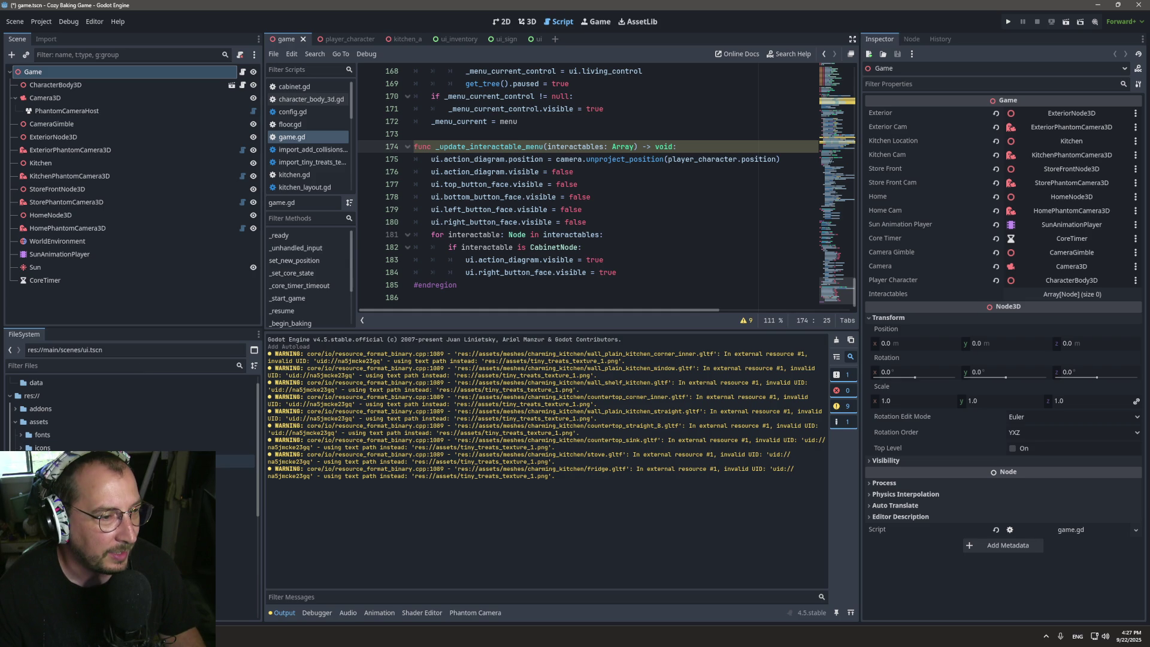
{"action": "left_click", "coordinate": [180, 473]}
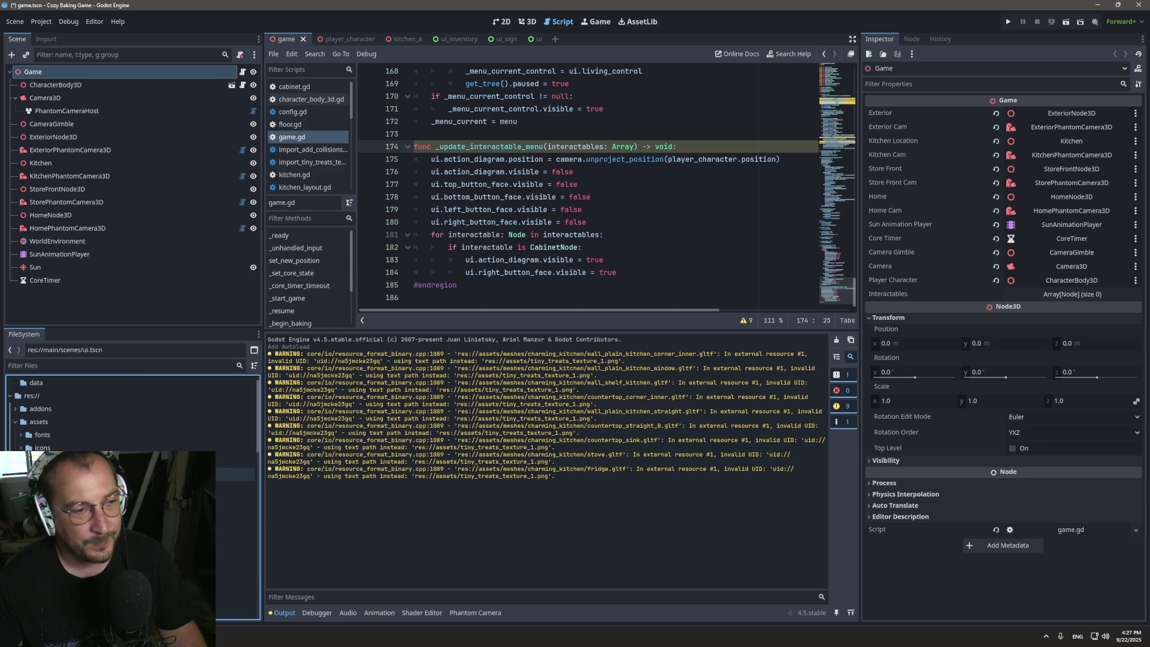
{"action": "left_click", "coordinate": [179, 487]}
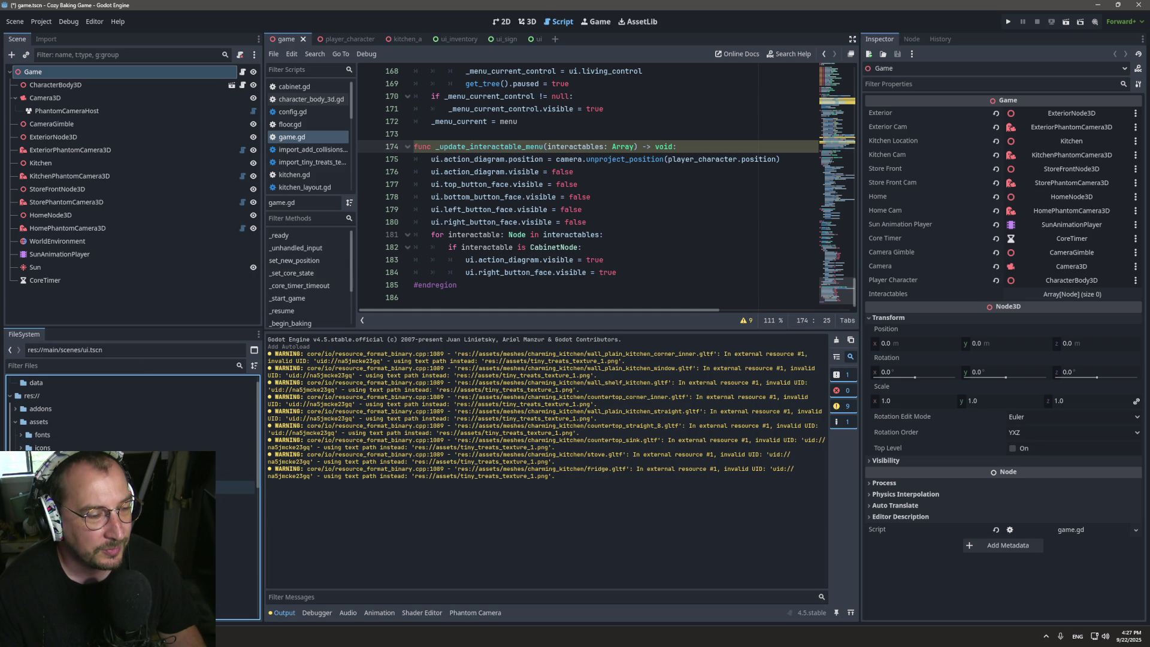
{"action": "left_click", "coordinate": [180, 513]}
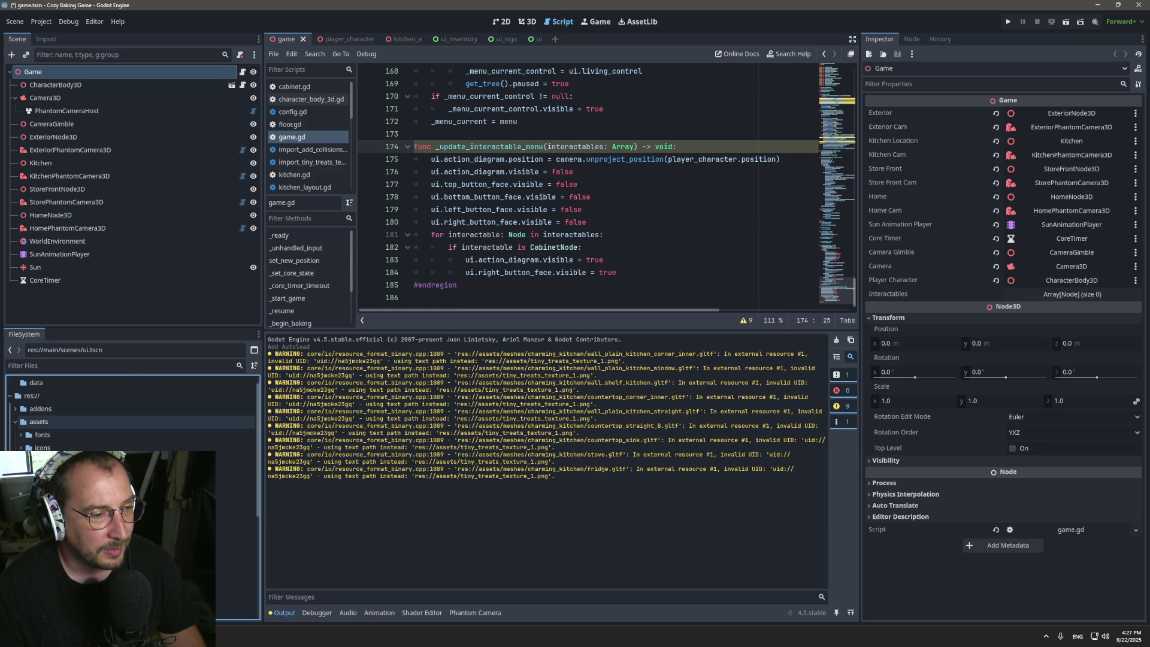
{"action": "scroll", "coordinate": [17, 438], "scroll_direction": "up", "scroll_amount": 1}
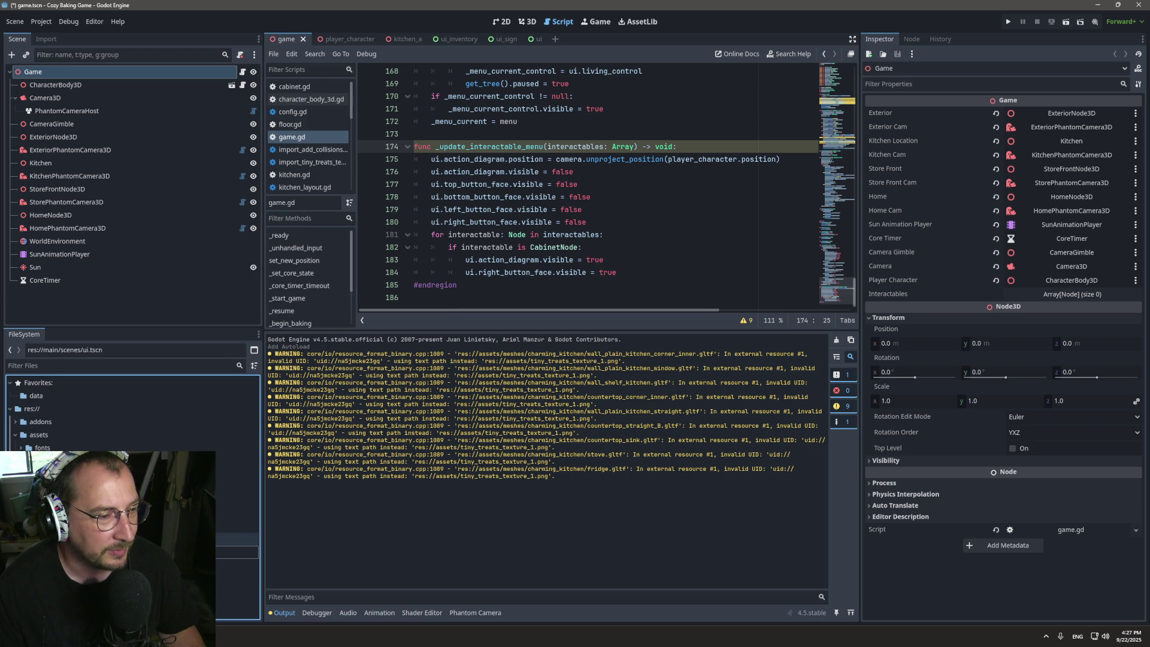
{"action": "left_click", "coordinate": [17, 438]}
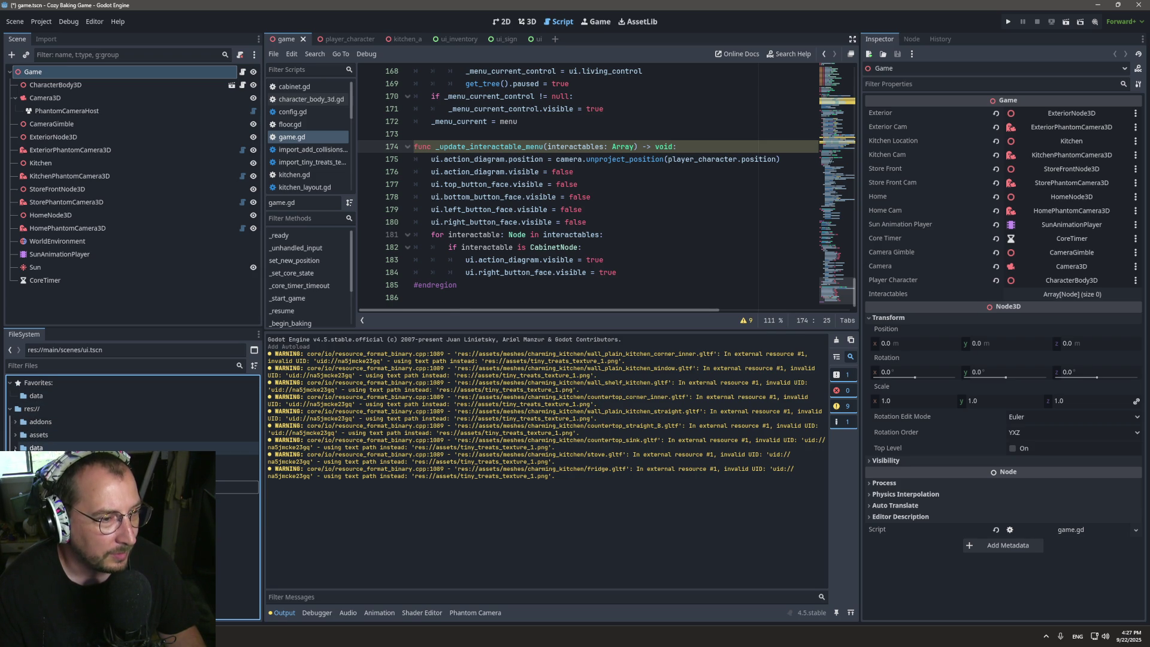
{"action": "scroll", "coordinate": [237, 509], "scroll_direction": "down", "scroll_amount": 1}
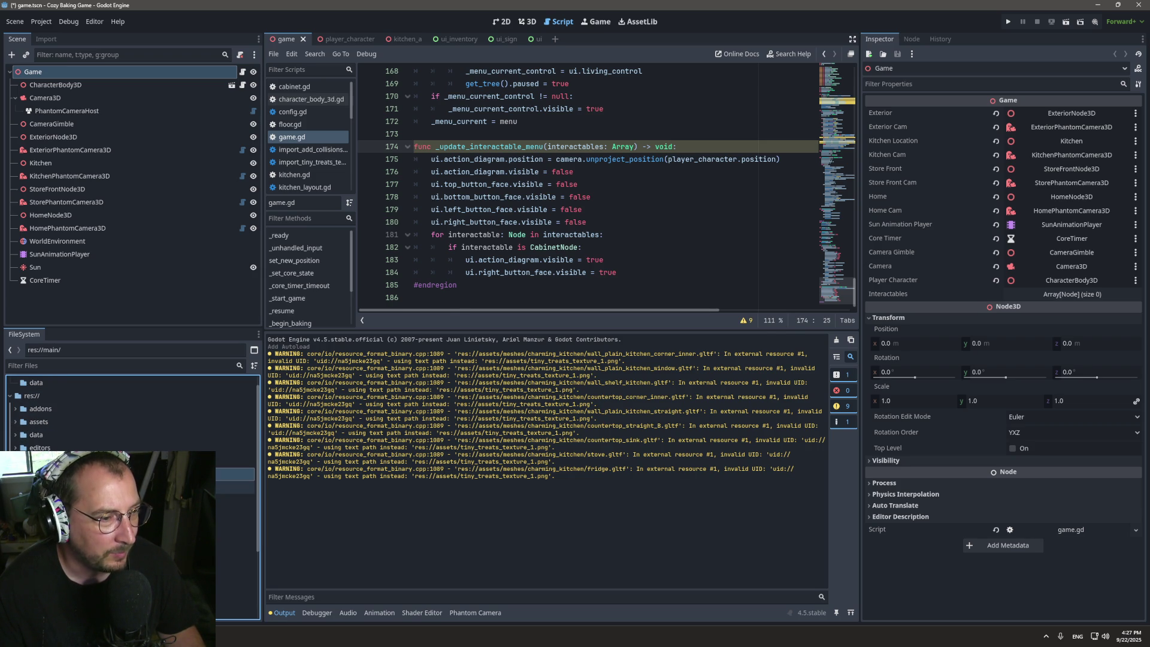
Start a new script recipe_resource inheriting Resource in the resources folder, then close the dialog.
{"action": "right_click", "coordinate": [37, 474]}
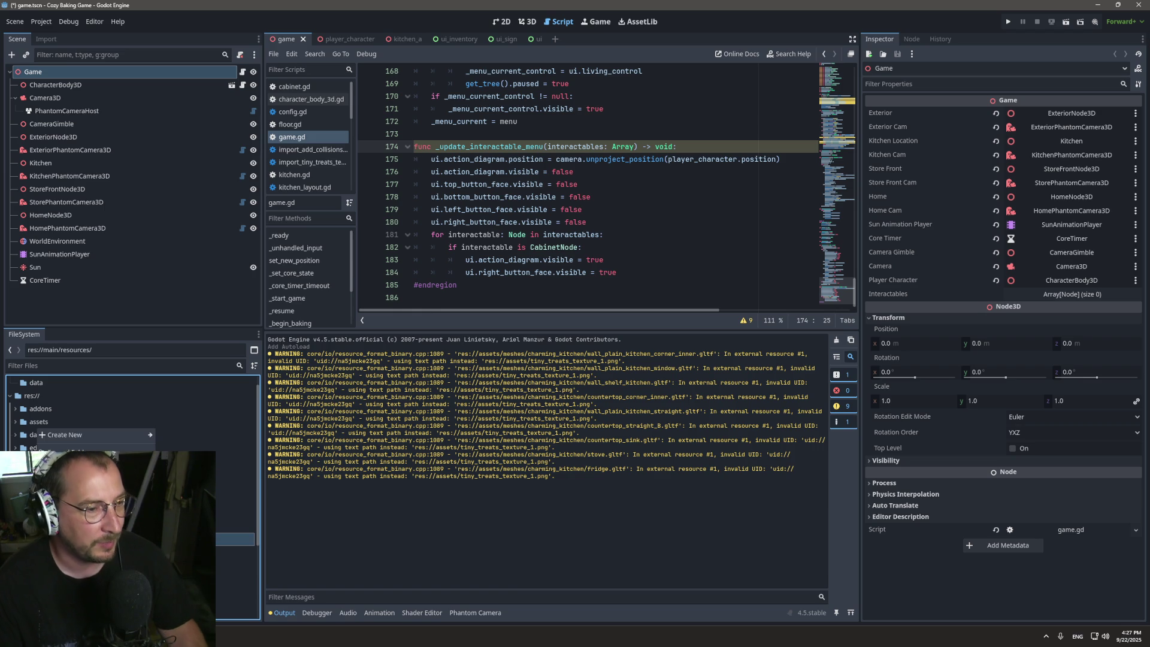
{"action": "mouse_move", "coordinate": [103, 435]}
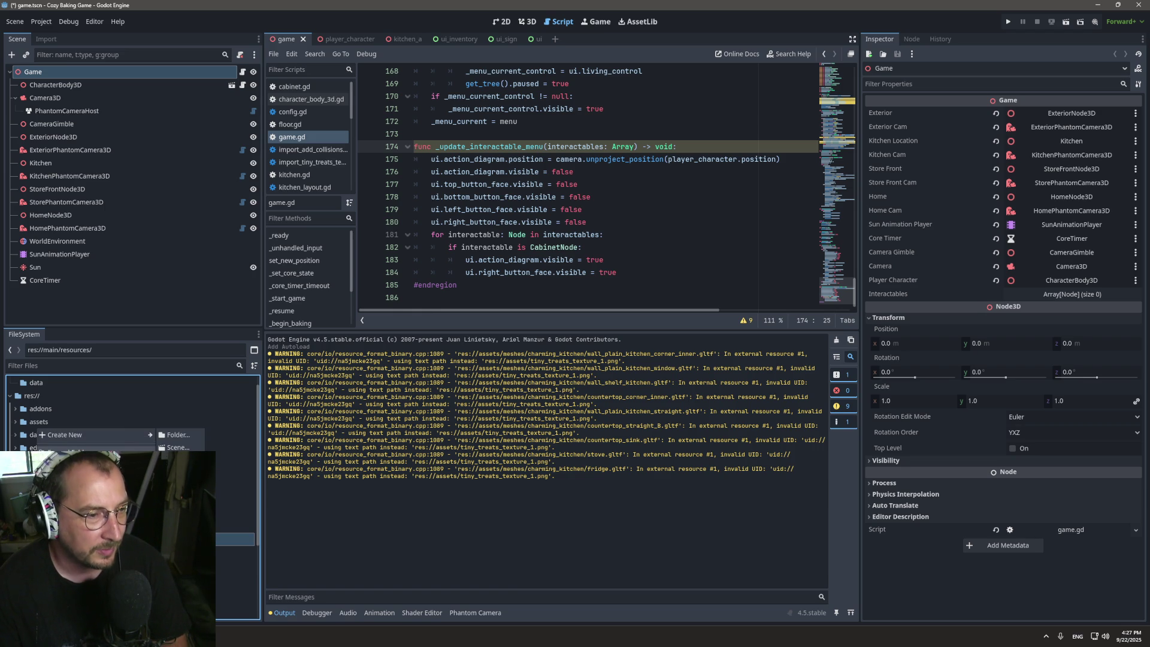
{"action": "left_click", "coordinate": [176, 461]}
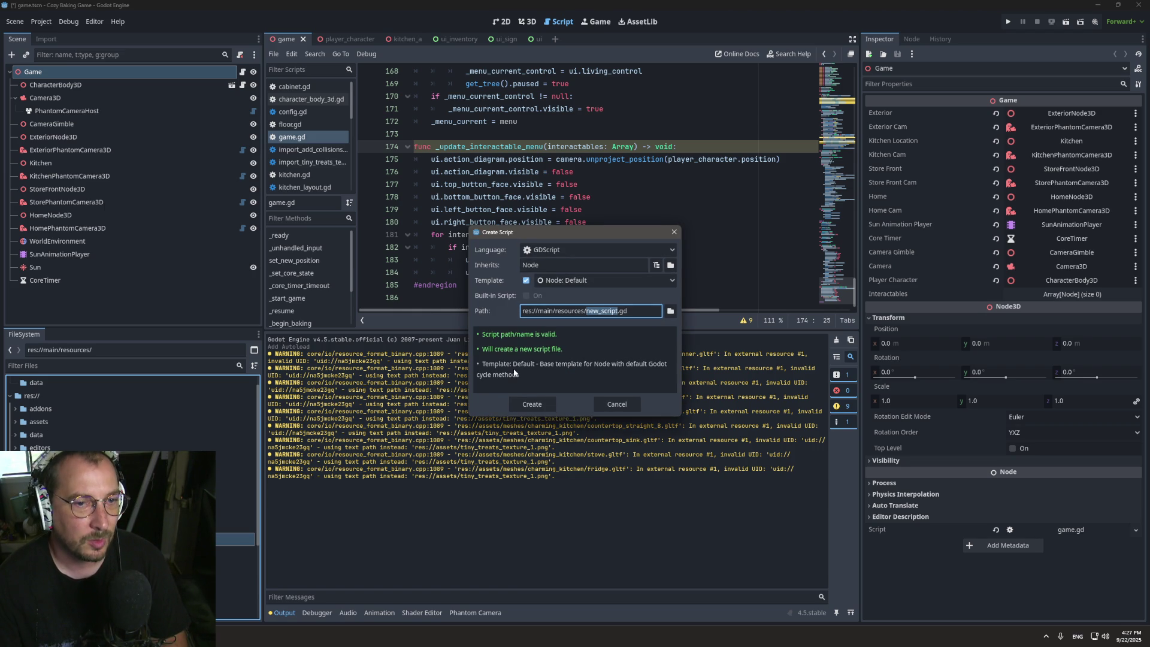
{"action": "type", "text": "recipe"}
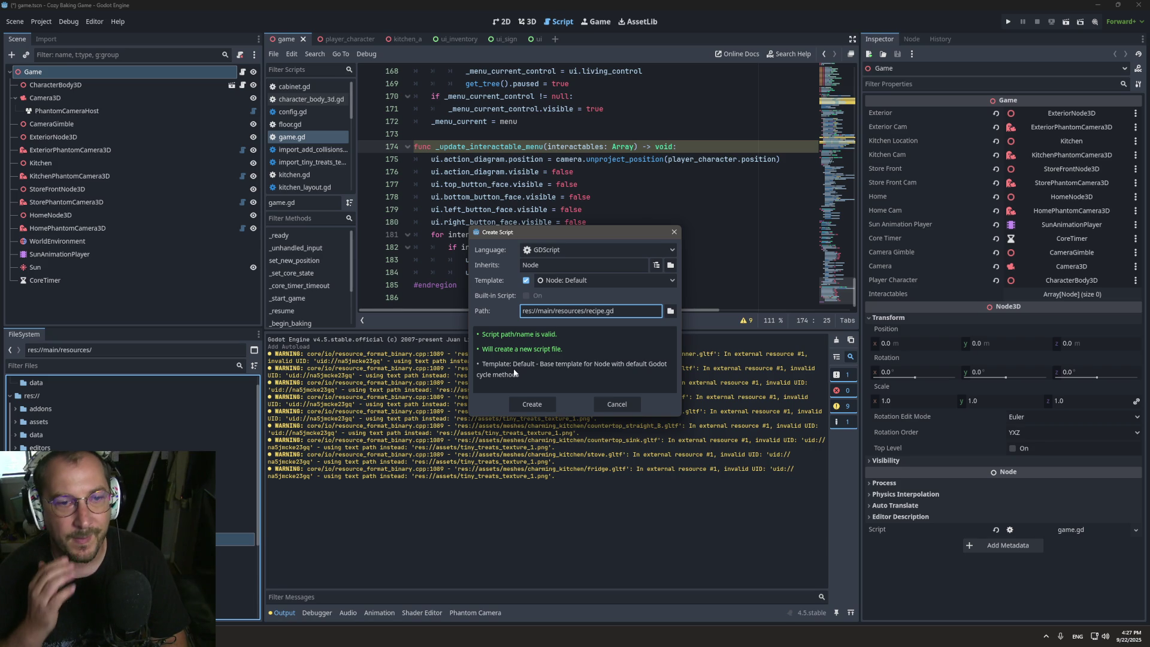
{"action": "type", "text": "_resource"}
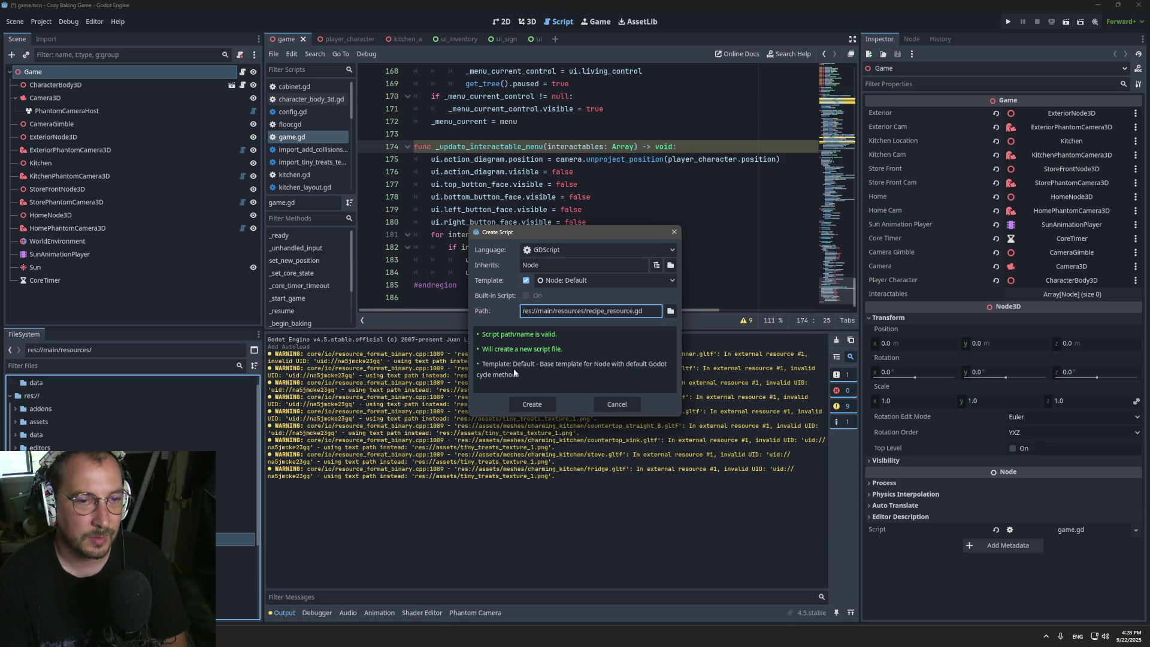
{"action": "left_click", "coordinate": [607, 263]}
{"action": "double_click", "coordinate": [607, 262]}
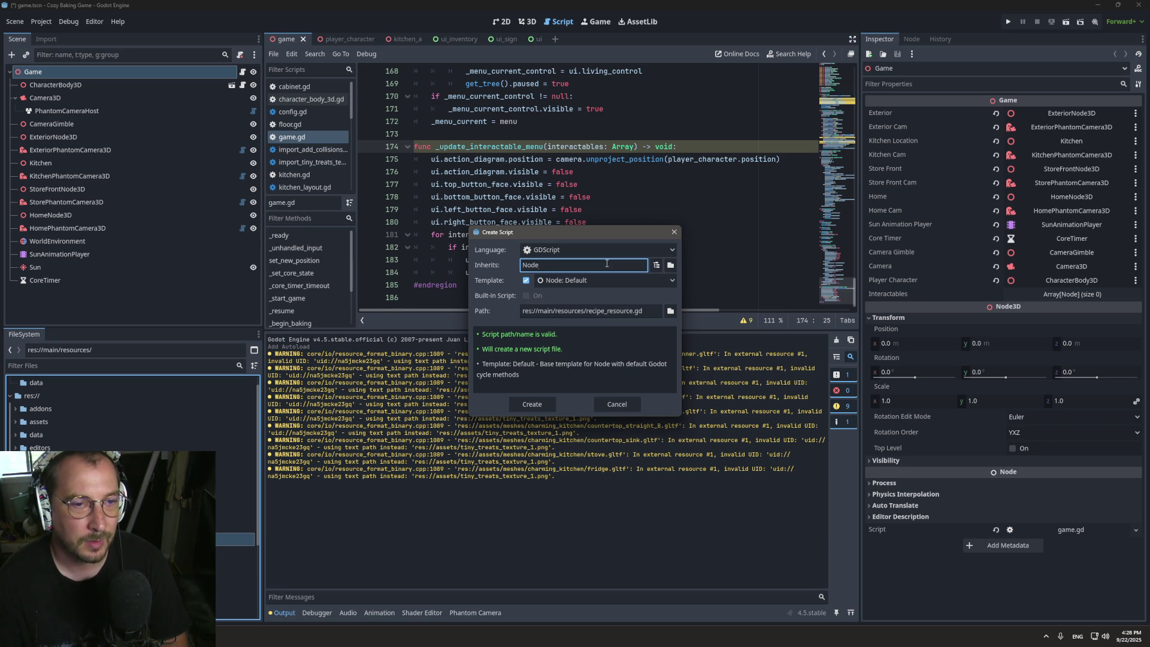
{"action": "type", "text": "Resourc"}
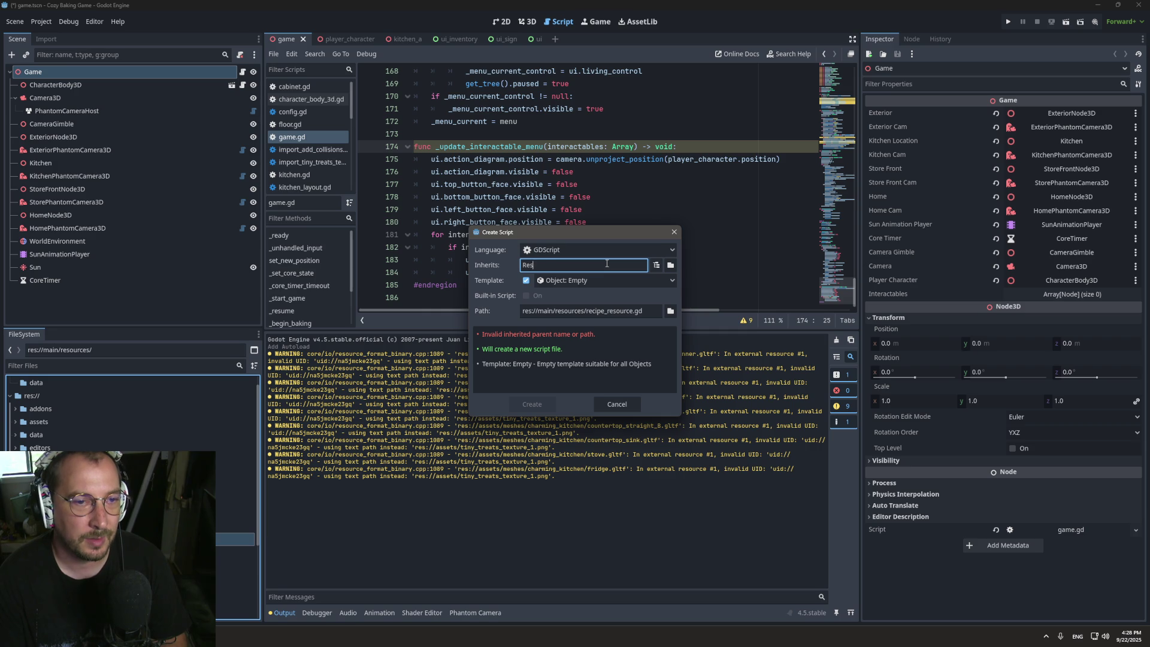
{"action": "type", "text": "e"}
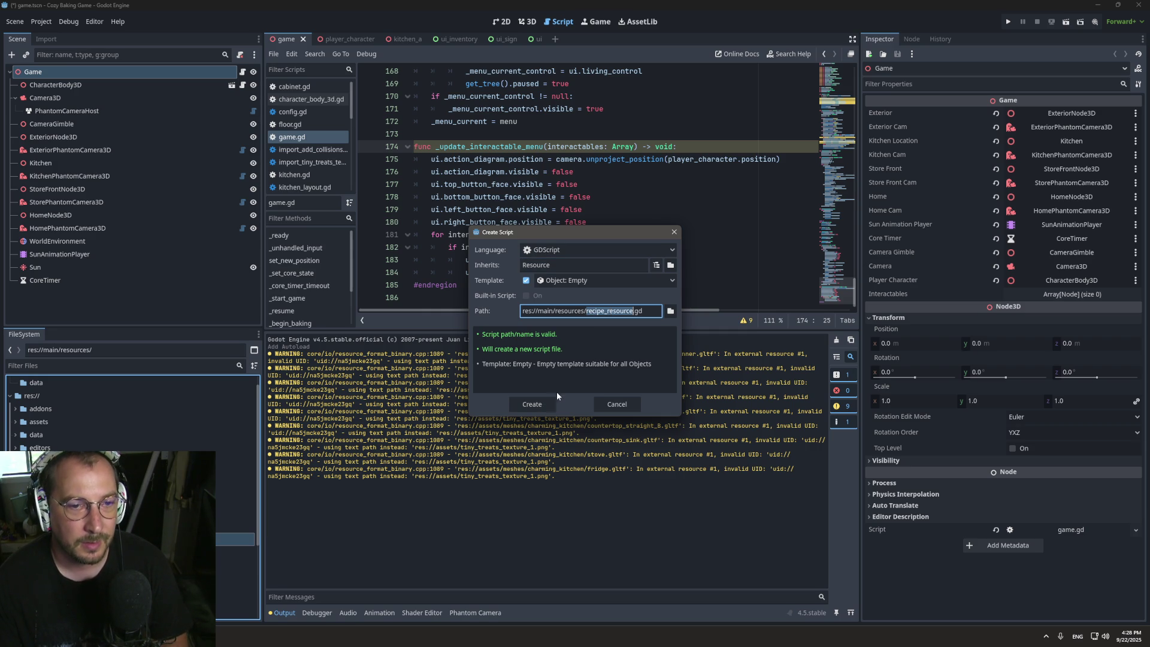
{"action": "left_click", "coordinate": [545, 402]}
Open the new resource chooser for the resources folder and dismiss it with Escape.
{"action": "right_click", "coordinate": [68, 429]}
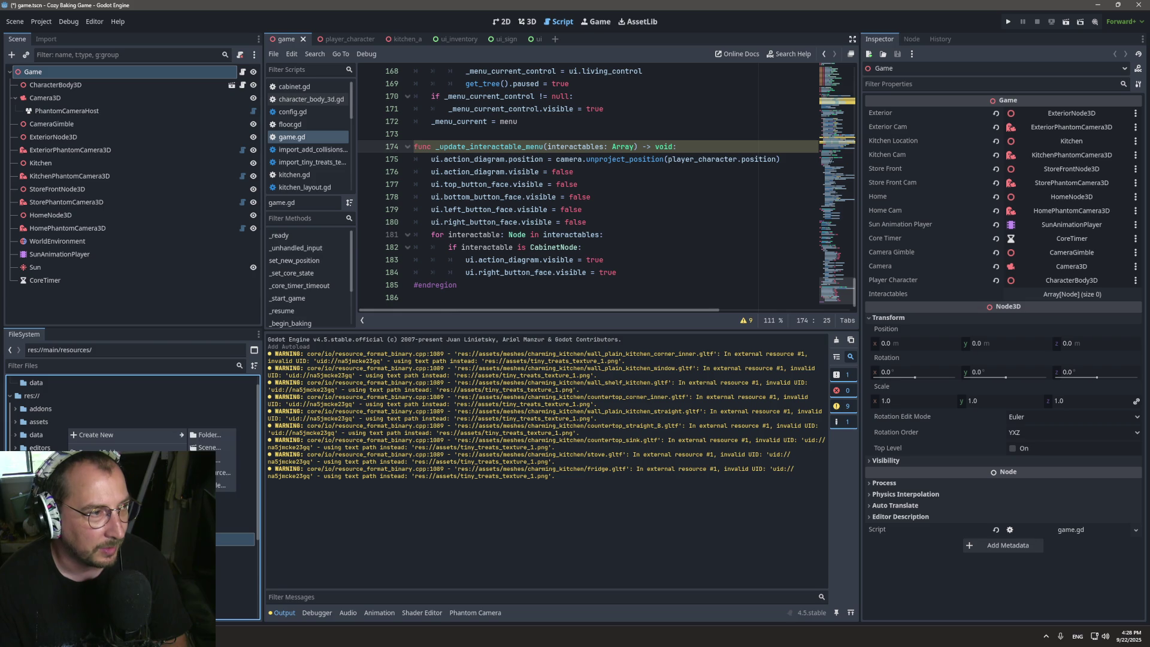
{"action": "mouse_move", "coordinate": [167, 431]}
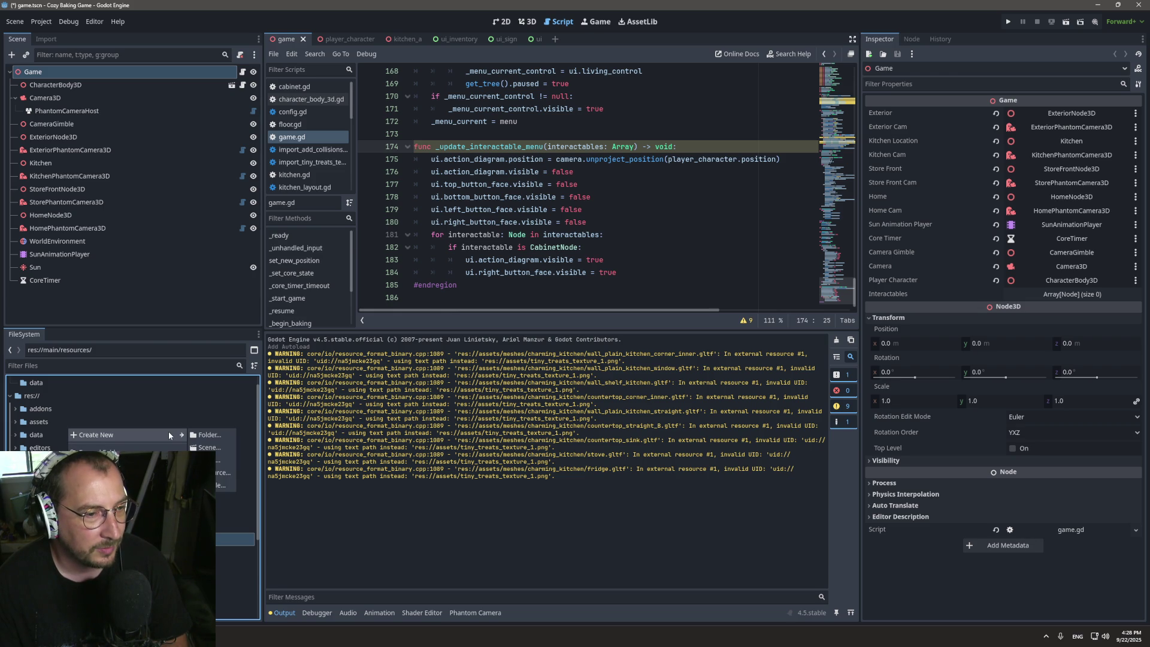
{"action": "left_click", "coordinate": [206, 473]}
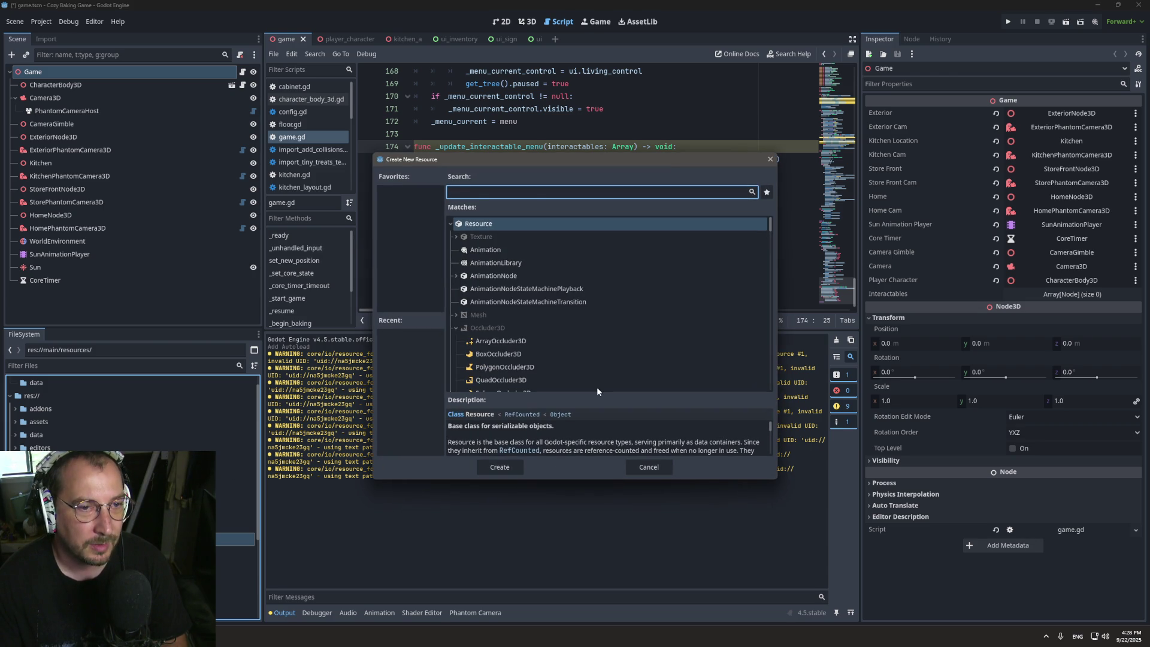
{"action": "key", "text": "Escape"}
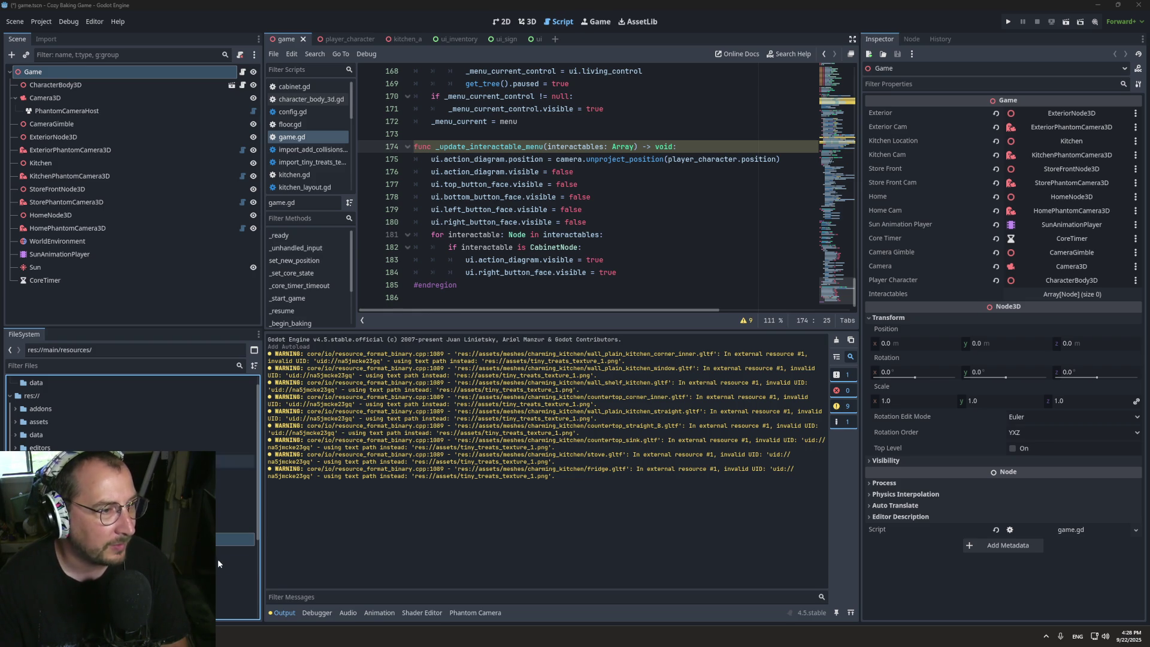
Open Task Manager, then pause the French Bread video and close the browser on the other desktop.
{"action": "right_click", "coordinate": [319, 634]}
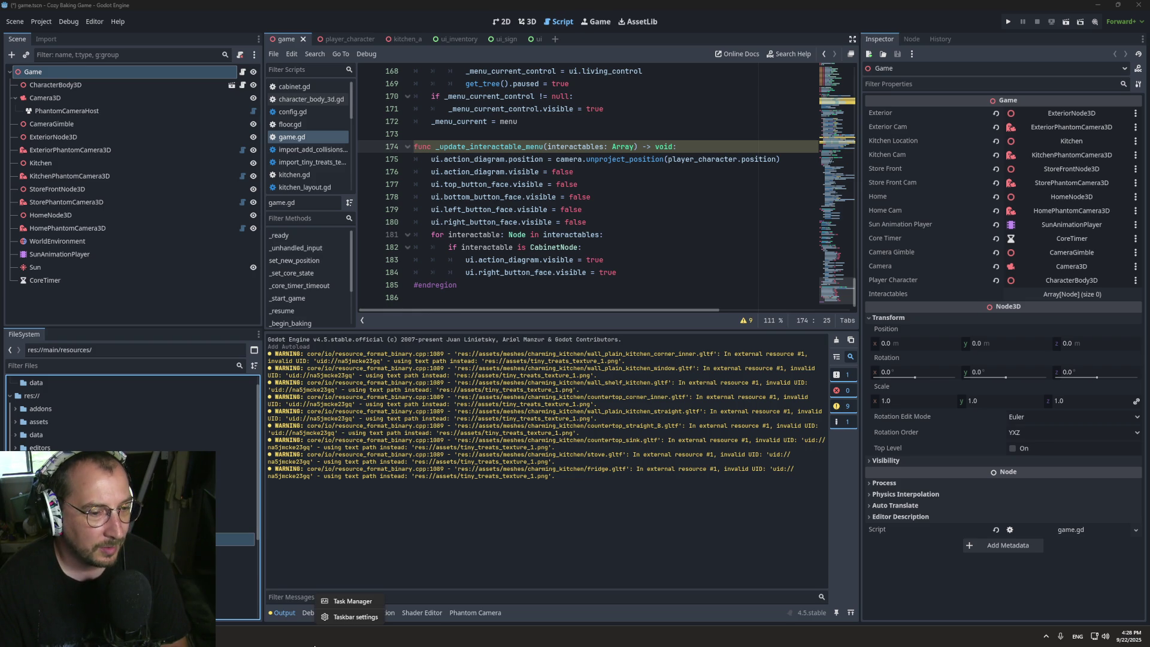
{"action": "left_click", "coordinate": [341, 601]}
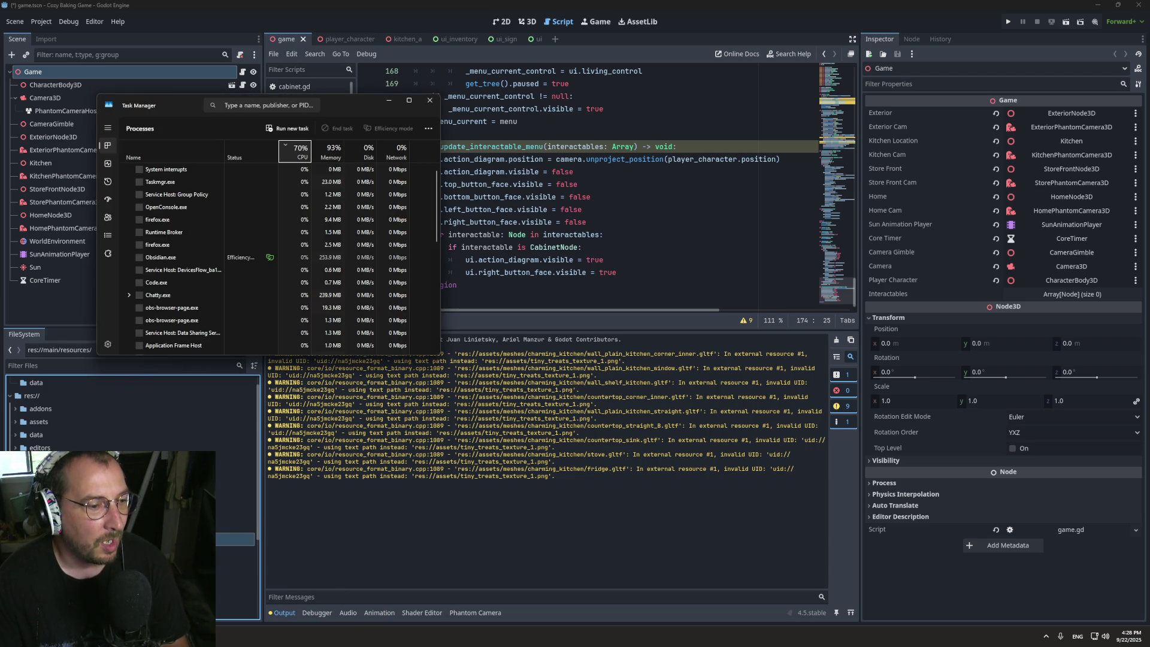
{"action": "key", "text": "ctrl+super+Right"}
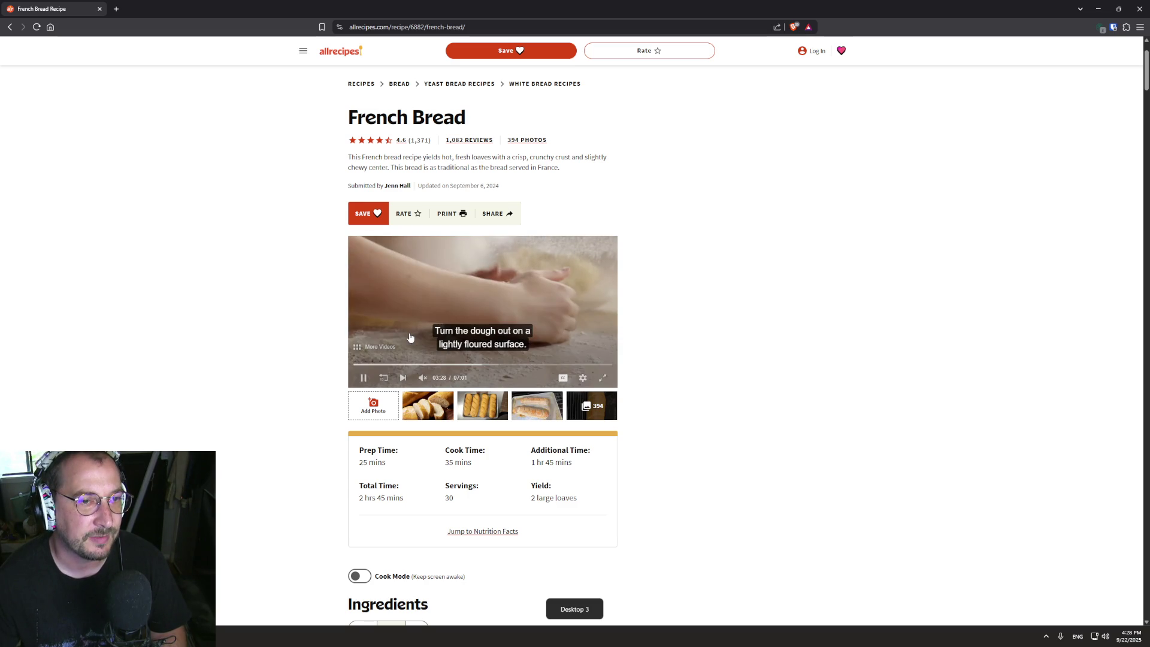
{"action": "left_click", "coordinate": [364, 378]}
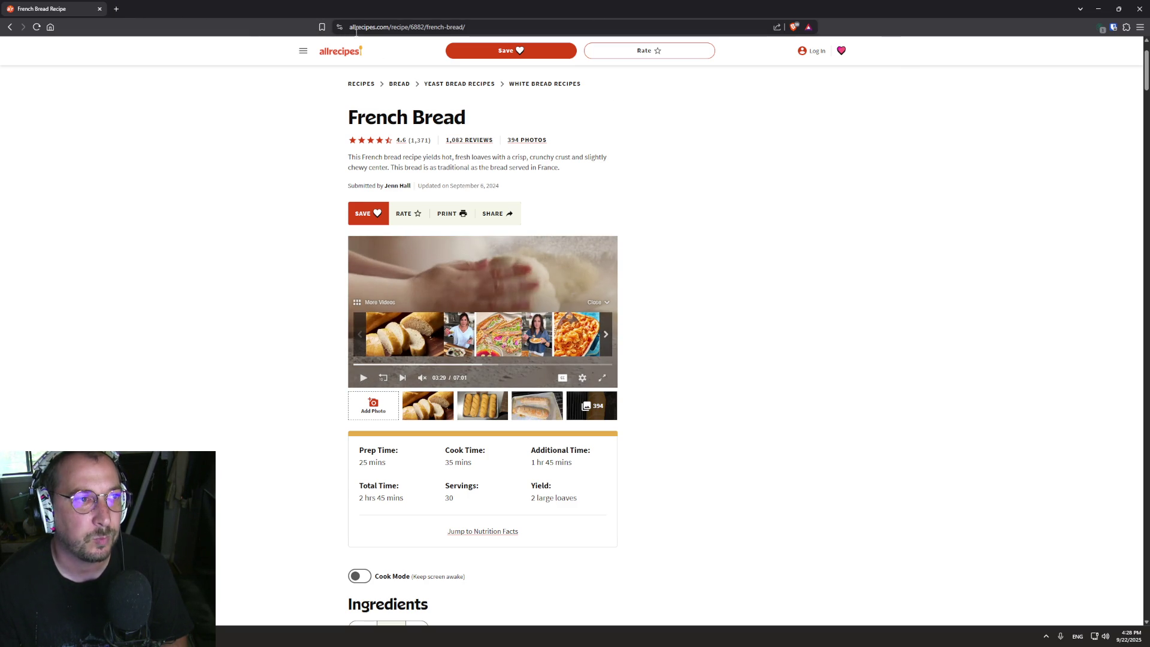
{"action": "left_click", "coordinate": [1120, 9]}
{"action": "left_click", "coordinate": [789, 315]}
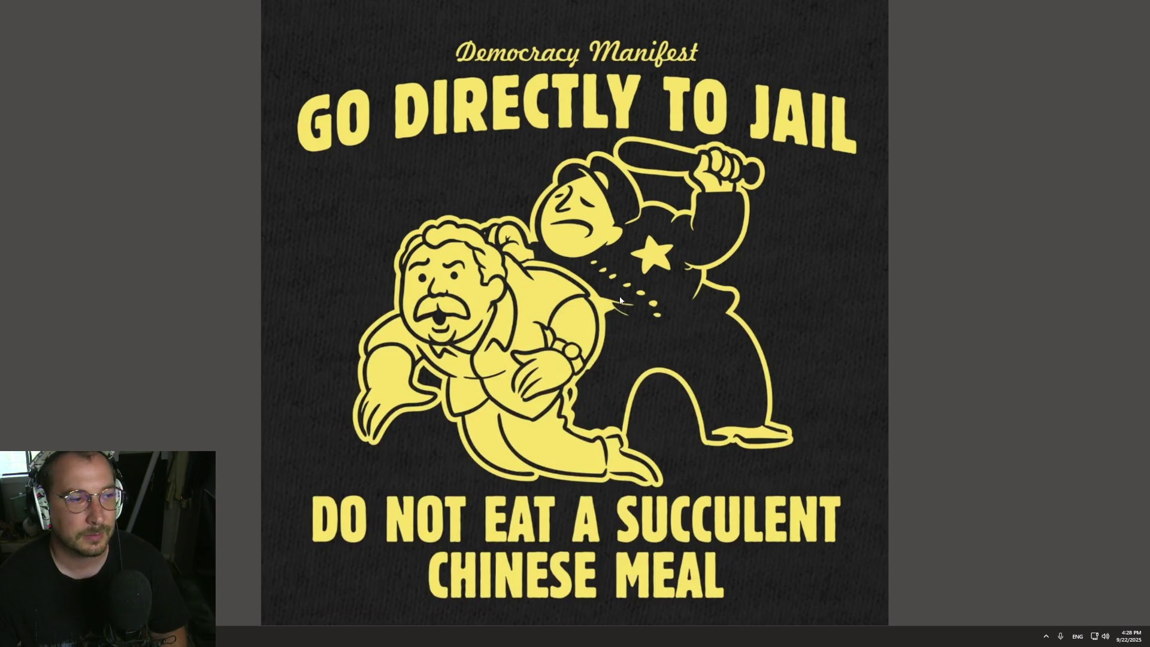
{"action": "key", "text": "ctrl+super+Right"}
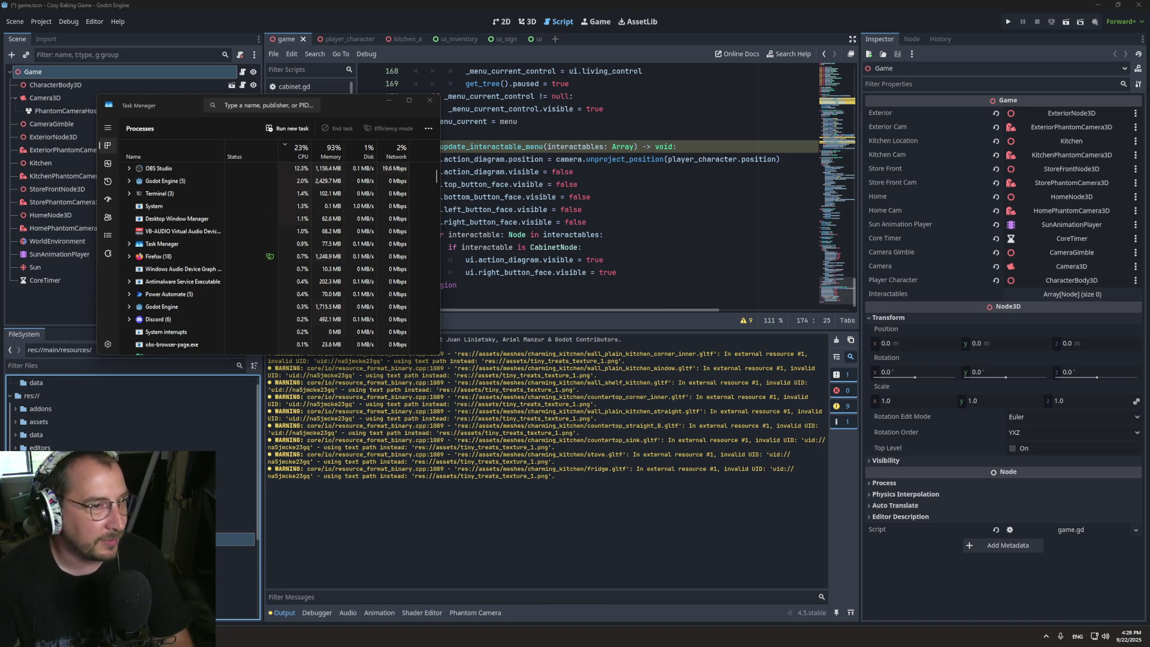
Sort Task Manager processes by memory, close it, and glance at the Cozy Kanban board.
{"action": "left_click", "coordinate": [329, 155]}
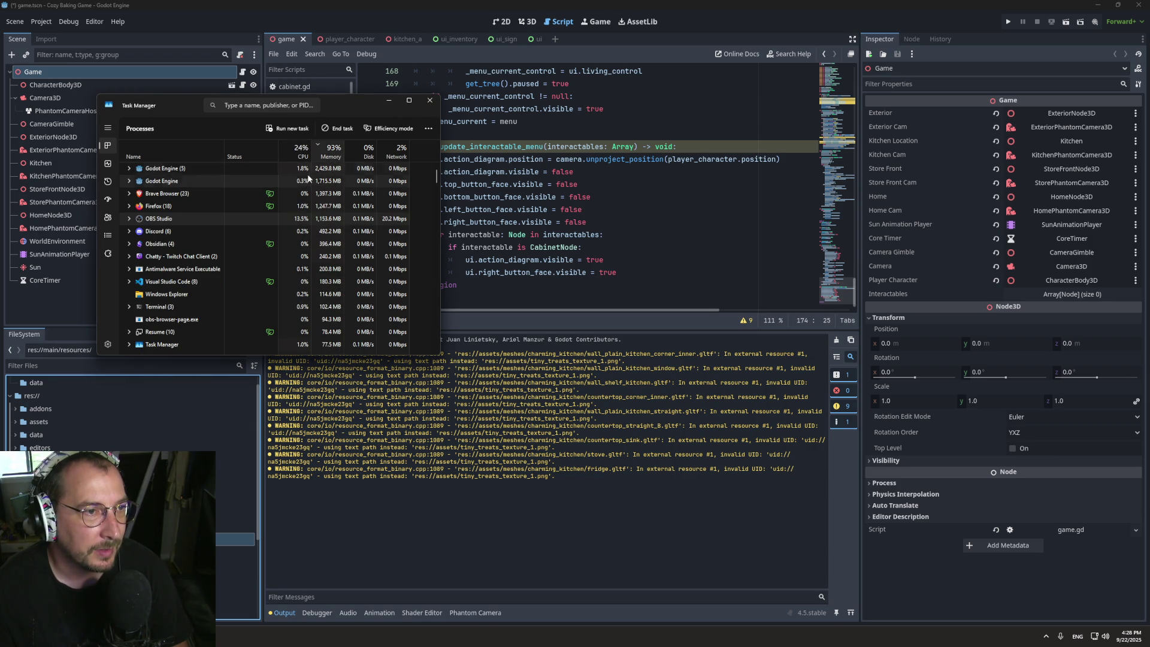
{"action": "left_click", "coordinate": [430, 100]}
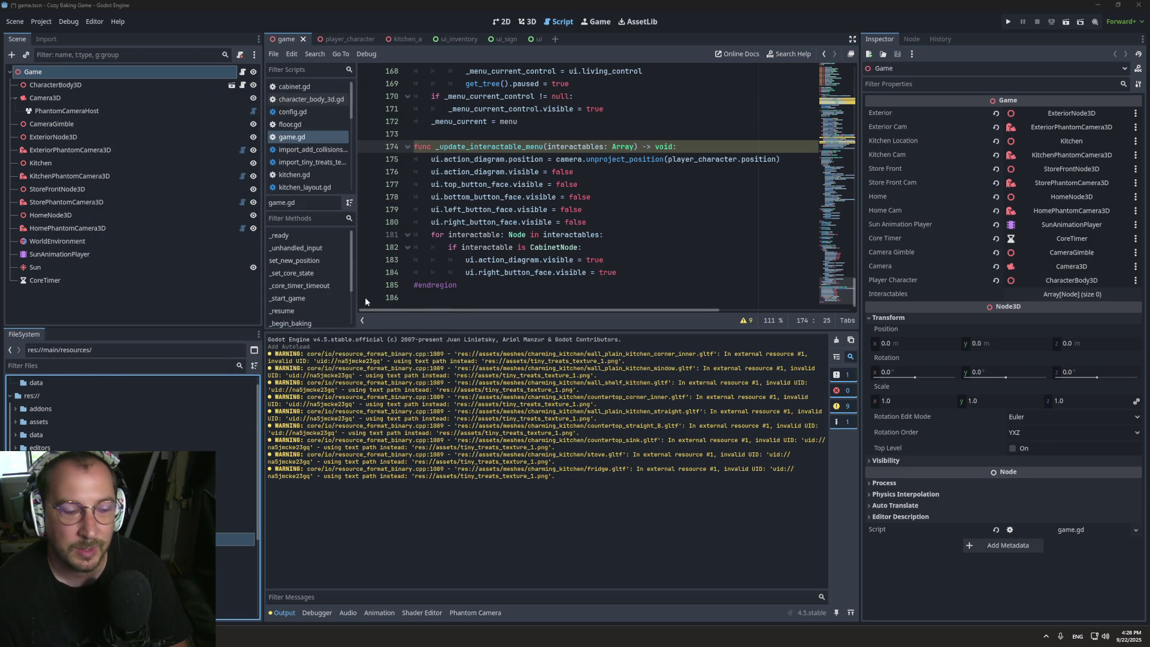
{"action": "key", "text": "ctrl+super+Left"}
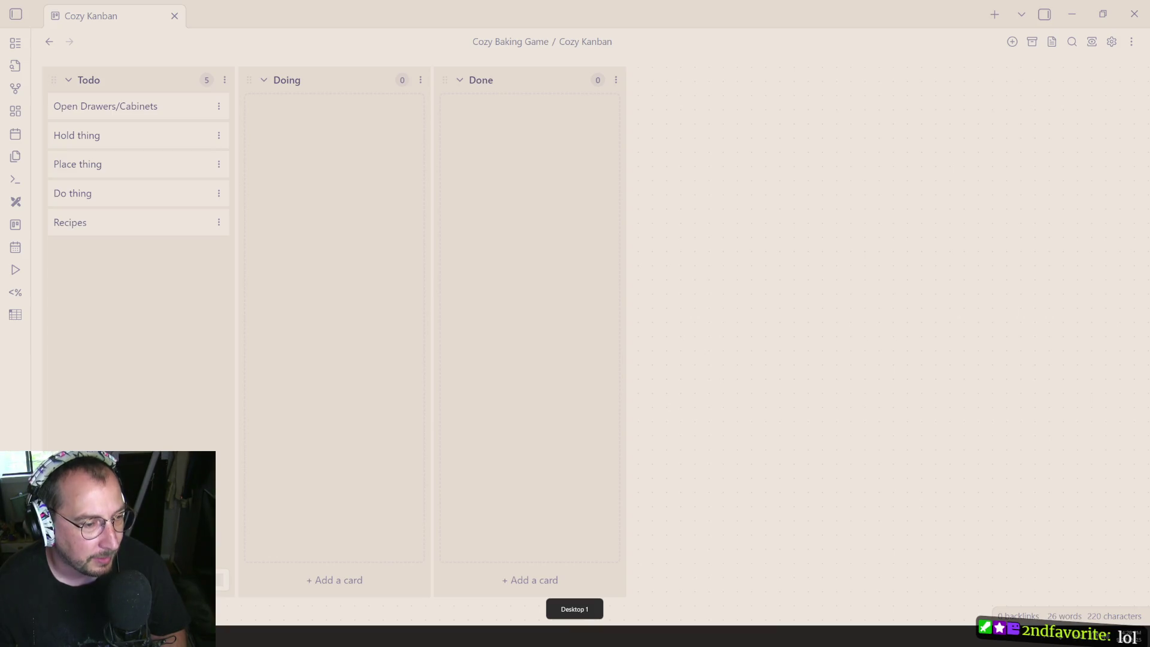
{"action": "key", "text": "ctrl+super+Right"}
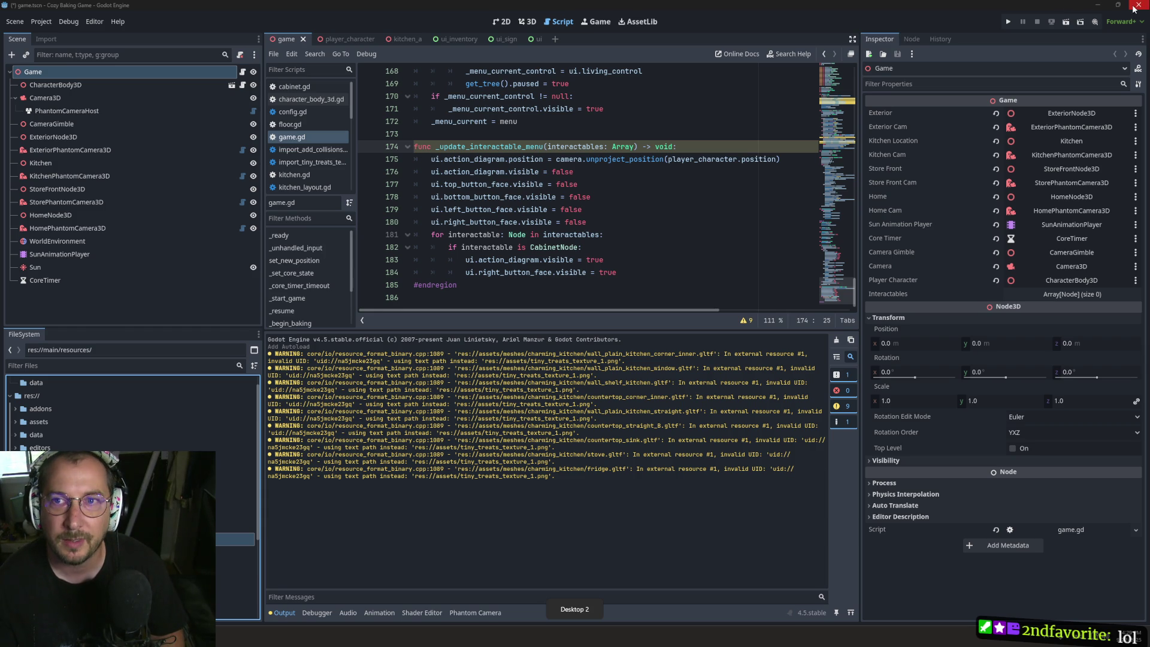
Quit the Godot editor without saving, then check the Kanban board and return to Godot.
{"action": "left_click", "coordinate": [1139, 5]}
{"action": "left_click", "coordinate": [614, 334]}
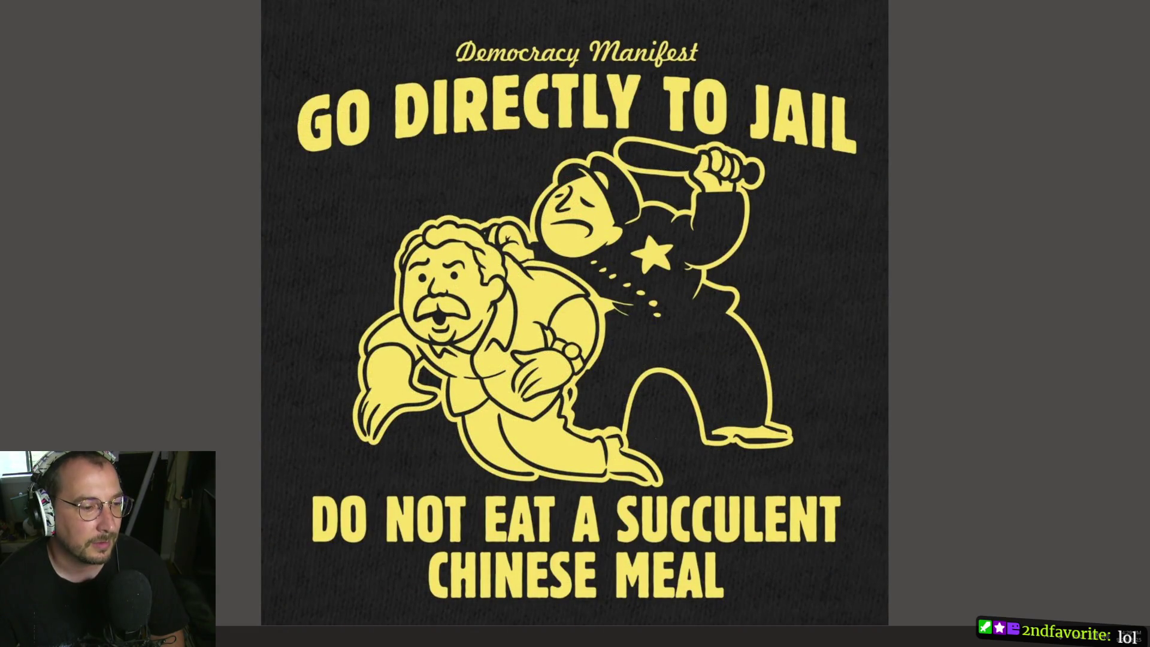
{"action": "key", "text": "ctrl+super+Left"}
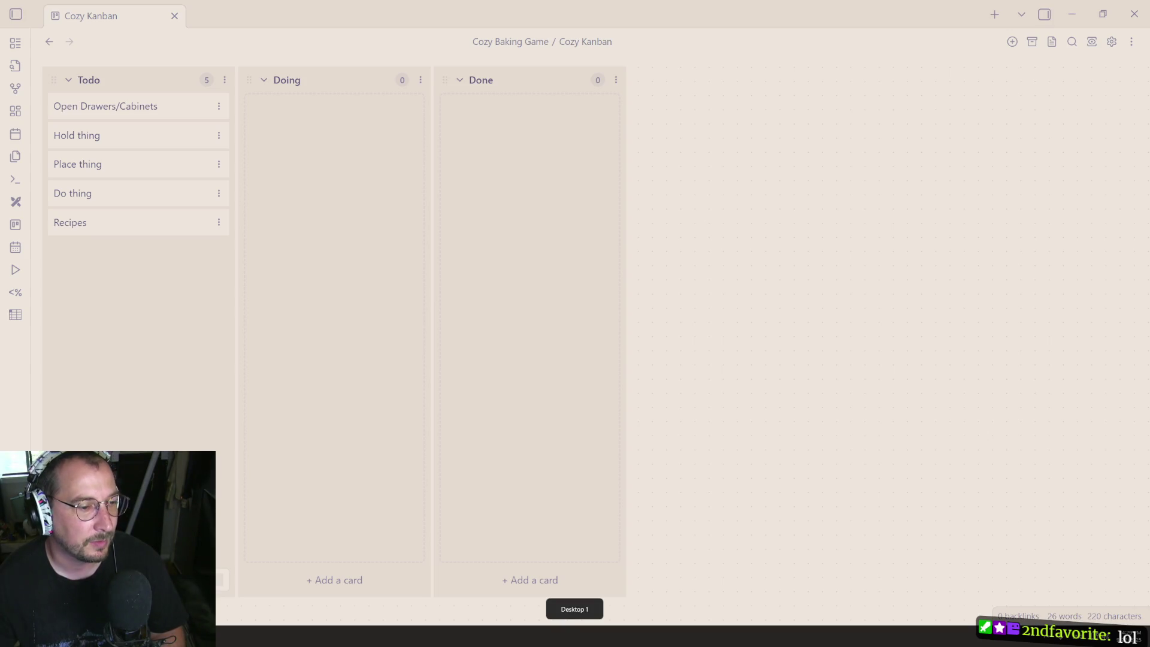
{"action": "key", "text": "ctrl+super+Right"}
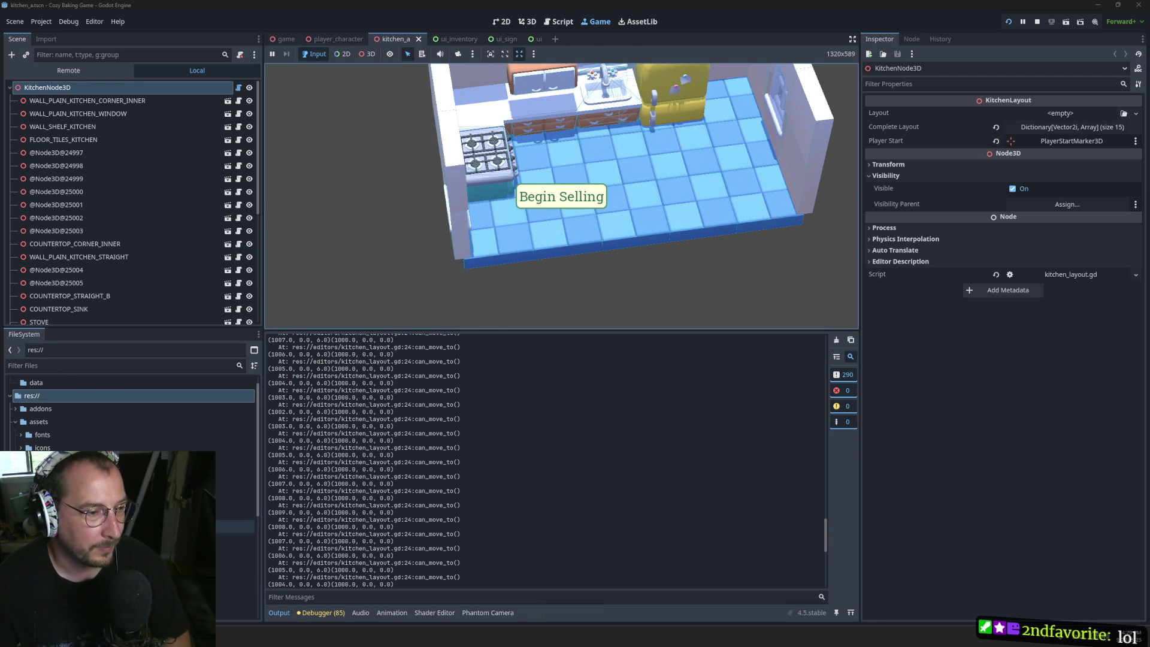
Reload the project from disk and start a new script named ingrediant_resource in the resources folder.
{"action": "scroll", "coordinate": [234, 506], "scroll_direction": "down", "scroll_amount": 5}
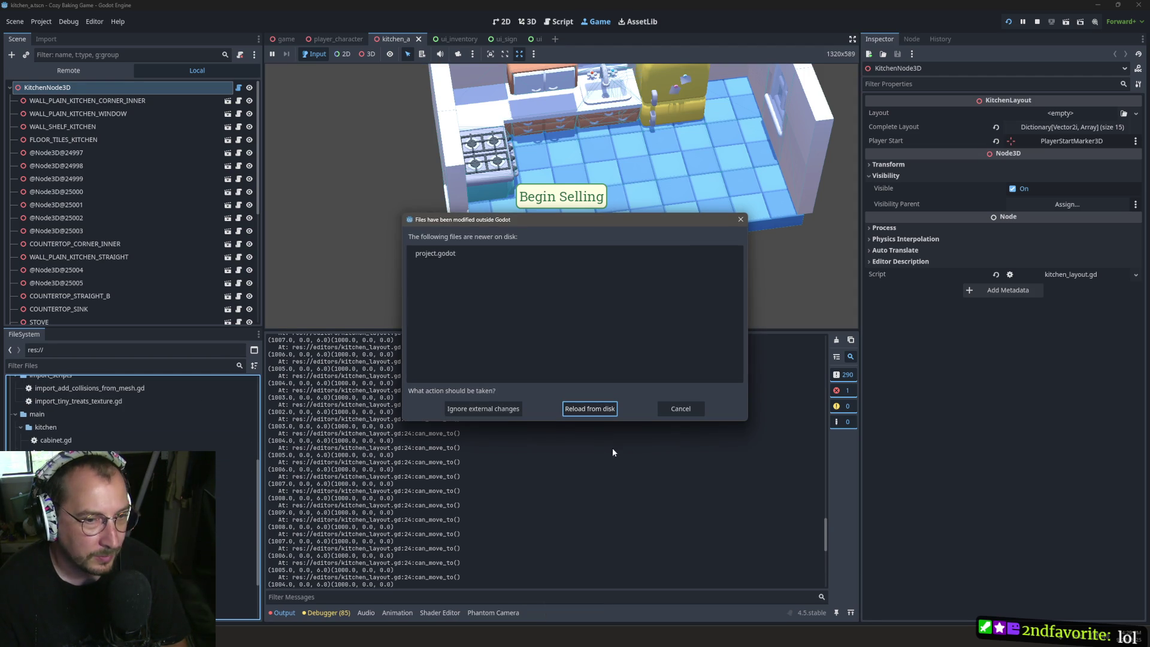
{"action": "left_click", "coordinate": [588, 408]}
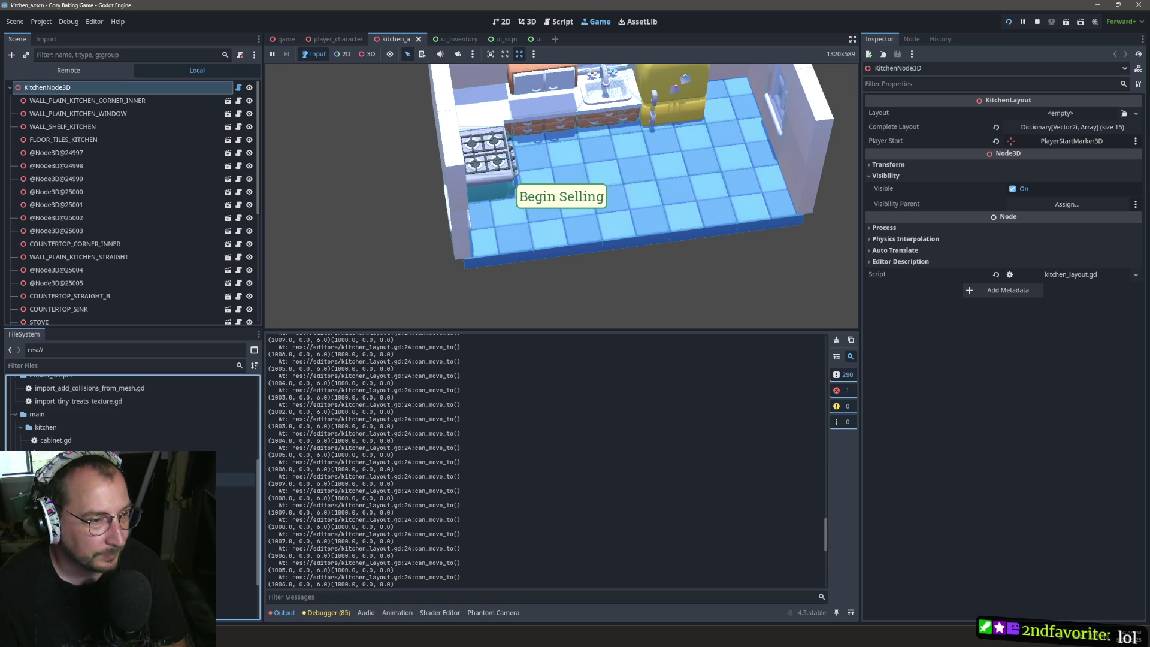
{"action": "left_click", "coordinate": [119, 505]}
{"action": "right_click", "coordinate": [54, 480]}
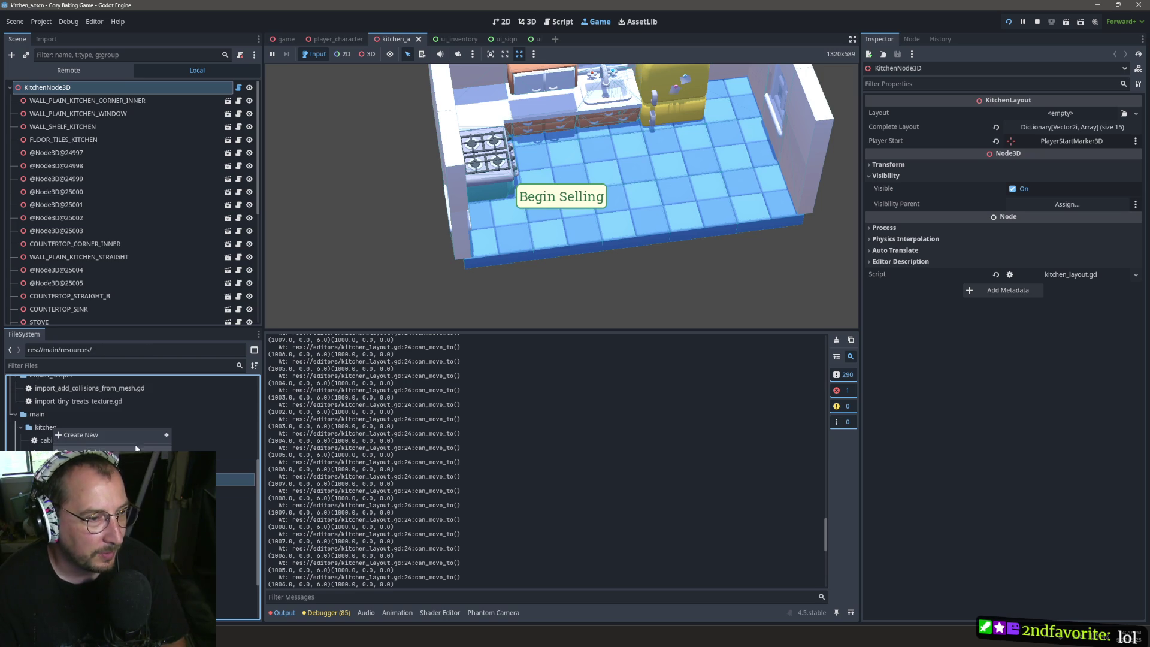
{"action": "mouse_move", "coordinate": [138, 436]}
{"action": "left_click", "coordinate": [195, 461]}
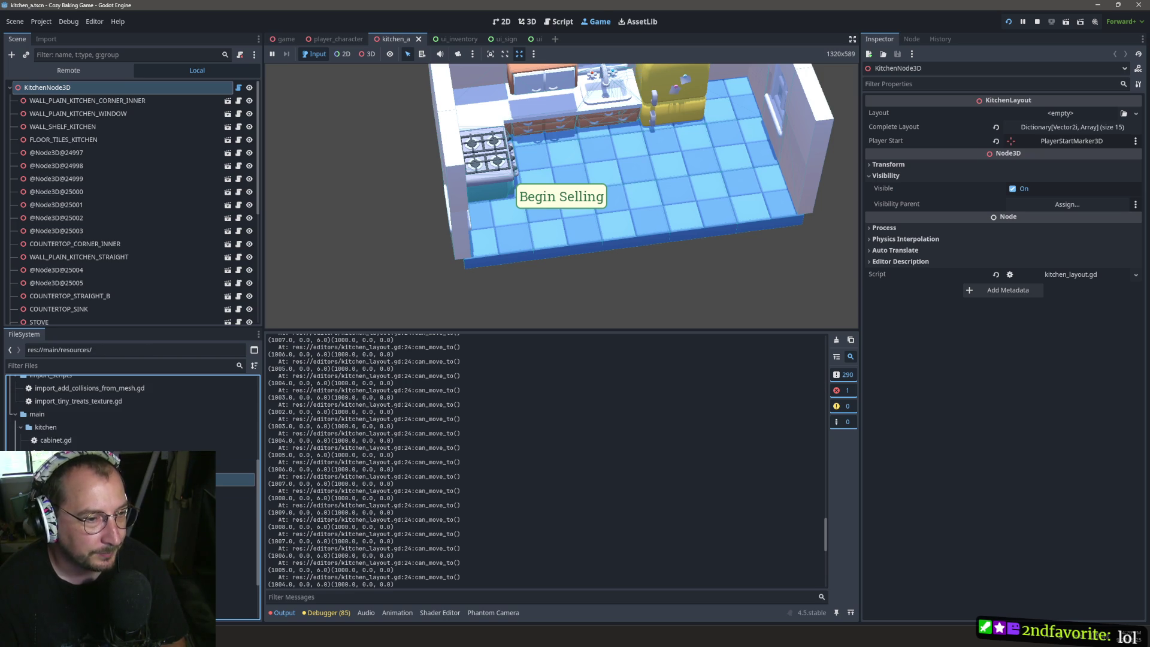
{"action": "type", "text": "on"}
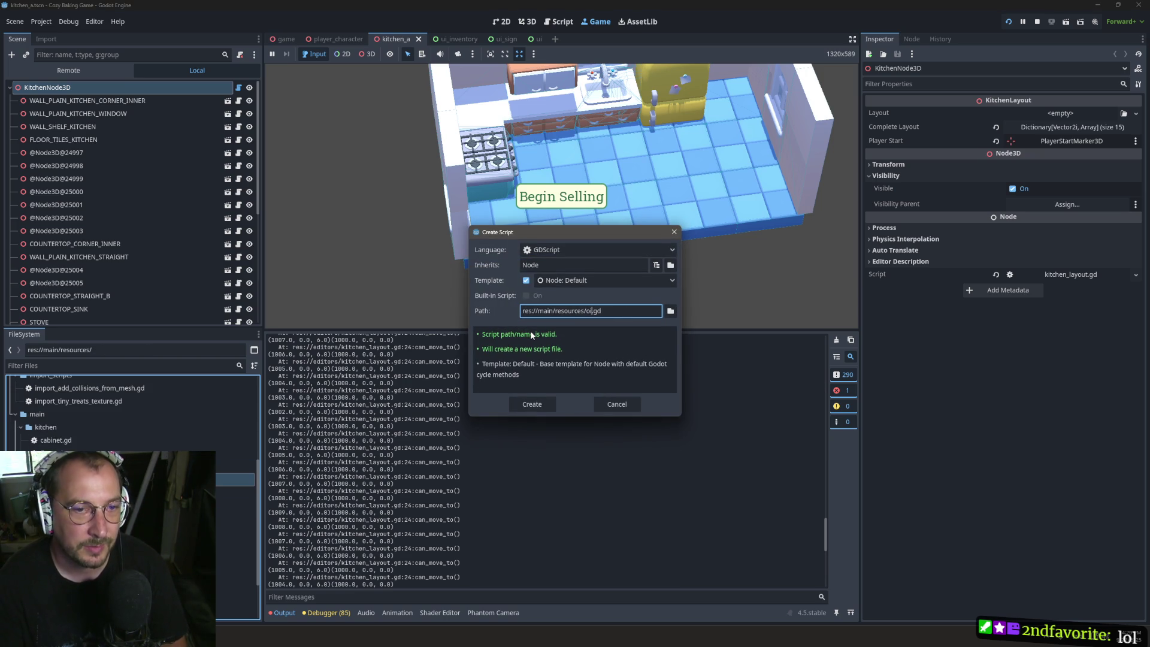
{"action": "key", "text": "BackSpace"}
{"action": "key", "text": "BackSpace"}
{"action": "type", "text": "ing"}
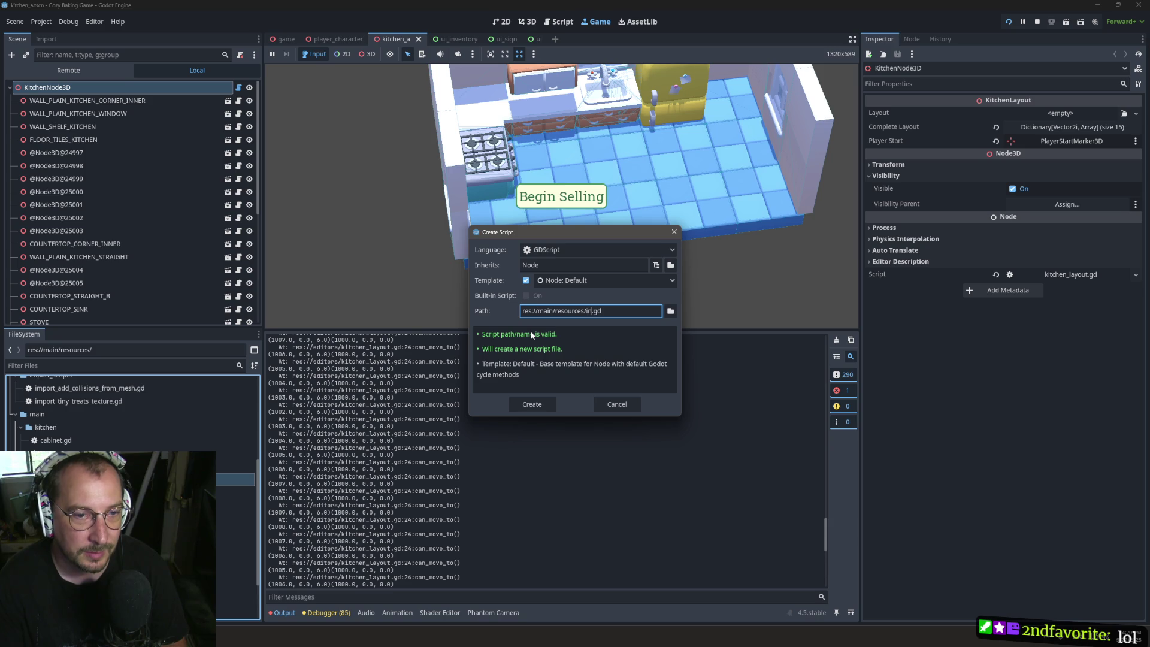
{"action": "type", "text": "re"}
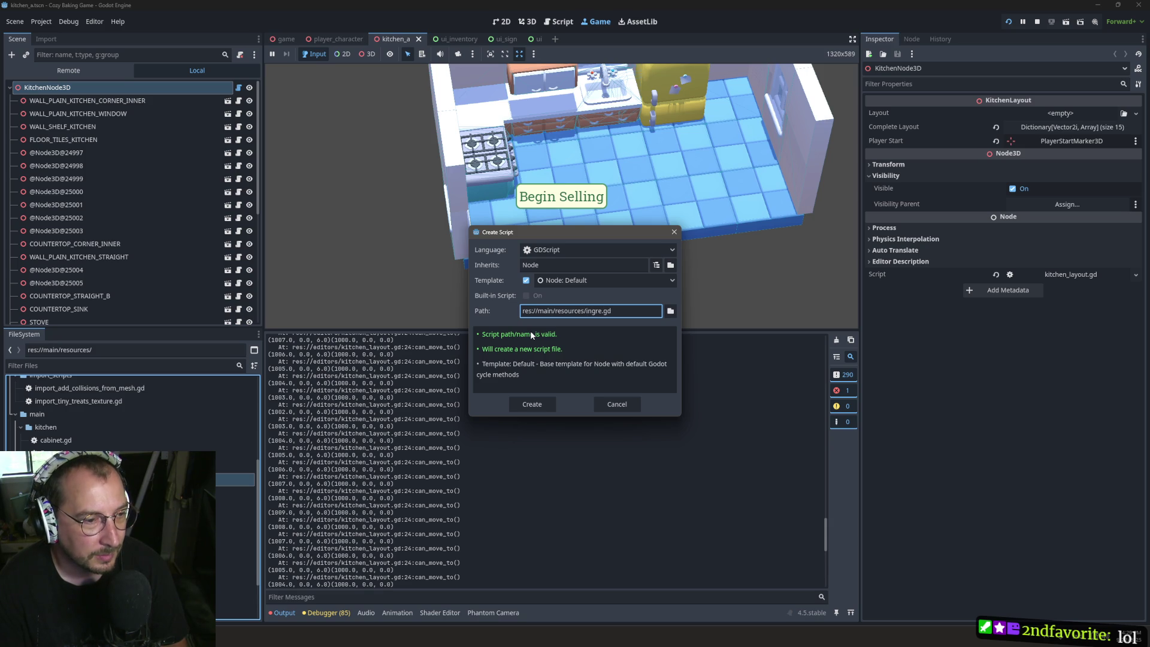
{"action": "type", "text": "diant"}
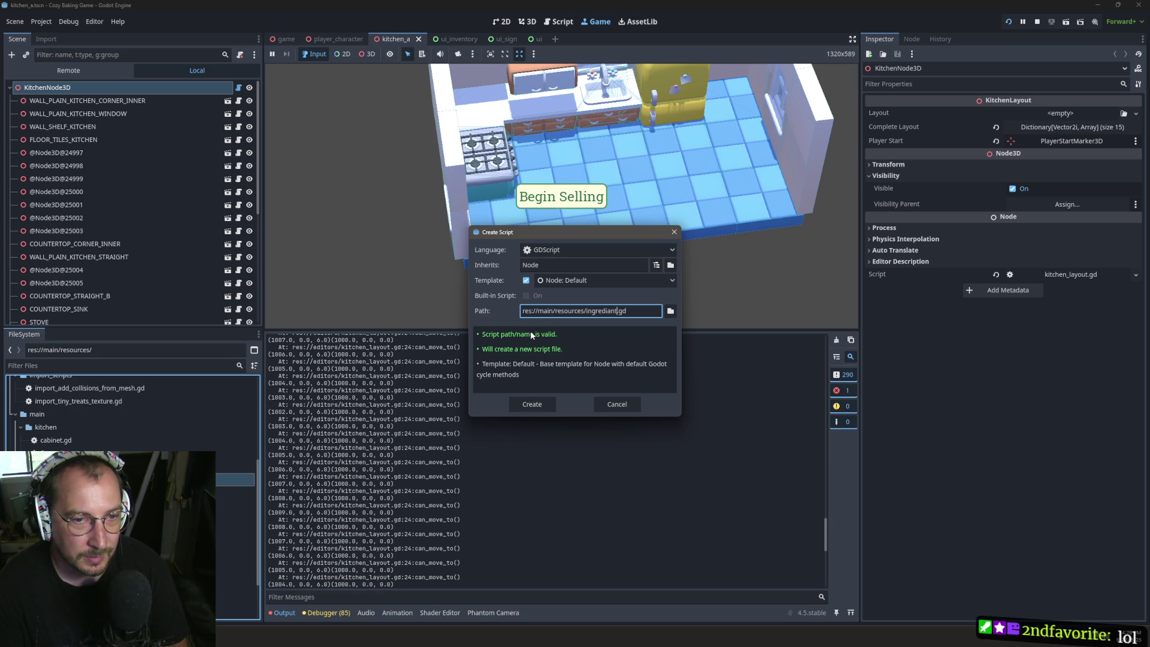
{"action": "type", "text": "_"}
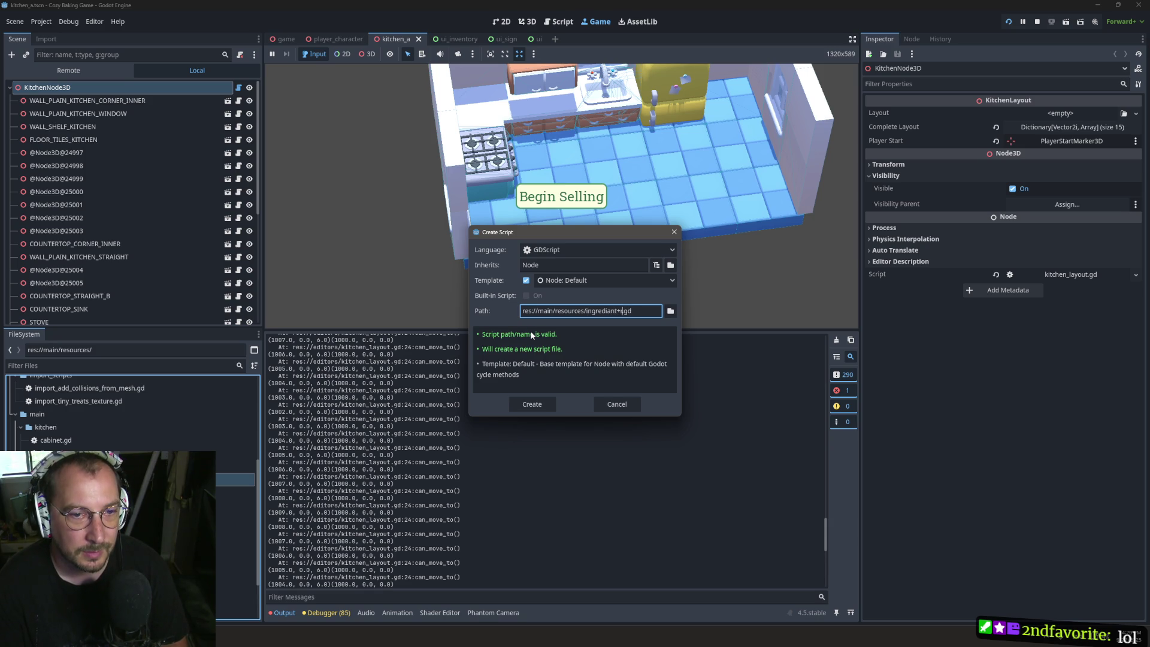
{"action": "type", "text": "resource"}
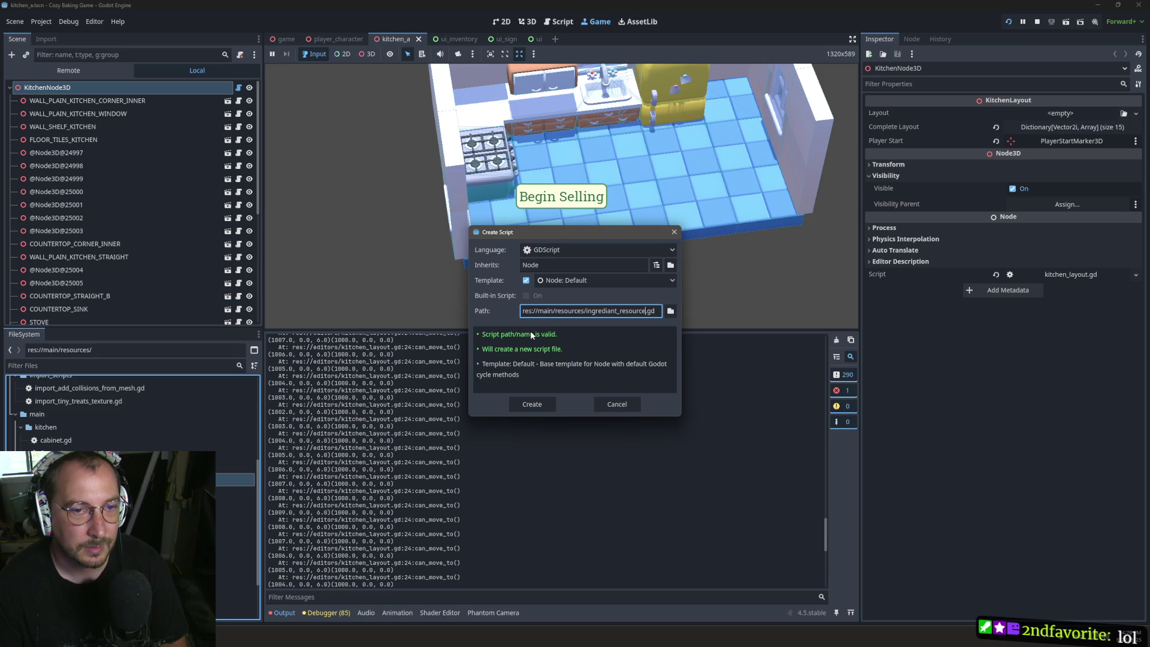
Set the script to inherit Resource, fix the name to ingredient_resource.gd, create and open it.
{"action": "left_click", "coordinate": [535, 265]}
{"action": "type", "text": "recipe_resource"}
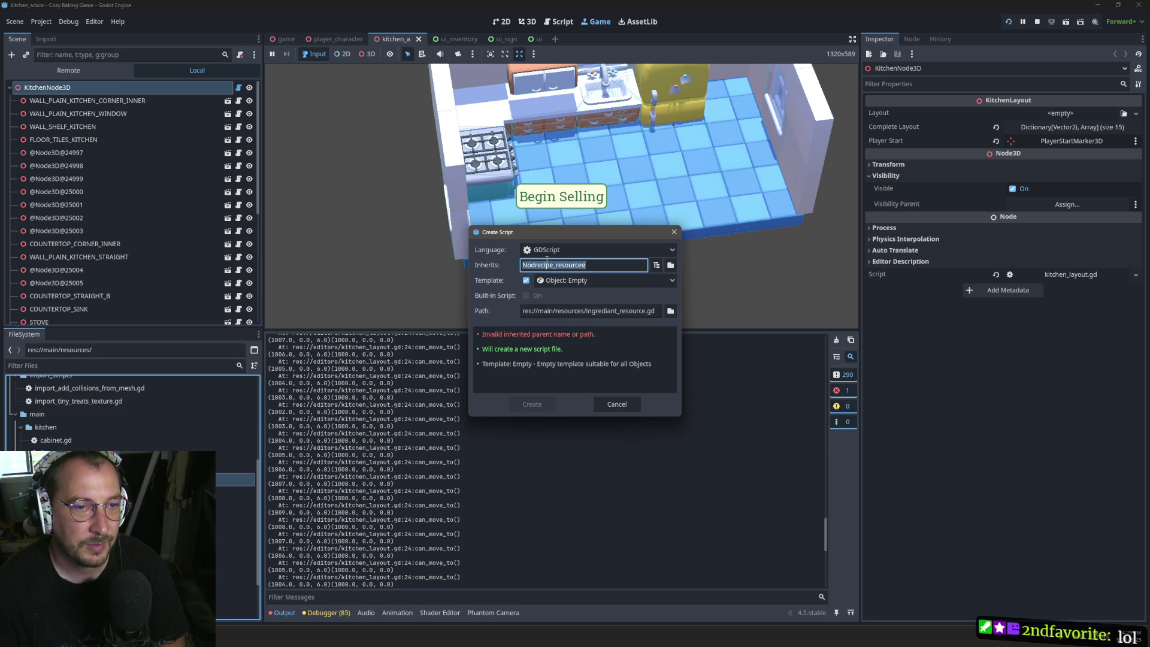
{"action": "type", "text": "R"}
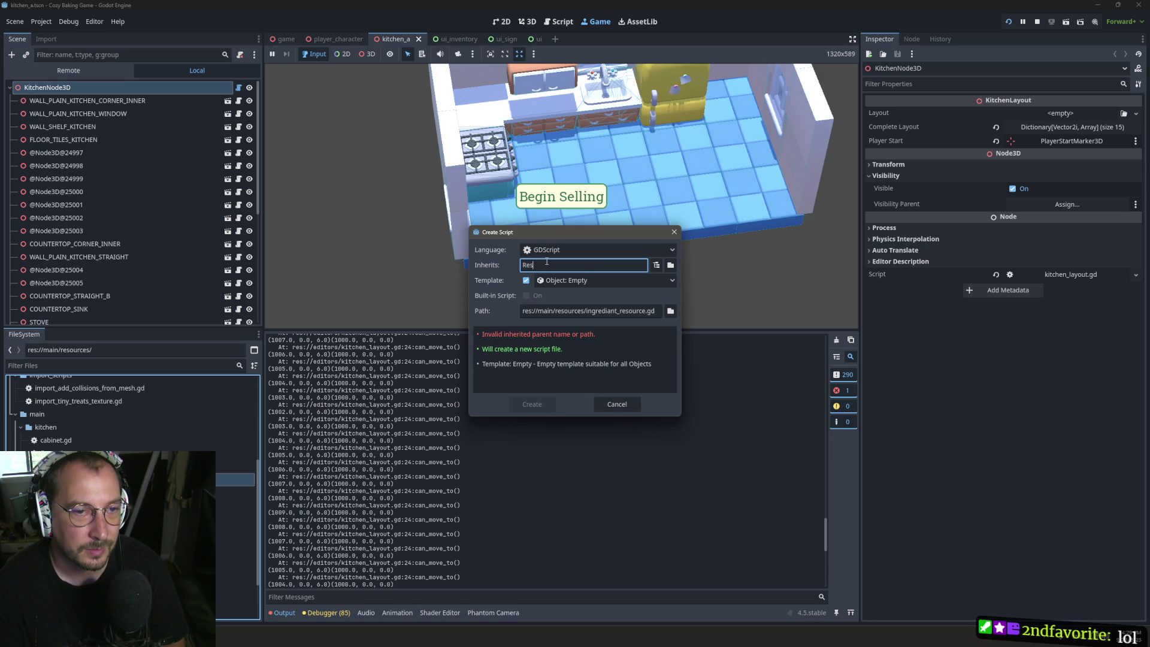
{"action": "type", "text": "e"}
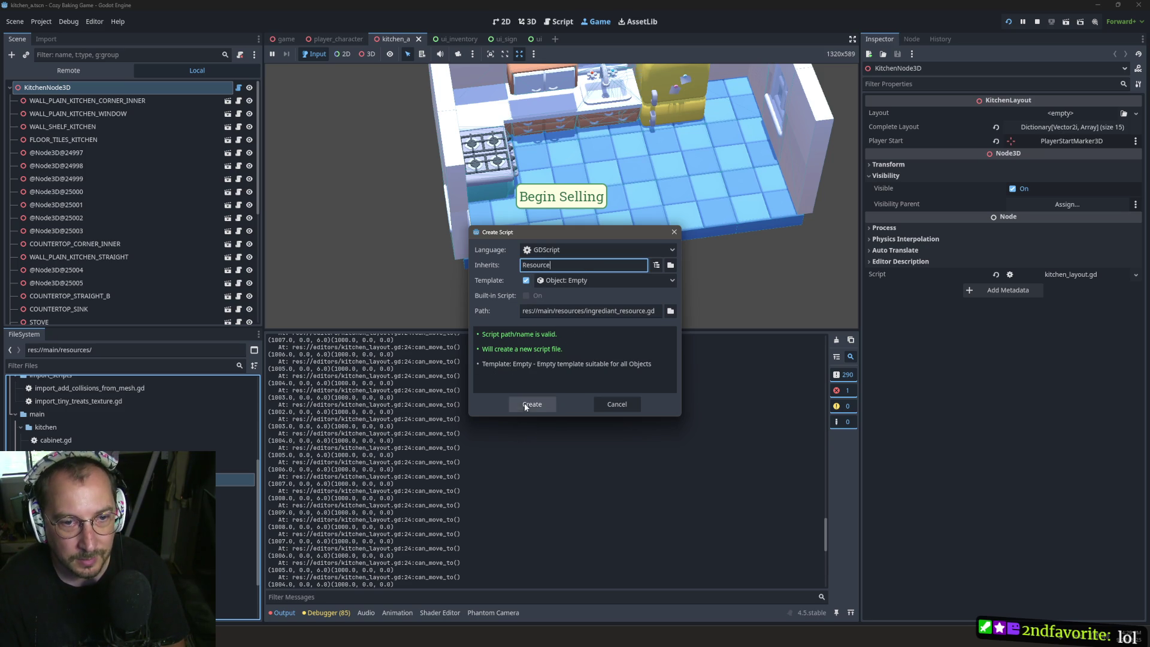
{"action": "left_click", "coordinate": [617, 310]}
{"action": "double_click", "coordinate": [618, 310]}
{"action": "left_click", "coordinate": [617, 310]}
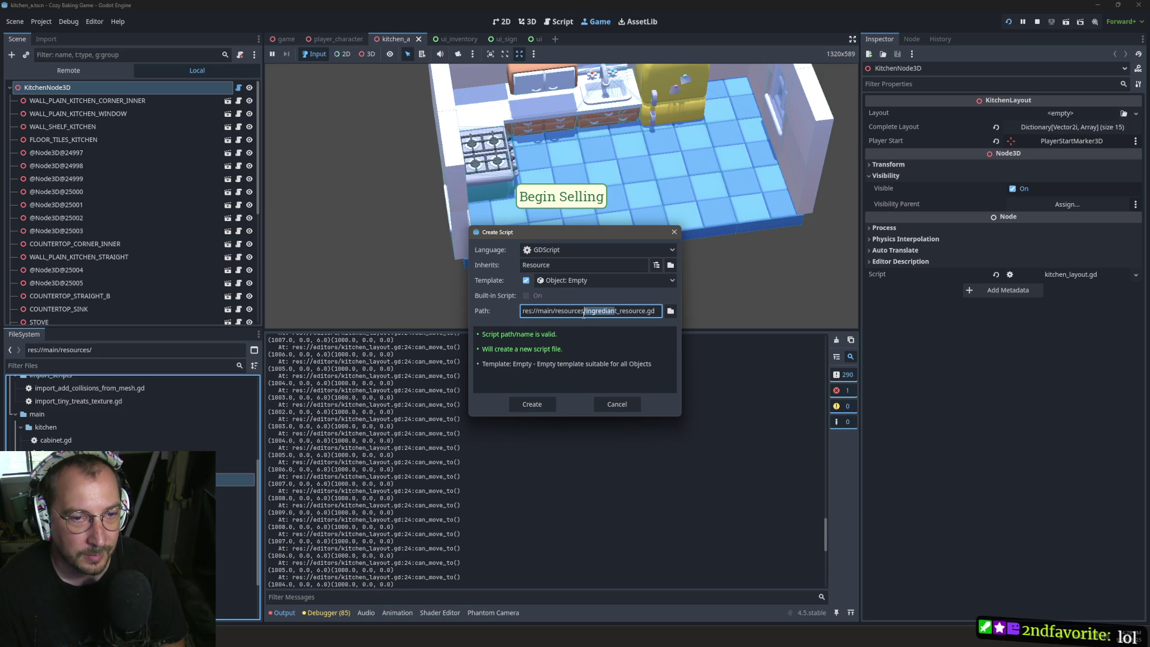
{"action": "double_click", "coordinate": [616, 311]}
{"action": "left_click", "coordinate": [620, 310]}
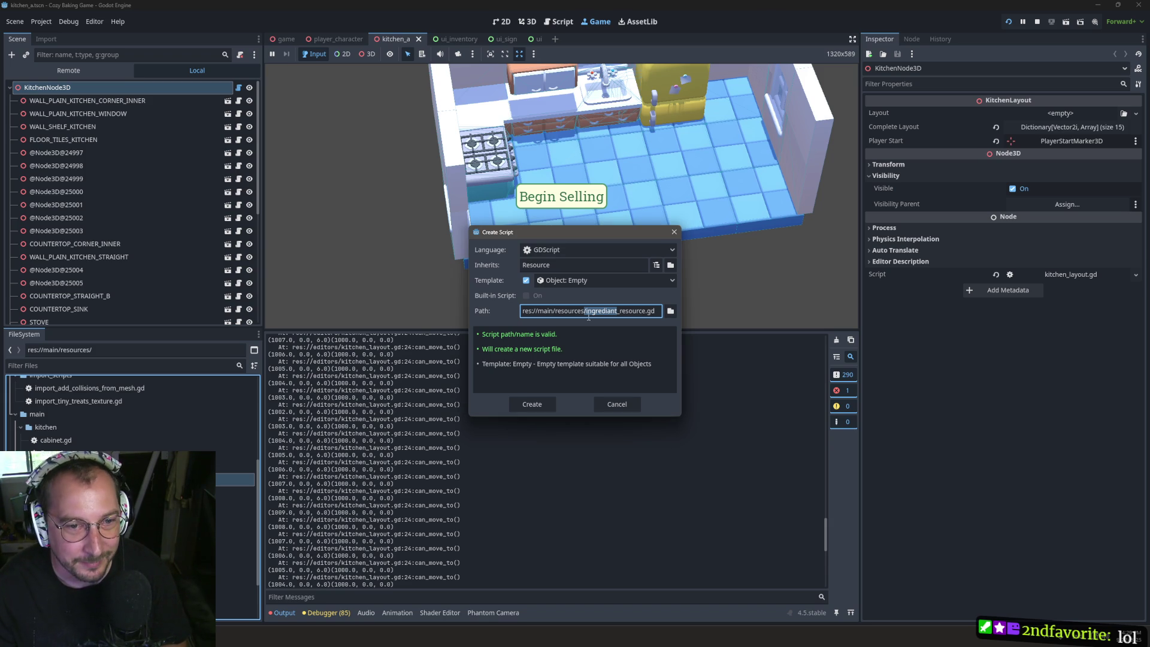
{"action": "left_click", "coordinate": [618, 311]}
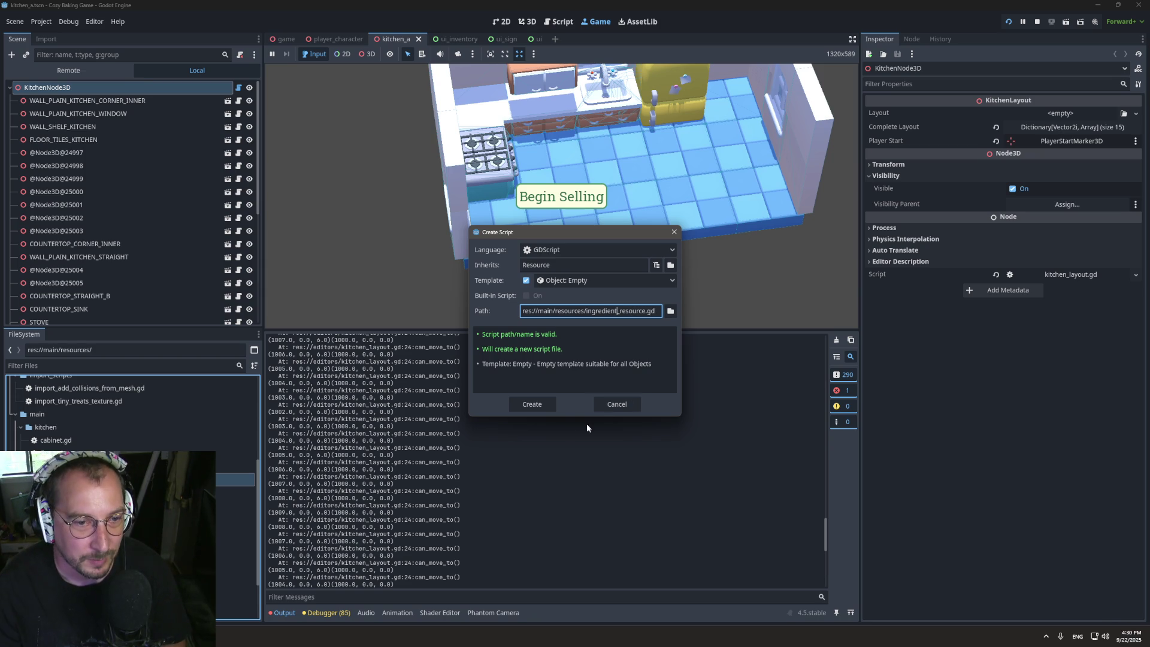
{"action": "left_click", "coordinate": [537, 406]}
{"action": "triple_click", "coordinate": [520, 432]}
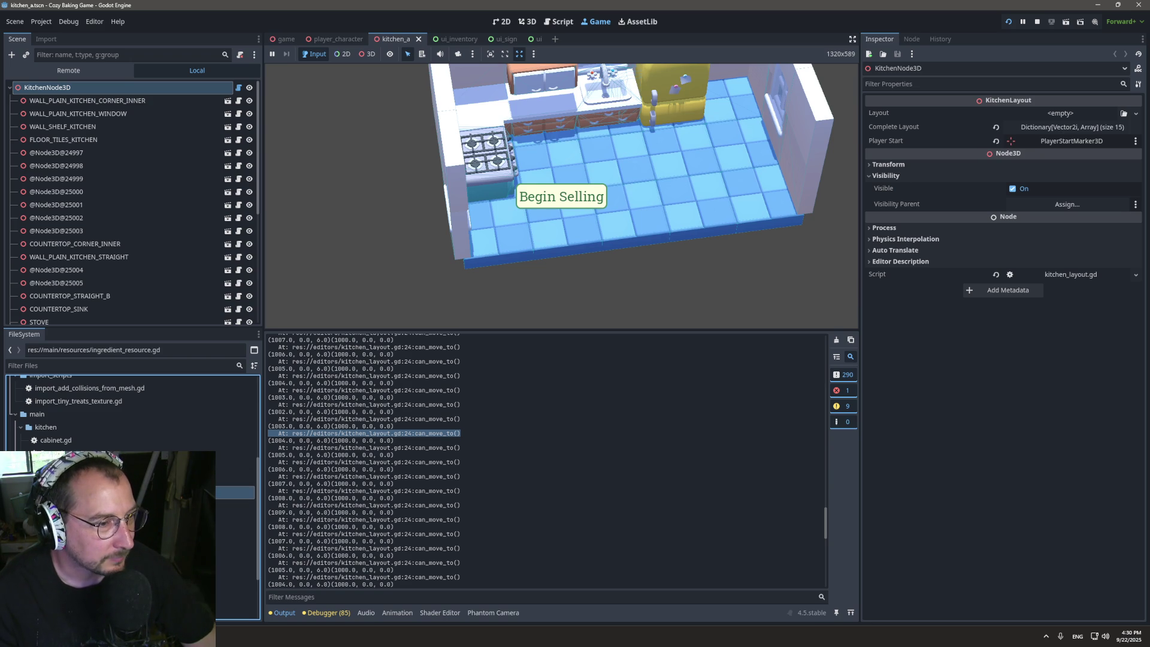
{"action": "key", "text": "Return"}
Add 'class_name IngredientResource' on line 2 of the script and save.
{"action": "left_click", "coordinate": [496, 131]}
{"action": "type", "text": "c"}
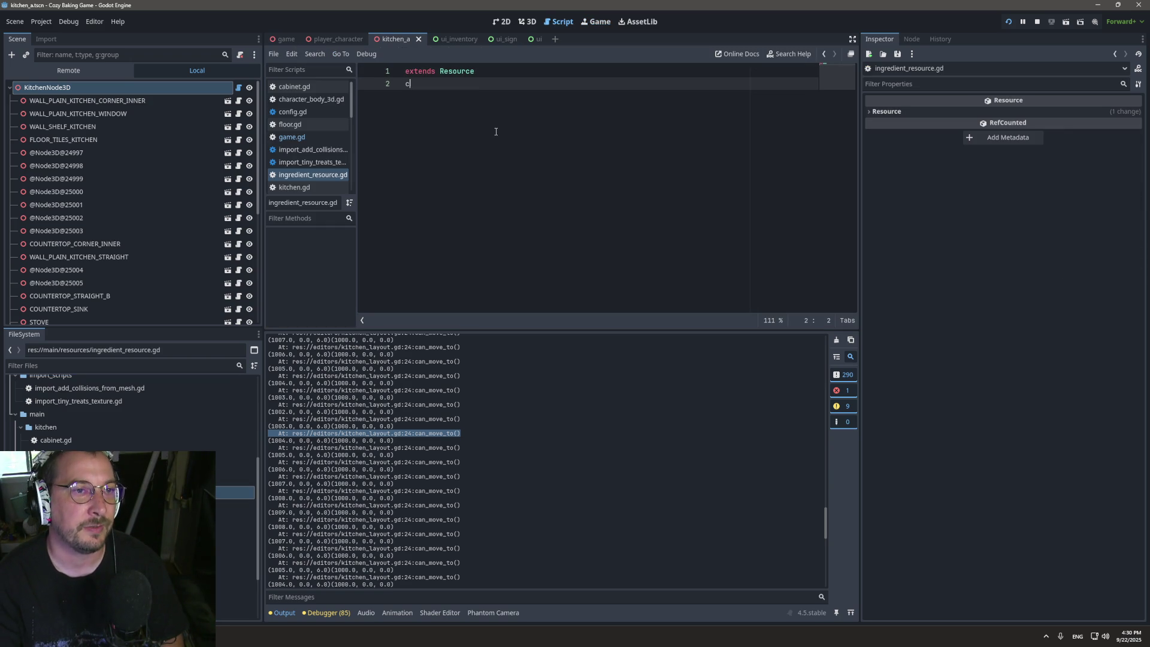
{"action": "type", "text": "las"}
{"action": "key", "text": "BackSpace"}
{"action": "key", "text": "BackSpace"}
{"action": "type", "text": "_"}
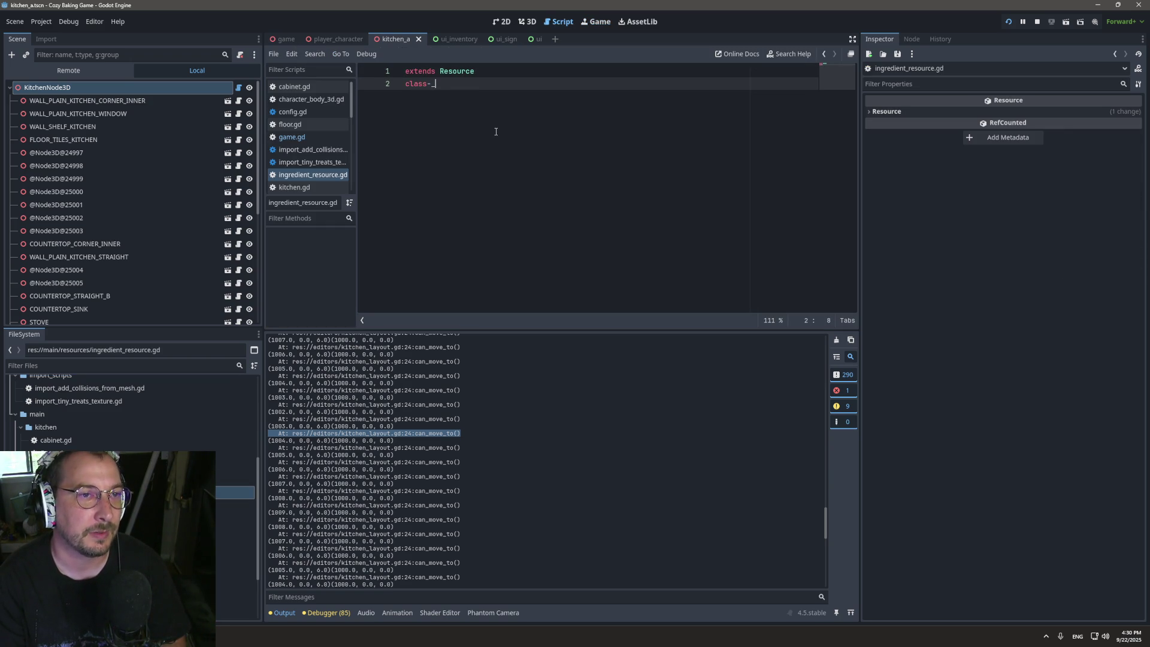
{"action": "type", "text": "_name"}
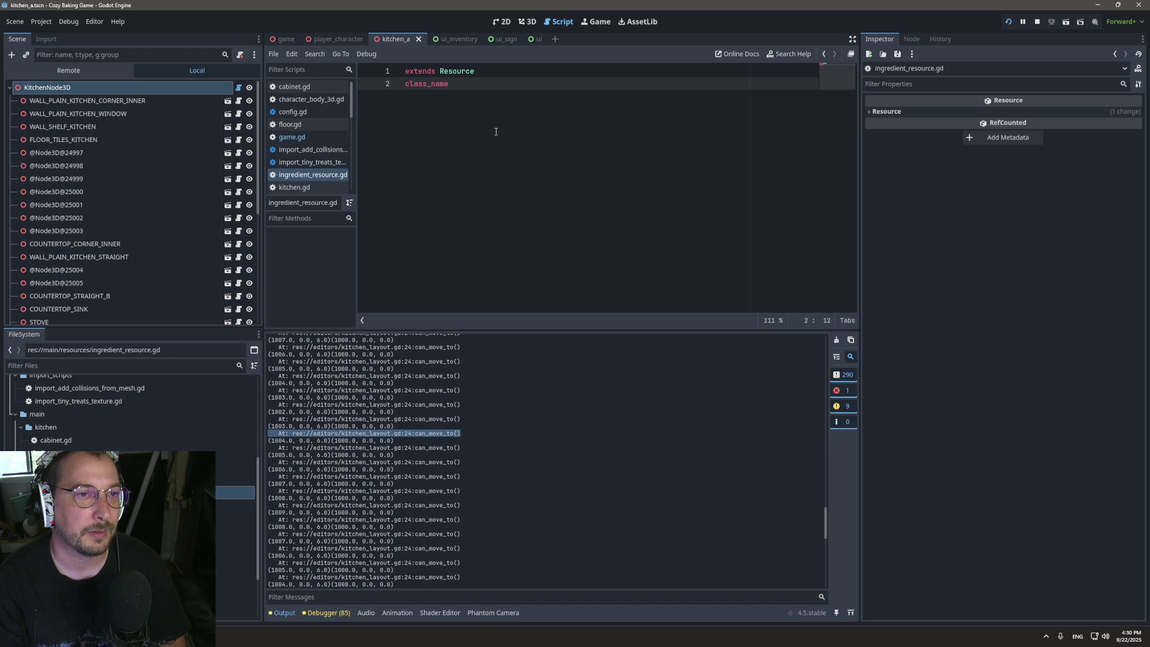
{"action": "key", "text": "BackSpace"}
{"action": "key", "text": "BackSpace"}
{"action": "key", "text": "BackSpace"}
{"action": "type", "text": "ingredient"}
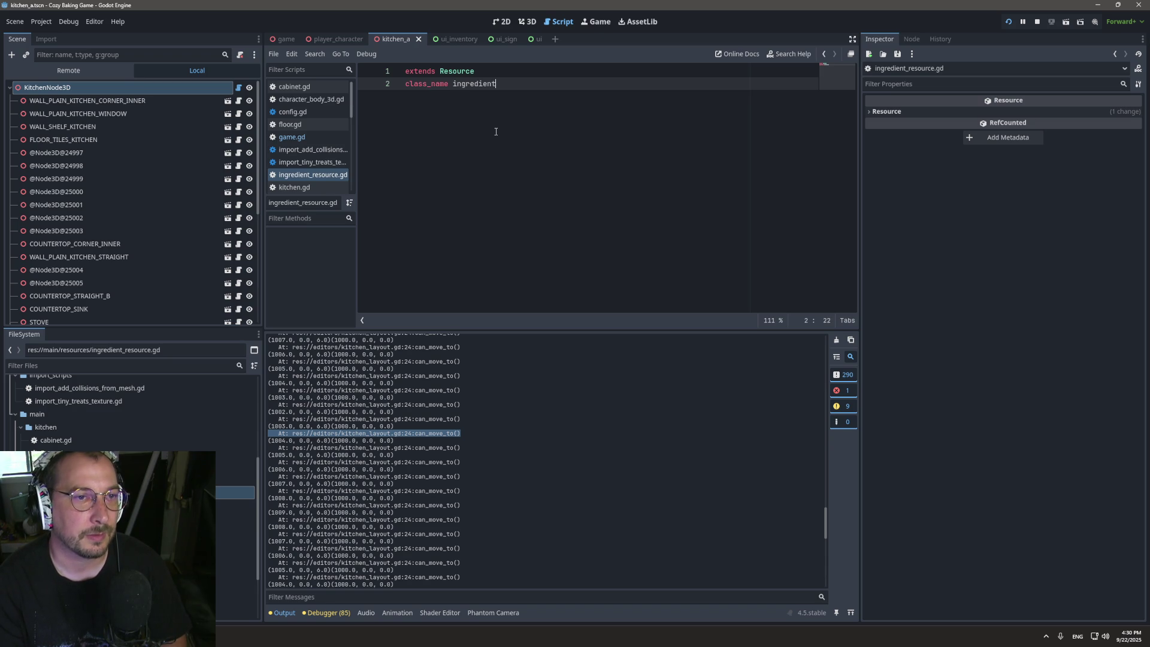
{"action": "key", "text": "BackSpace"}
{"action": "key", "text": "BackSpace"}
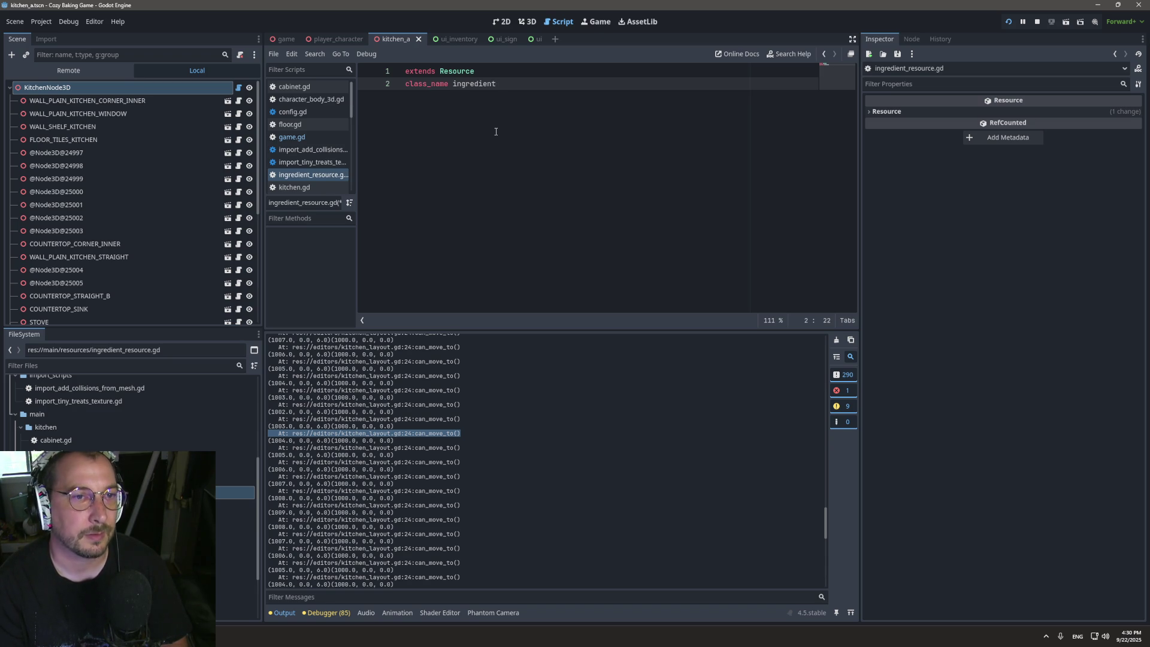
{"action": "type", "text": "ce"}
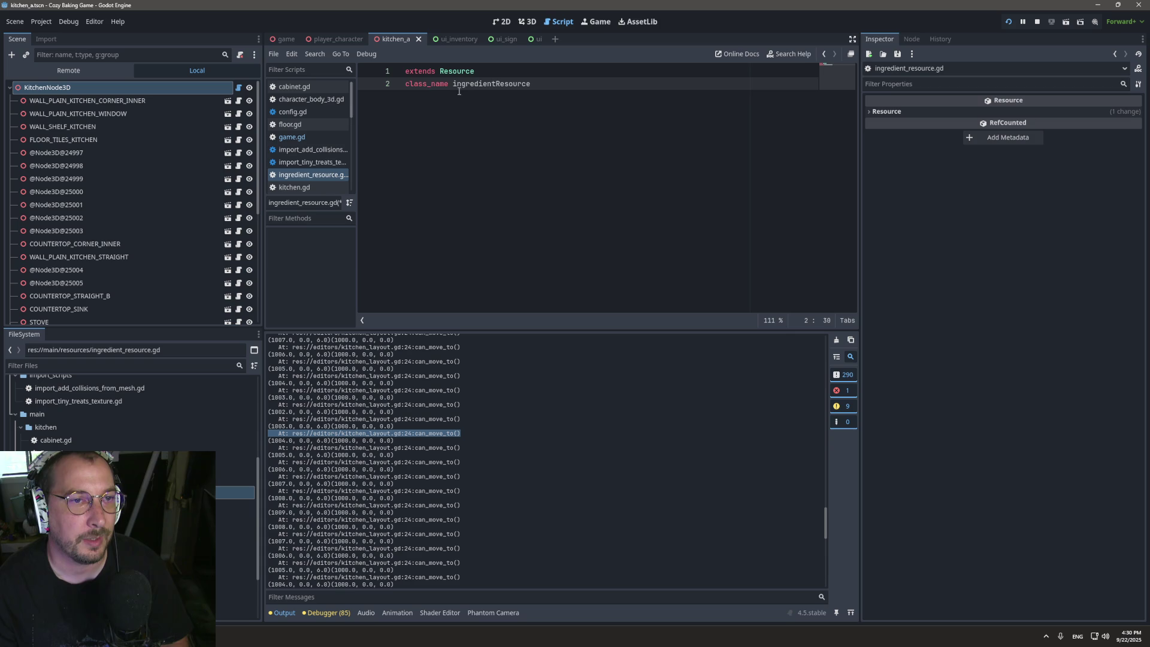
{"action": "left_click", "coordinate": [460, 88]}
{"action": "key", "text": "BackSpace"}
{"action": "type", "text": "I"}
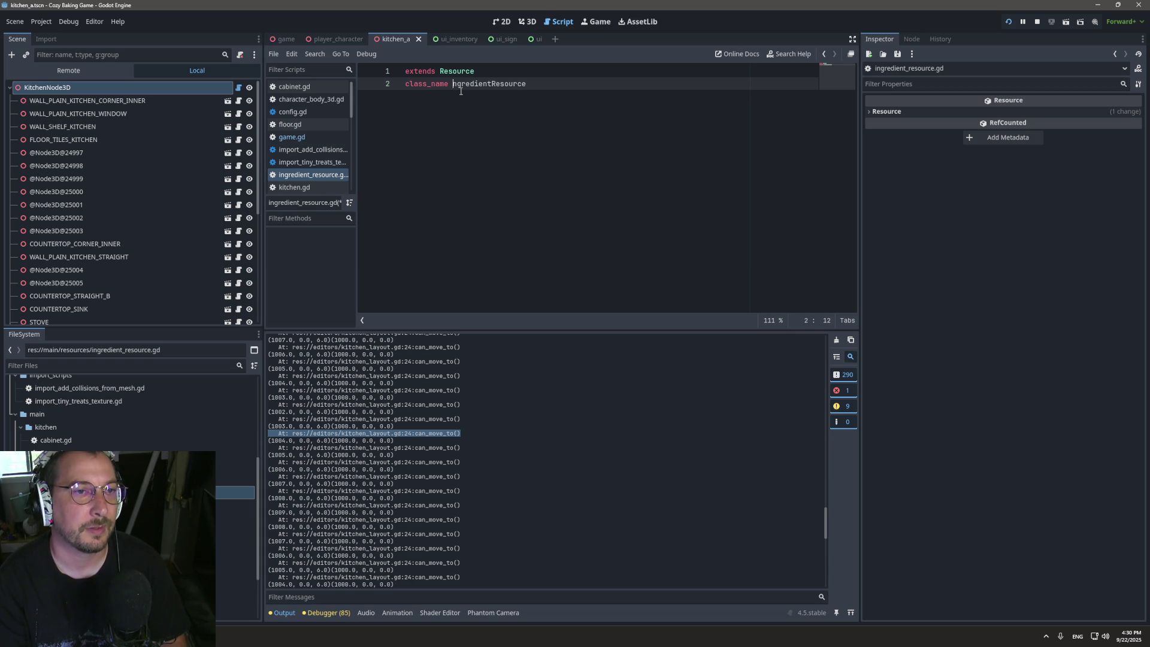
{"action": "key", "text": "ctrl+s"}
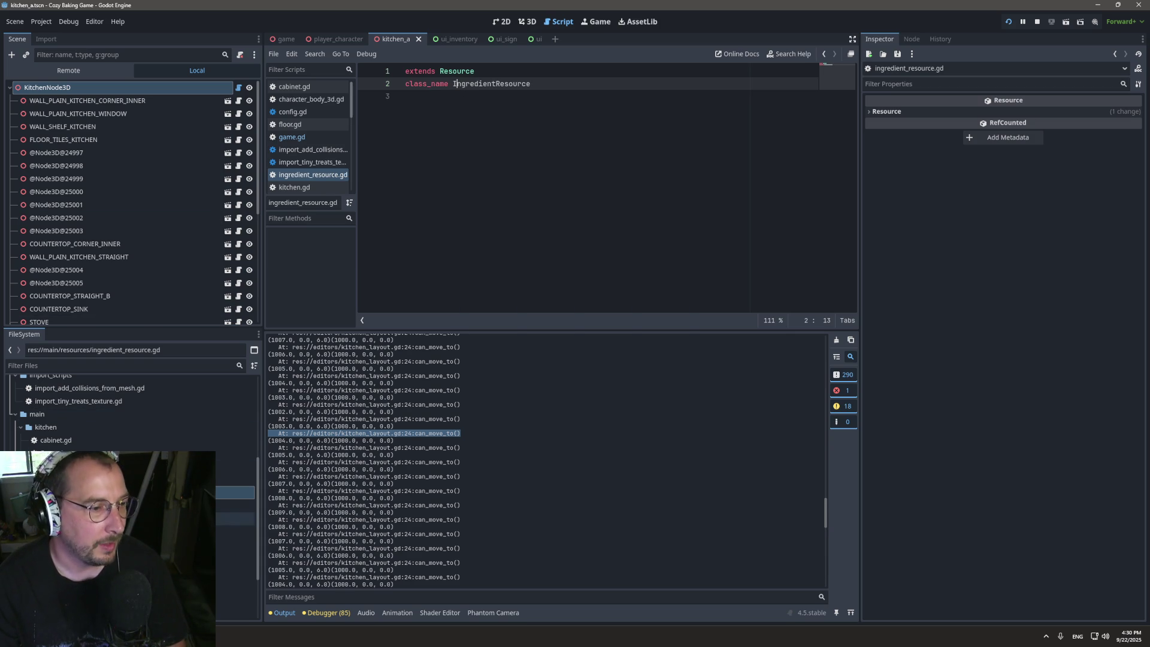
{"action": "key", "text": "End"}
{"action": "key", "text": "Return"}
{"action": "key", "text": "Return"}
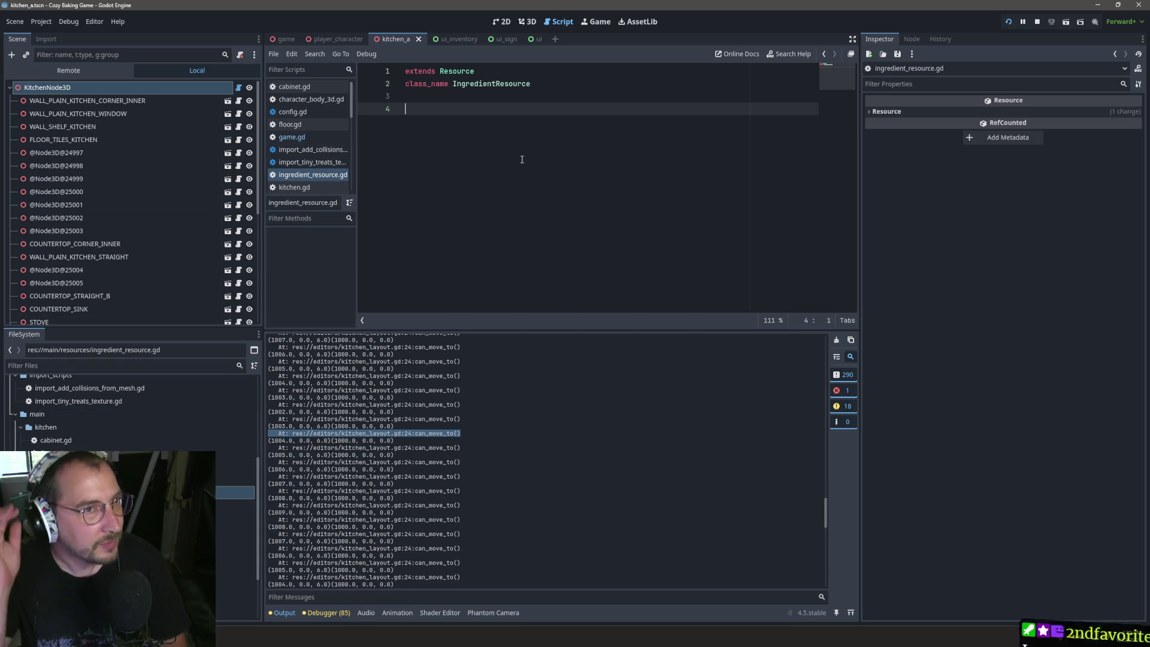
{"action": "type", "text": "@var"}
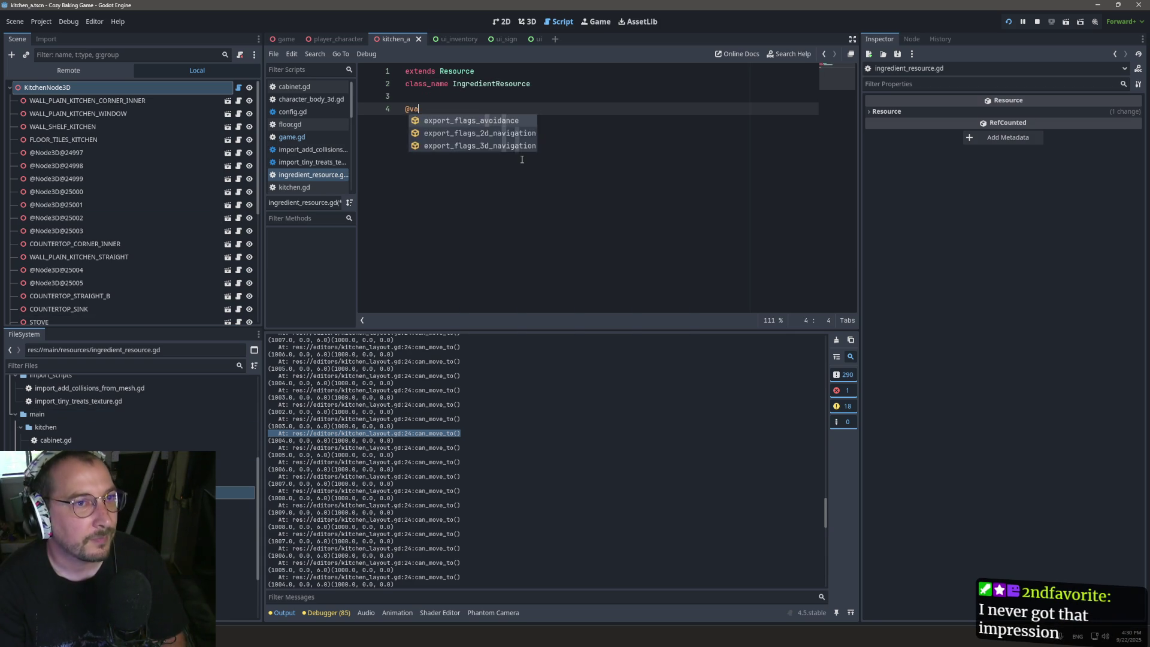
{"action": "type", "text": "t var"}
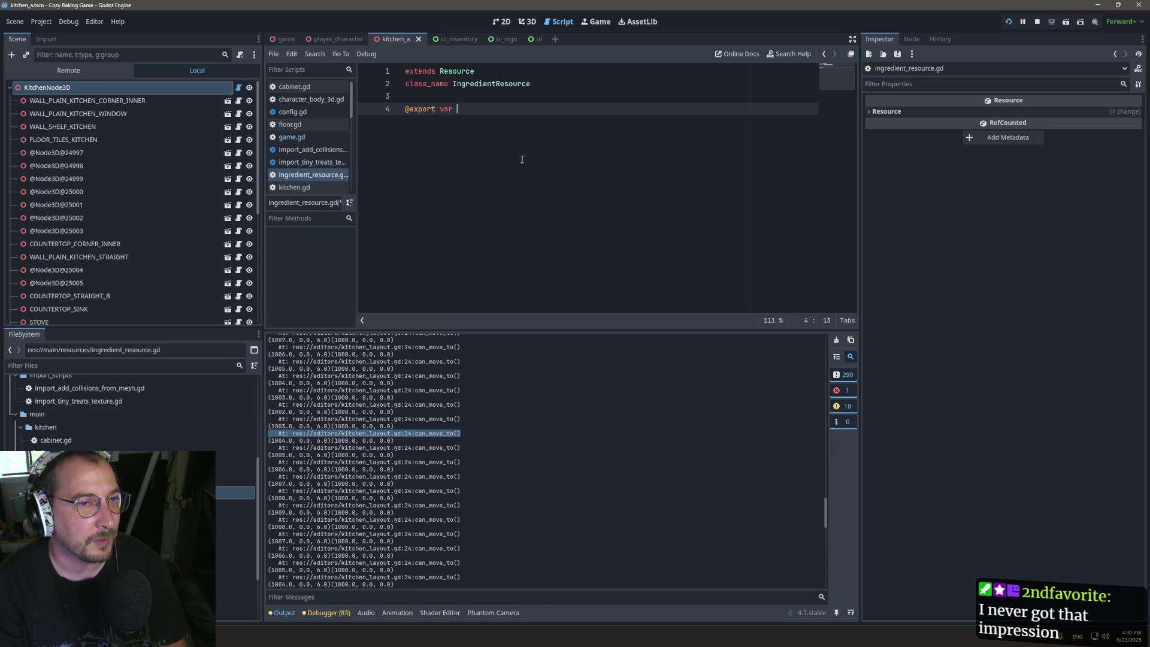
{"action": "key", "text": "ctrl+s"}
{"action": "key", "text": "Return"}
{"action": "type", "text": "@export "}
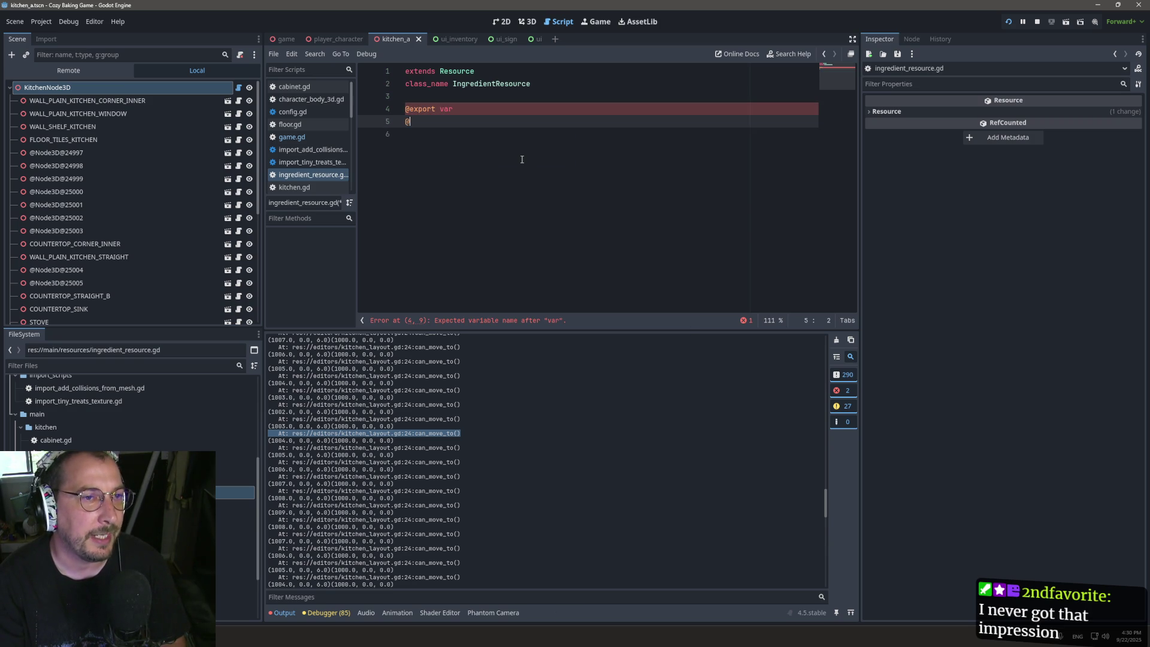
{"action": "type", "text": "var"}
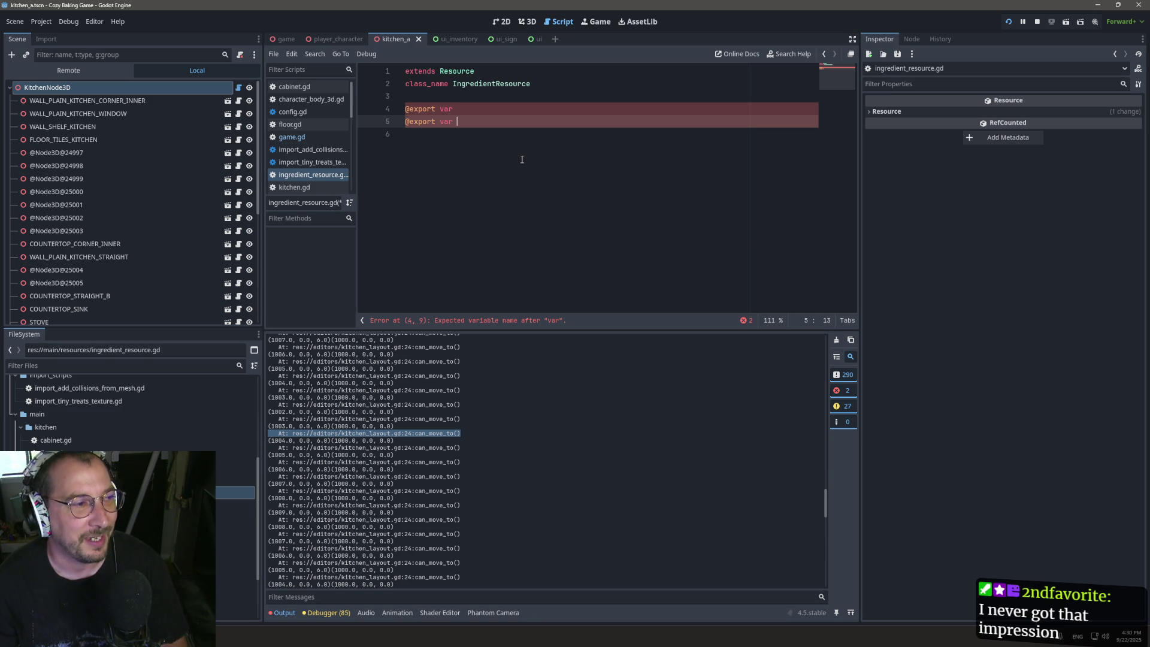
{"action": "key", "text": "Up"}
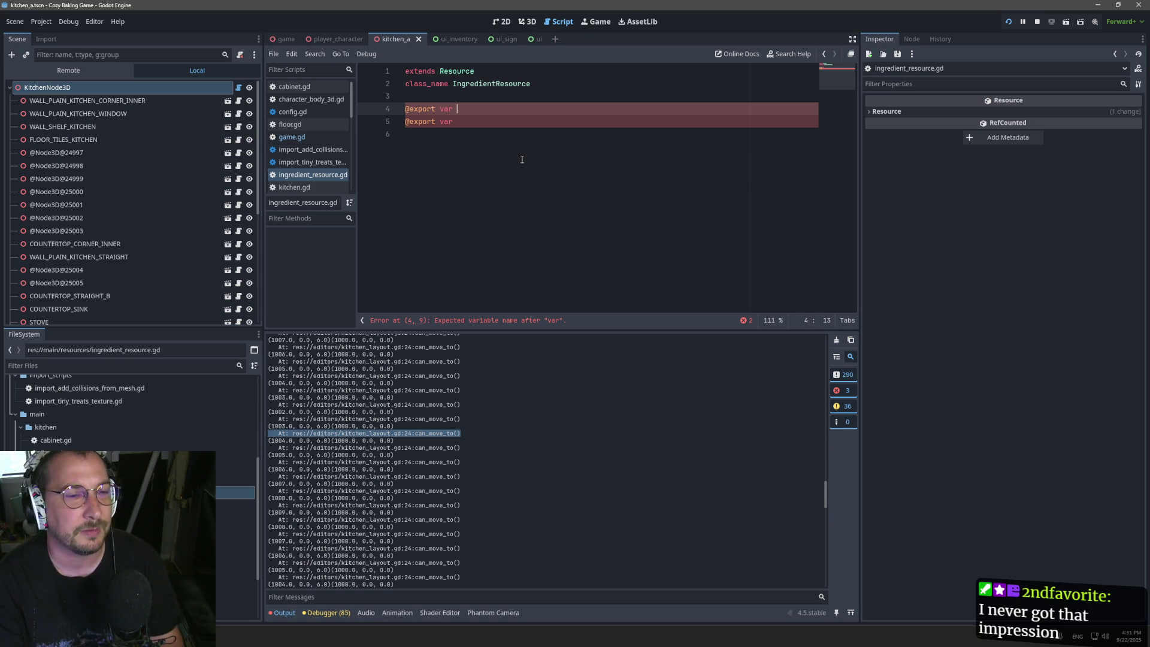
{"action": "key", "text": "Down"}
{"action": "key", "text": "Down"}
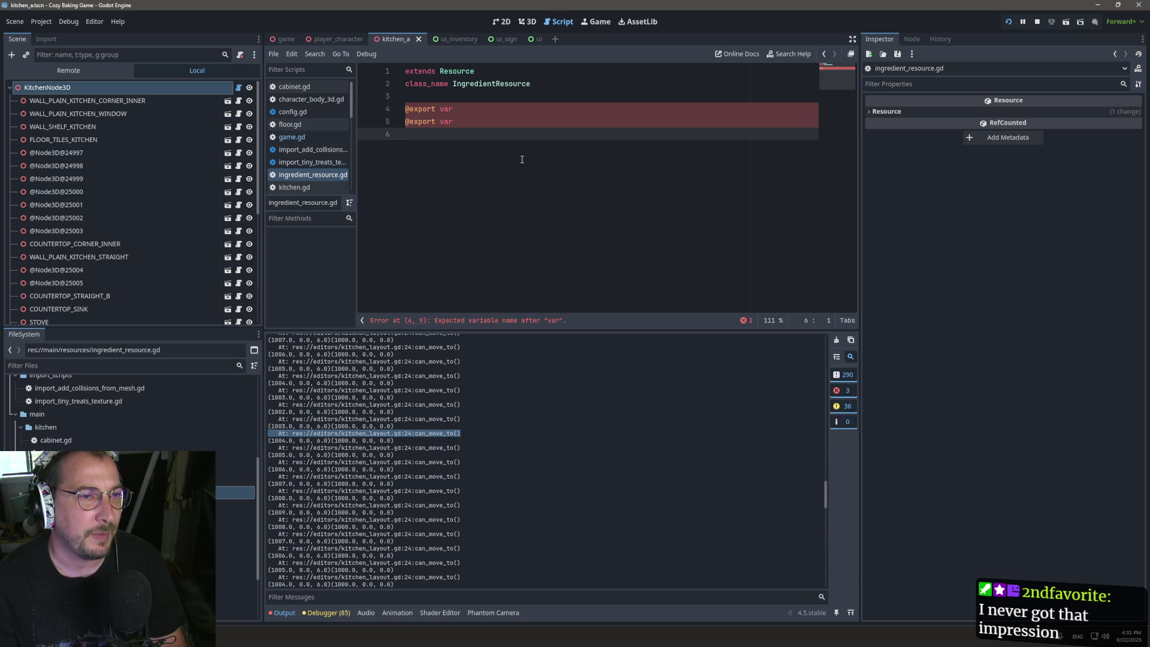
{"action": "key", "text": "Up"}
{"action": "key", "text": "Up"}
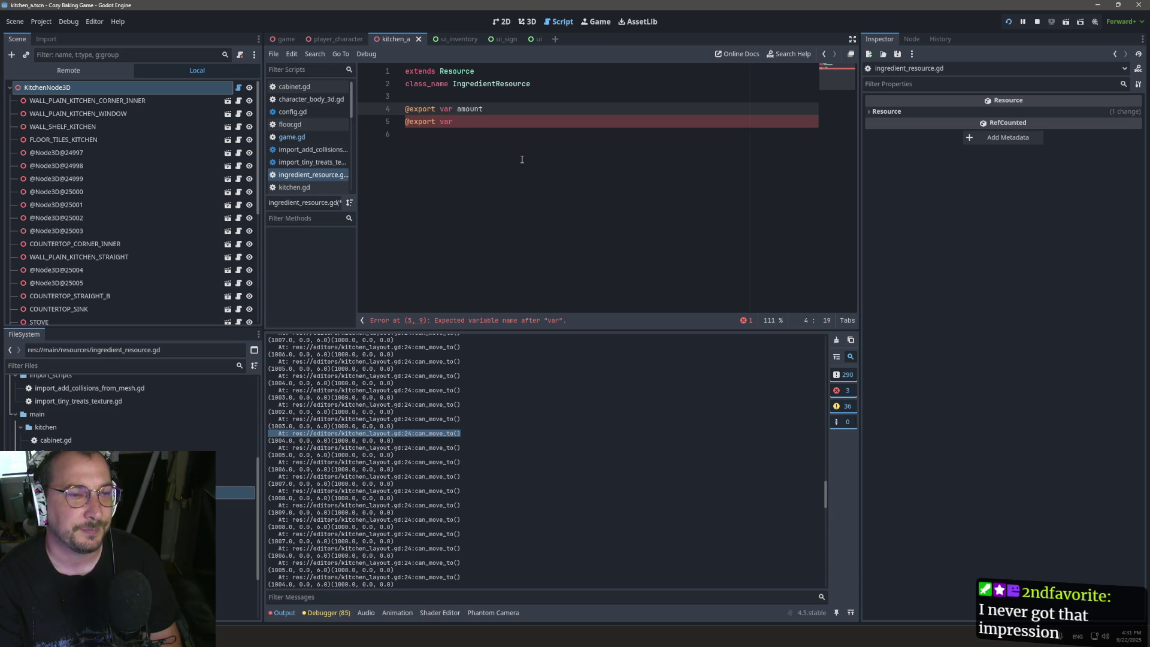
{"action": "type", "text": ":"}
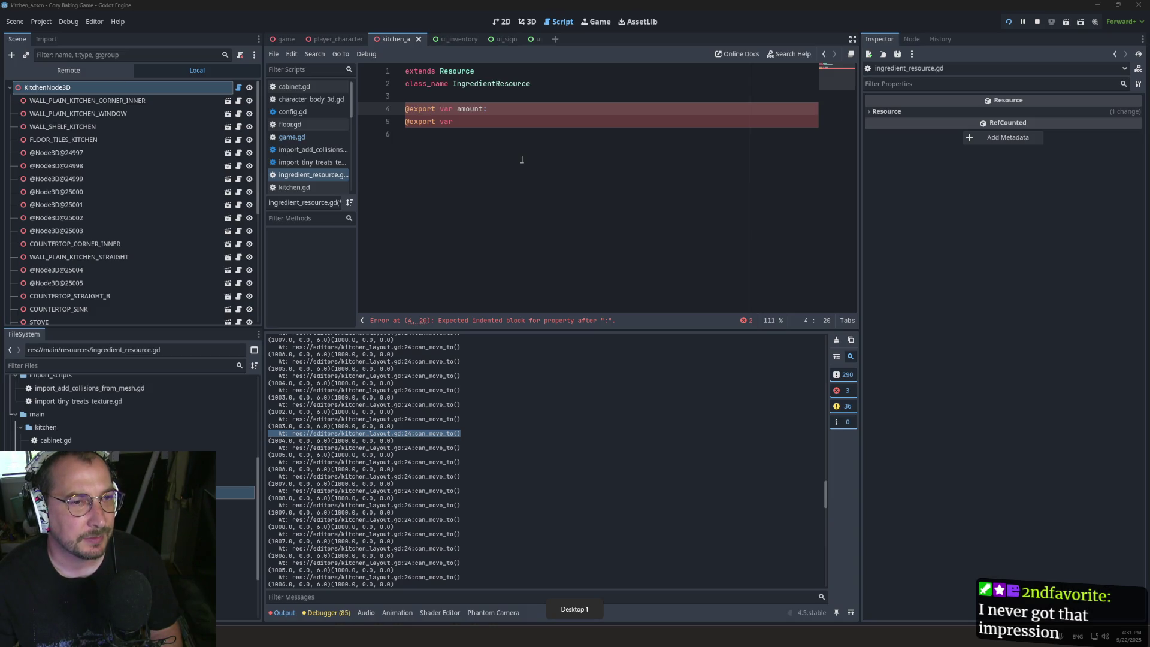
{"action": "double_click", "coordinate": [473, 109]}
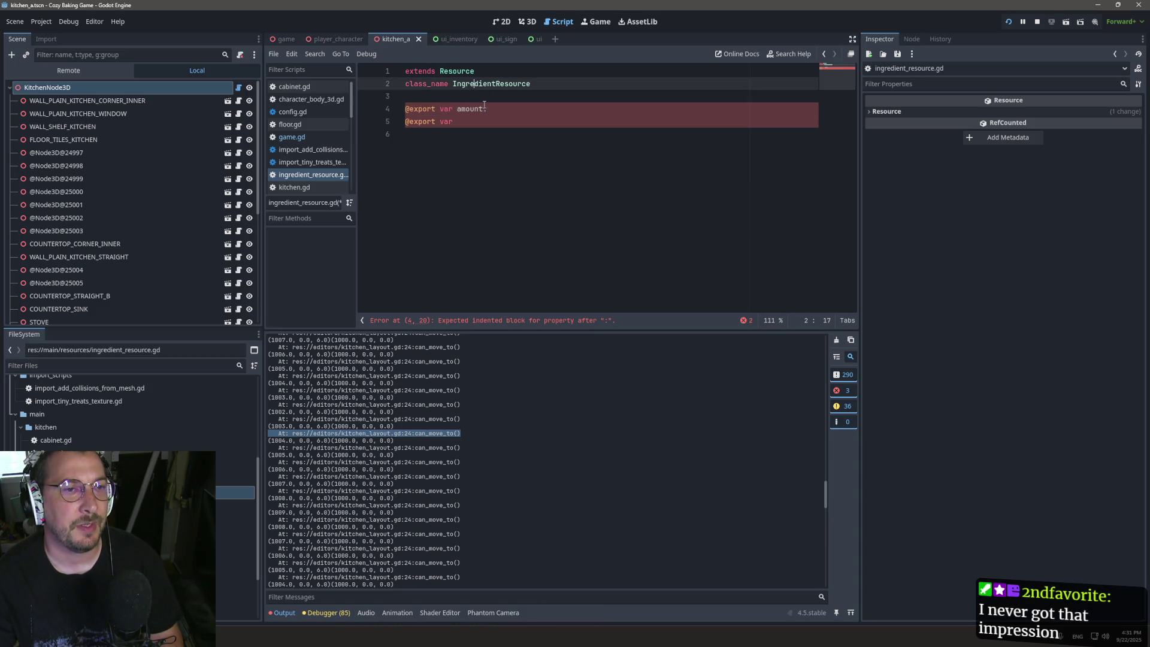
{"action": "type", "text": "name"}
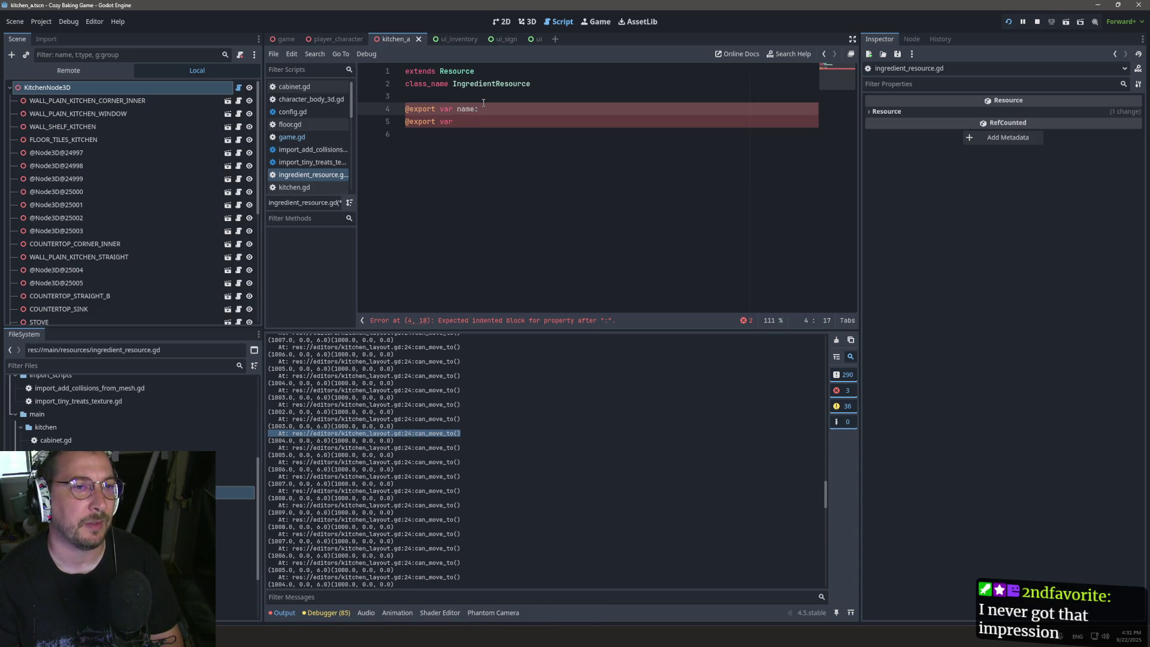
{"action": "key", "text": "Down"}
{"action": "key", "text": "Home"}
{"action": "key", "text": "BackSpace"}
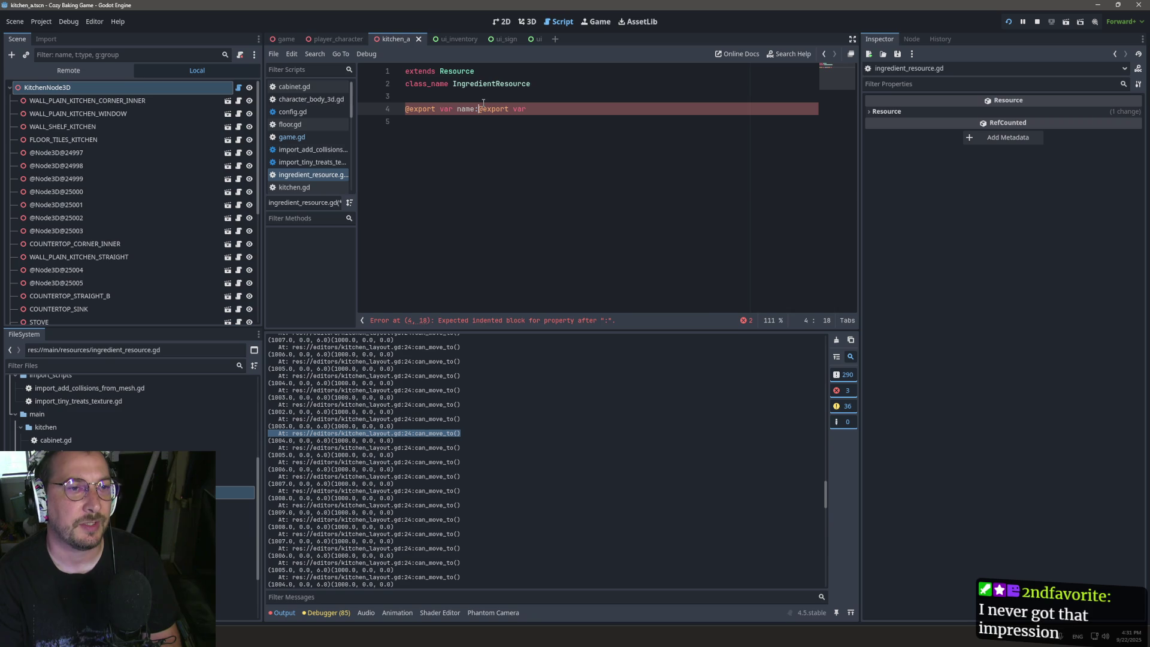
{"action": "type", "text": "St"}
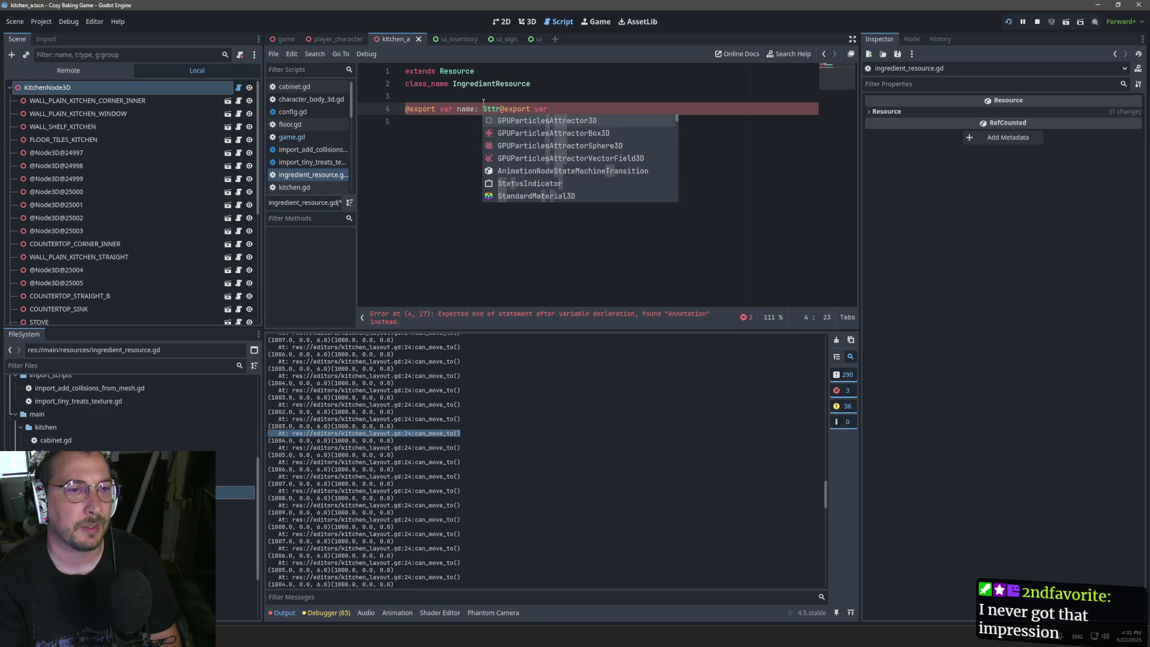
{"action": "type", "text": "ring"}
{"action": "key", "text": "Return"}
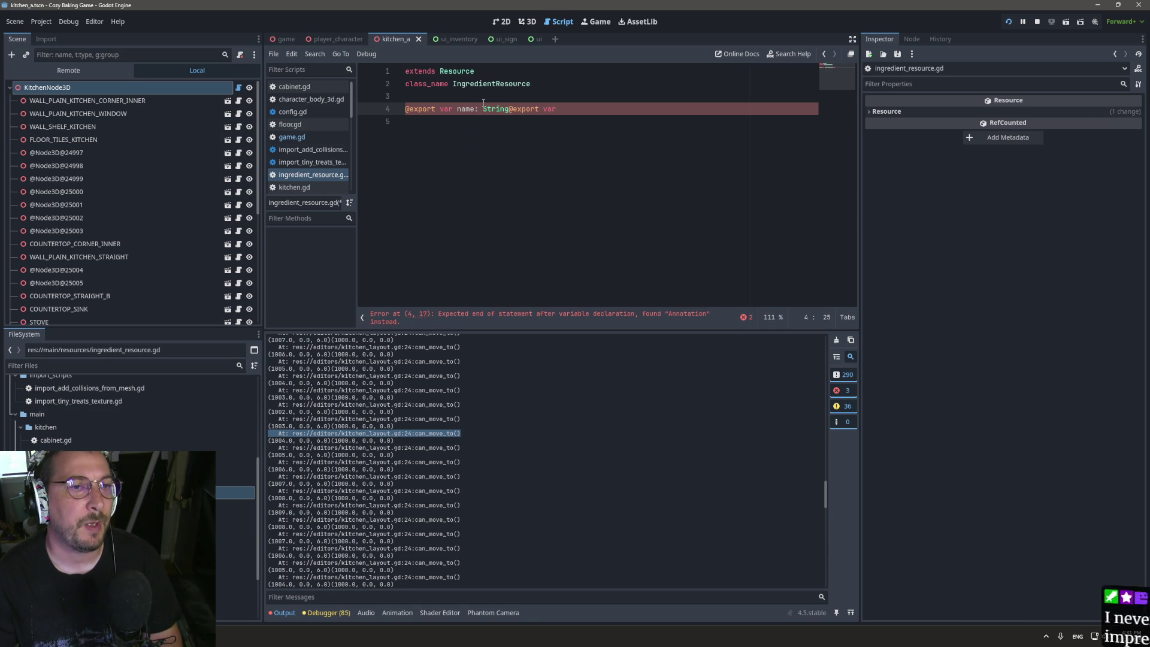
{"action": "key", "text": "Return"}
{"action": "key", "text": "Right"}
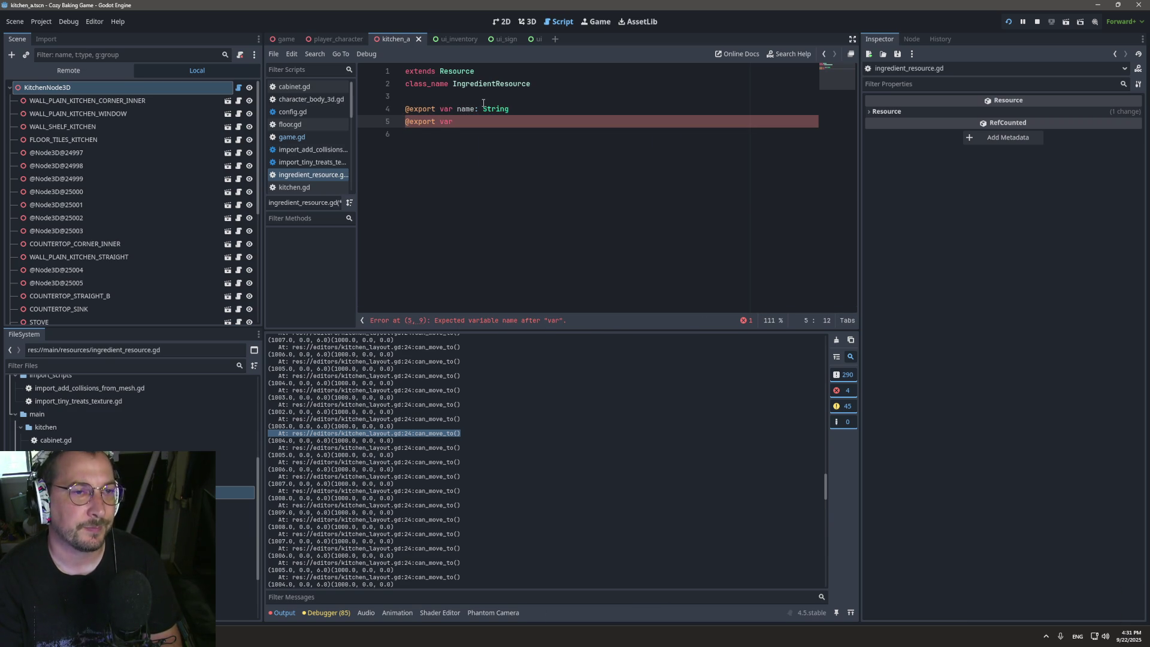
{"action": "key", "text": "BackSpace"}
{"action": "key", "text": "BackSpace"}
{"action": "key", "text": "BackSpace"}
{"action": "key", "text": "Return"}
{"action": "type", "text": "@export "}
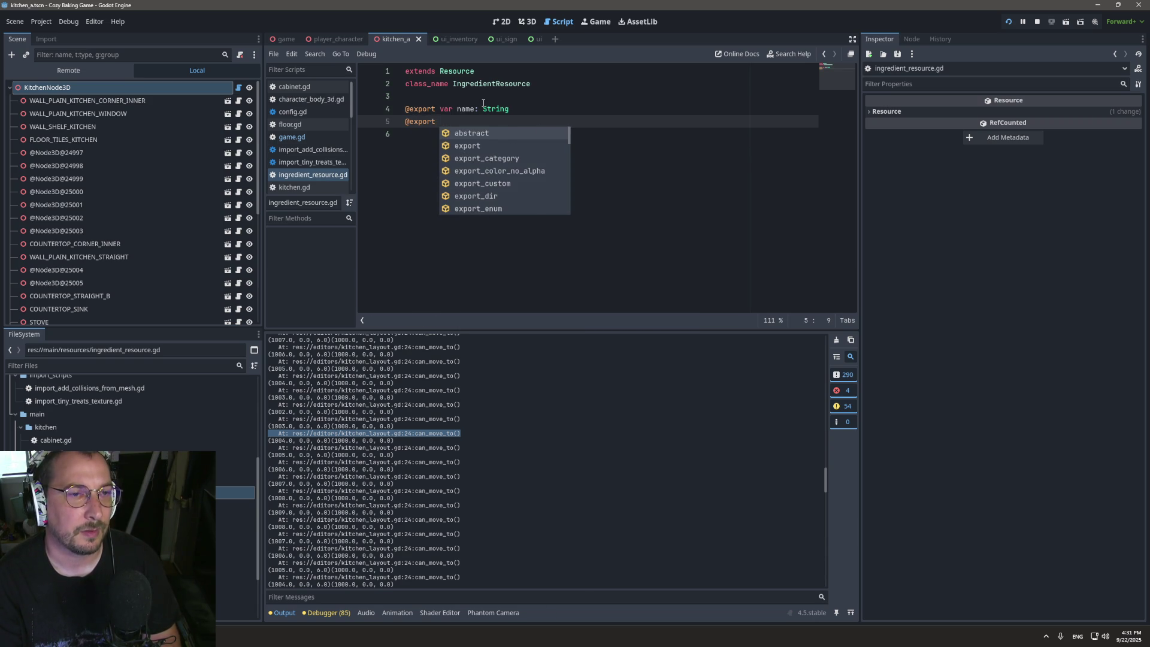
{"action": "type", "text": "var type: "}
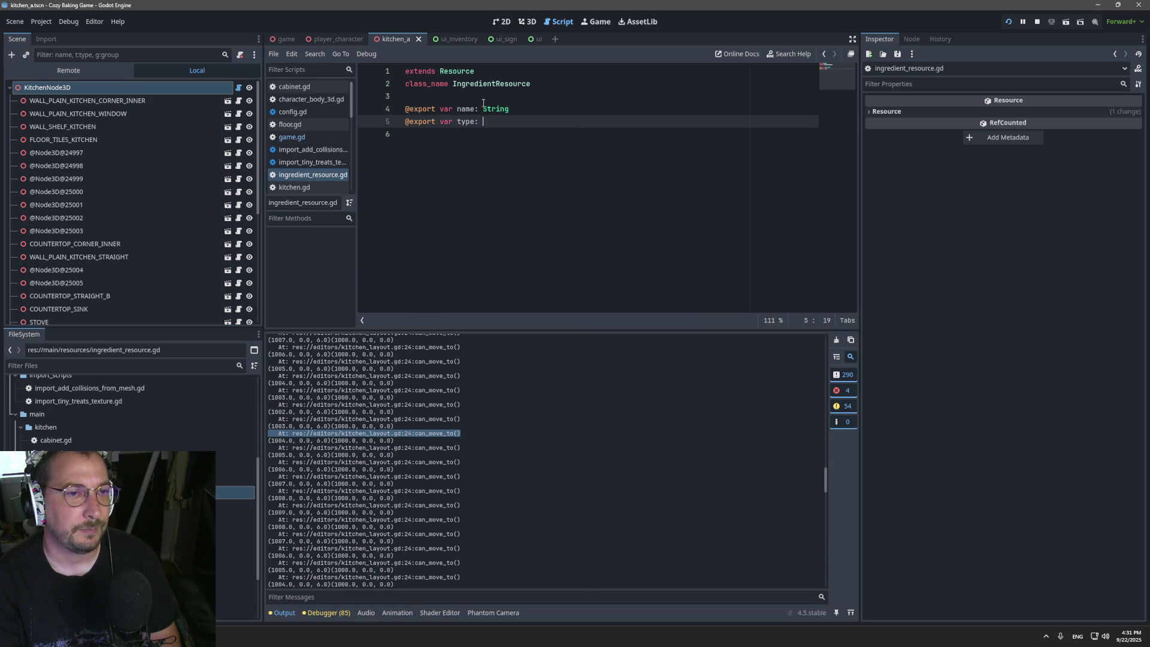
{"action": "type", "text": "int"}
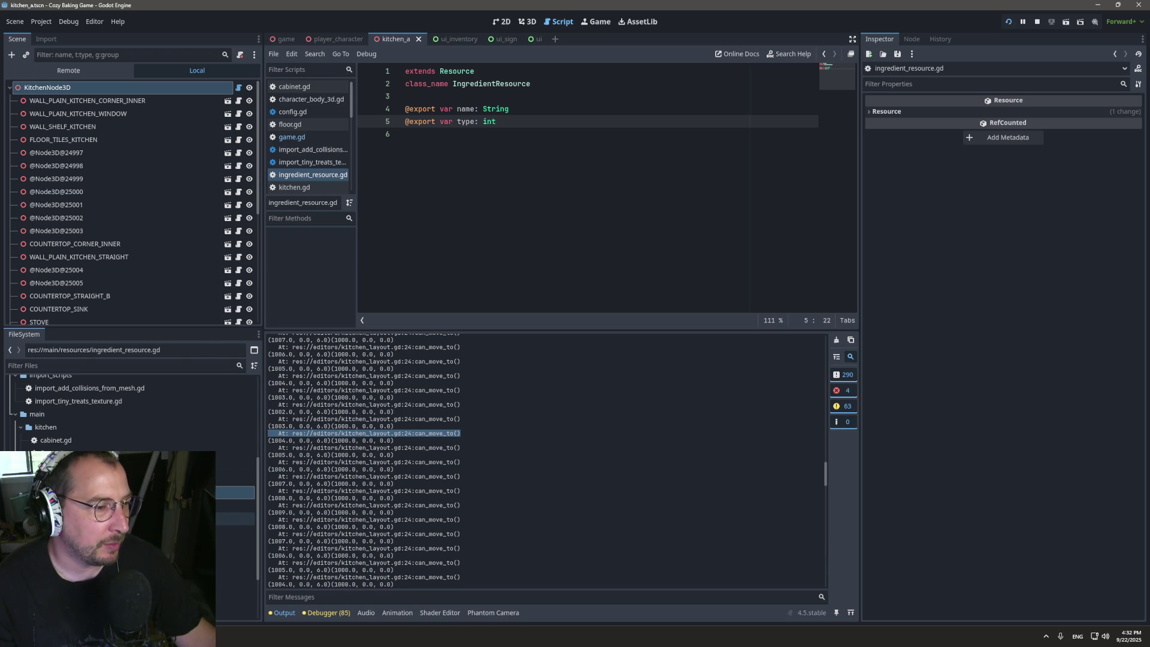
In recipe_resource.gd, export name: String and ingredients: Array[IngredientResource], then save.
{"action": "double_click", "coordinate": [233, 505]}
{"action": "double_click", "coordinate": [234, 519]}
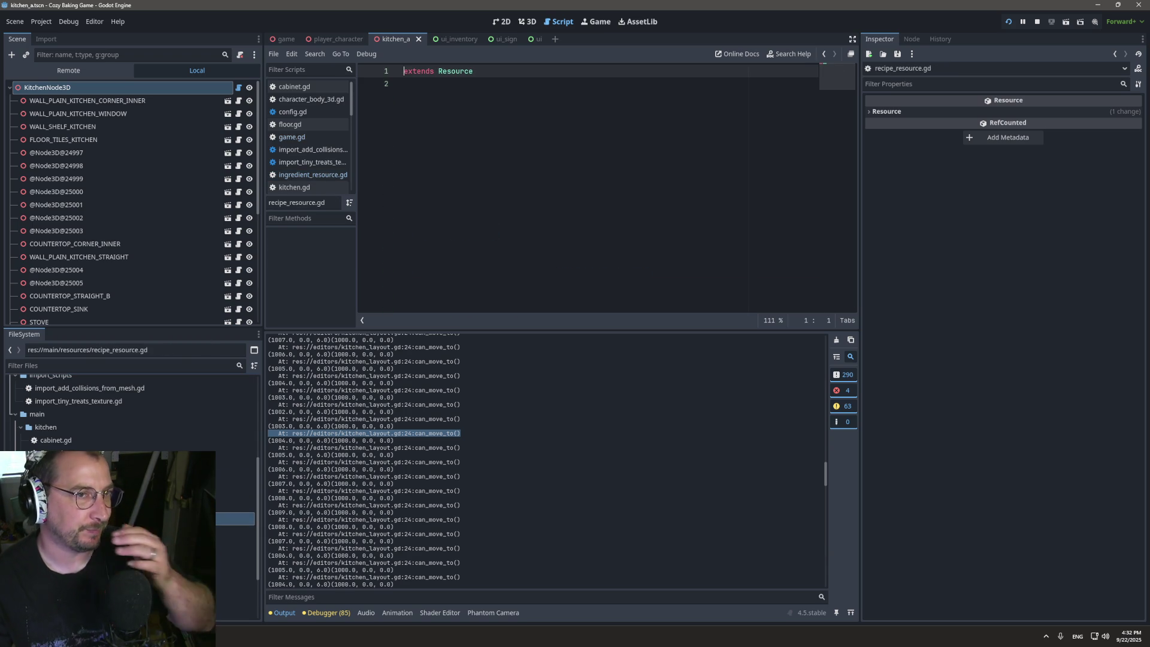
{"action": "left_click", "coordinate": [475, 243]}
{"action": "key", "text": "Return"}
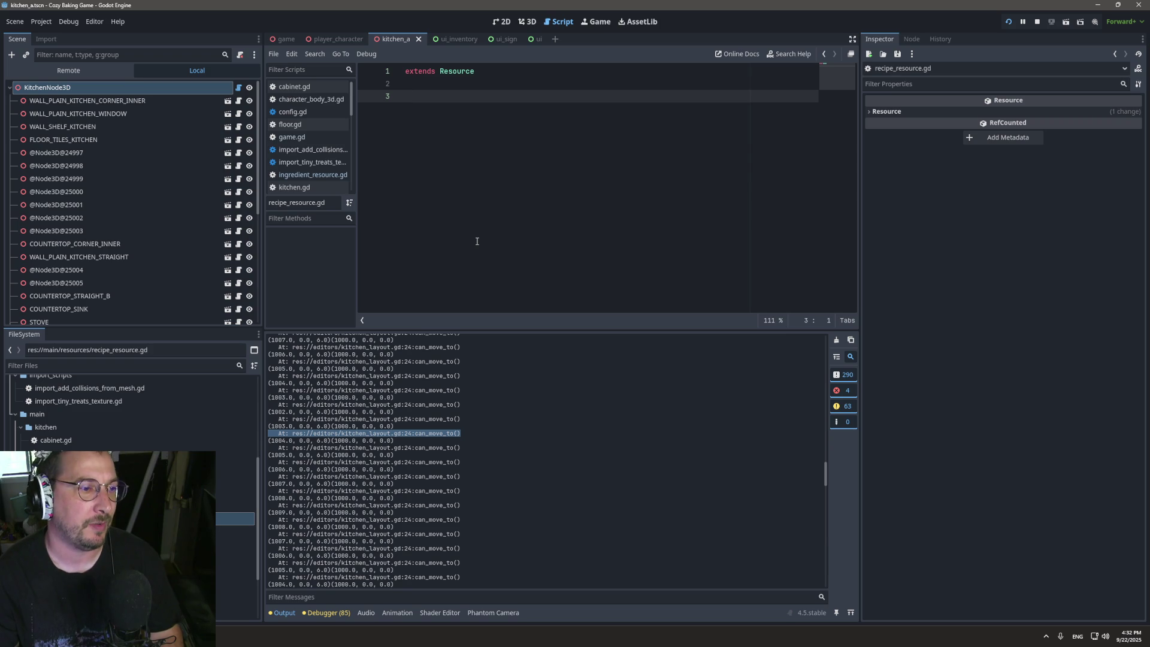
{"action": "type", "text": "@"}
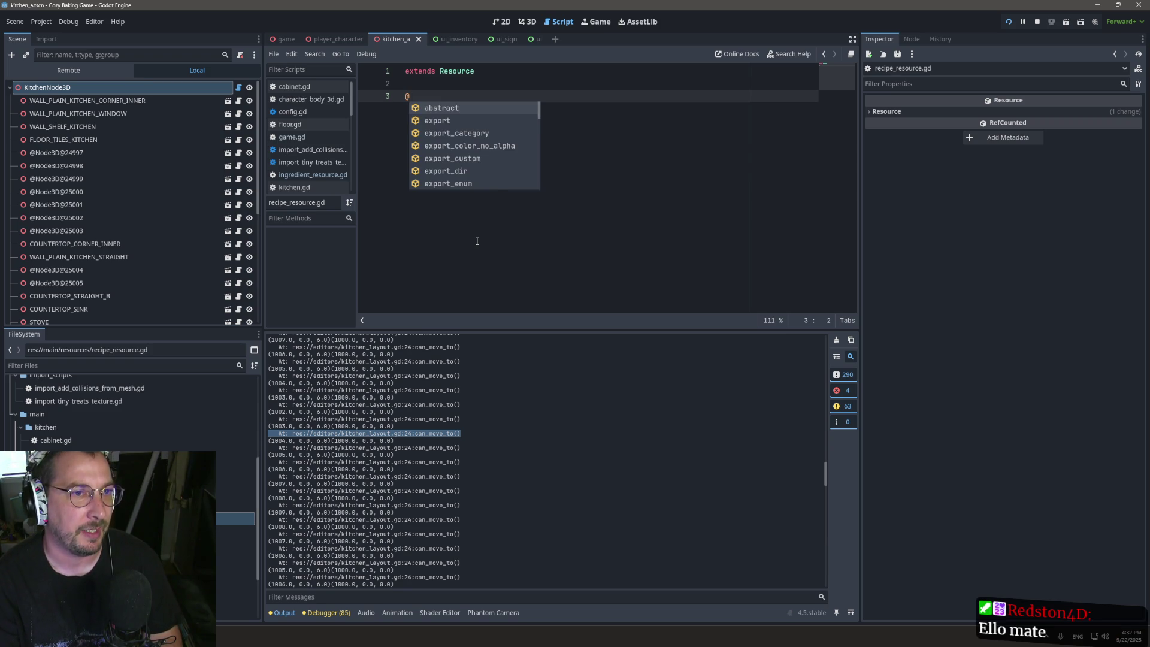
{"action": "type", "text": "export var "}
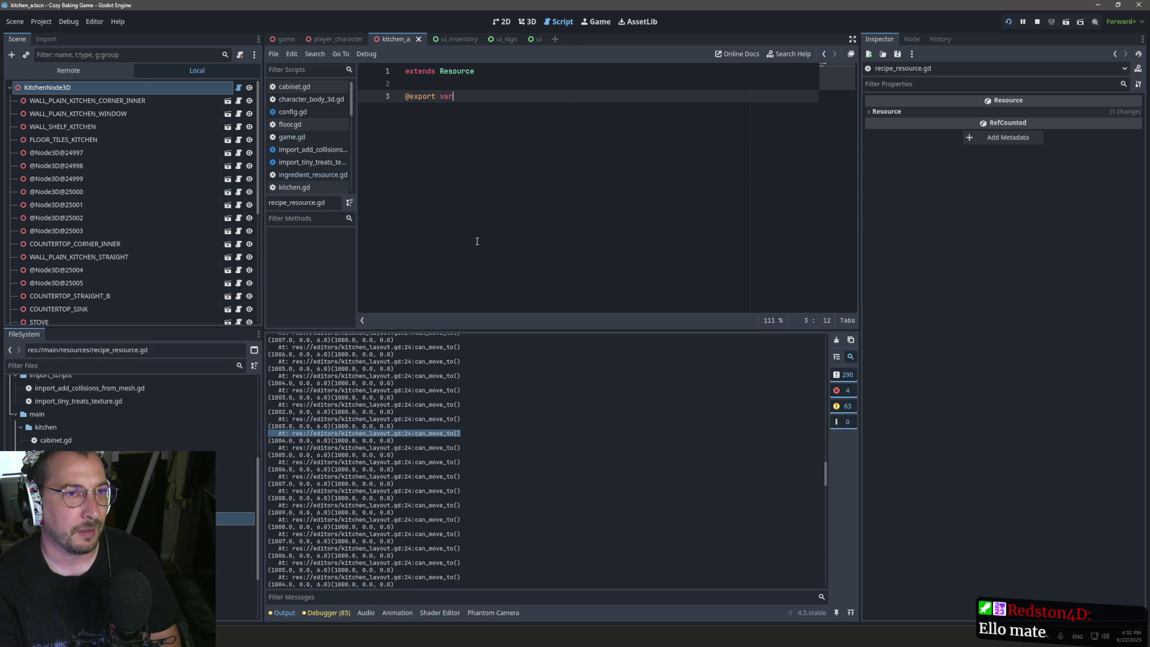
{"action": "type", "text": "name: String"}
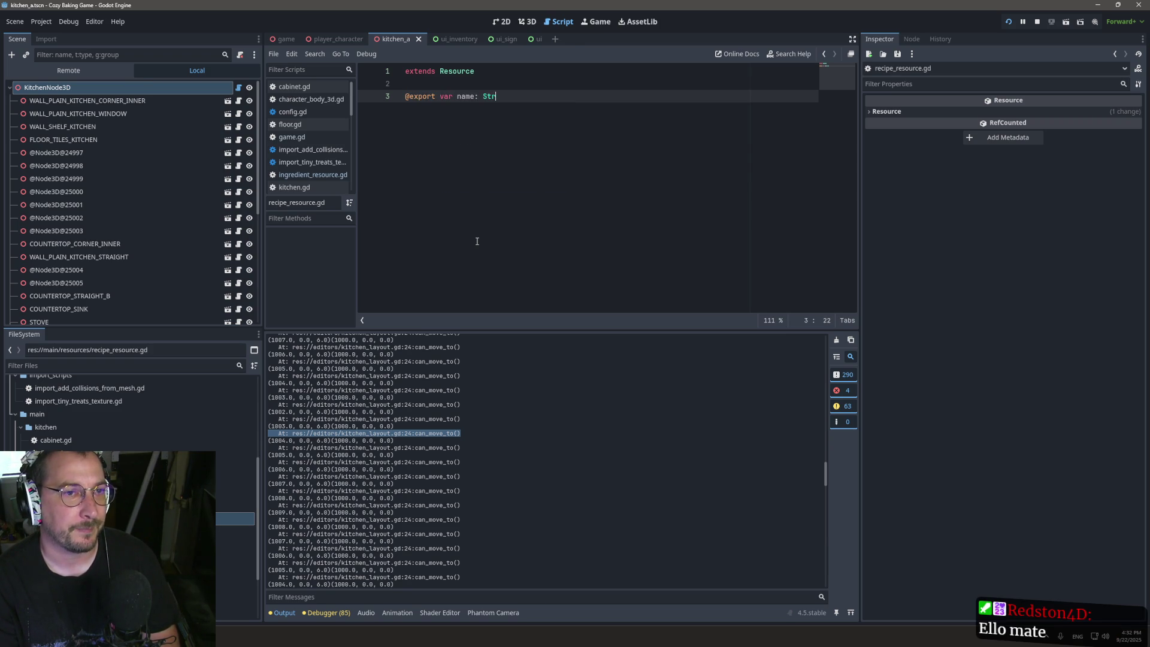
{"action": "key", "text": "Return"}
{"action": "type", "text": "@export v"}
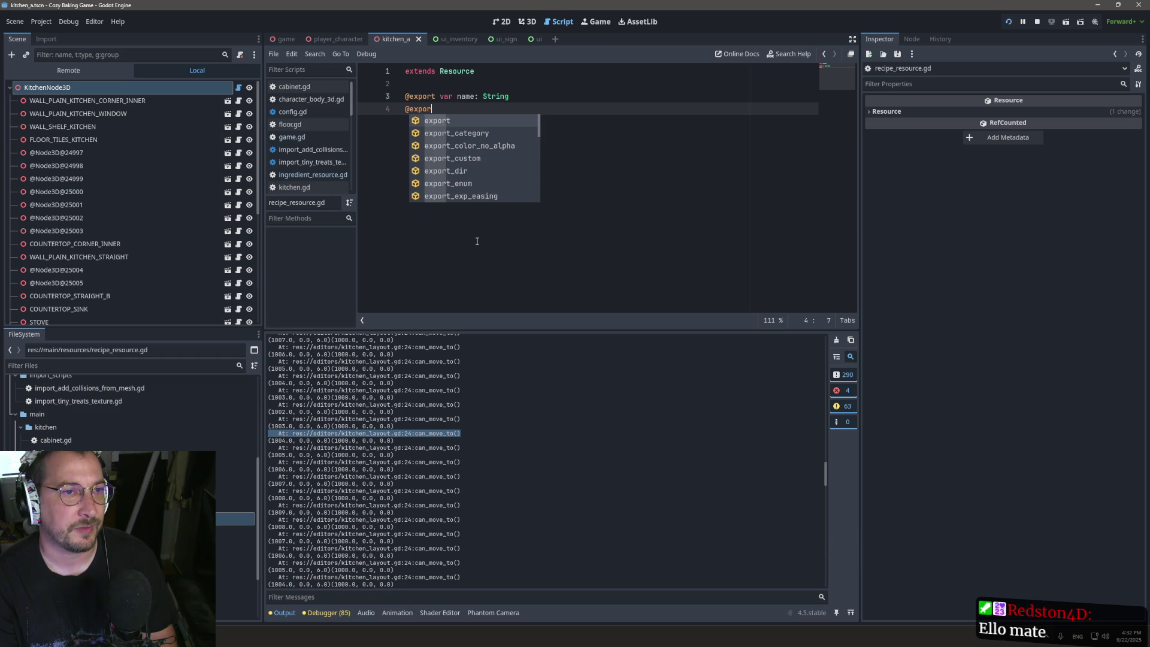
{"action": "type", "text": "ar "}
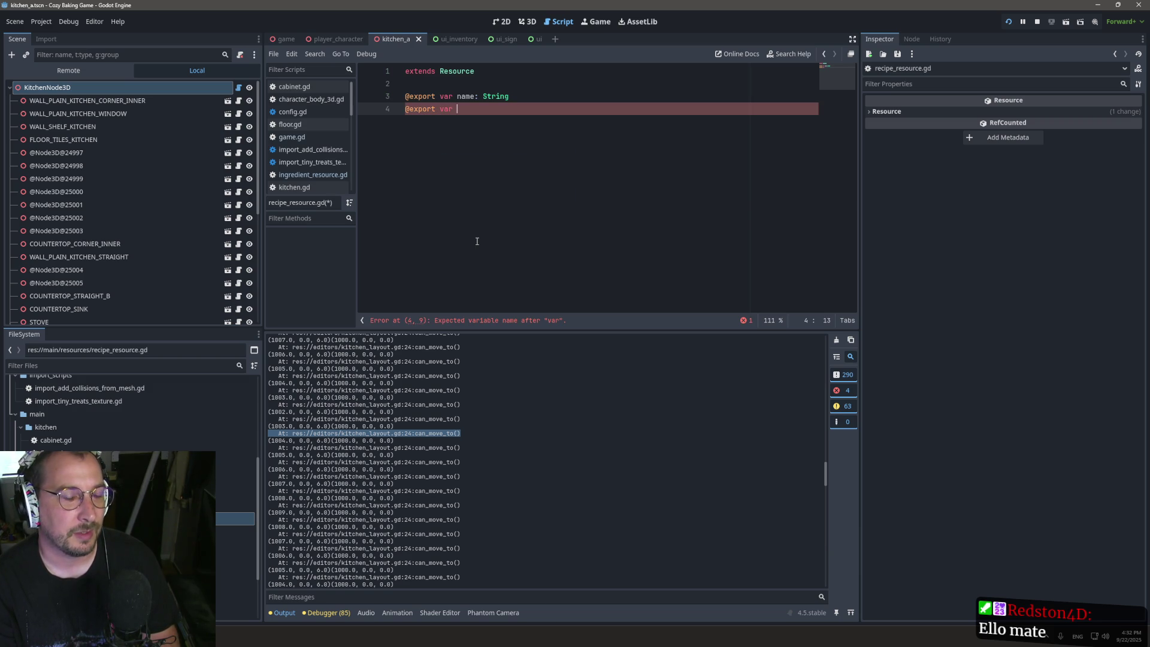
{"action": "type", "text": "ingre"}
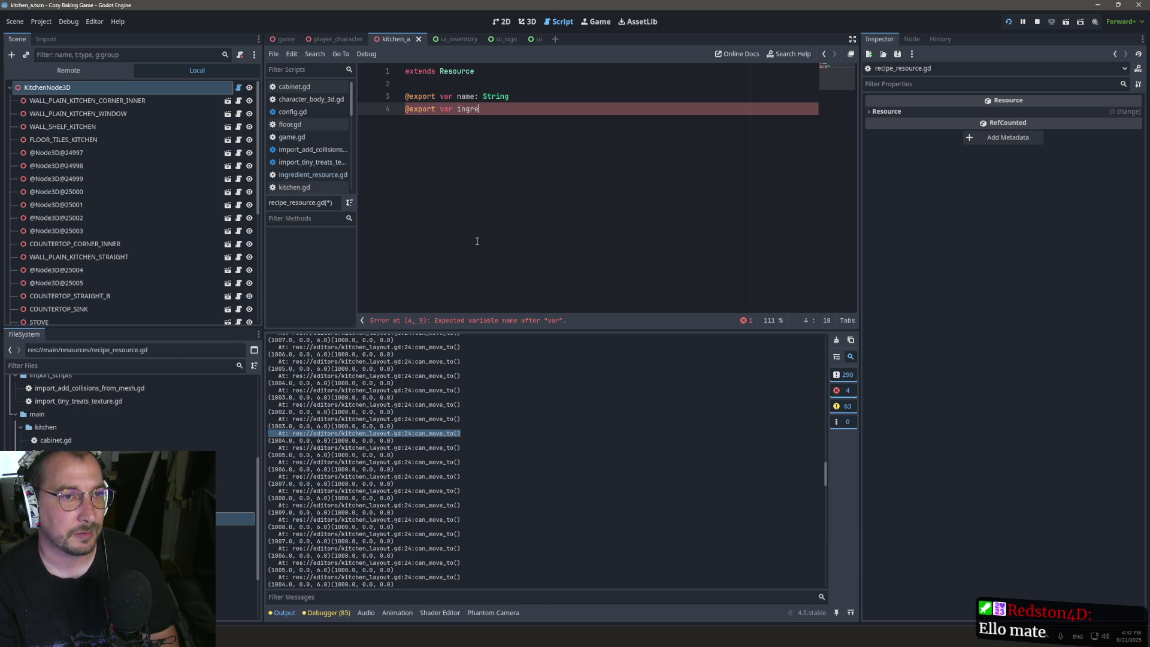
{"action": "type", "text": "dients: "}
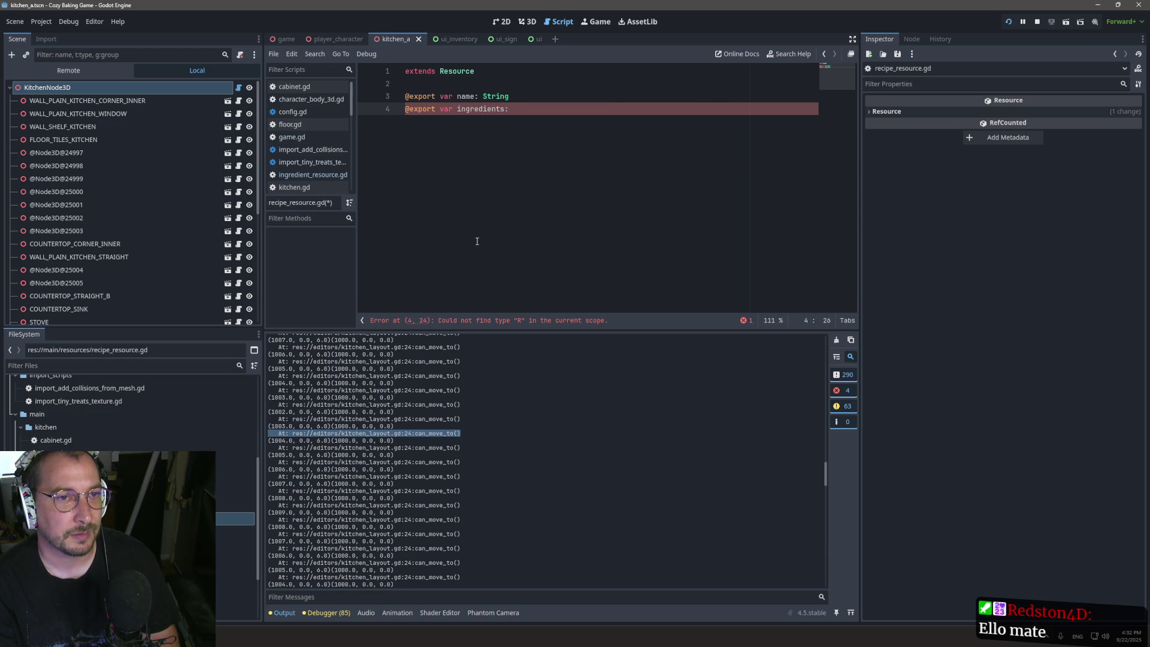
{"action": "type", "text": "Arrayp"}
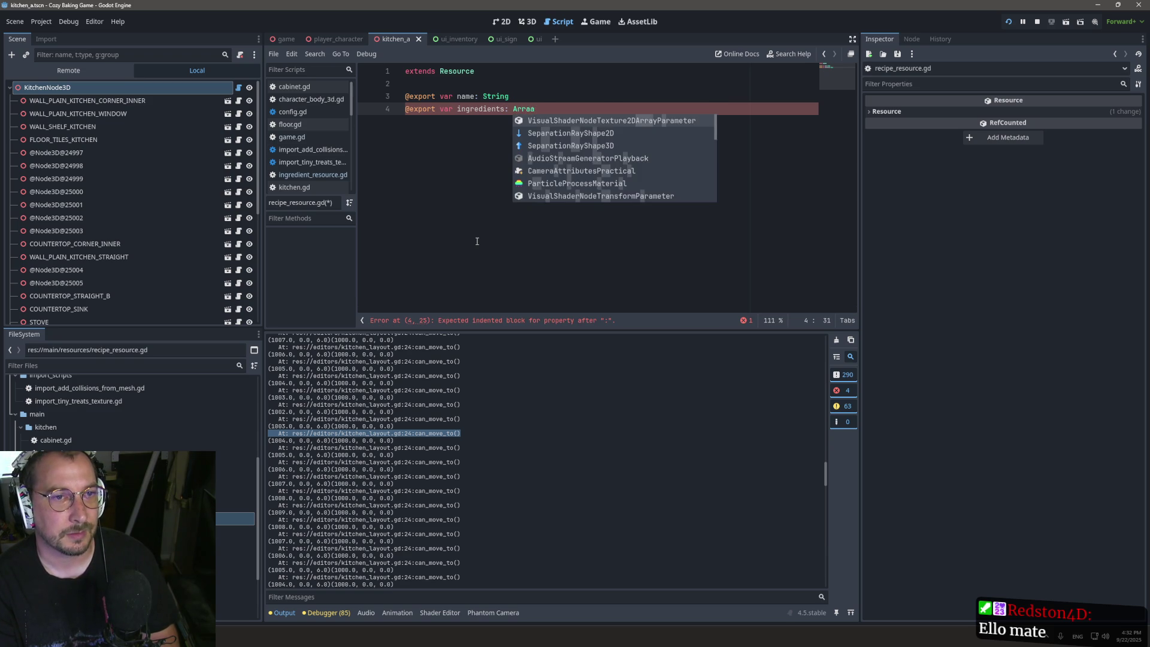
{"action": "key", "text": "BackSpace"}
{"action": "type", "text": "[Ing"}
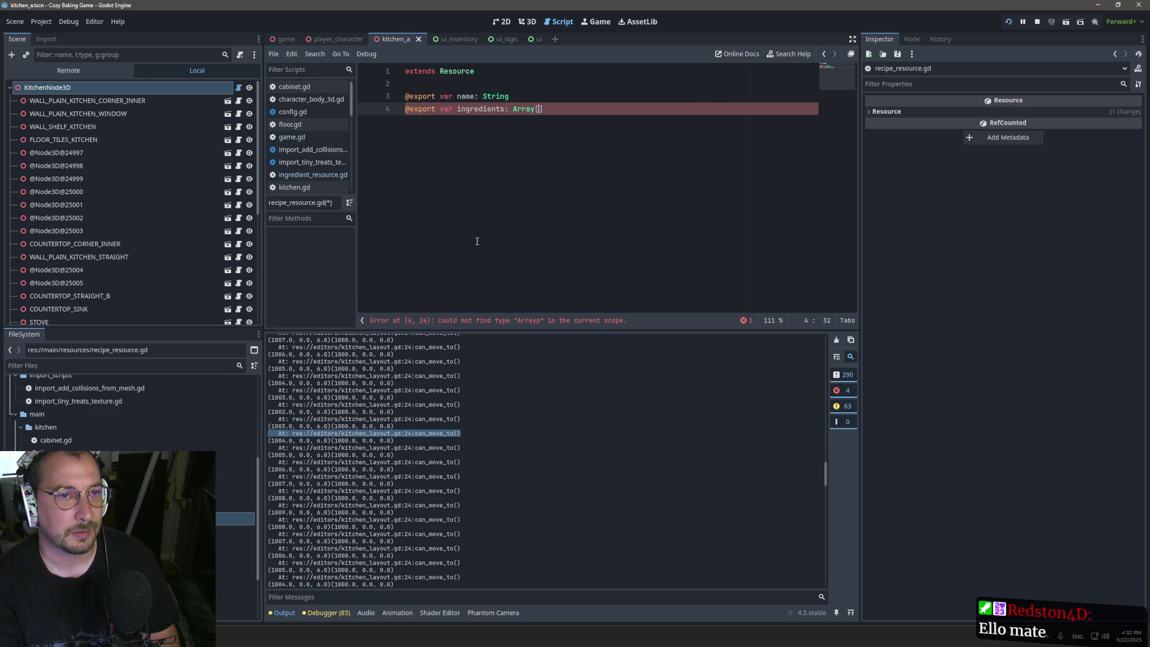
{"action": "key", "text": "Return"}
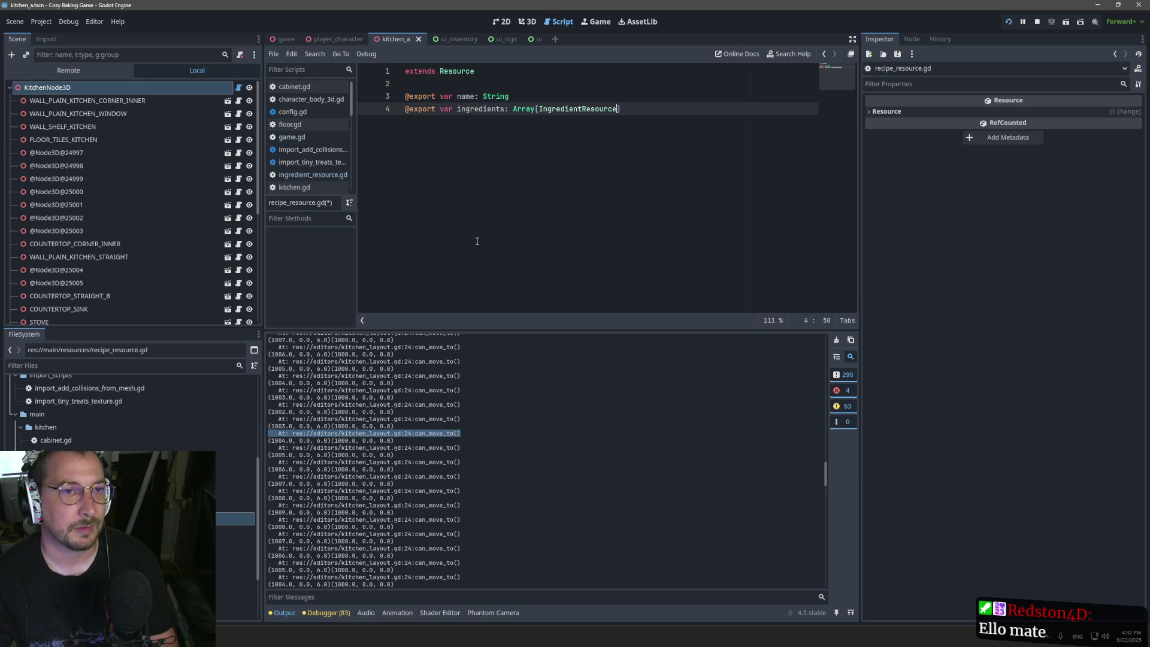
{"action": "key", "text": "ctrl+s"}
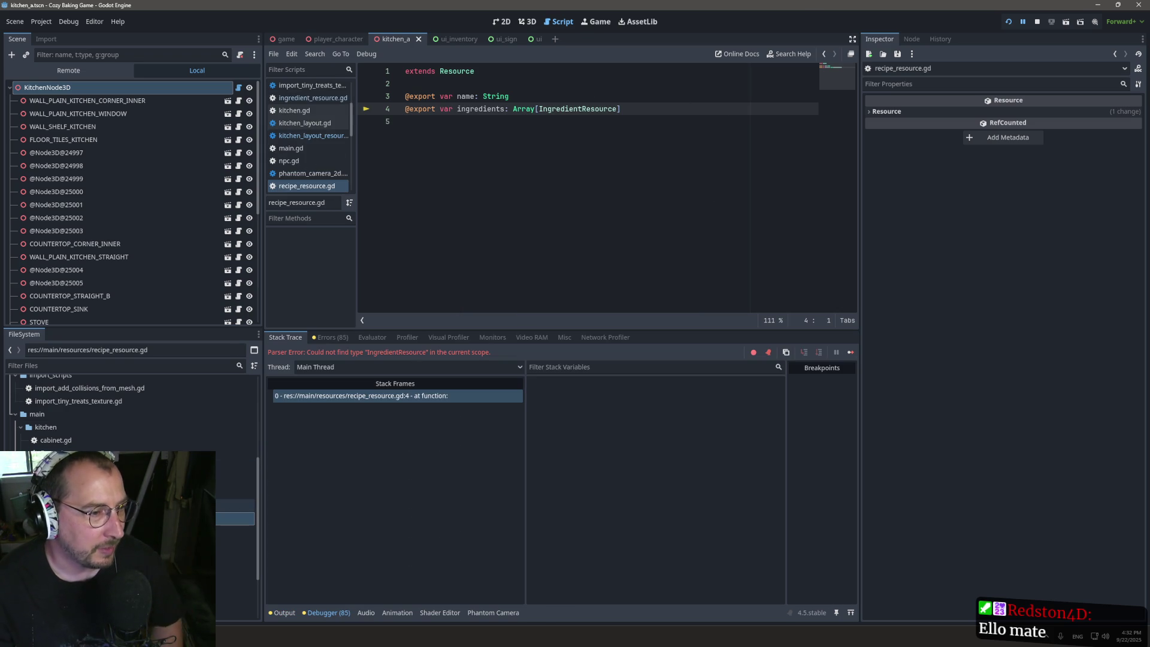
Open ingredient_resource.gd and place the caret on the blank line after the type export.
{"action": "left_click", "coordinate": [90, 492]}
{"action": "key", "text": "Return"}
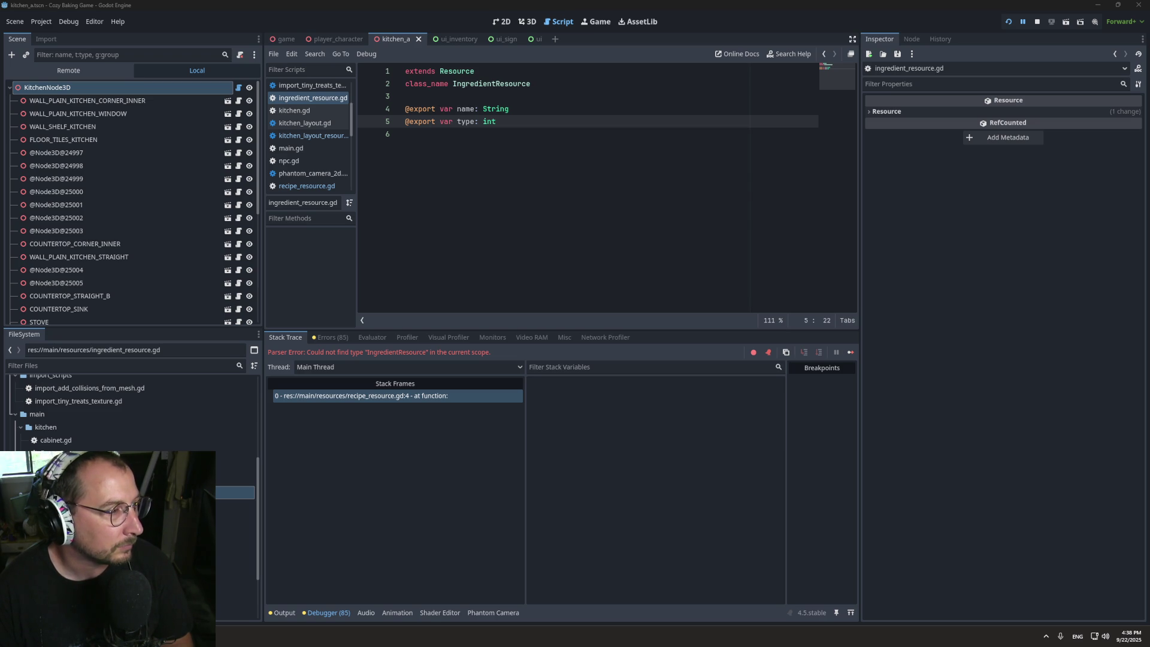
{"action": "left_click", "coordinate": [511, 190]}
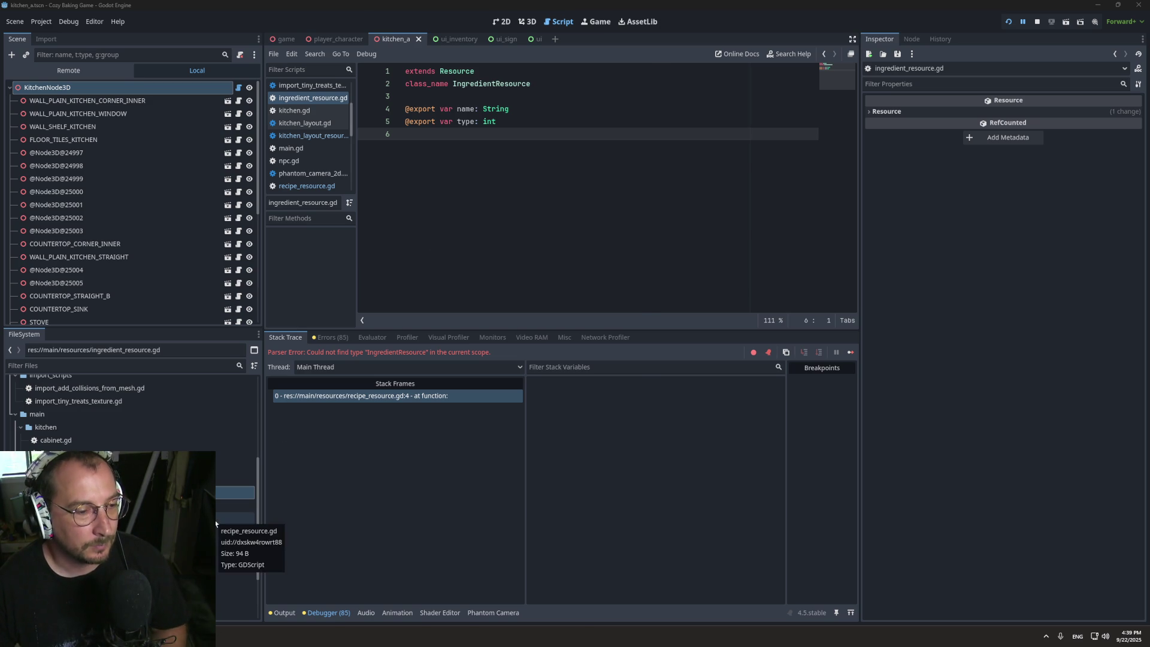
Open the allrecipes French Bread recipe in a maximized browser and scroll to its ingredients.
{"action": "key", "text": "ctrl+super+Right"}
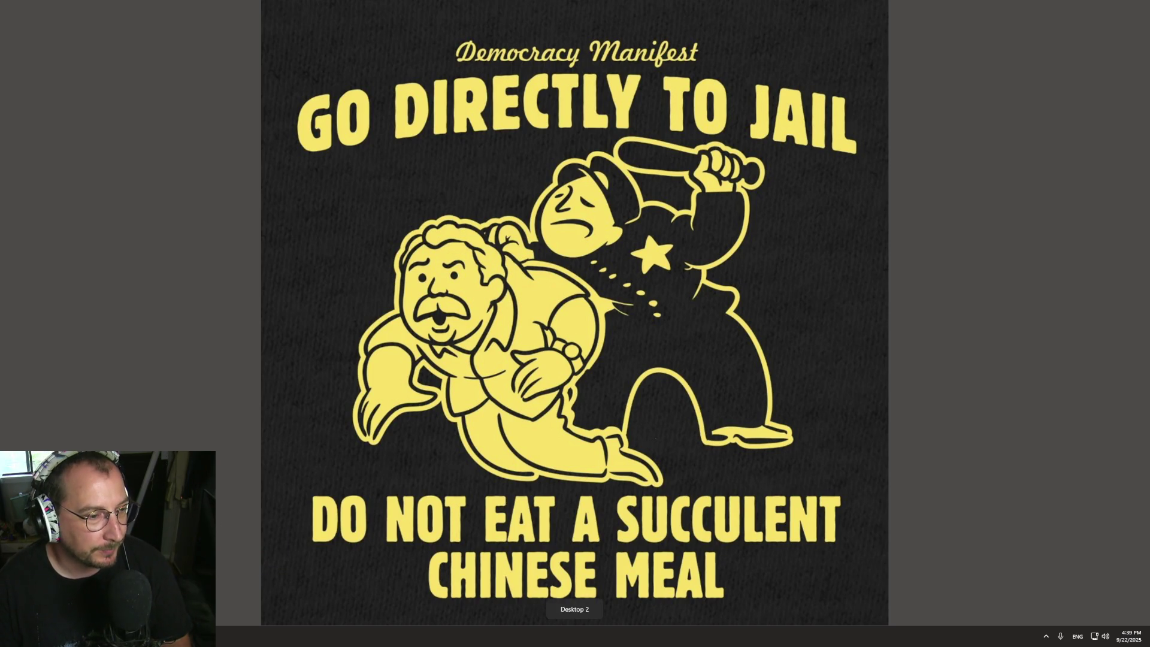
{"action": "key", "text": "super"}
{"action": "key", "text": "Escape"}
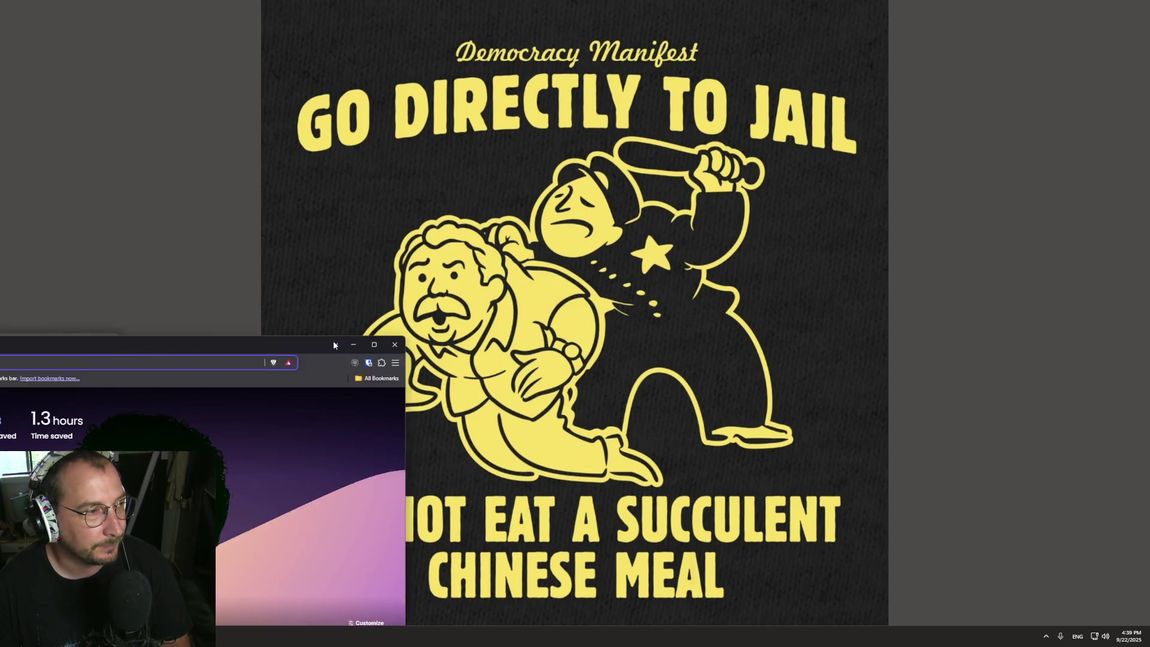
{"action": "type", "text": "french brea"}
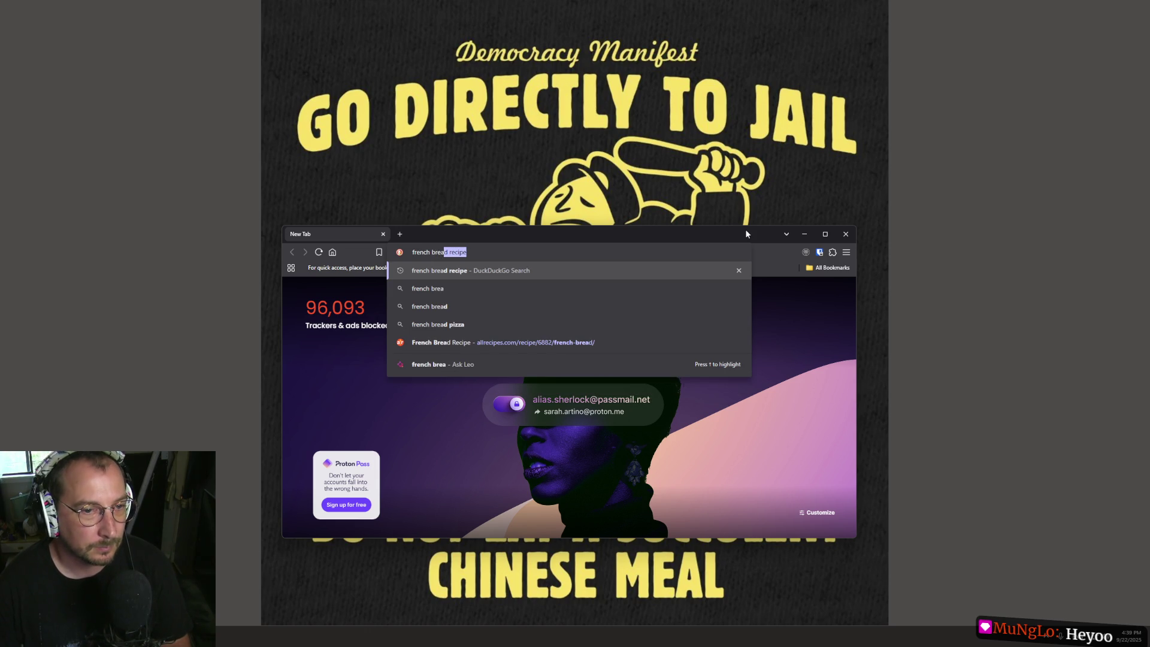
{"action": "key", "text": "Down"}
{"action": "key", "text": "Down"}
{"action": "key", "text": "Down"}
{"action": "key", "text": "Return"}
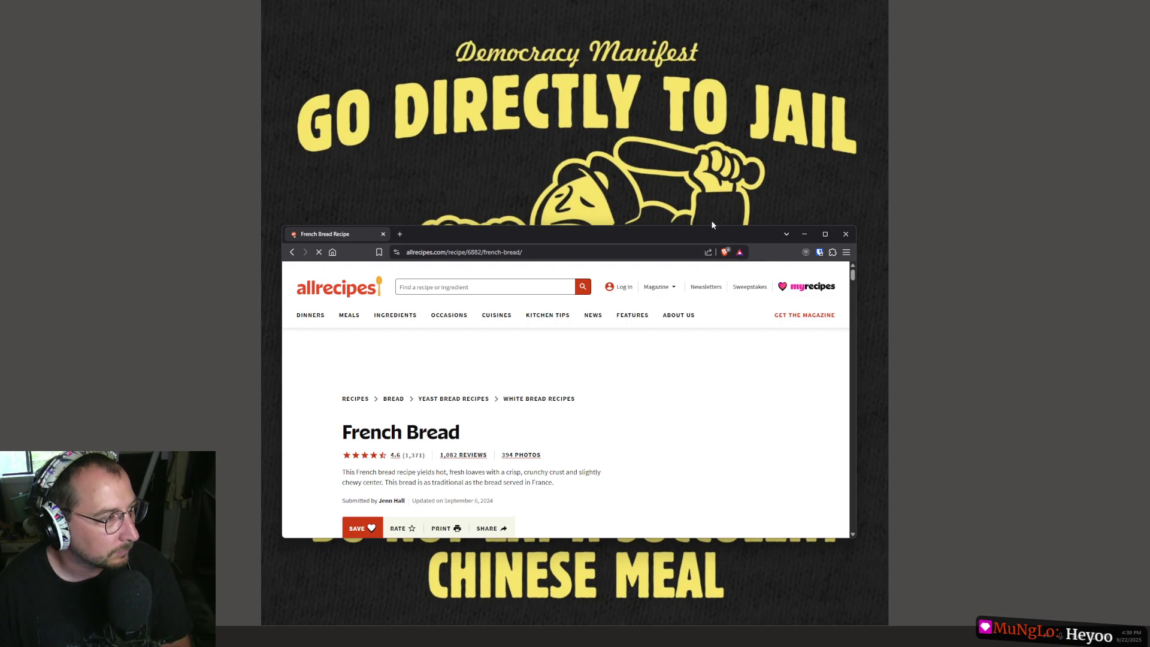
{"action": "double_click", "coordinate": [620, 237]}
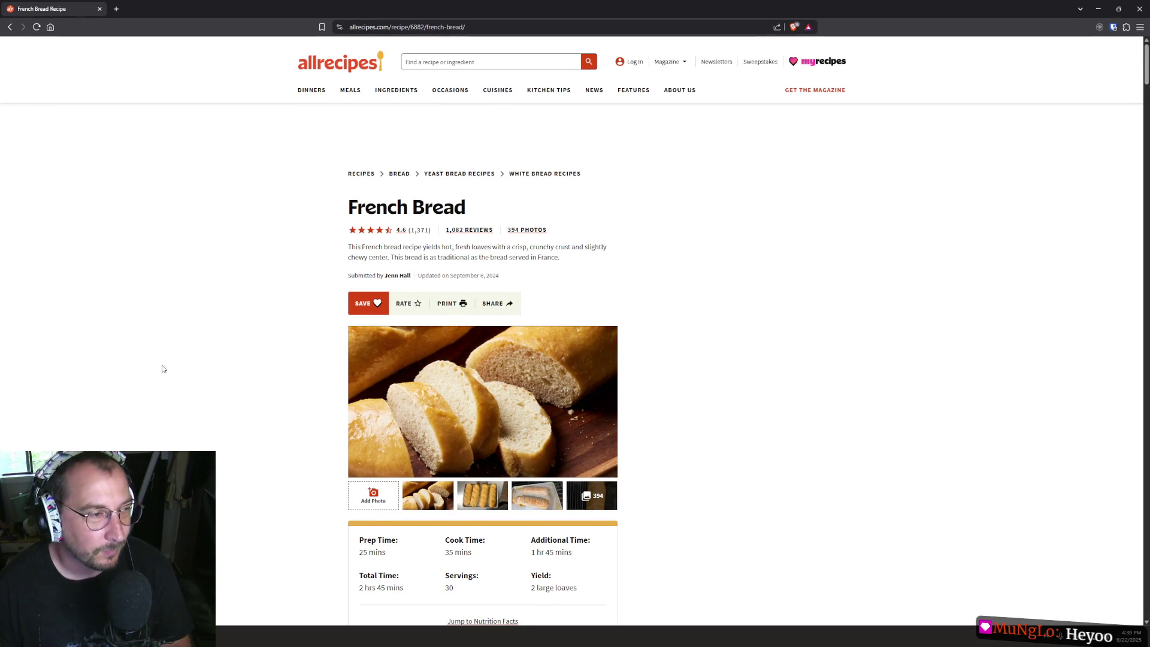
{"action": "scroll", "coordinate": [170, 365], "scroll_direction": "down", "scroll_amount": 2}
{"action": "scroll", "coordinate": [222, 320], "scroll_direction": "down", "scroll_amount": 3}
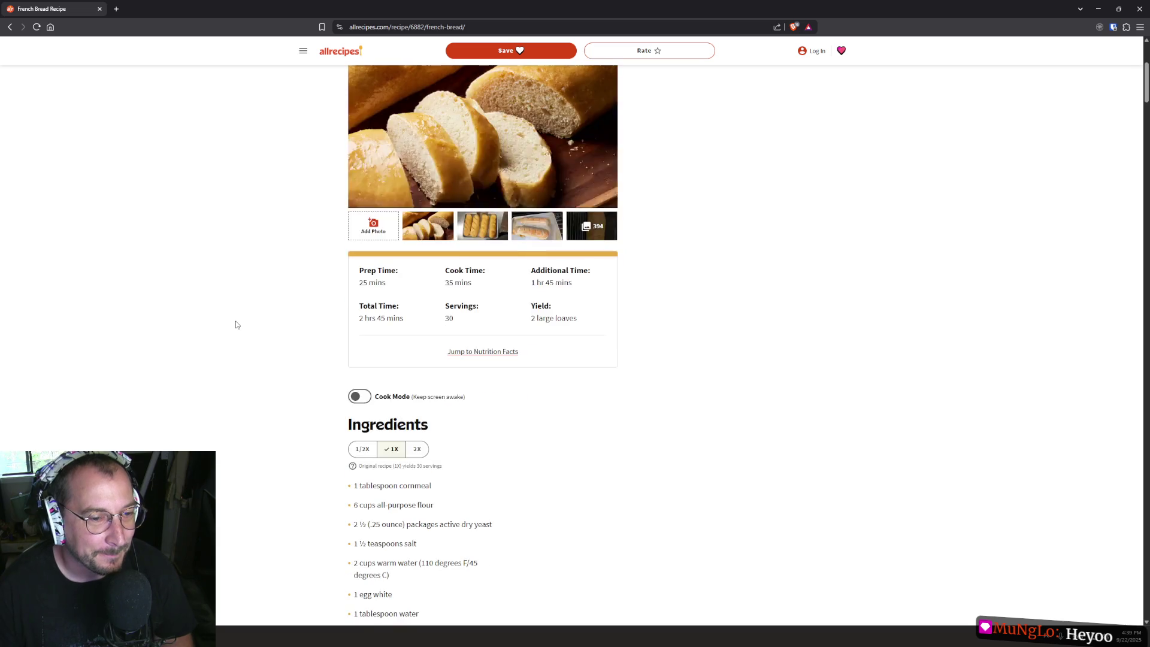
{"action": "scroll", "coordinate": [236, 324], "scroll_direction": "down", "scroll_amount": 3}
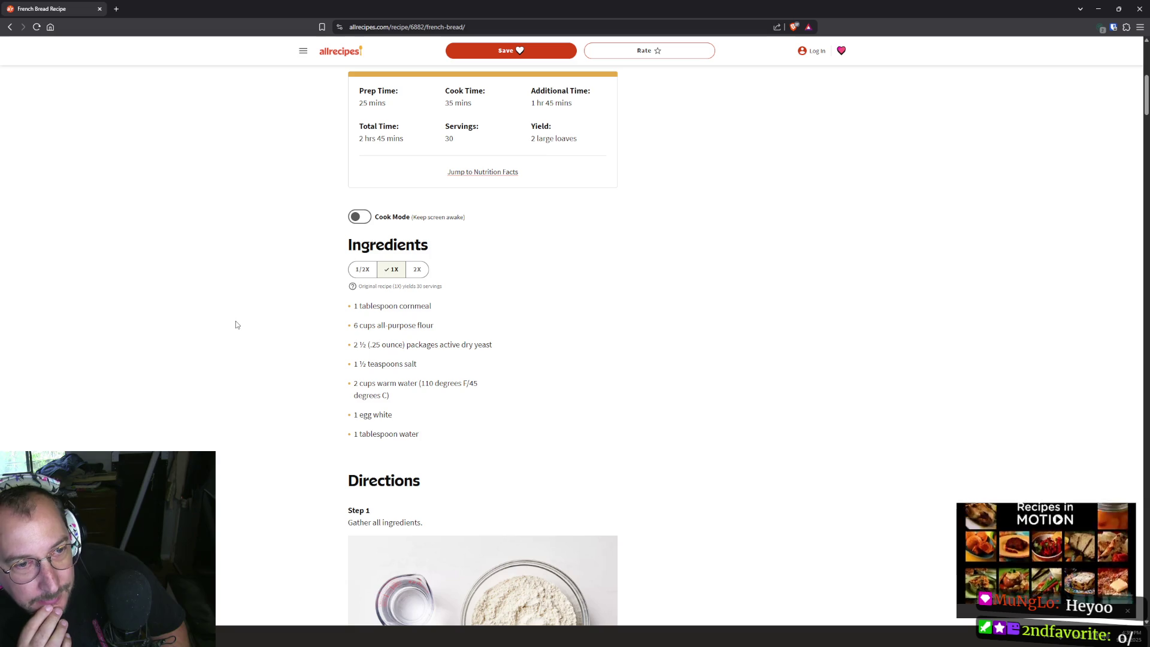
{"action": "key", "text": "alt+Tab"}
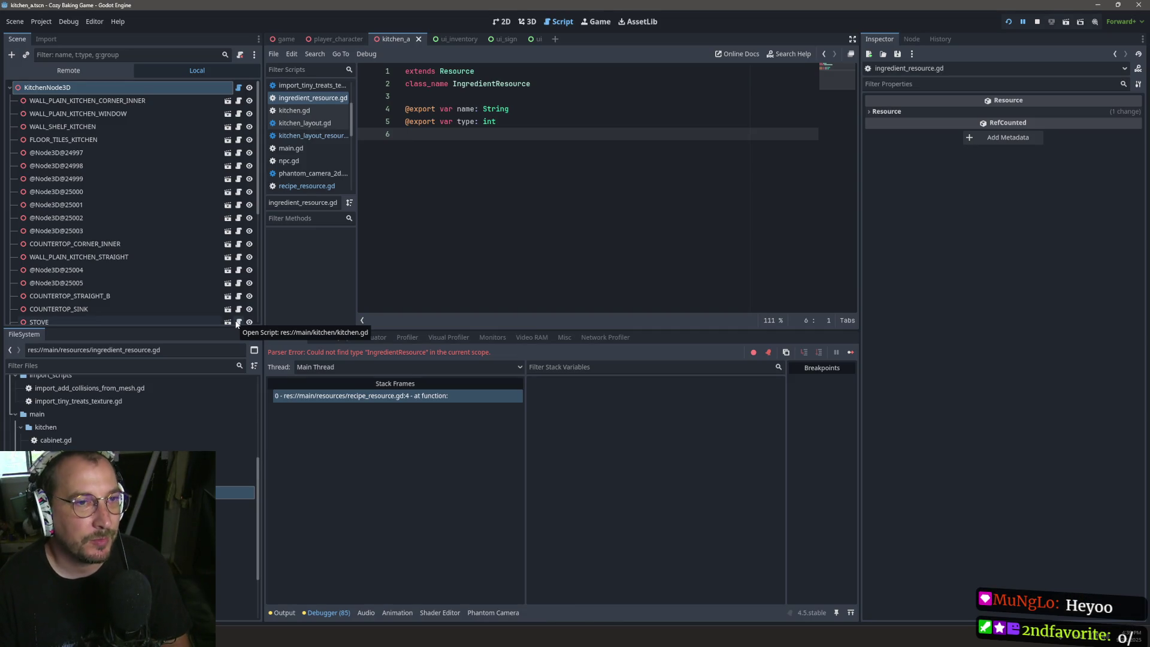
Add an exported 'amount: float' variable after the type export in ingredient_resource.gd.
{"action": "key", "text": "Up"}
{"action": "key", "text": "Up"}
{"action": "key", "text": "Return"}
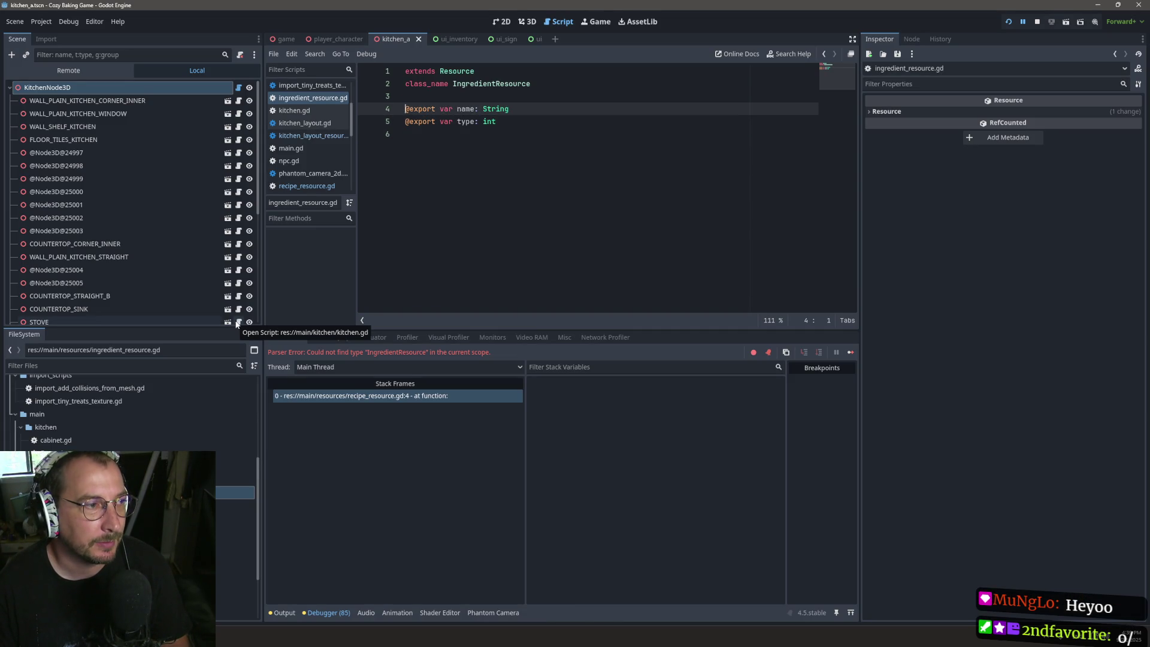
{"action": "key", "text": "Up"}
{"action": "key", "text": "BackSpace"}
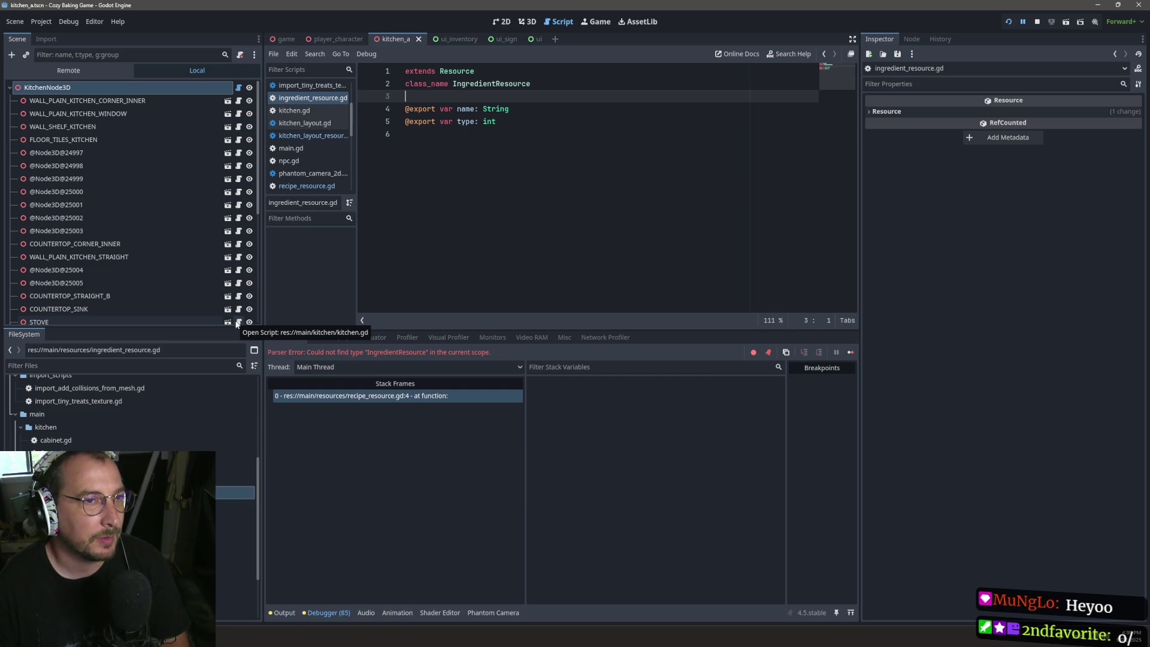
{"action": "key", "text": "Down"}
{"action": "key", "text": "Down"}
{"action": "key", "text": "Down"}
{"action": "type", "text": "@export var "}
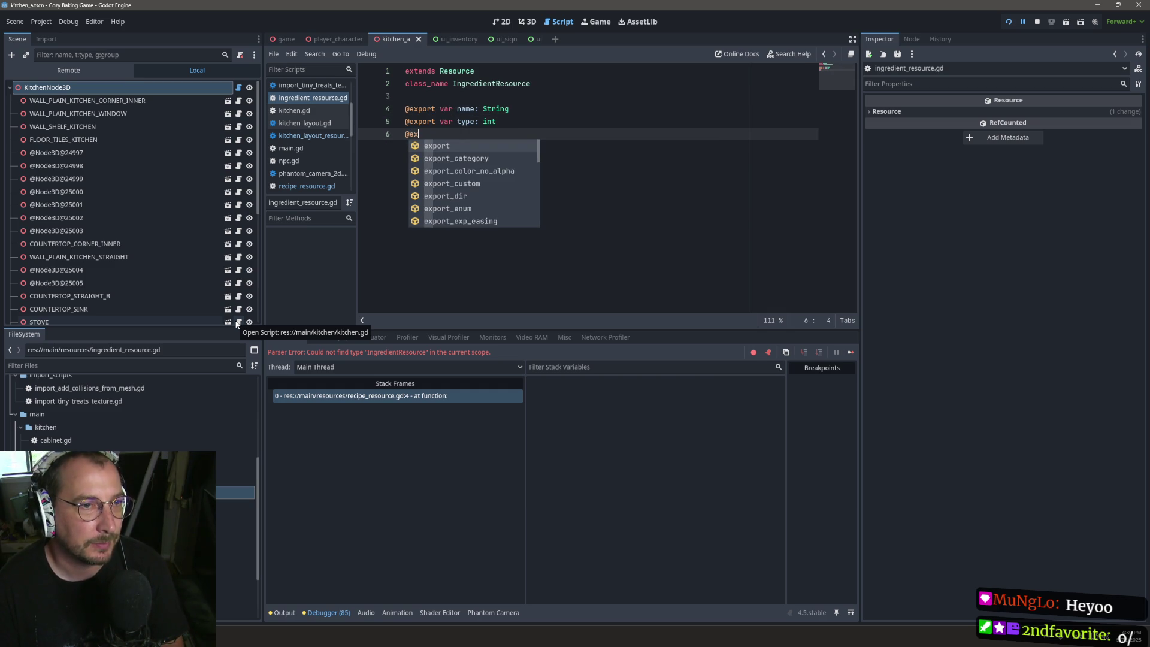
{"action": "type", "text": "amount: fl"}
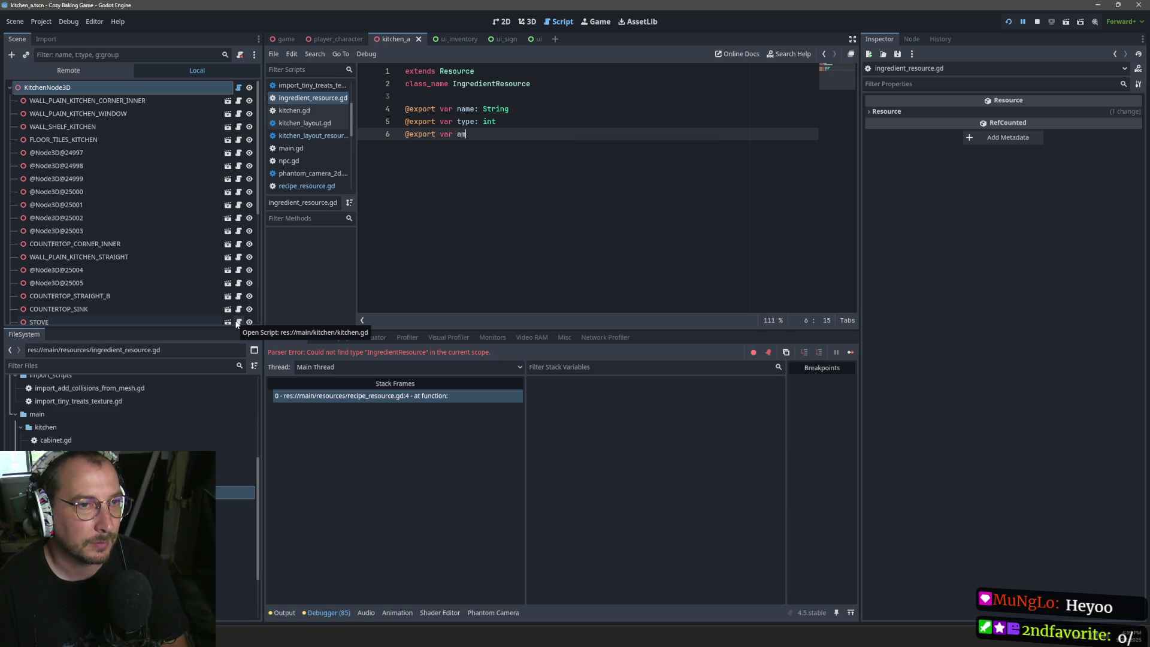
{"action": "type", "text": "oat"}
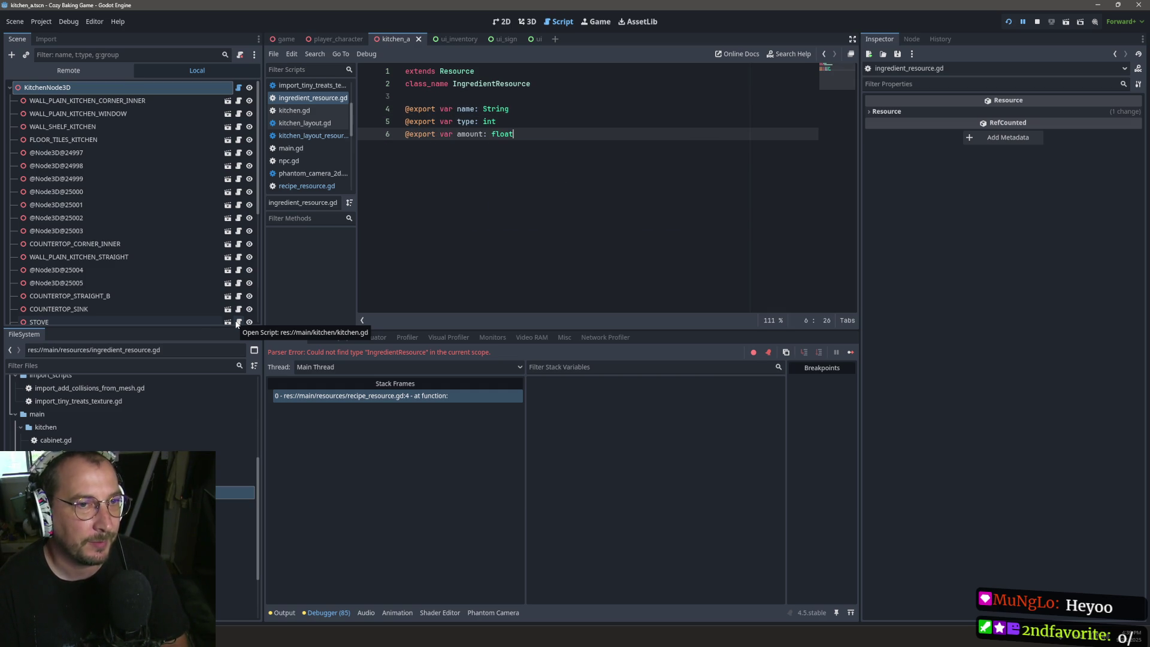
{"action": "key", "text": "Return"}
Make room under class_name and begin typing the enum Type declaration.
{"action": "key", "text": "Up"}
{"action": "key", "text": "Up"}
{"action": "key", "text": "Up"}
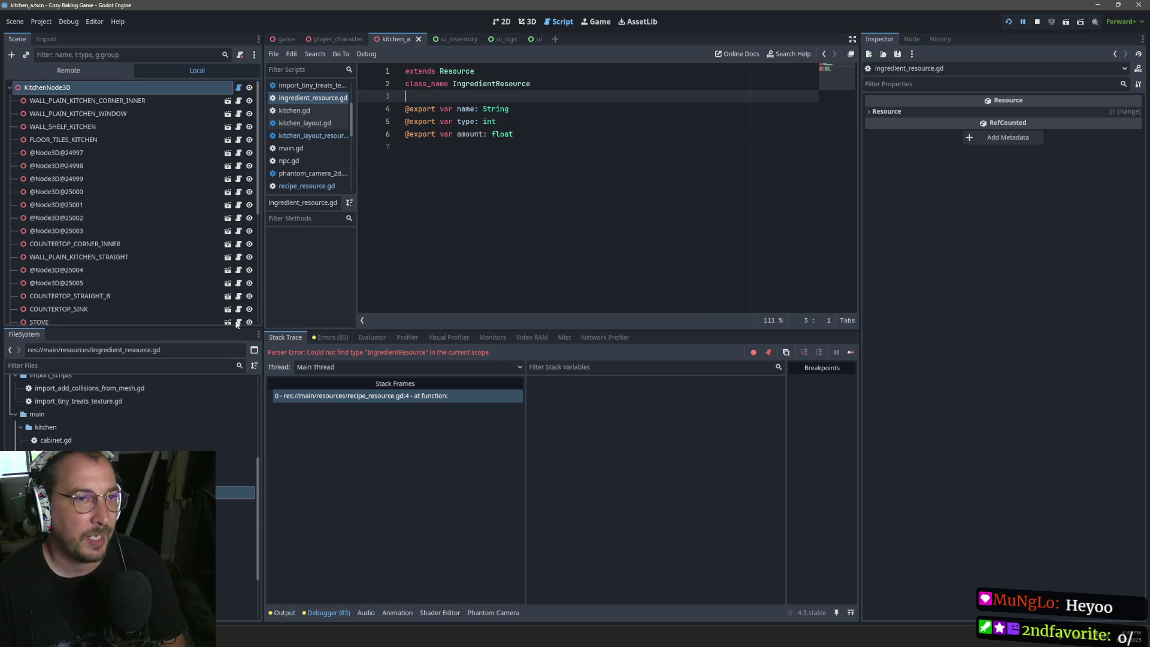
{"action": "key", "text": "Return"}
{"action": "key", "text": "Return"}
{"action": "key", "text": "Up"}
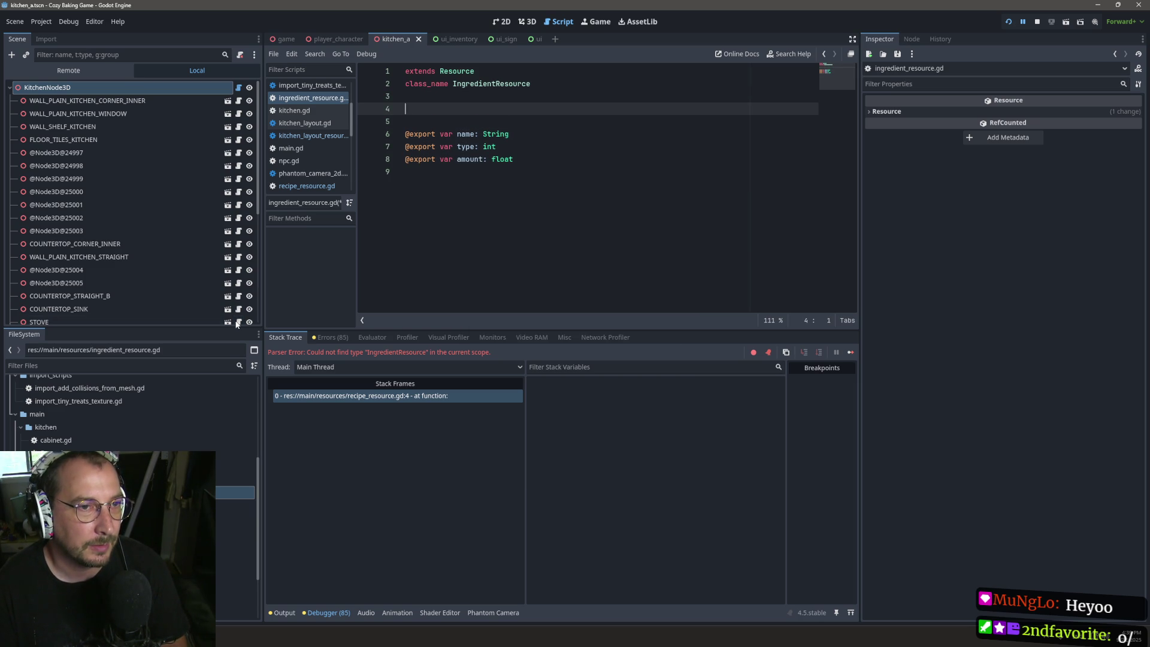
{"action": "type", "text": "enum Tyu"}
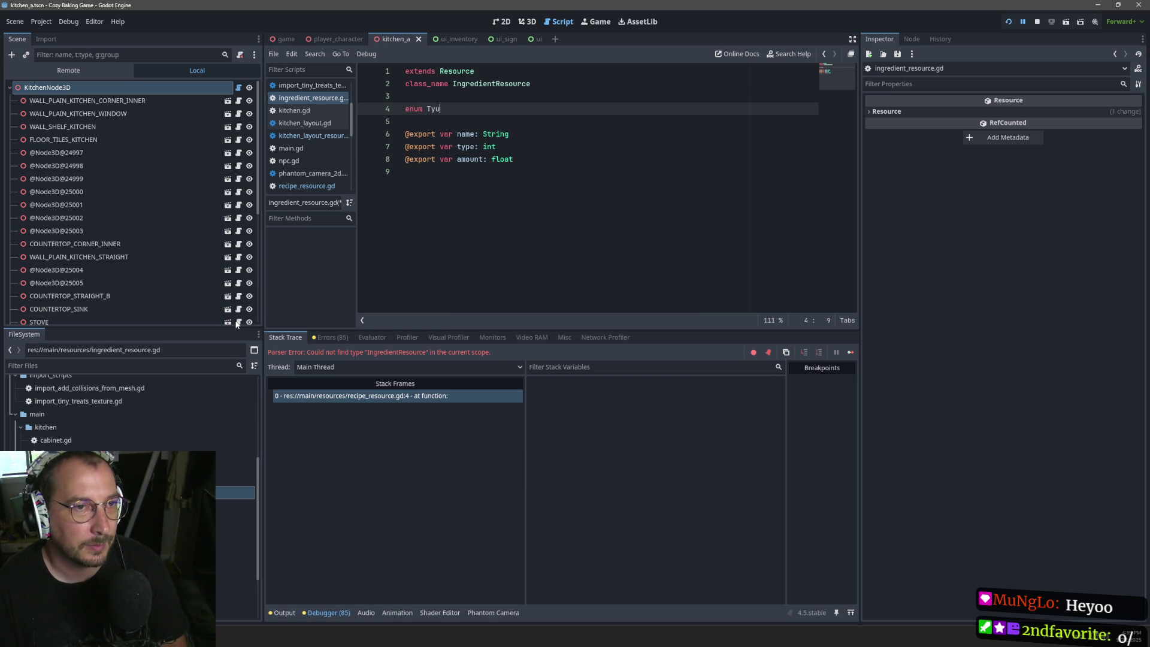
{"action": "type", "text": "{"}
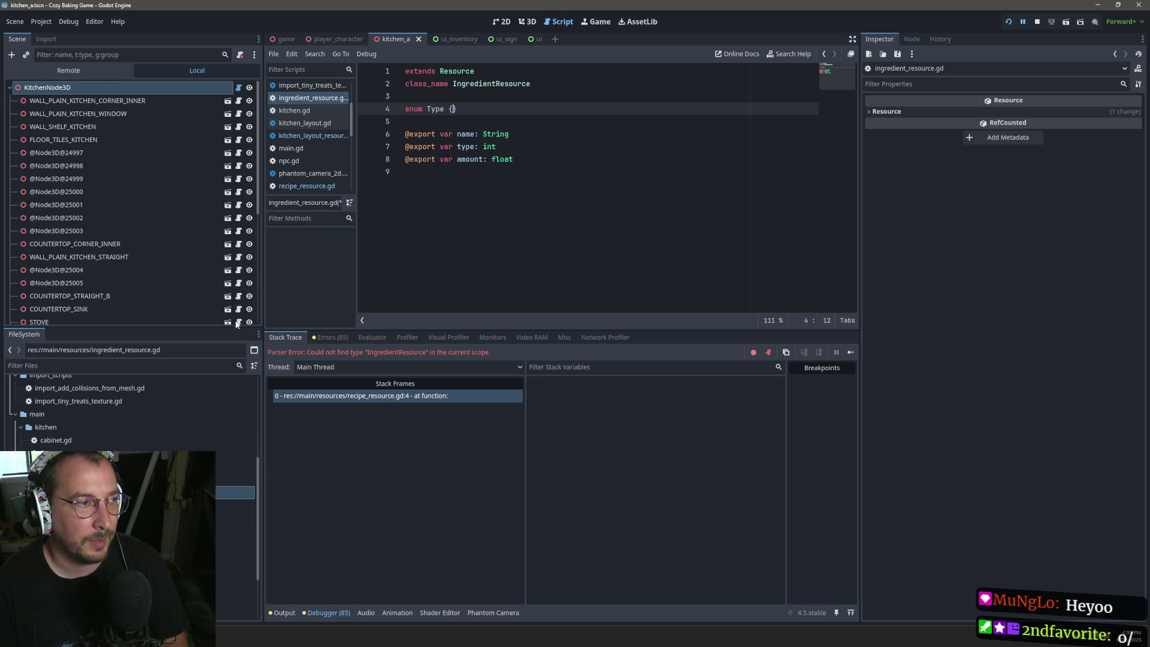
Review the French Bread recipe's ingredient units on the browser desktop.
{"action": "key", "text": "ctrl+super+Right"}
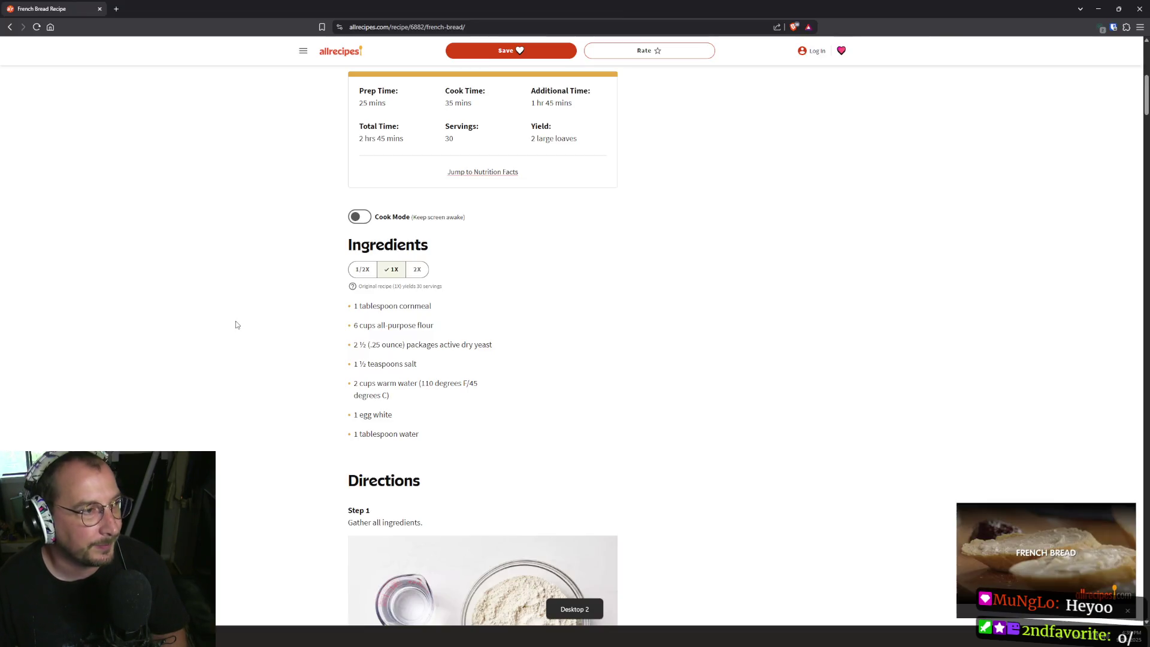
{"action": "key", "text": "ctrl+super+Right"}
{"action": "key", "text": "ctrl+super+Left"}
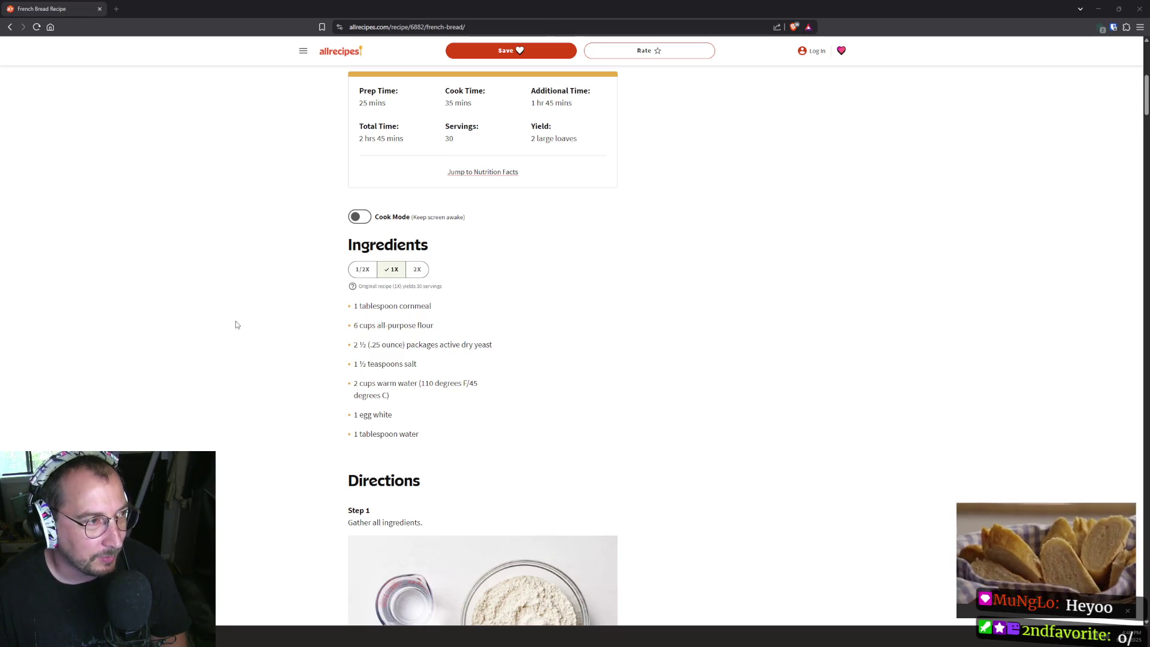
{"action": "key", "text": "ctrl+super+Left"}
{"action": "key", "text": "ctrl+super+Right"}
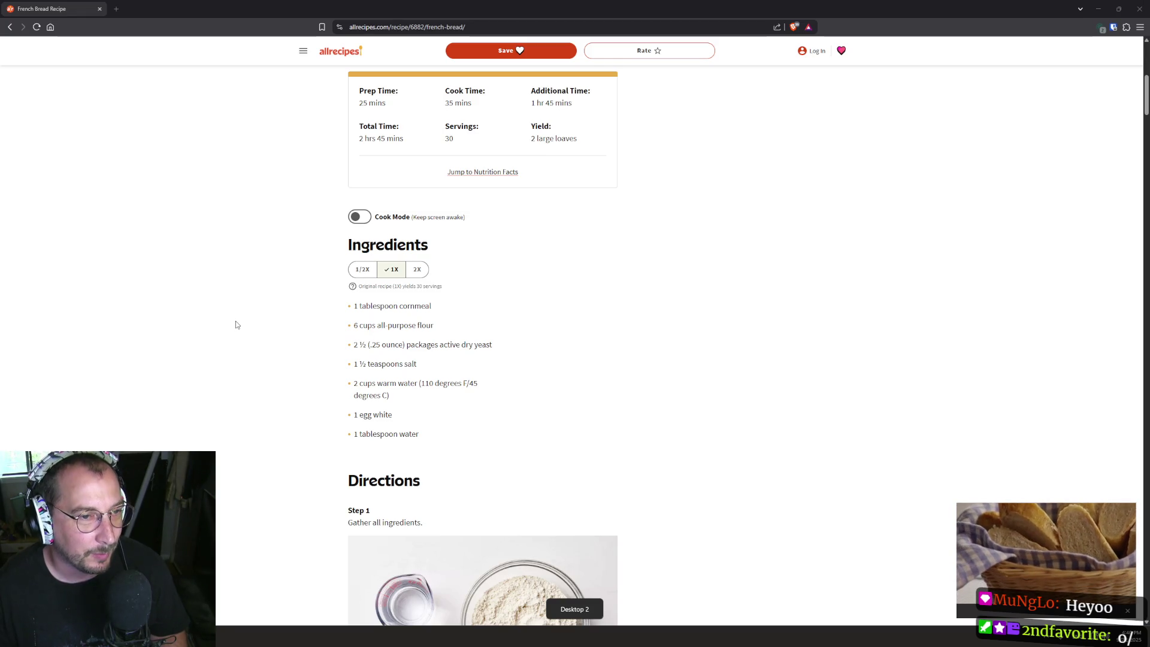
{"action": "key", "text": "ctrl+super+Left"}
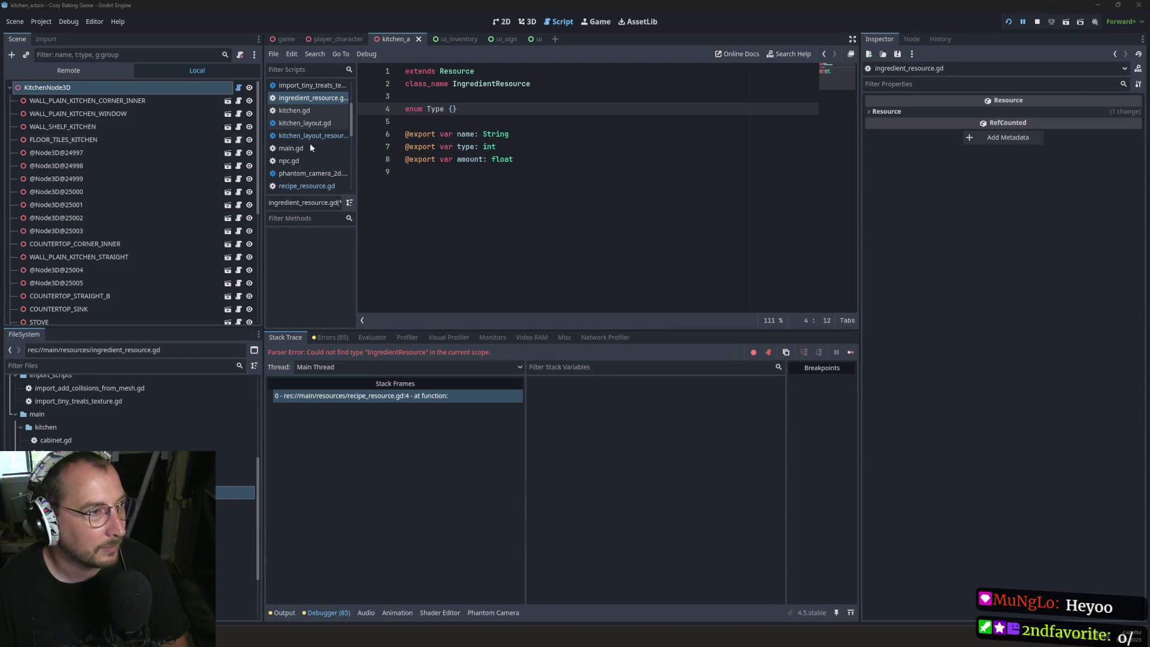
Add CUP and TBSP entries inside the Type enum braces.
{"action": "left_click", "coordinate": [454, 108]}
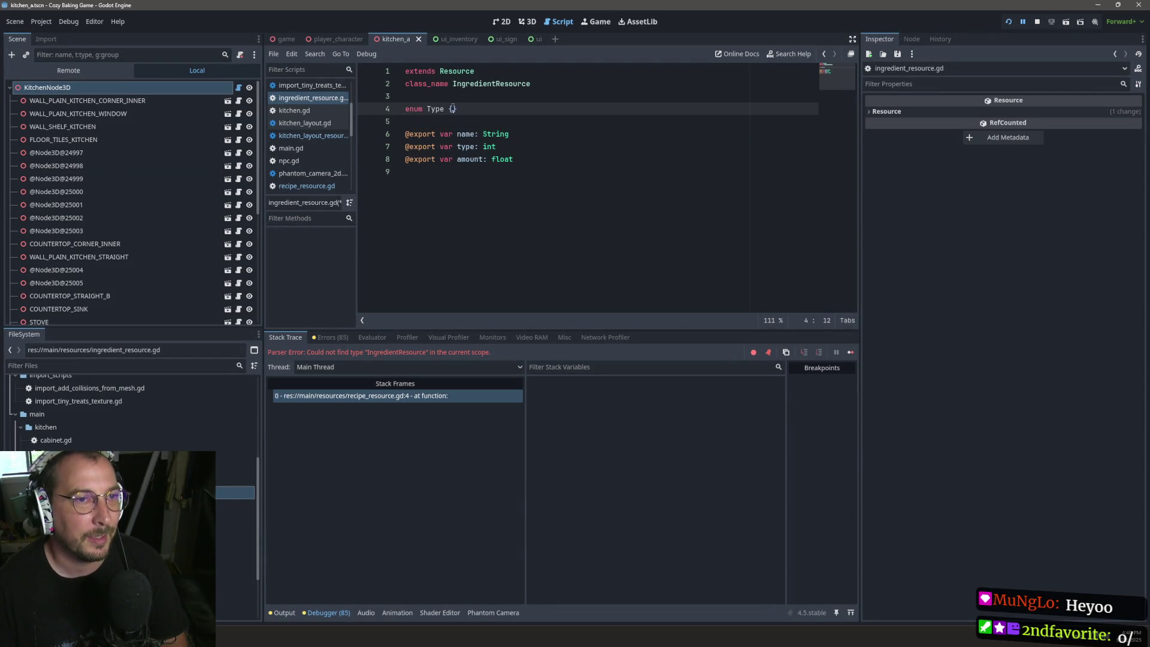
{"action": "type", "text": "CuO"}
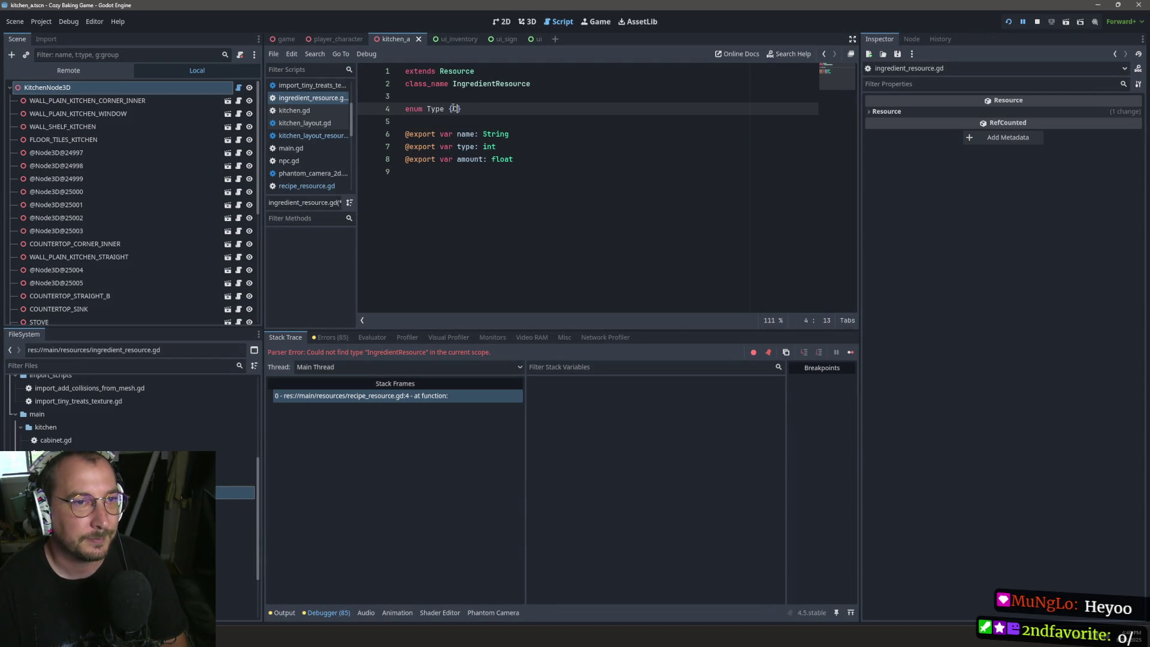
{"action": "key", "text": "BackSpace"}
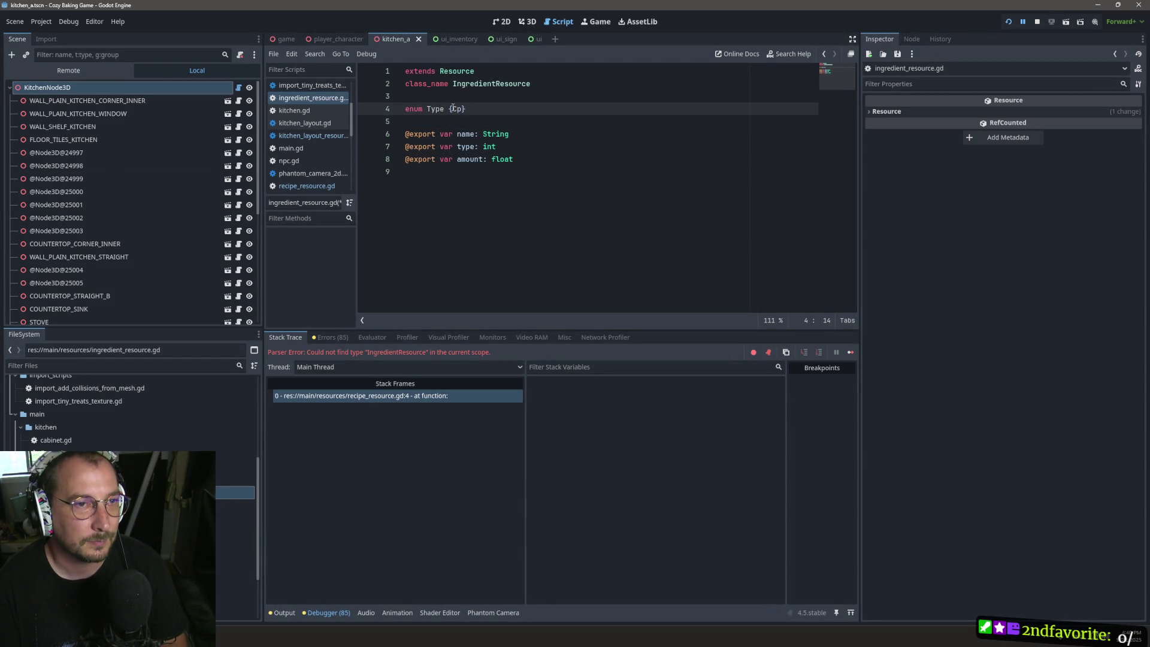
{"action": "type", "text": "P,"}
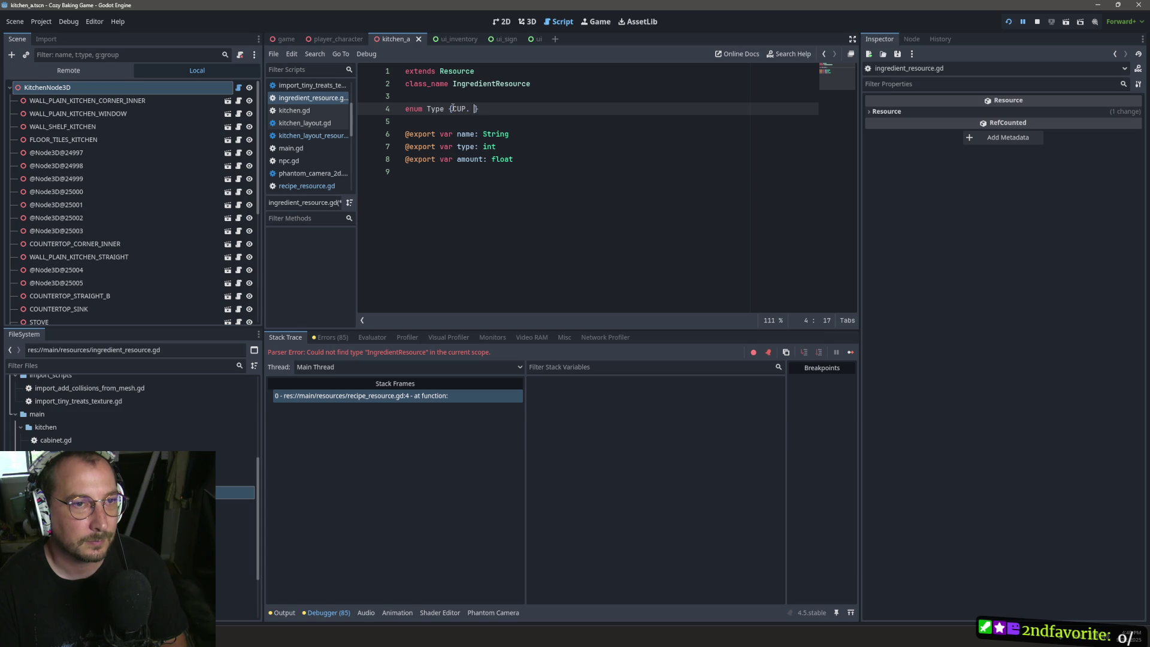
{"action": "key", "text": "ctrl+super+Right"}
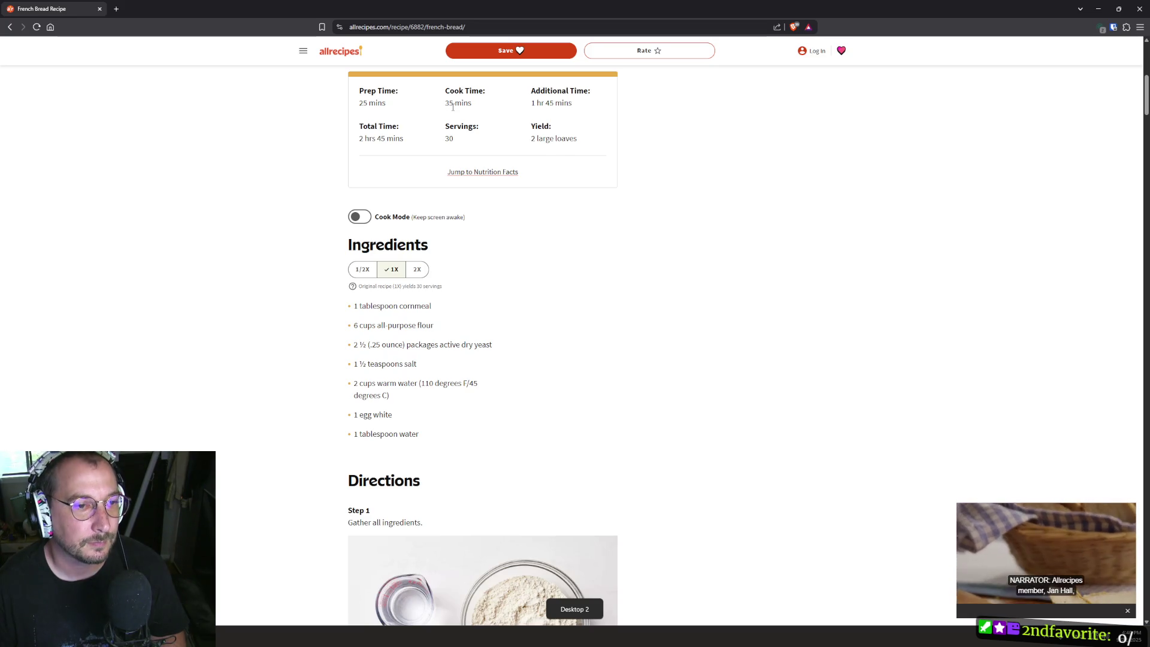
{"action": "key", "text": "ctrl+super+Left"}
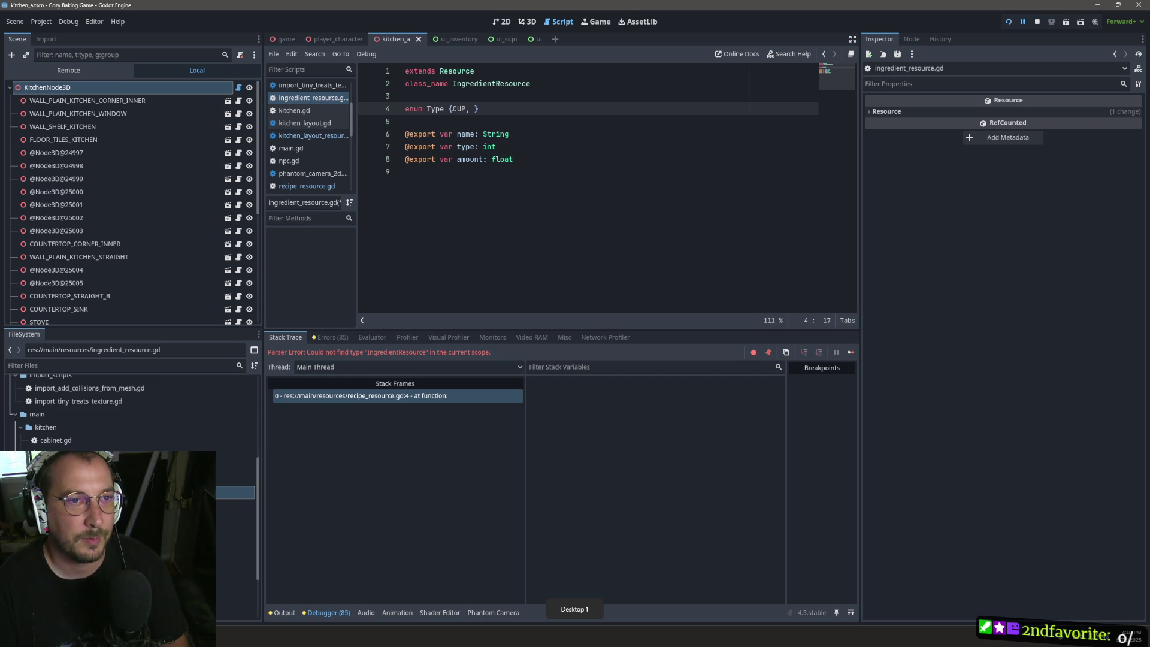
{"action": "type", "text": "TBSP,"}
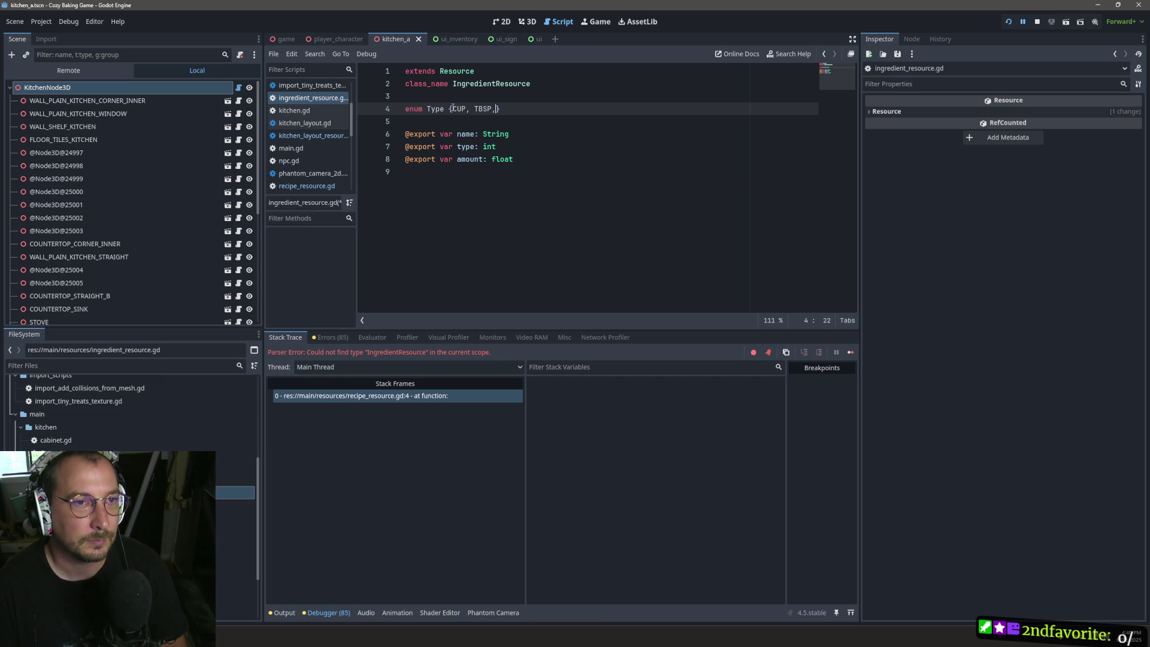
Add TSP as the final Type enum entry, checking the recipe units again.
{"action": "key", "text": "ctrl+super+Right"}
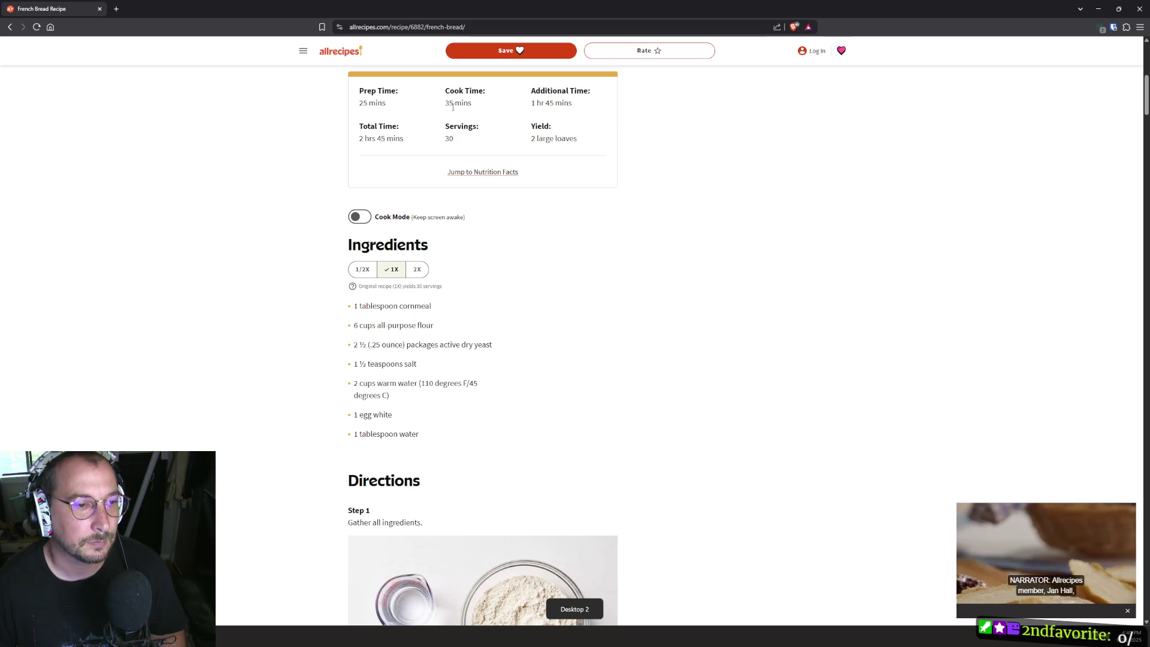
{"action": "key", "text": "ctrl+super+Left"}
{"action": "type", "text": "TSP,"}
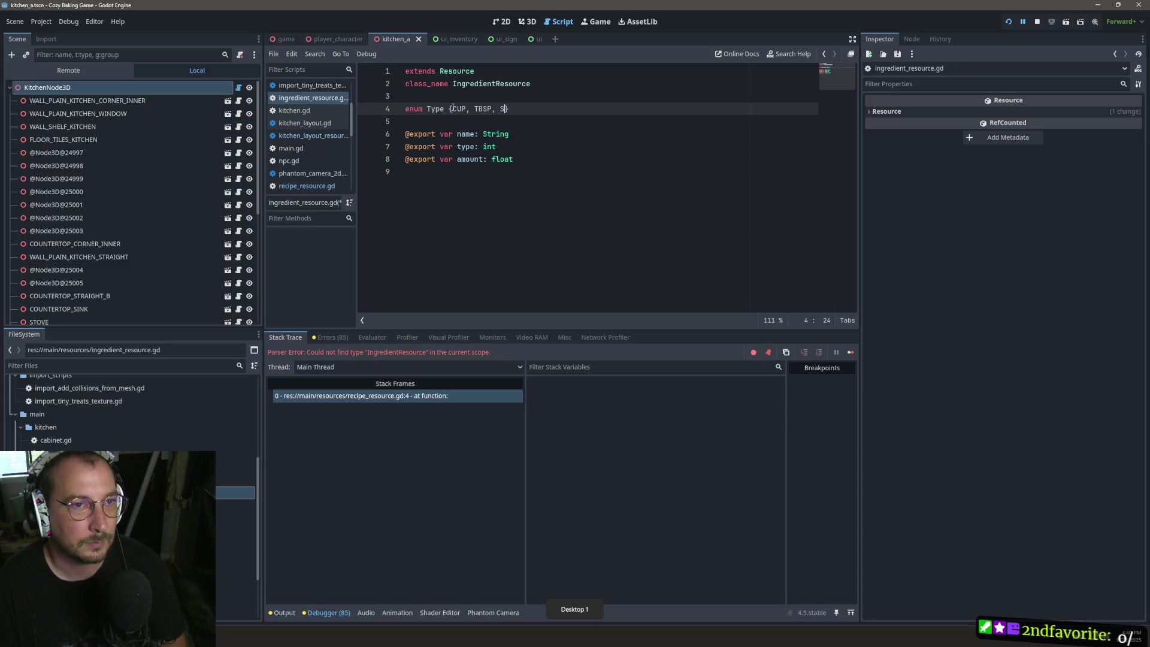
{"action": "key", "text": "ctrl+super+Right"}
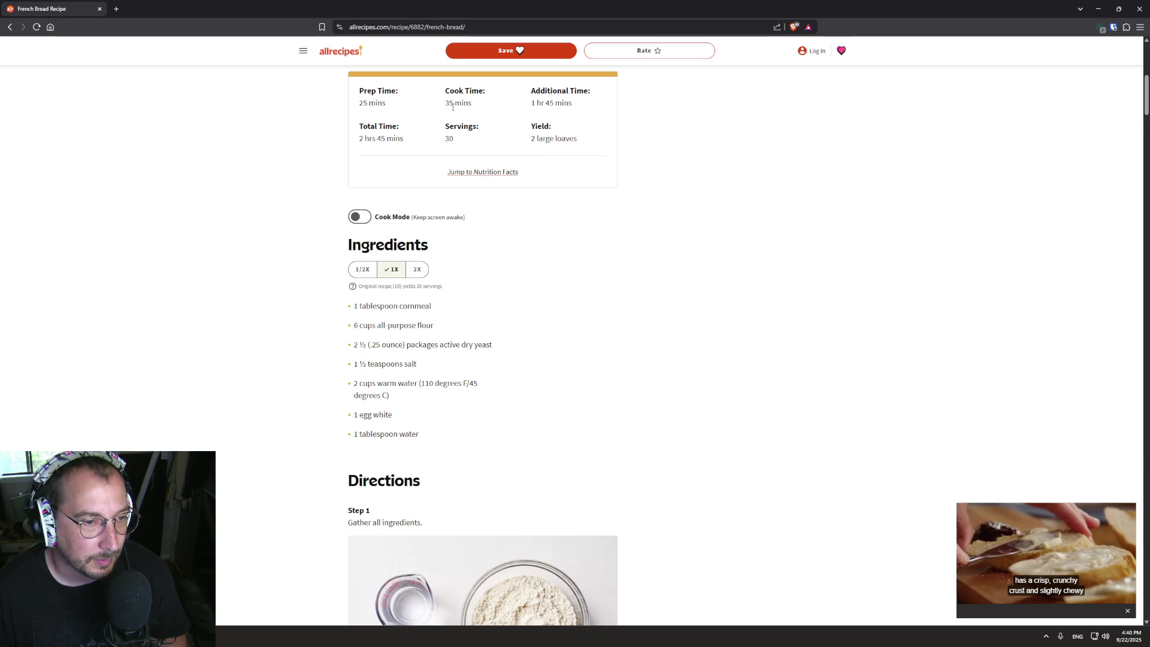
{"action": "key", "text": "ctrl+super+Left"}
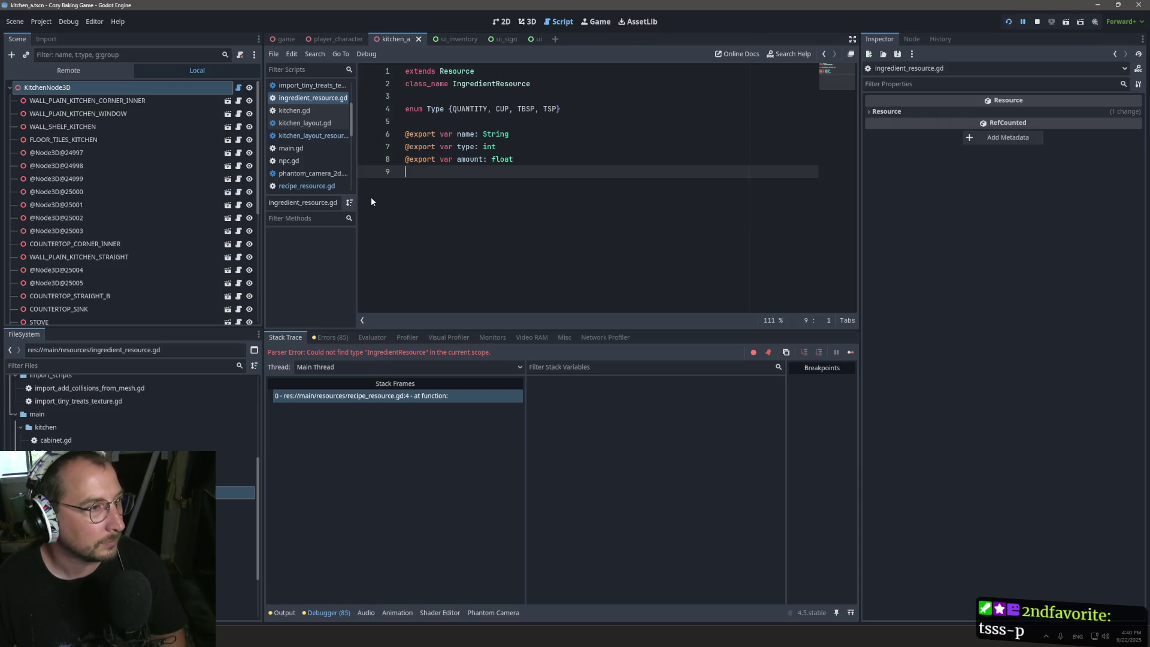
{"action": "key", "text": "ctrl+super+Right"}
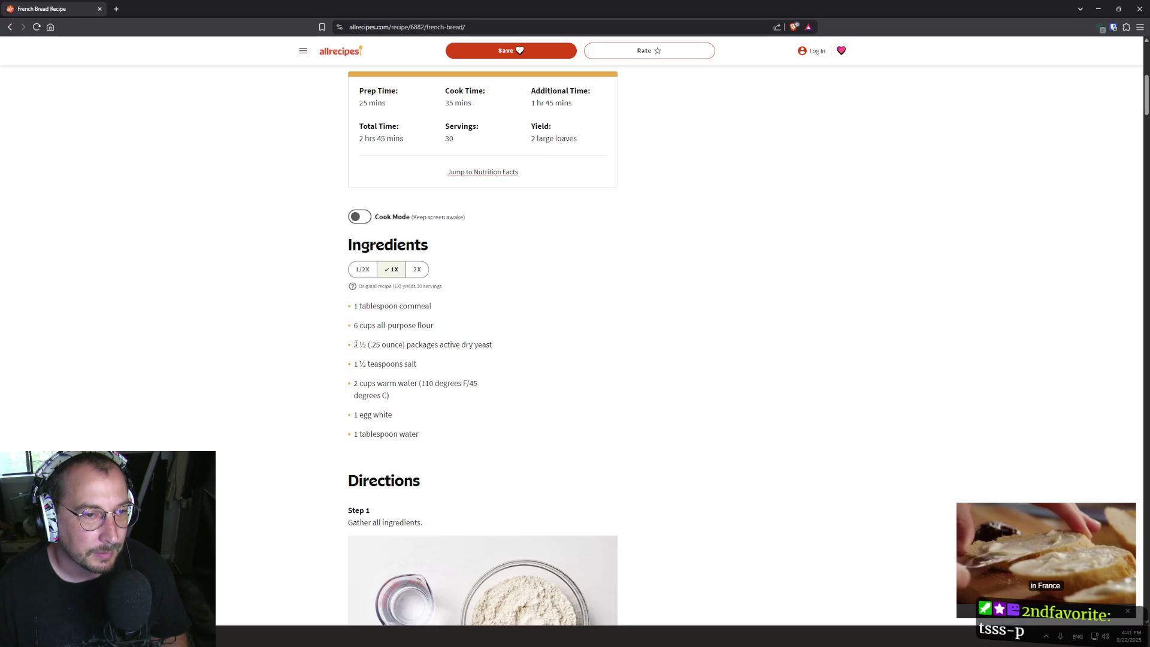
Select the word 'ounce' in the active dry yeast line, then return to Godot.
{"action": "triple_click", "coordinate": [373, 344]}
{"action": "left_click", "coordinate": [372, 345]}
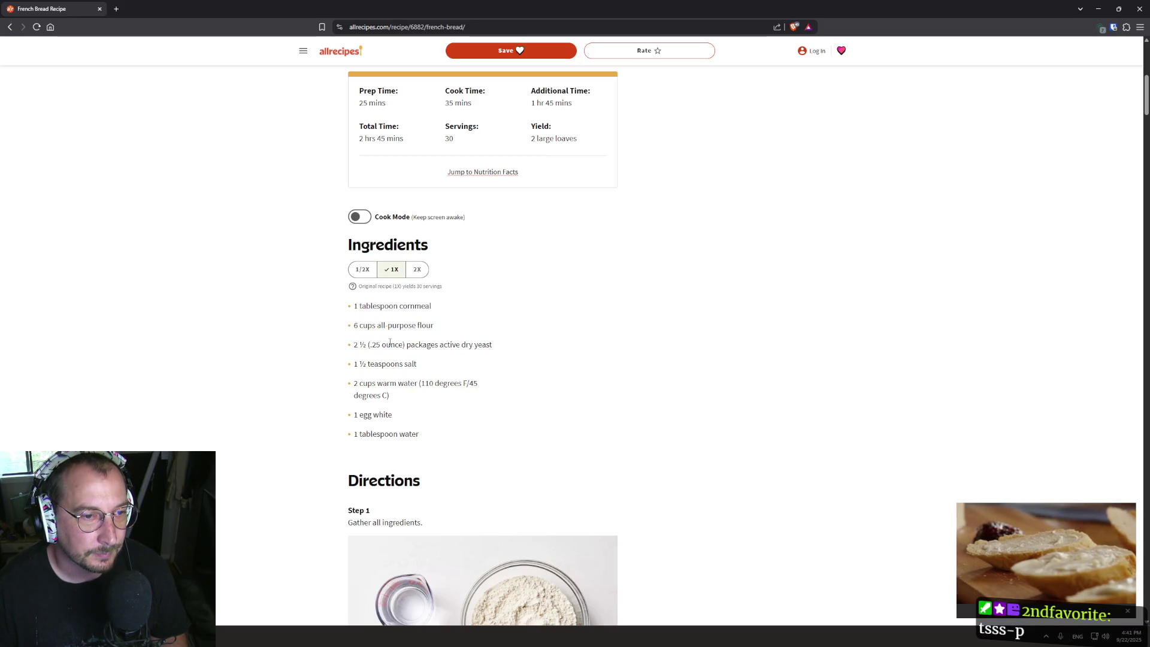
{"action": "double_click", "coordinate": [393, 344]}
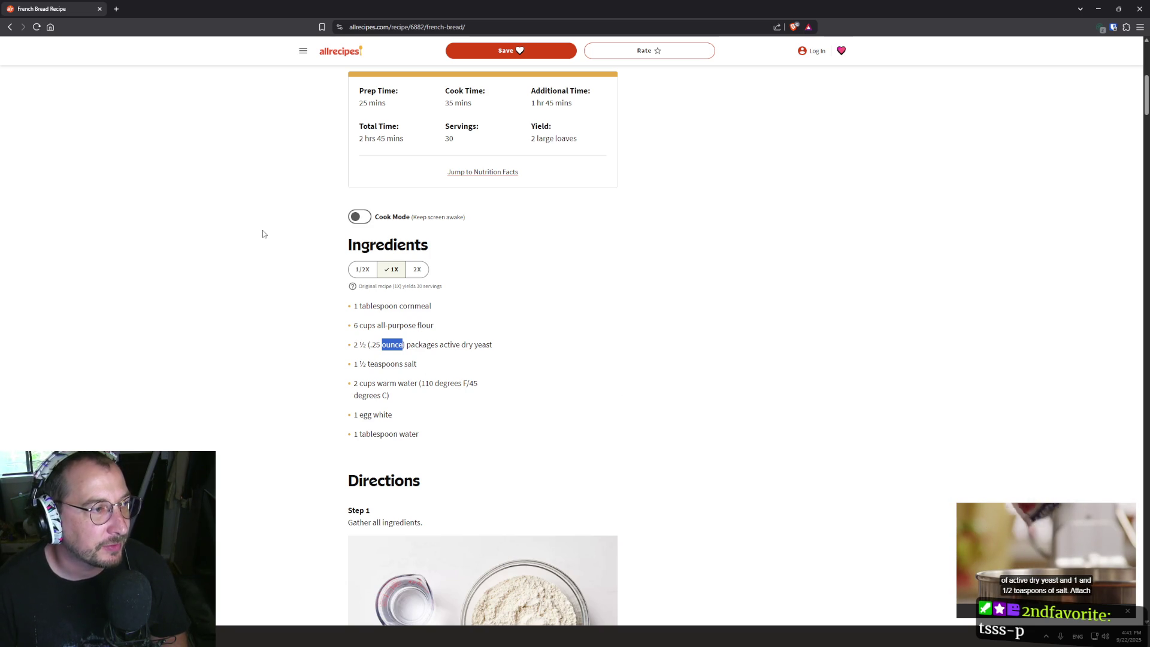
{"action": "key", "text": "ctrl+super+Left"}
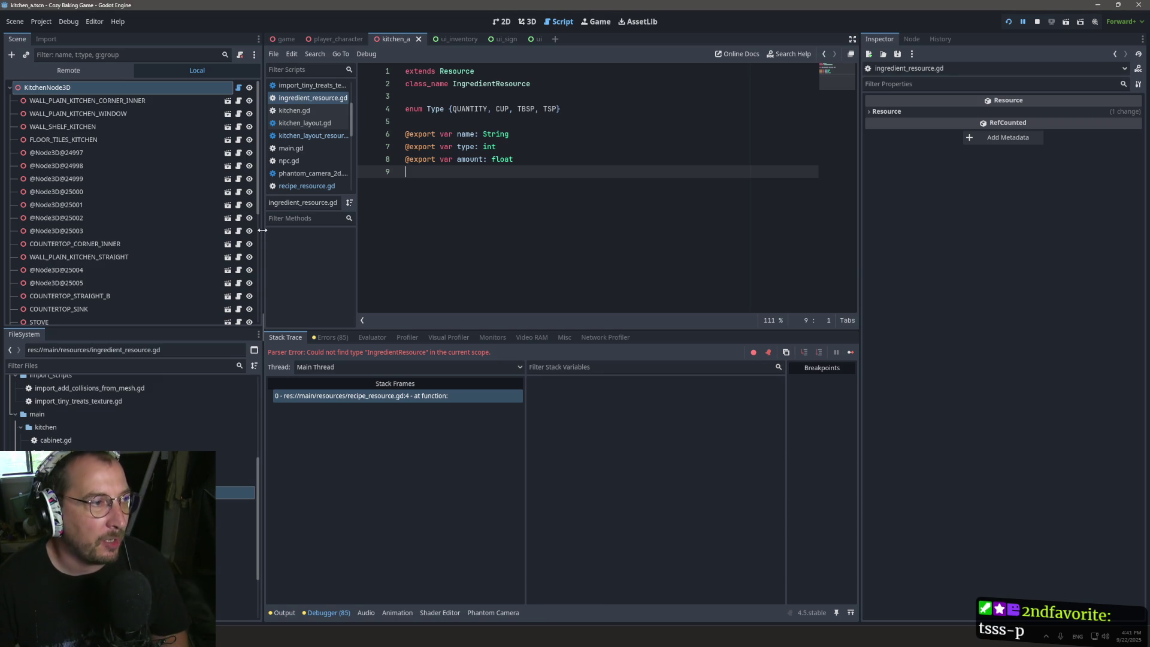
Save the project with Ctrl+S after a last glance at the recipe page.
{"action": "key", "text": "ctrl+super+Right"}
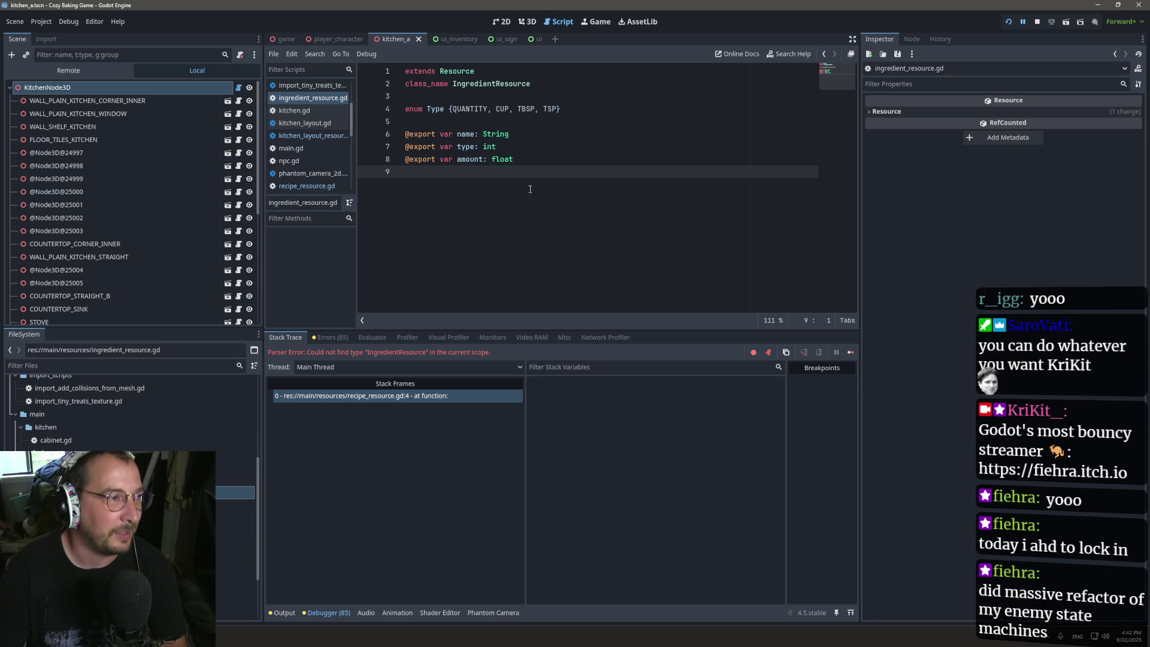
{"action": "key", "text": "ctrl+s"}
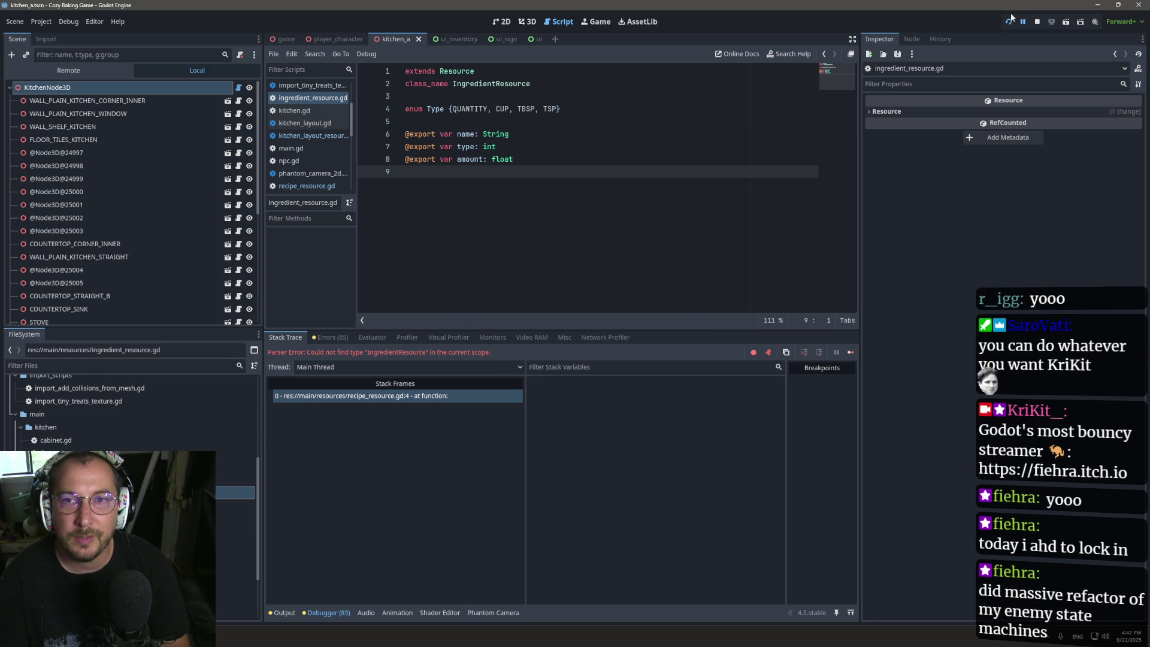
Switch to the Game view and restart the kitchen game until the character loads.
{"action": "left_click", "coordinate": [595, 21]}
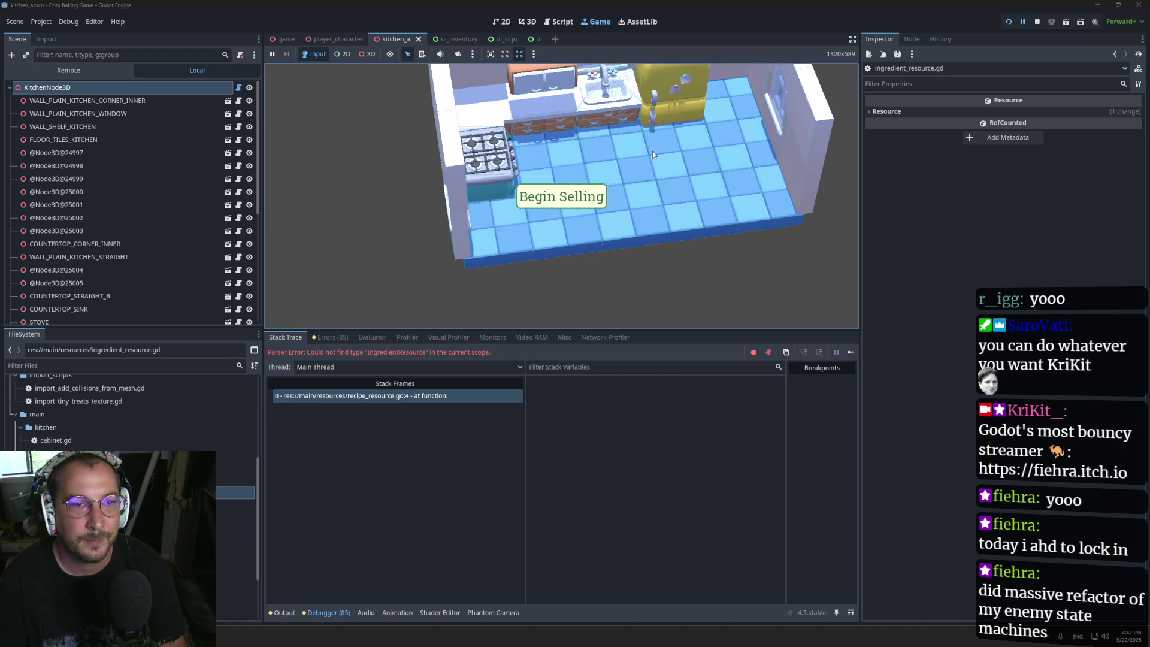
{"action": "left_click", "coordinate": [1009, 22]}
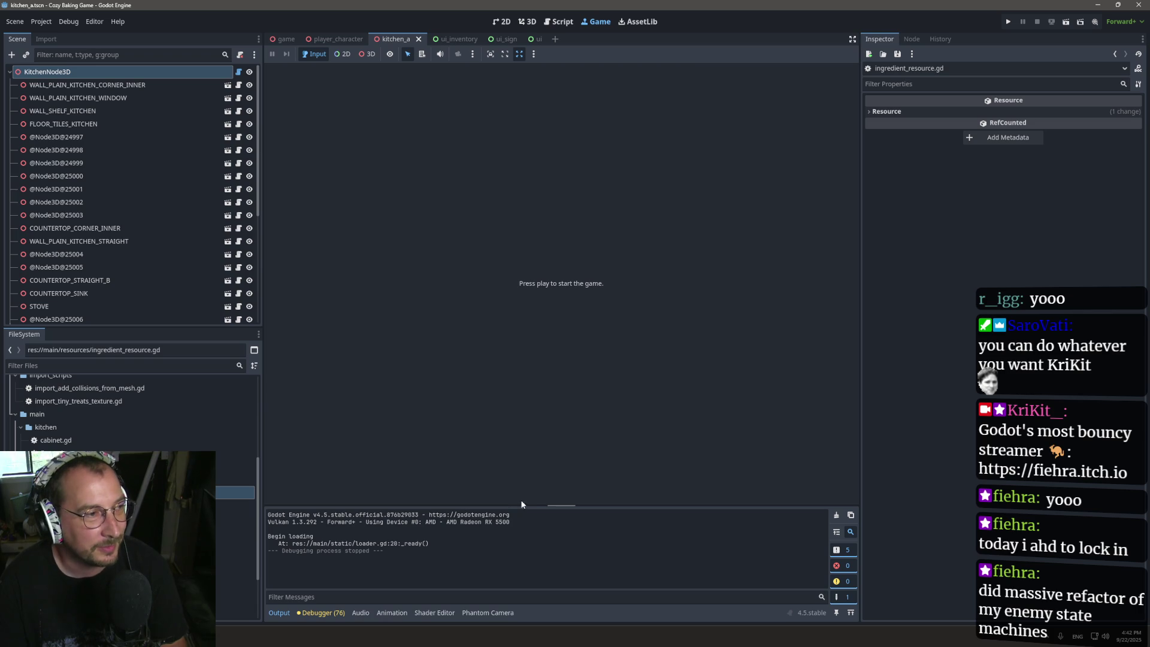
{"action": "left_click", "coordinate": [1008, 22]}
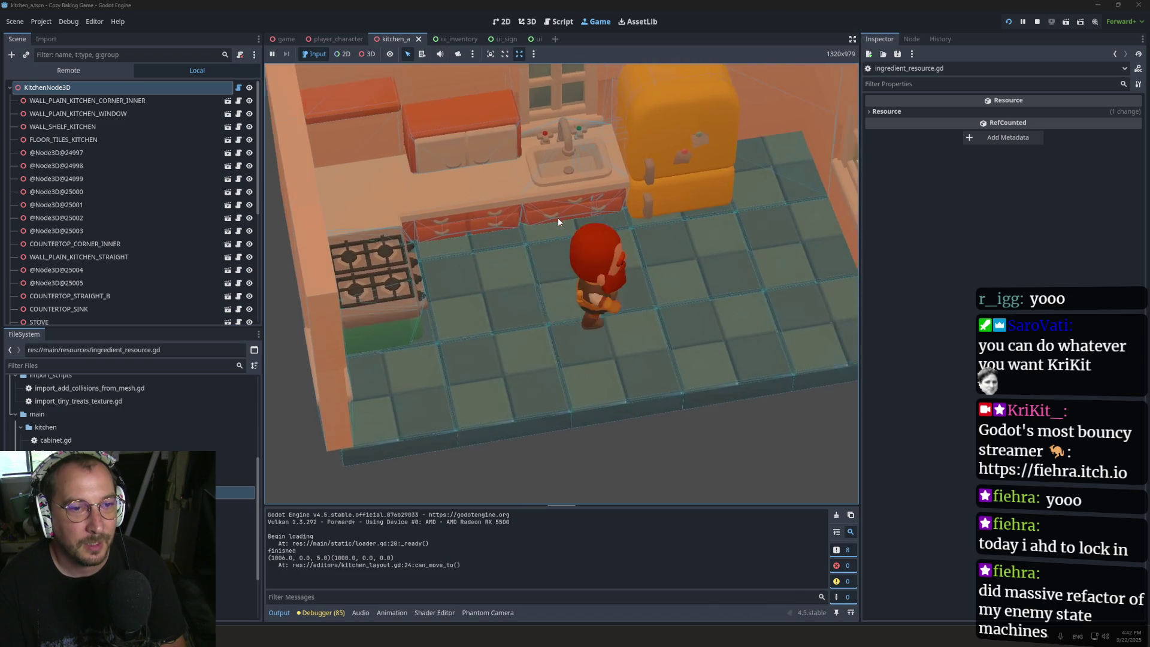
Walk the character with WASD between the counter, sink and stove to test movement.
{"action": "key", "text": "w"}
{"action": "key", "text": "w"}
{"action": "key", "text": "w"}
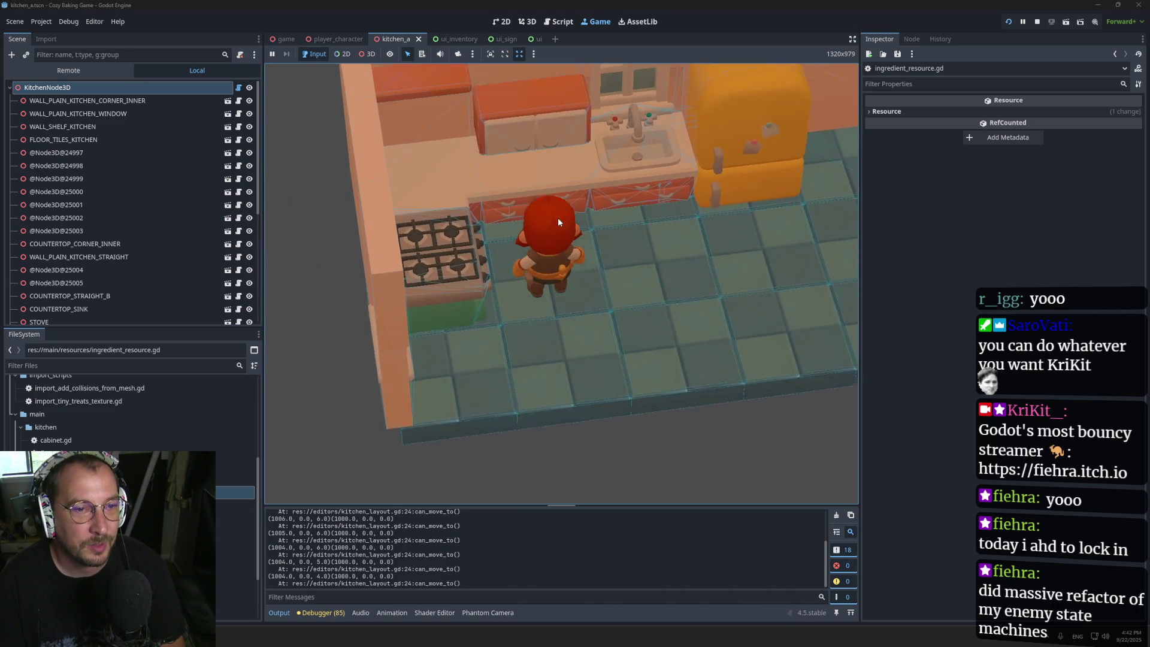
{"action": "key", "text": "s"}
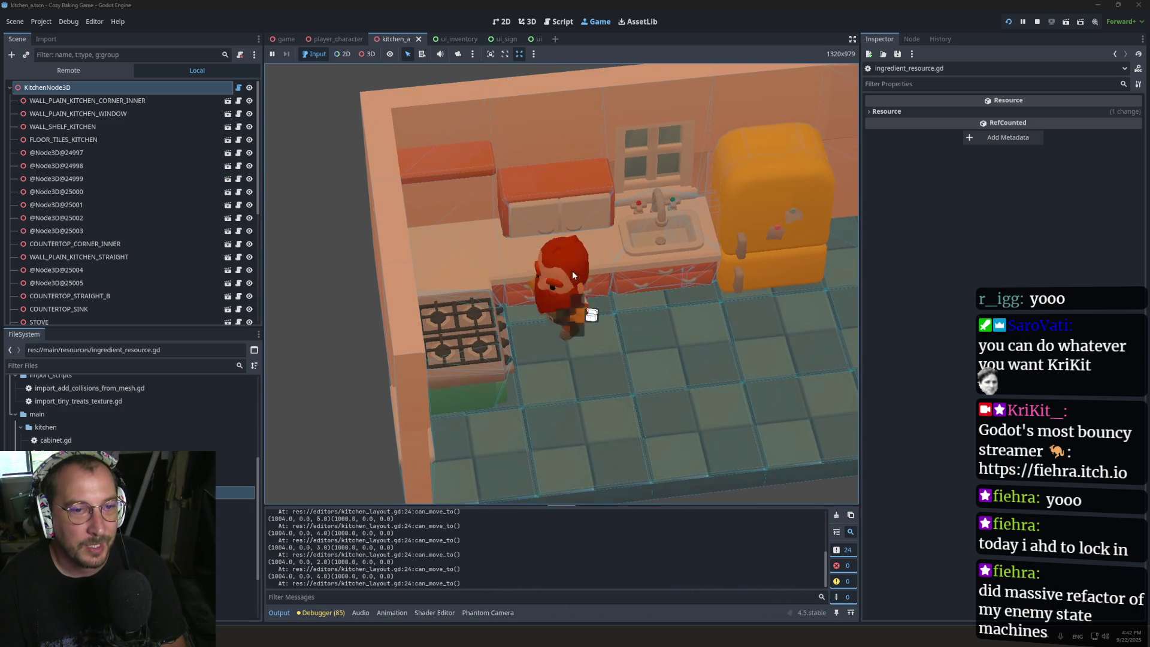
{"action": "key", "text": "d"}
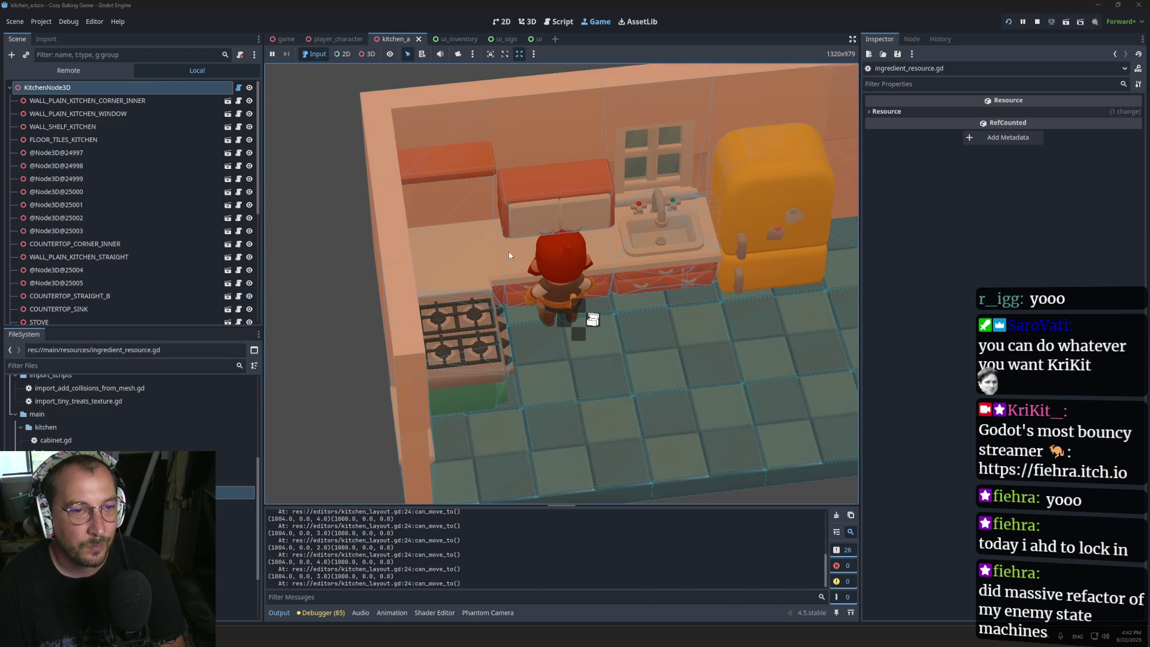
{"action": "key", "text": "s"}
{"action": "key", "text": "a"}
{"action": "key", "text": "w"}
{"action": "key", "text": "w"}
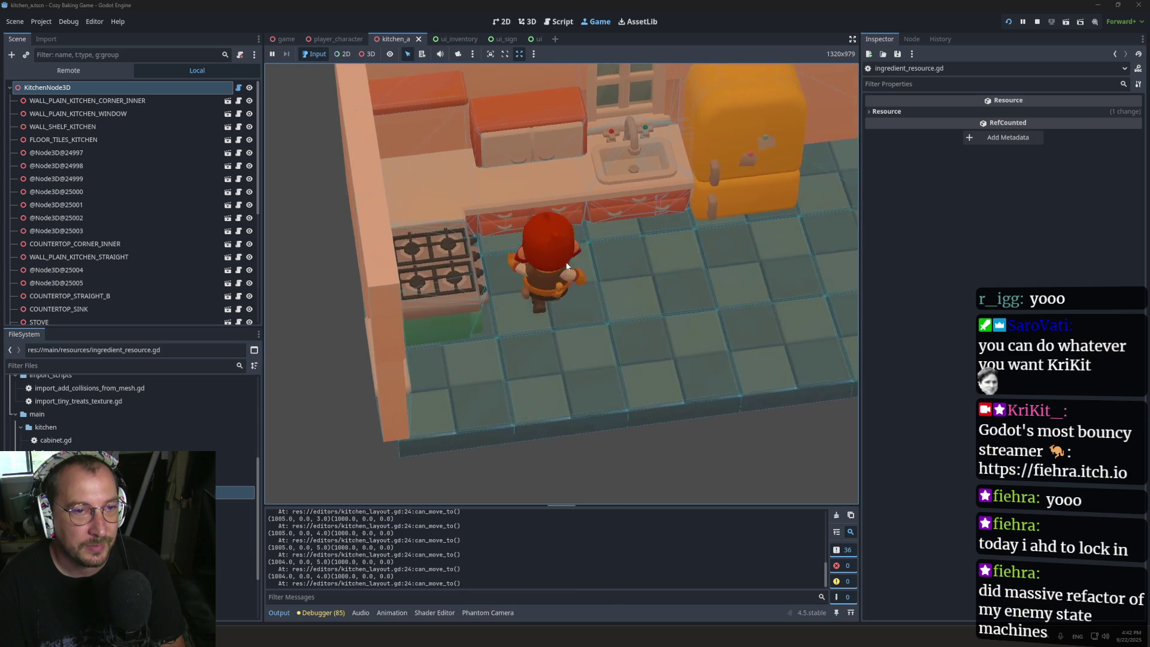
{"action": "key", "text": "s"}
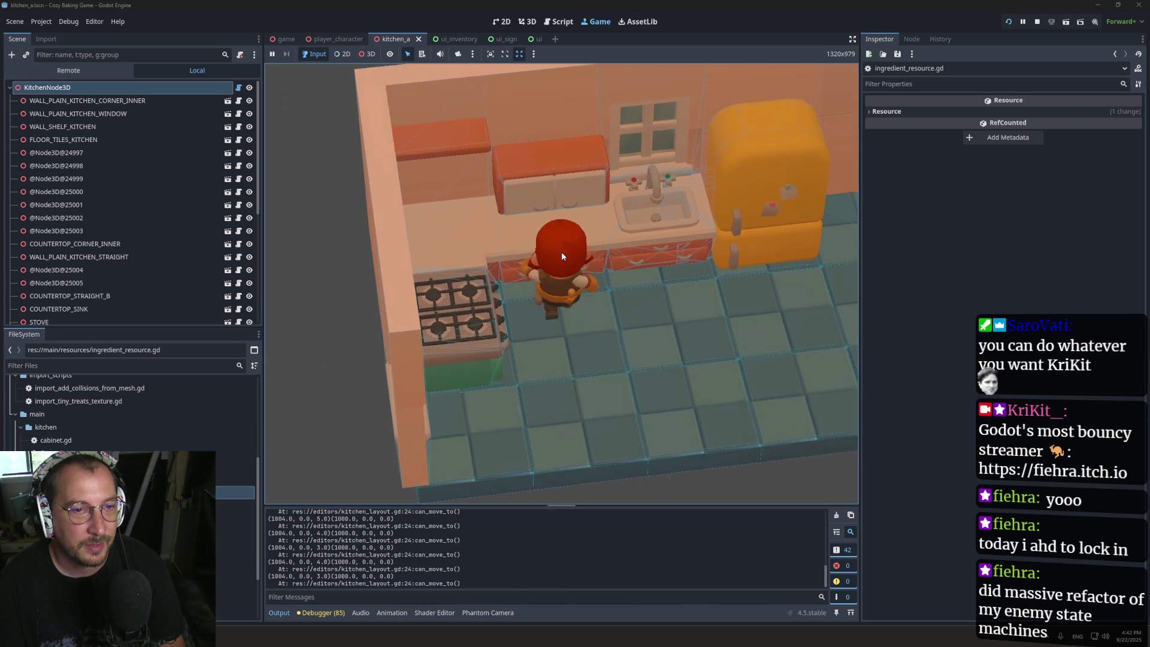
{"action": "key", "text": "w"}
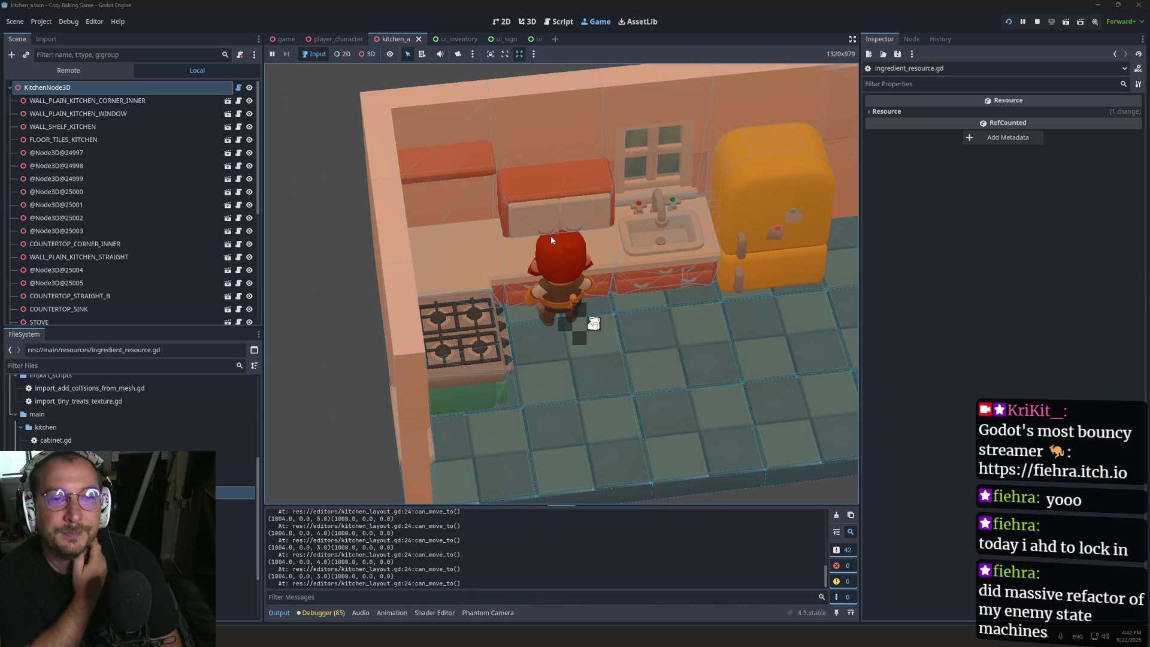
{"action": "key", "text": "s"}
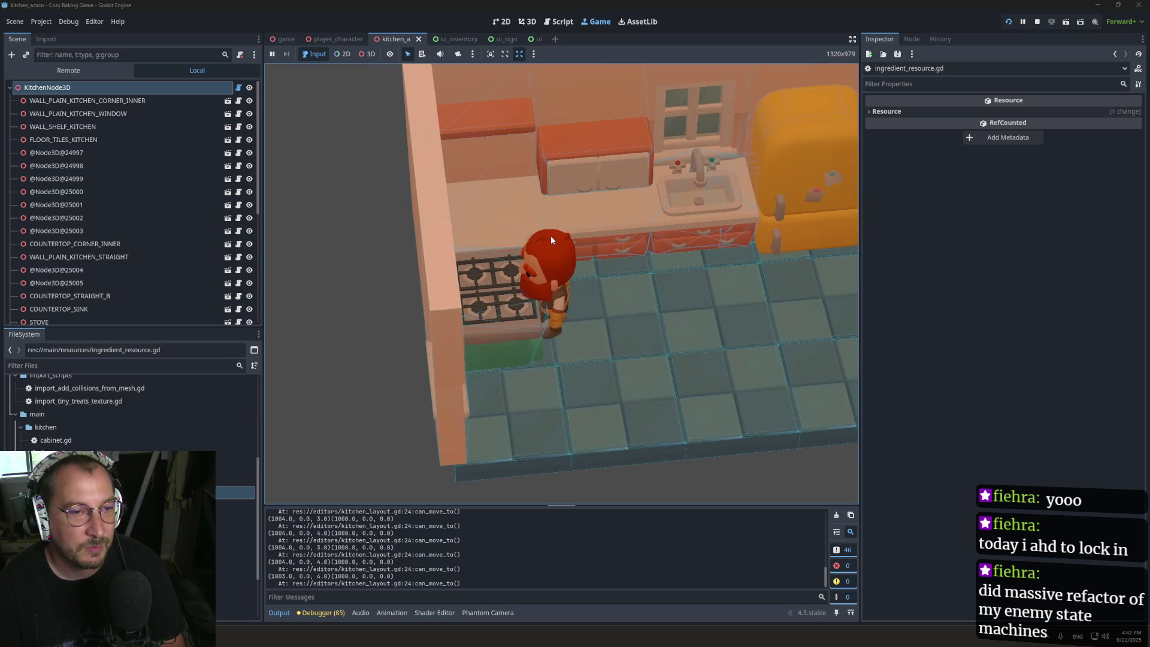
{"action": "key", "text": "w"}
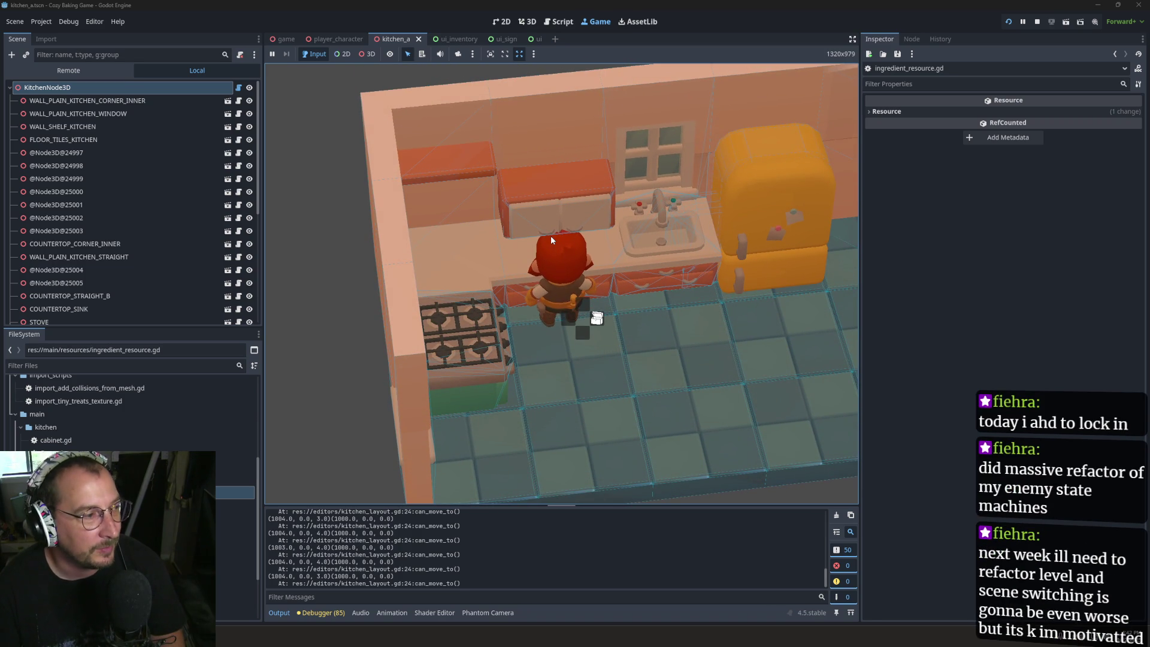
Walk the character left and right along the counter, then bring up the French Bread recipe.
{"action": "key", "text": "ctrl+super+Right"}
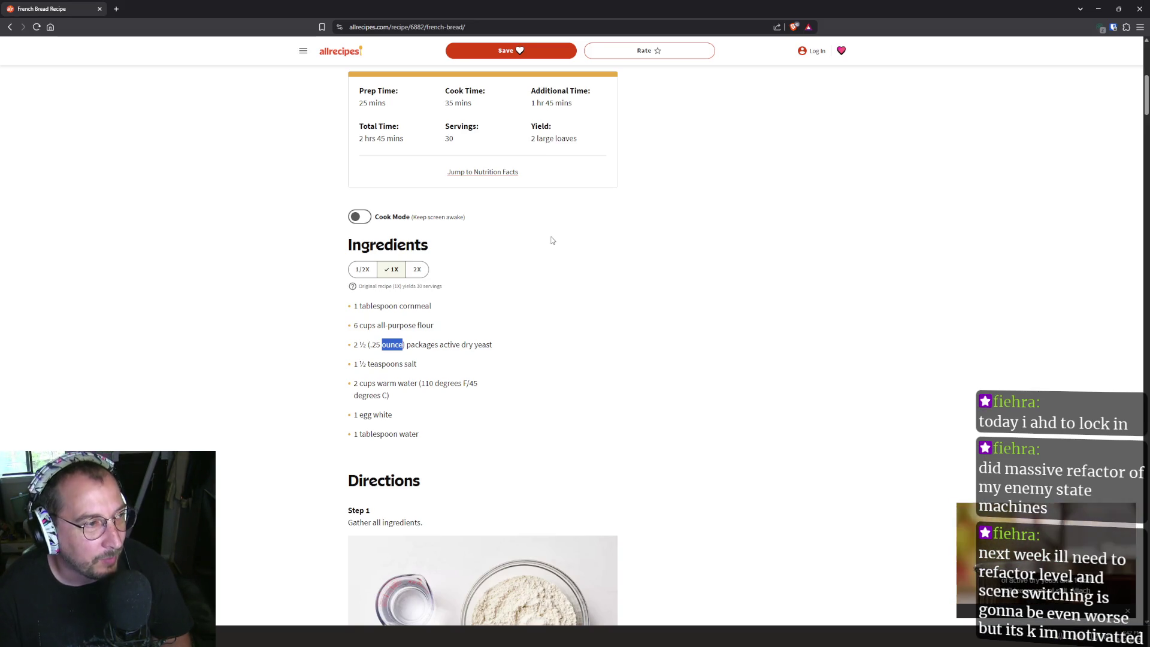
{"action": "key", "text": "ctrl+super+Left"}
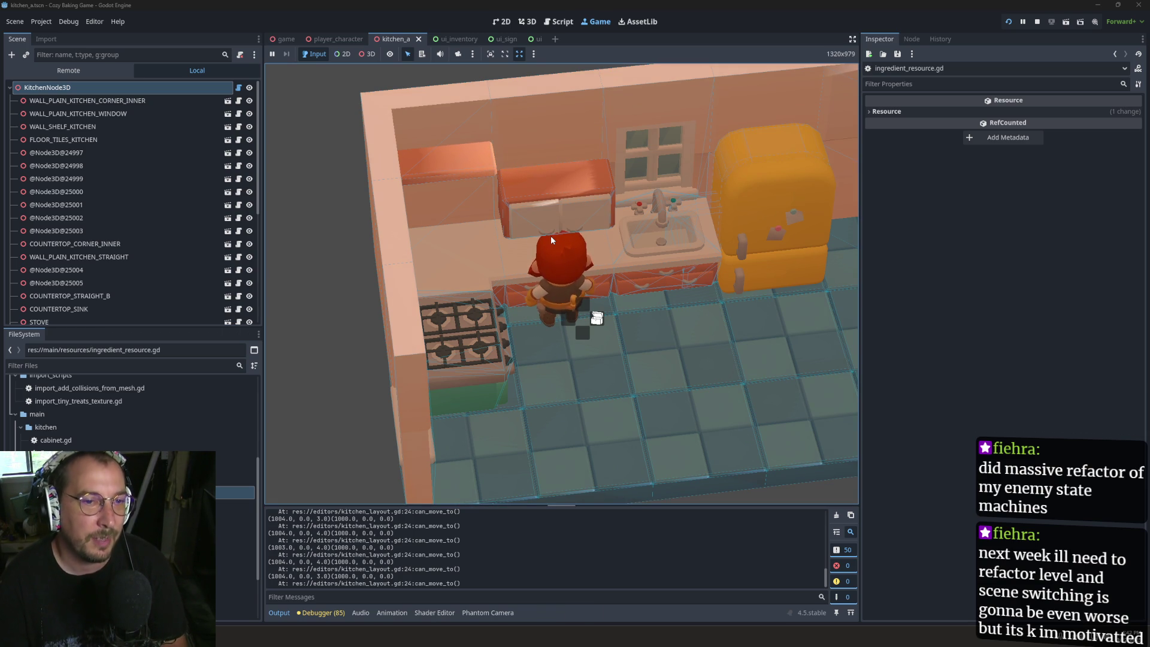
{"action": "key", "text": "Right"}
{"action": "key", "text": "Left"}
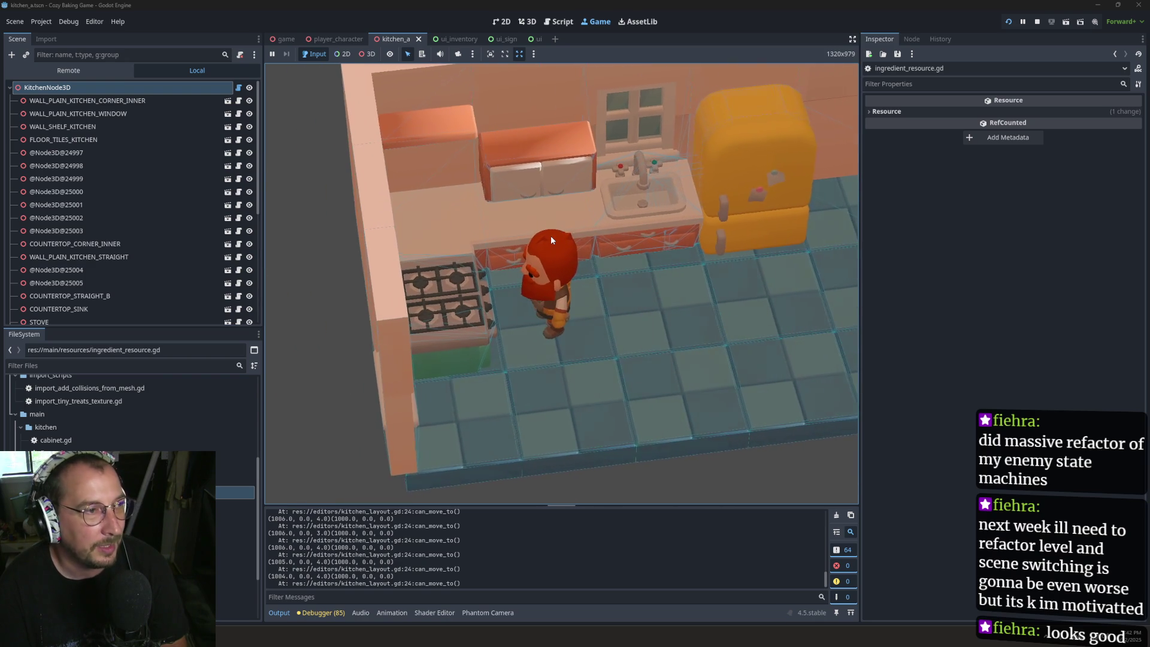
{"action": "key", "text": "ctrl+super+Right"}
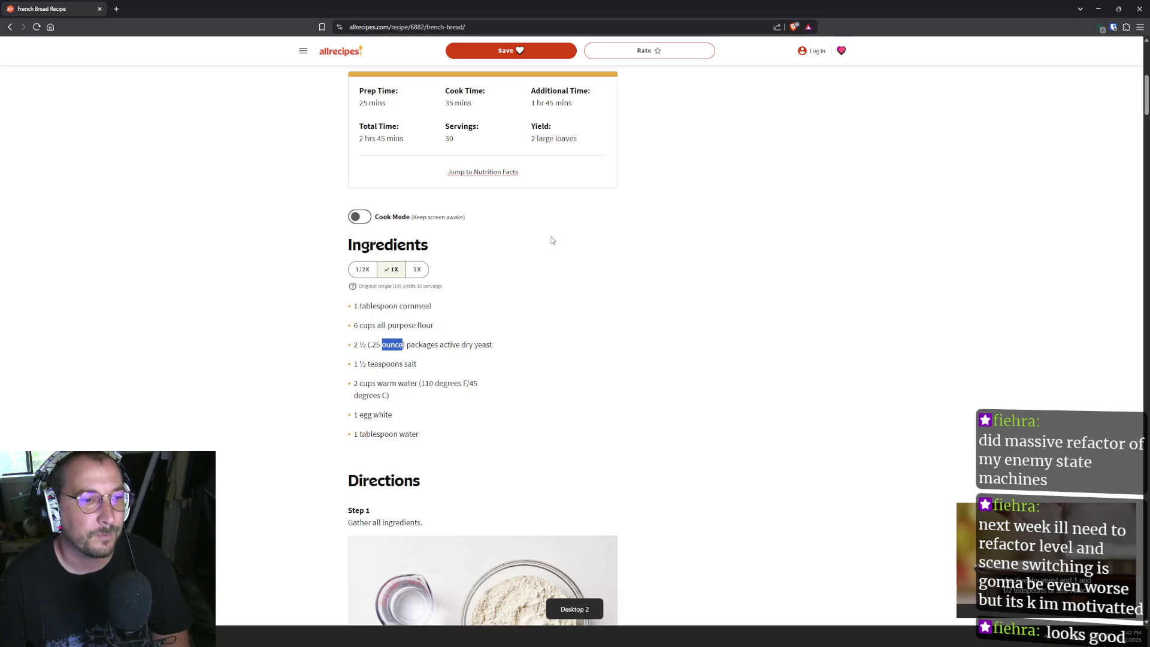
Switch from the recipe page back to Godot's running kitchen game.
{"action": "key", "text": "ctrl+super+Left"}
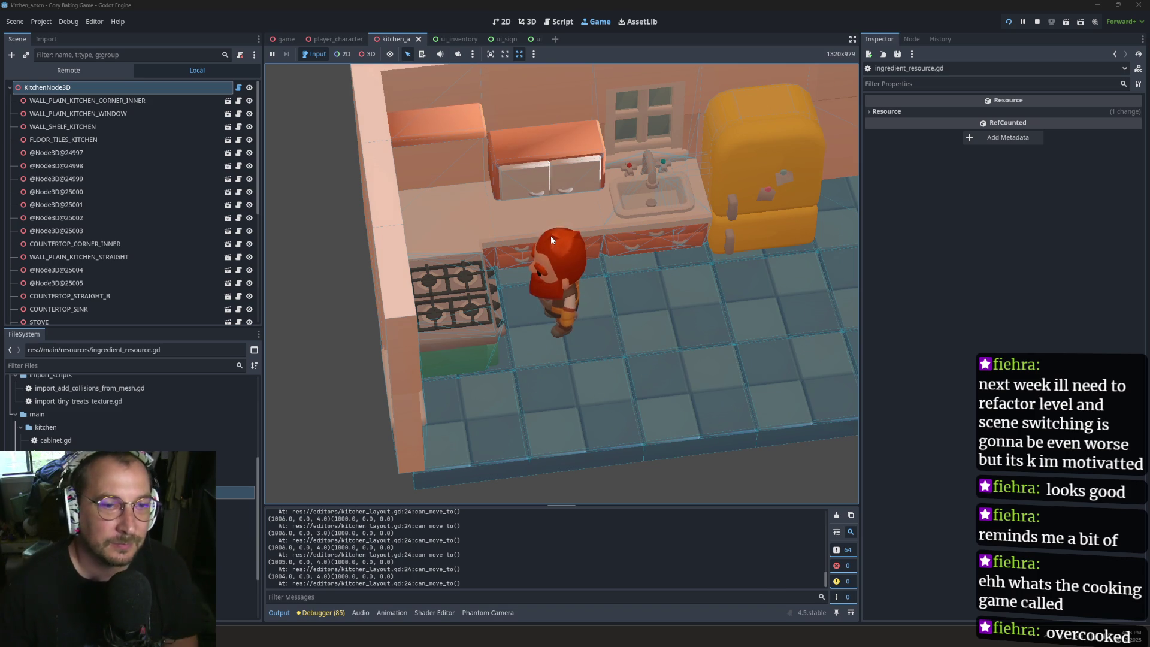
After checking the recipe, step the chef back and forth along the counter toward the fridge.
{"action": "key", "text": "ctrl+super+Right"}
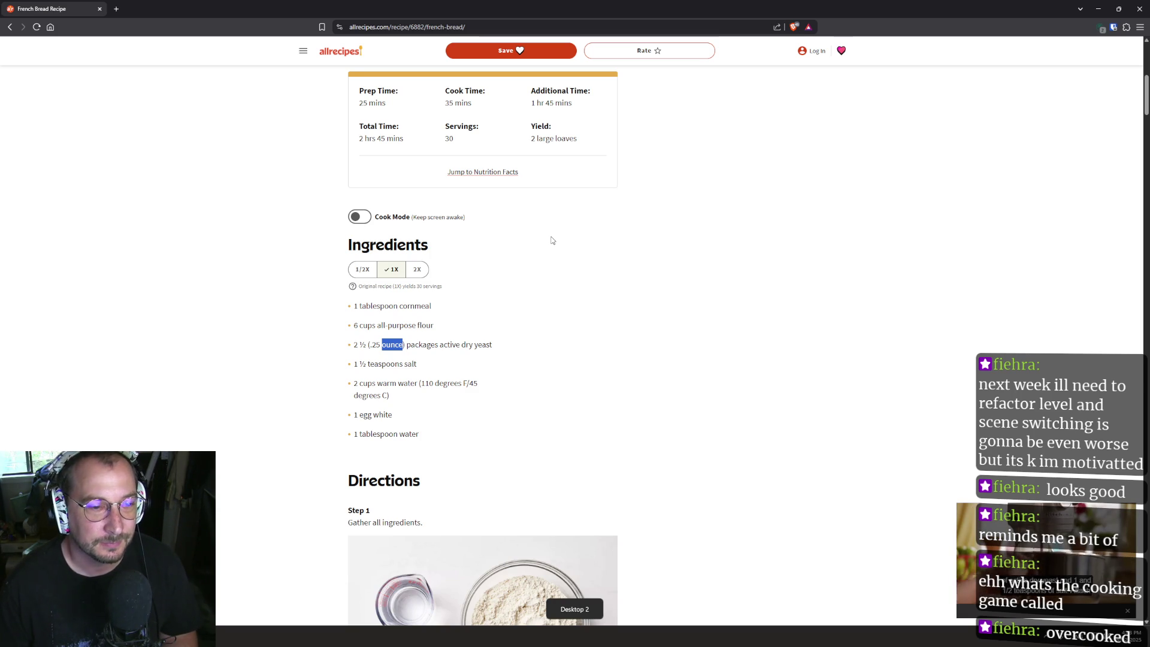
{"action": "key", "text": "ctrl+super+Left"}
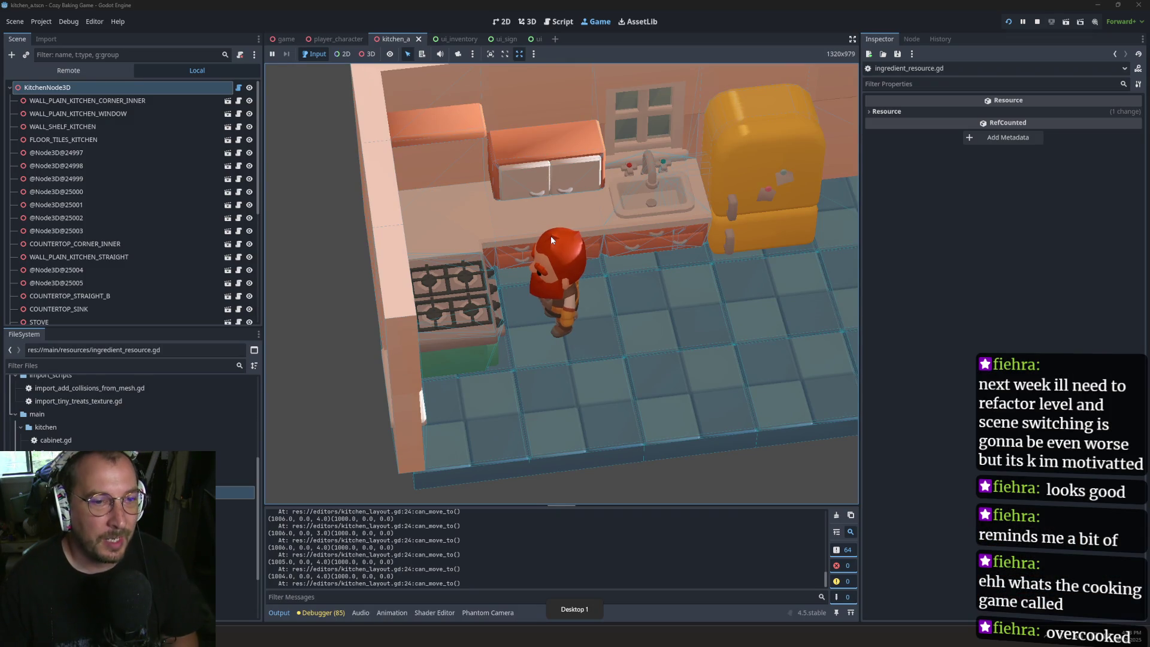
{"action": "key", "text": "Left"}
{"action": "key", "text": "Right"}
{"action": "key", "text": "Right"}
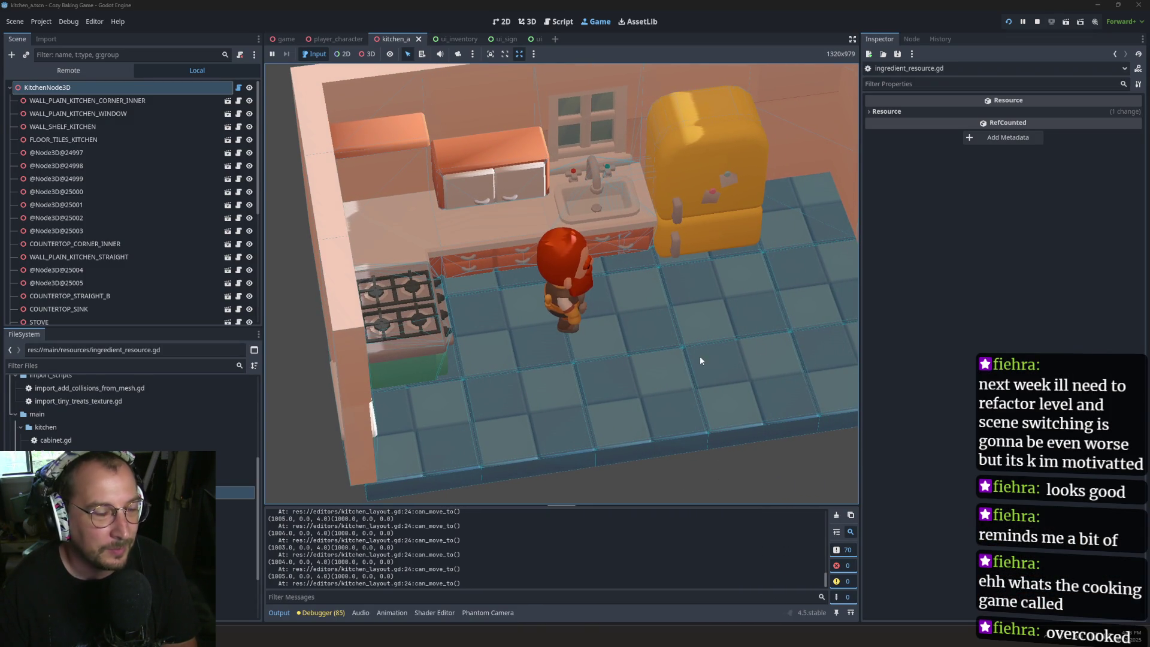
{"action": "key", "text": "Right"}
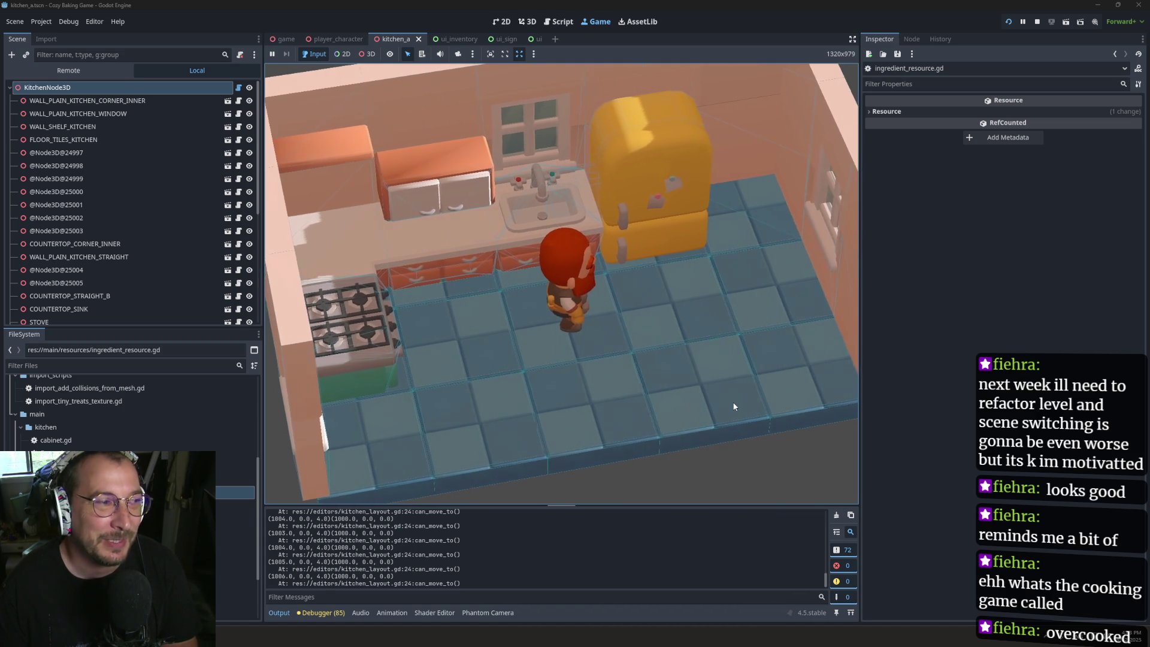
{"action": "key", "text": "Left"}
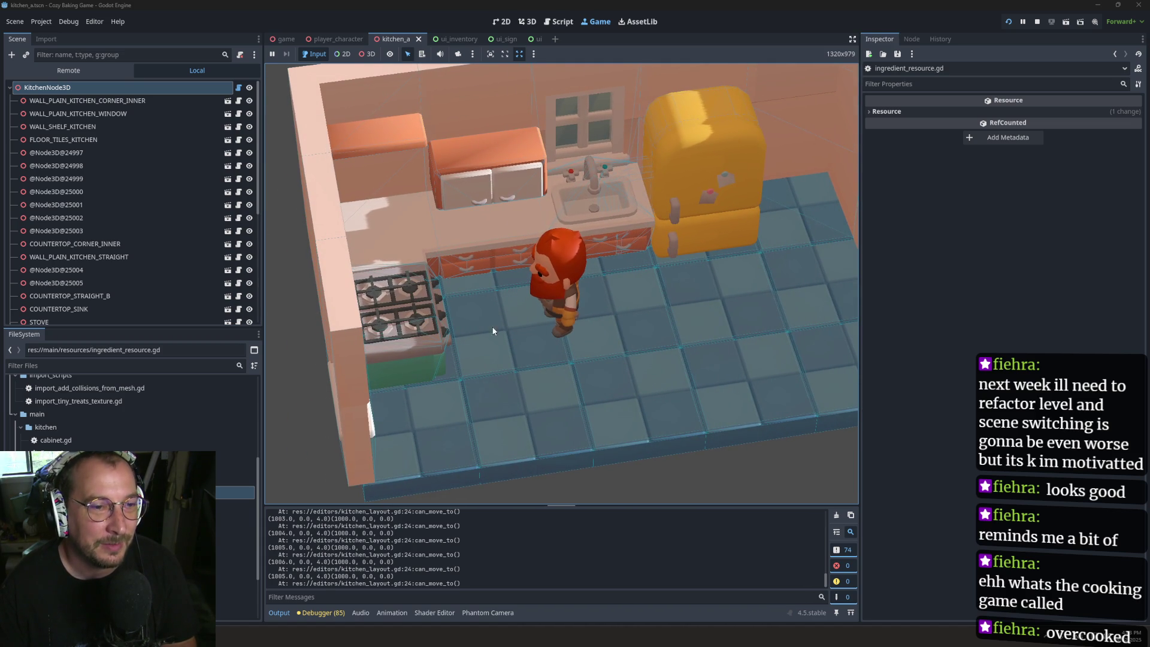
{"action": "key", "text": "Right"}
{"action": "key", "text": "Right"}
{"action": "key", "text": "Right"}
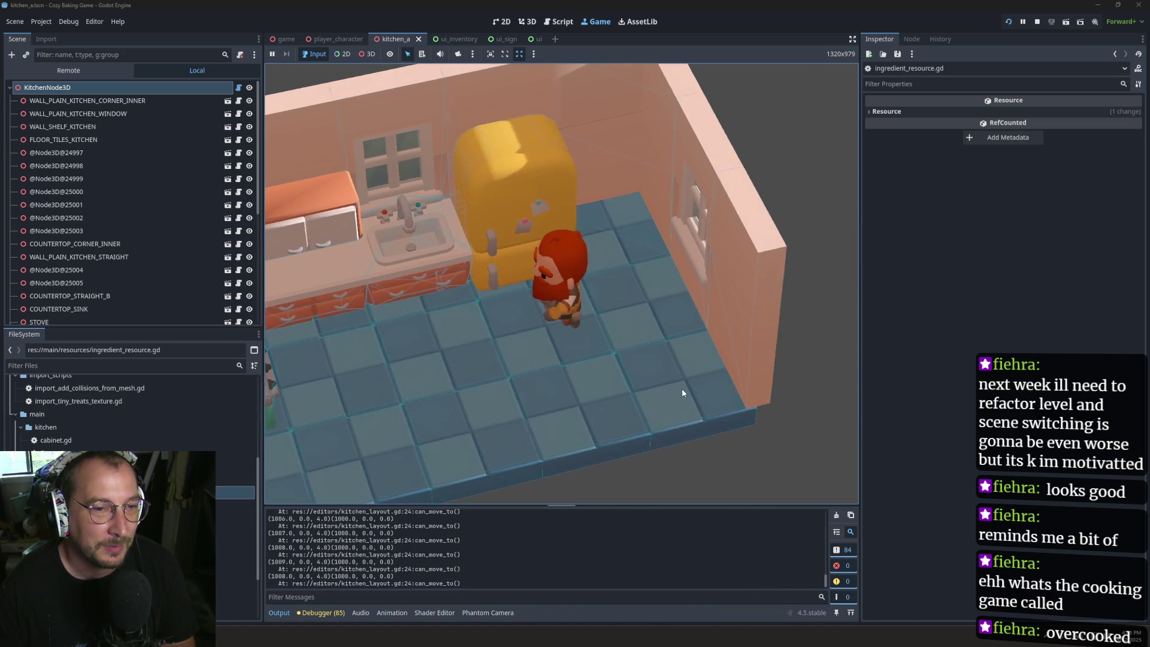
{"action": "key", "text": "Left"}
{"action": "key", "text": "Down"}
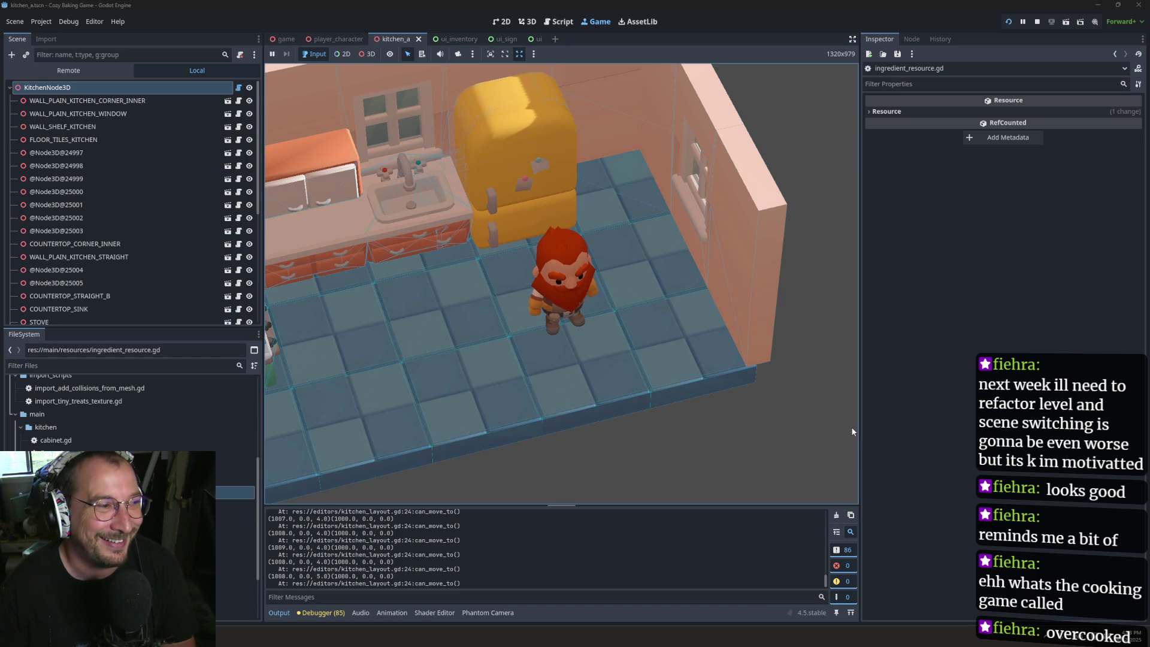
{"action": "key", "text": "Up"}
Keep stepping the chef around the tiles by the fridge and counter, ending beside the stove.
{"action": "key", "text": "Left"}
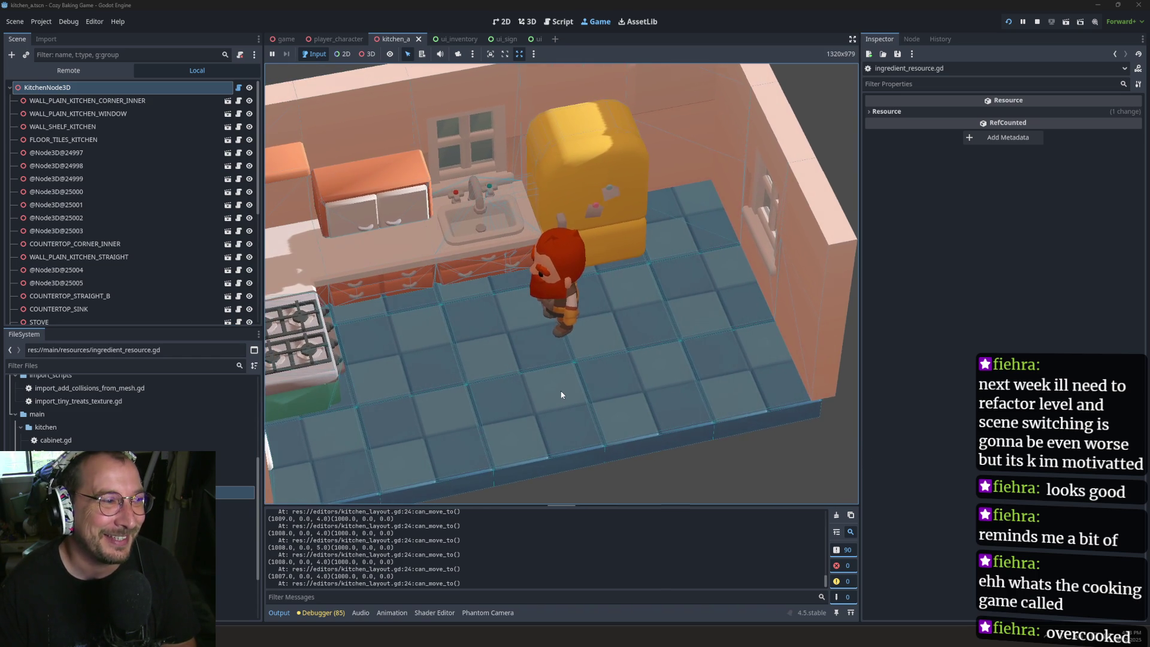
{"action": "key", "text": "Right"}
{"action": "key", "text": "Left"}
{"action": "key", "text": "Right"}
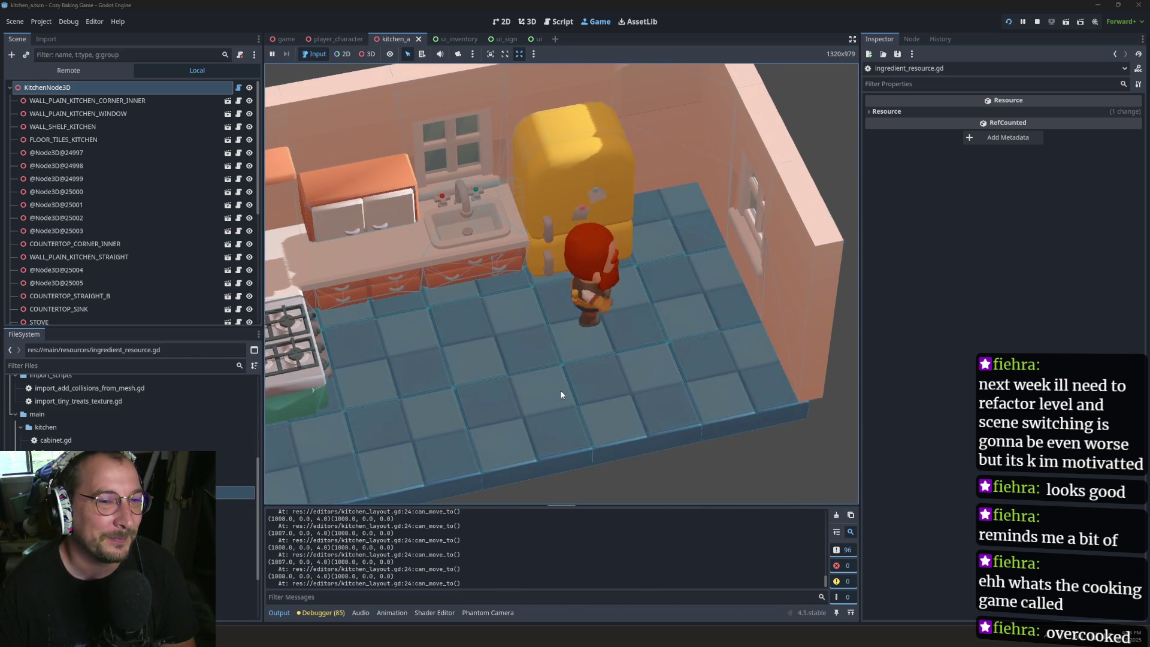
{"action": "key", "text": "Left"}
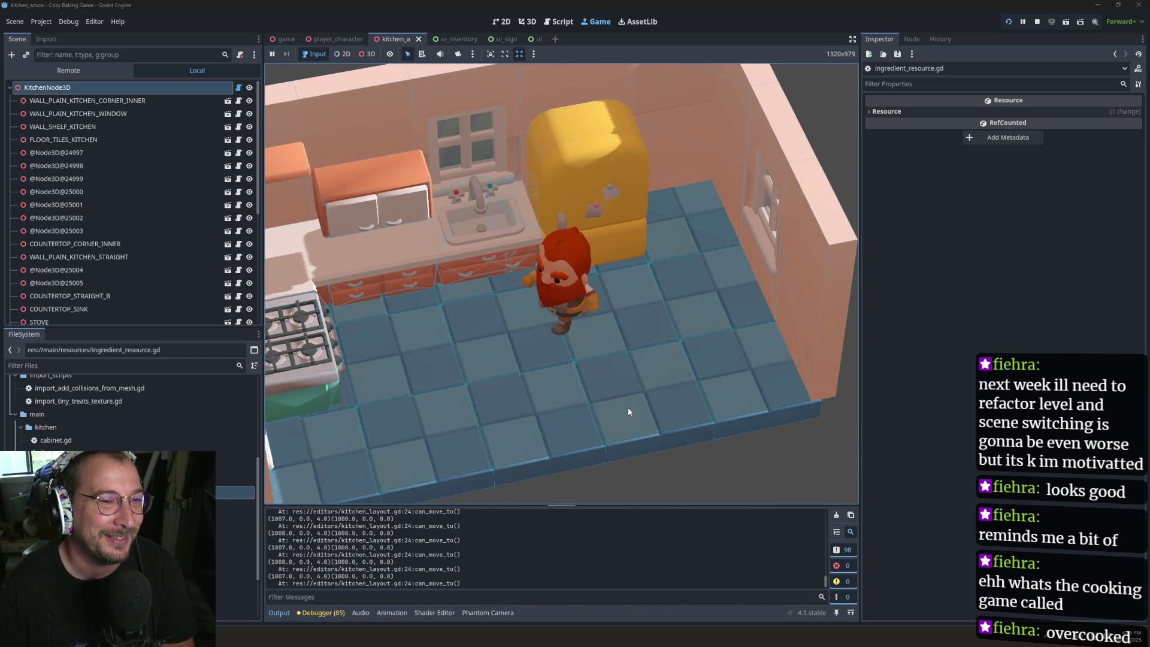
{"action": "key", "text": "Right"}
{"action": "key", "text": "Down"}
{"action": "key", "text": "Up"}
{"action": "key", "text": "Left"}
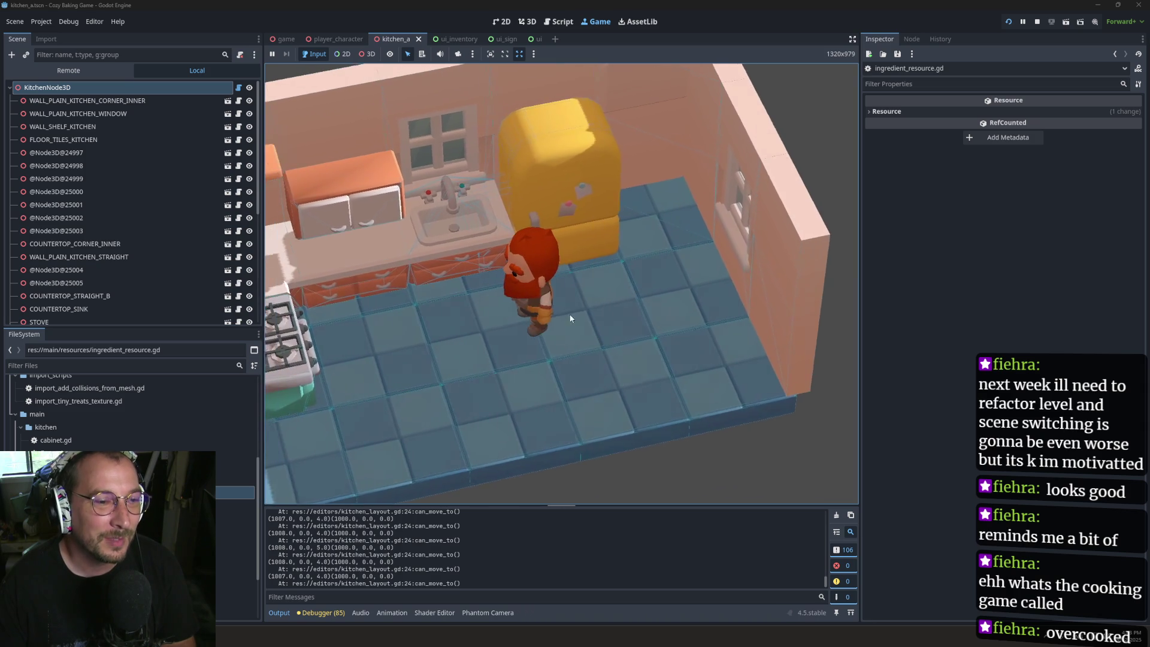
{"action": "key", "text": "Left"}
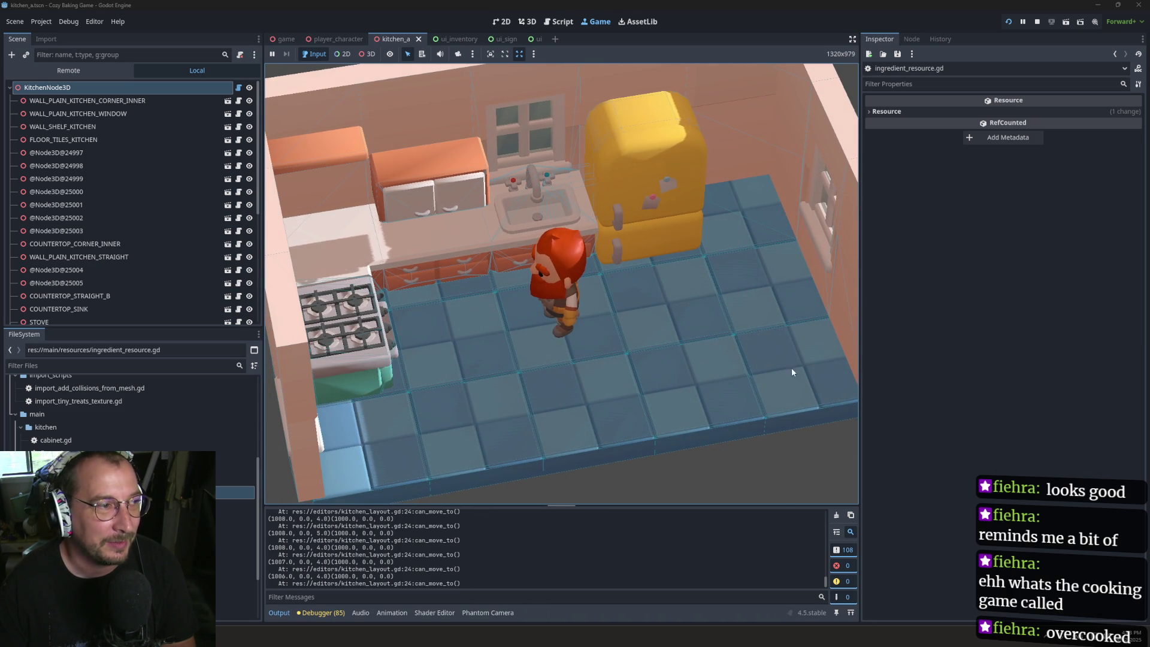
{"action": "key", "text": "Left"}
{"action": "key", "text": "Left"}
{"action": "key", "text": "Up"}
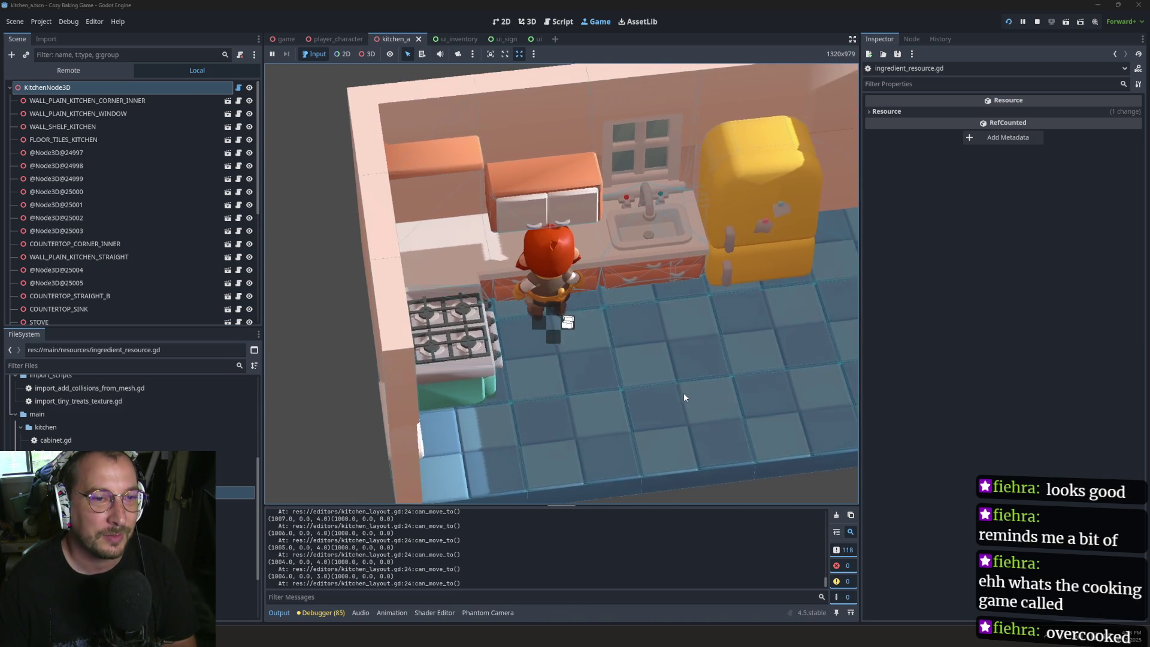
{"action": "key", "text": "Down"}
{"action": "key", "text": "Right"}
{"action": "key", "text": "Left"}
{"action": "key", "text": "Left"}
{"action": "key", "text": "Right"}
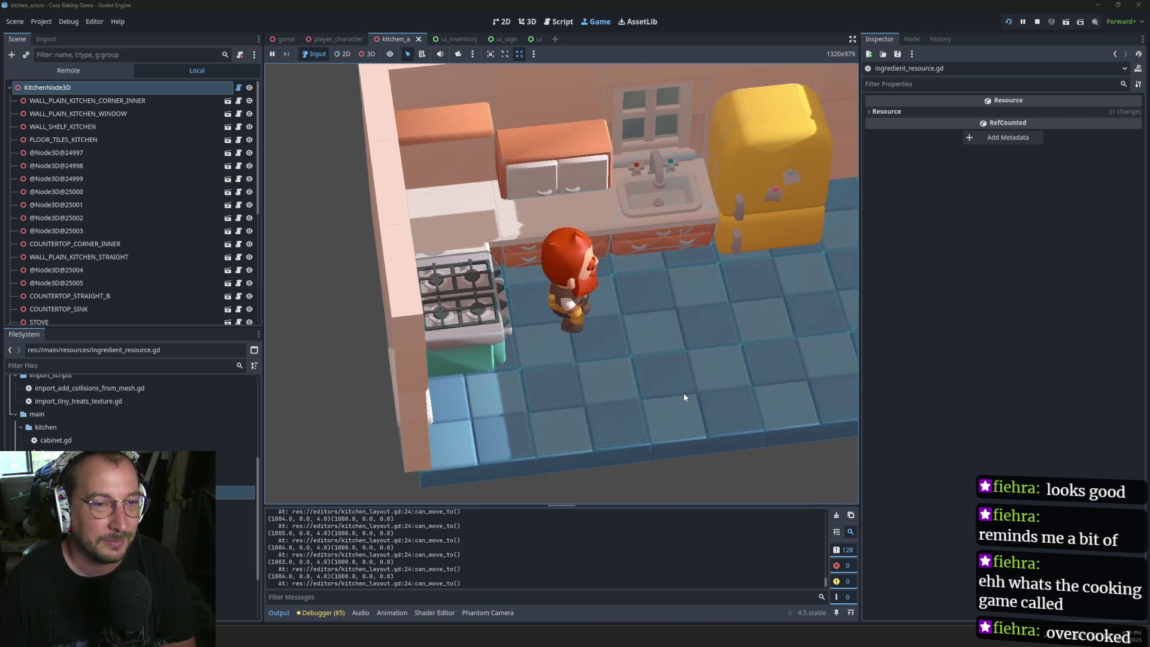
{"action": "key", "text": "Up"}
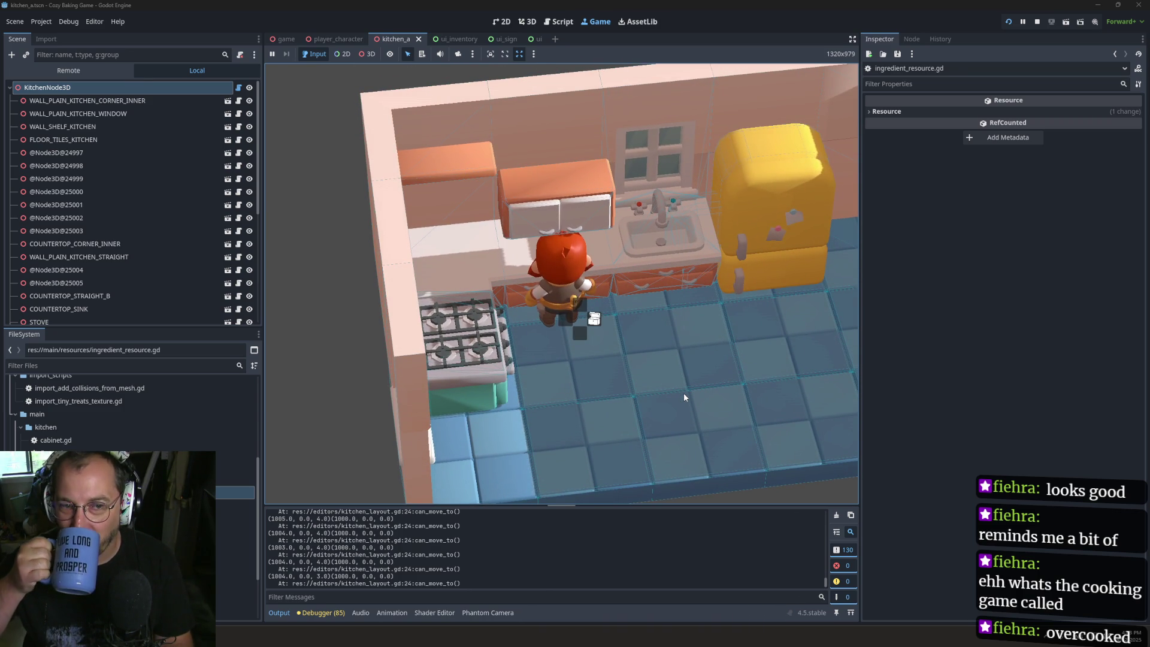
{"action": "key", "text": "Down"}
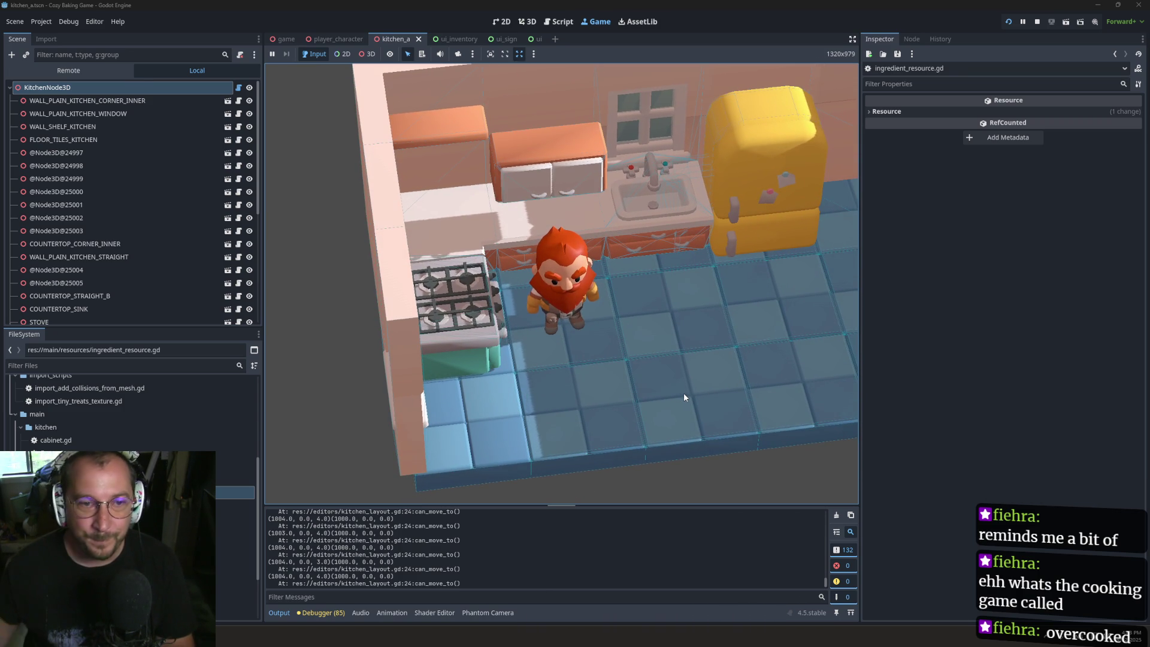
{"action": "key", "text": "Up"}
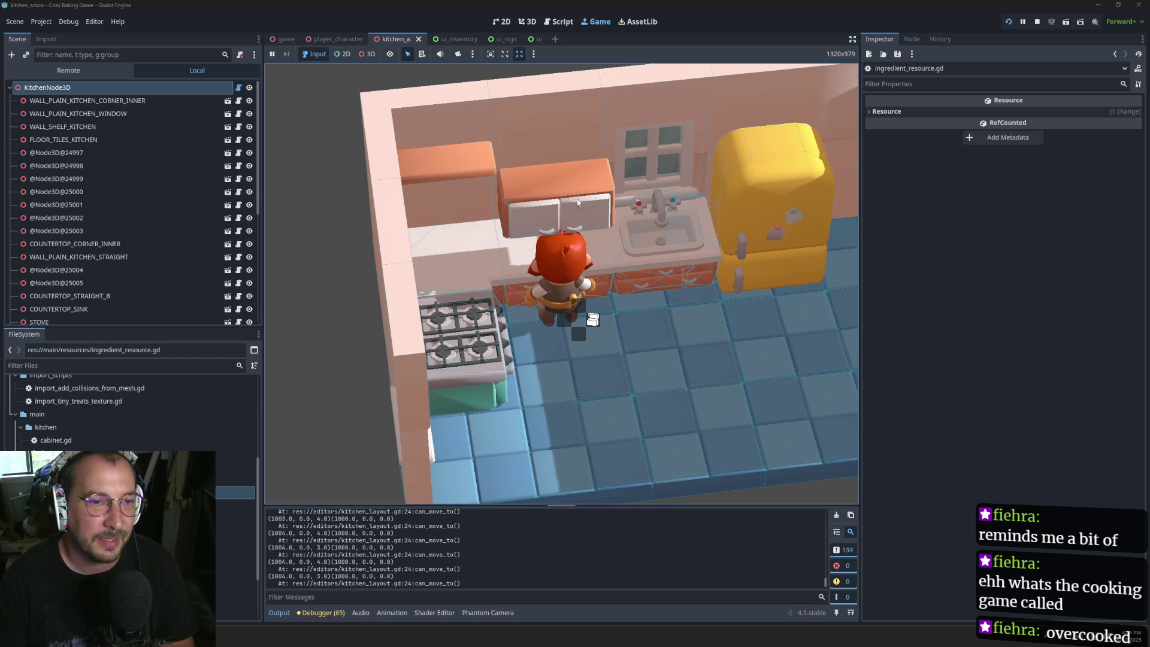
{"action": "key", "text": "Down"}
{"action": "key", "text": "Down"}
{"action": "key", "text": "Right"}
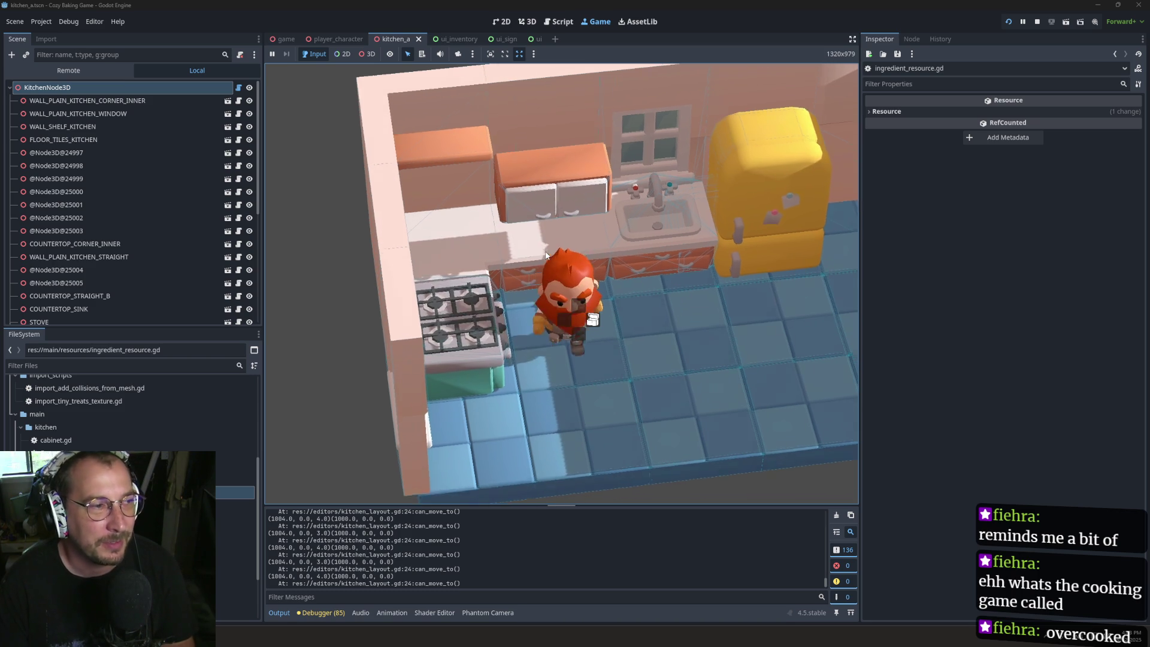
{"action": "key", "text": "ctrl+super+Right"}
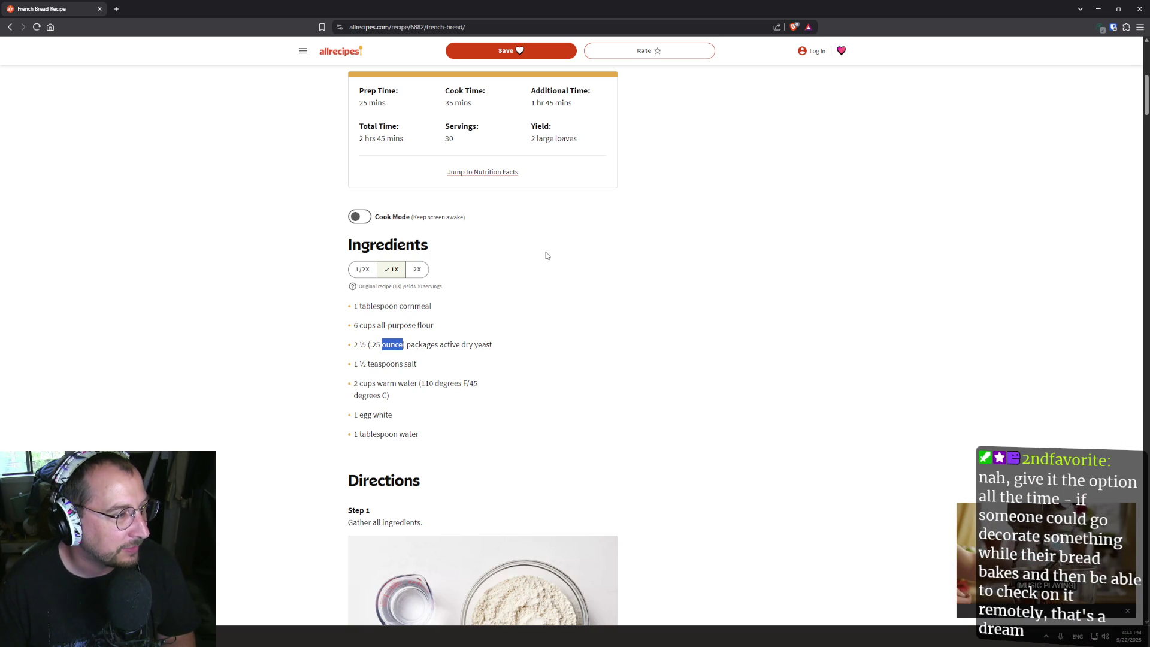
Back in the running game, move the chef in every direction around the back counter.
{"action": "key", "text": "ctrl+super+Left"}
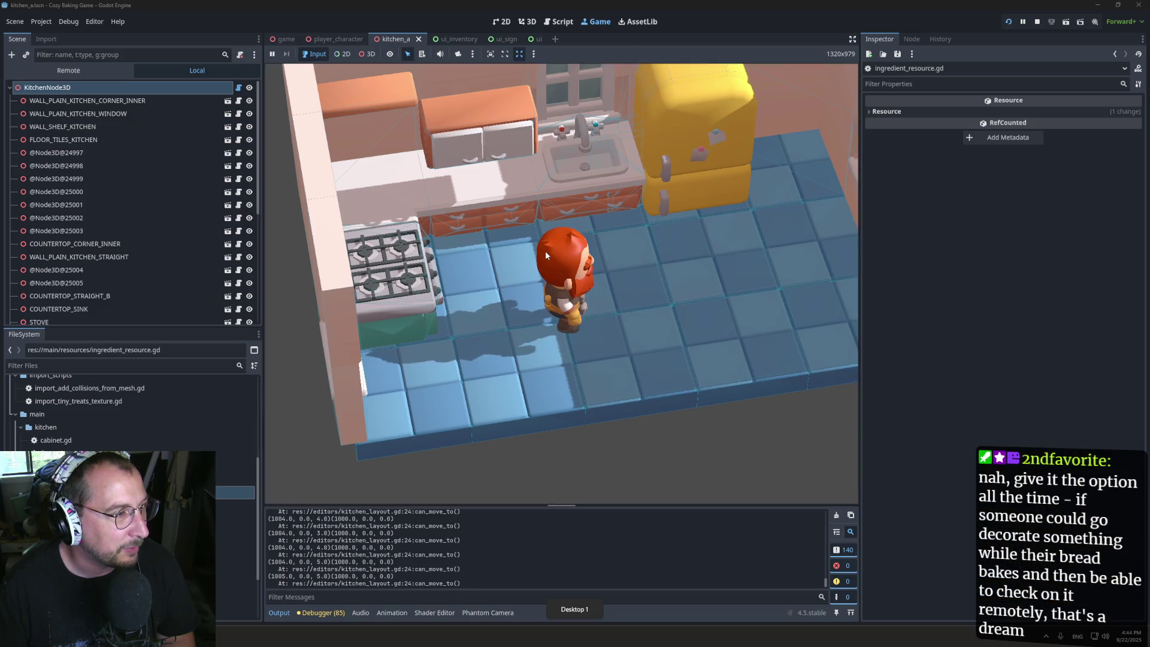
{"action": "key", "text": "Left"}
{"action": "key", "text": "Up"}
{"action": "key", "text": "Up"}
{"action": "key", "text": "Up"}
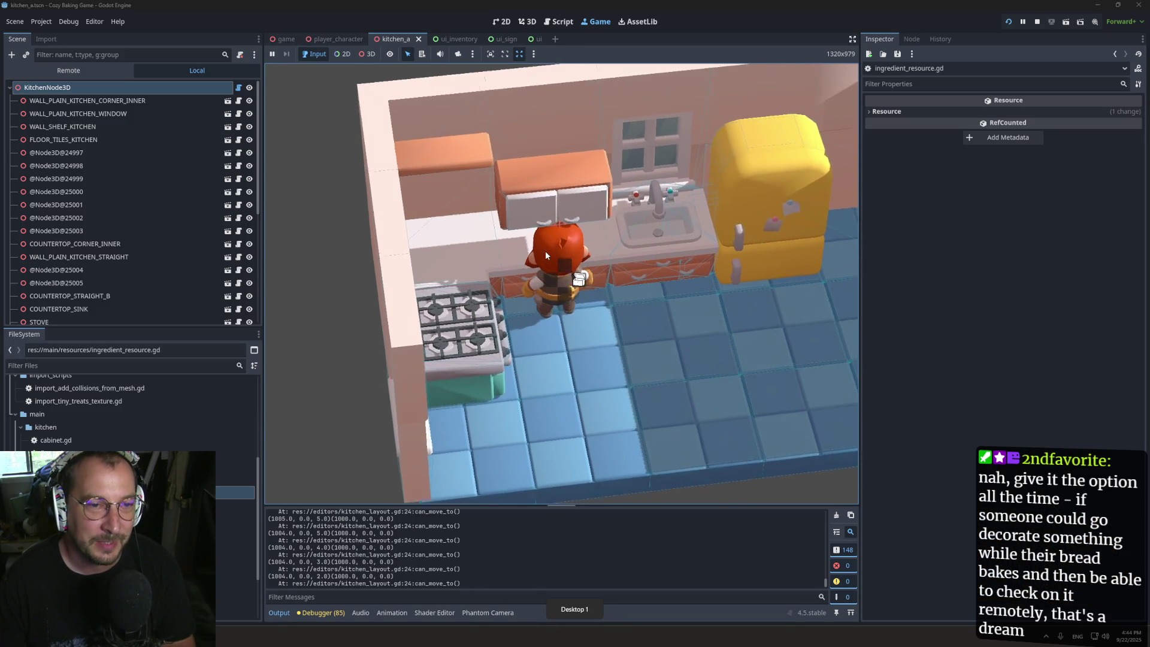
{"action": "key", "text": "Down"}
{"action": "key", "text": "Down"}
{"action": "key", "text": "Down"}
{"action": "key", "text": "Right"}
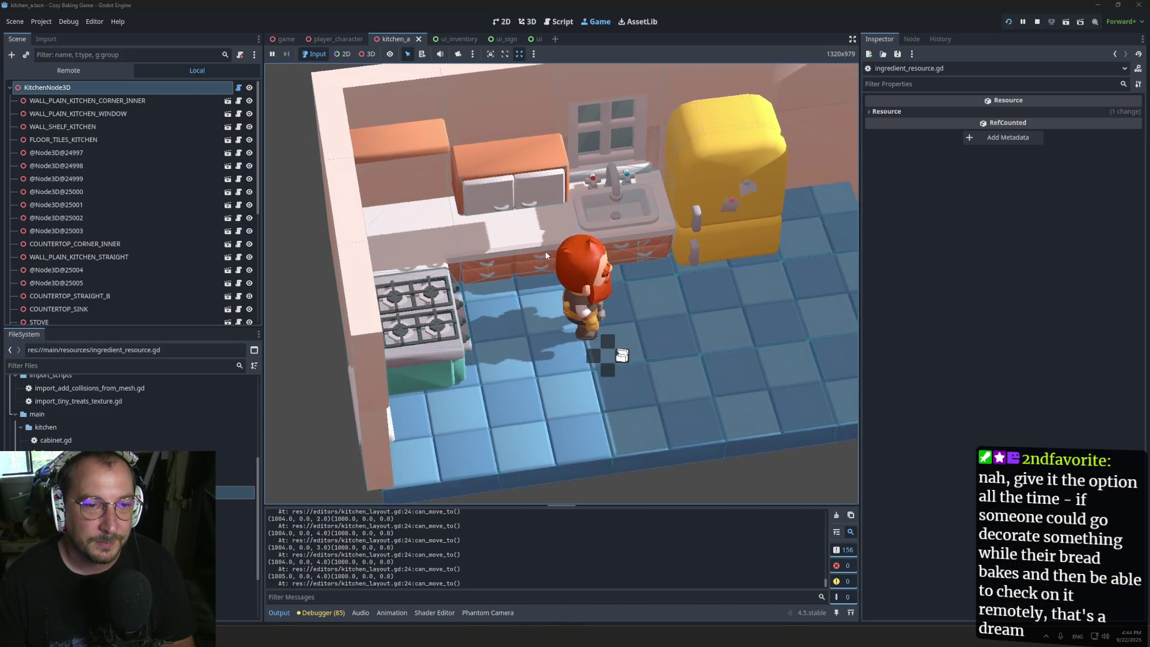
{"action": "key", "text": "Left"}
{"action": "key", "text": "Left"}
{"action": "key", "text": "Right"}
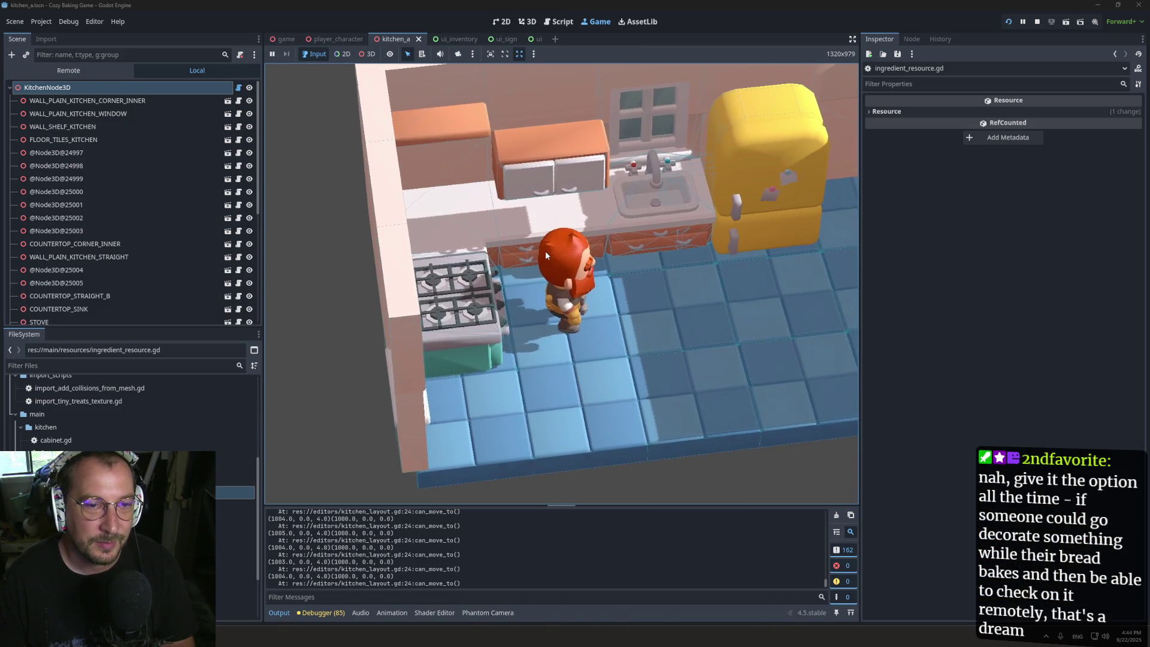
{"action": "key", "text": "Up"}
{"action": "key", "text": "Down"}
{"action": "key", "text": "Up"}
{"action": "key", "text": "Right"}
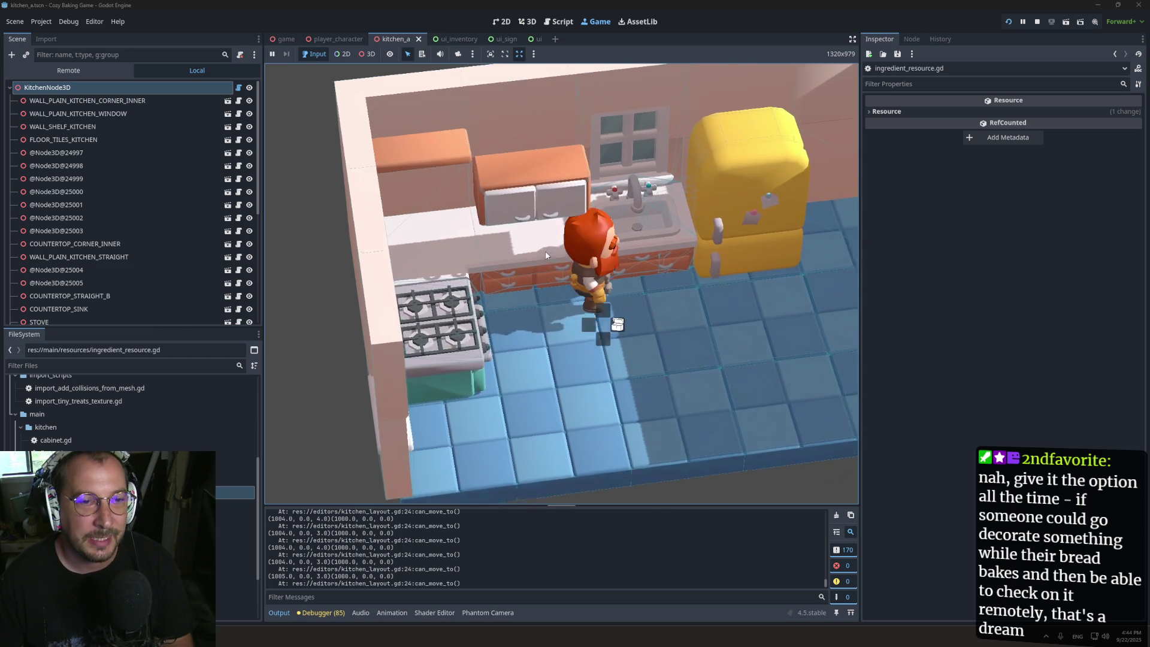
Walk the chef toward the stove and stop facing the counter between stove and sink.
{"action": "key", "text": "Left"}
{"action": "key", "text": "Up"}
{"action": "key", "text": "Down"}
{"action": "key", "text": "Up"}
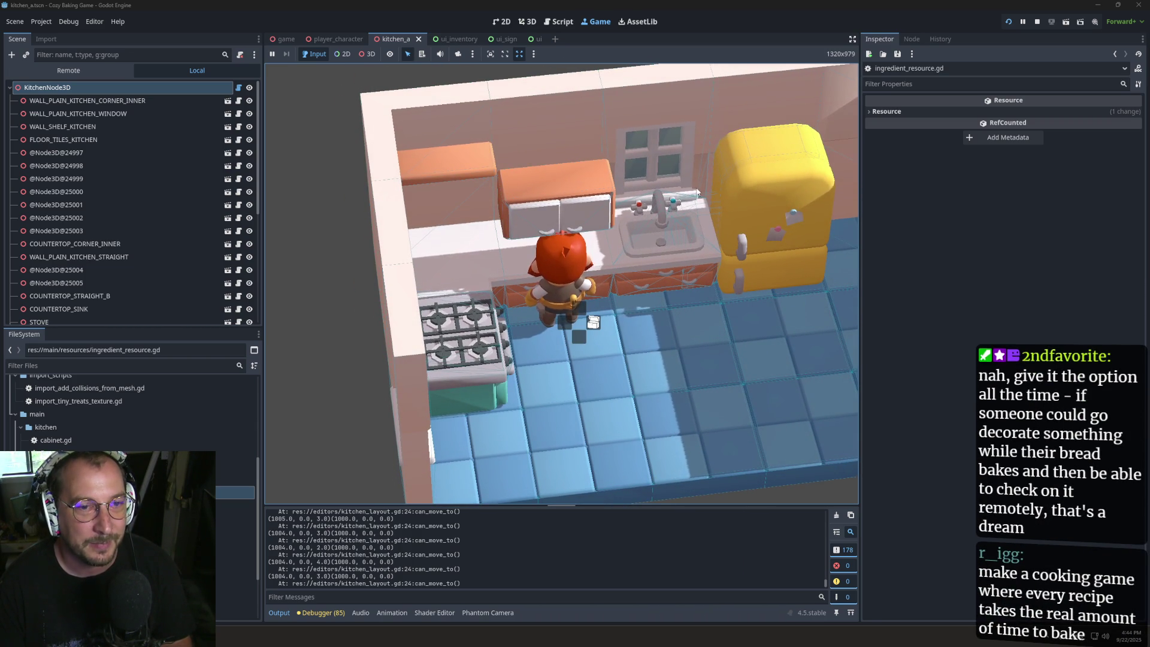
{"action": "key", "text": "Down"}
{"action": "key", "text": "Up"}
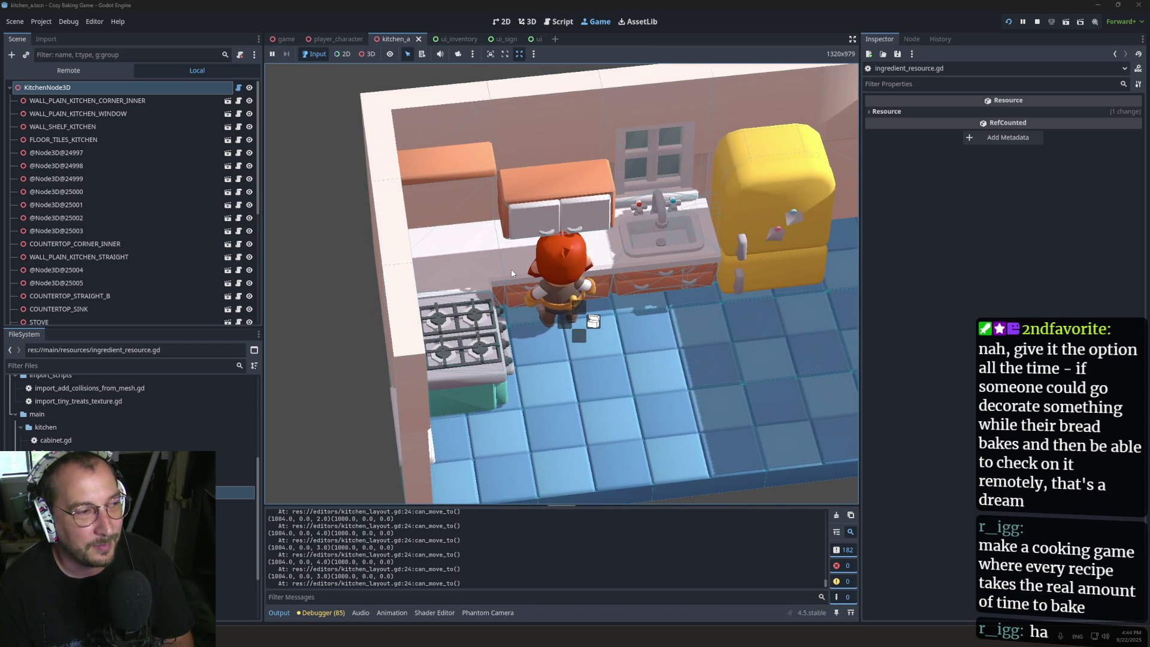
{"action": "key", "text": "Down"}
{"action": "key", "text": "Up"}
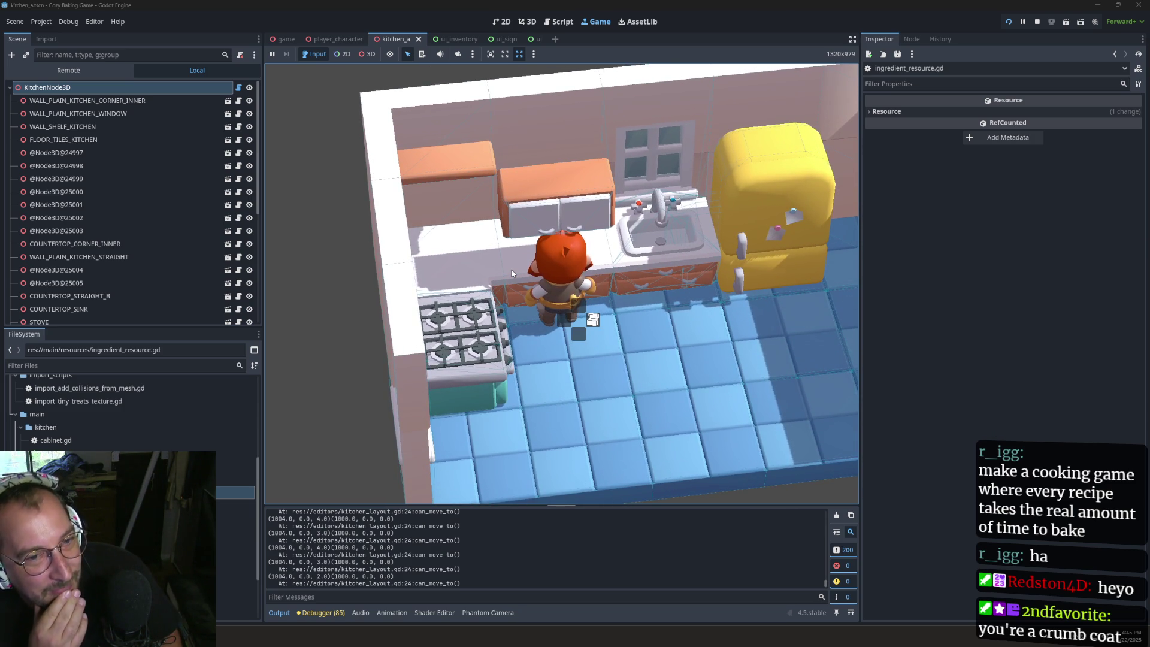
Walk the chef beside the stove and along the sink counter, checking that the counters block movement.
{"action": "key", "text": "Left"}
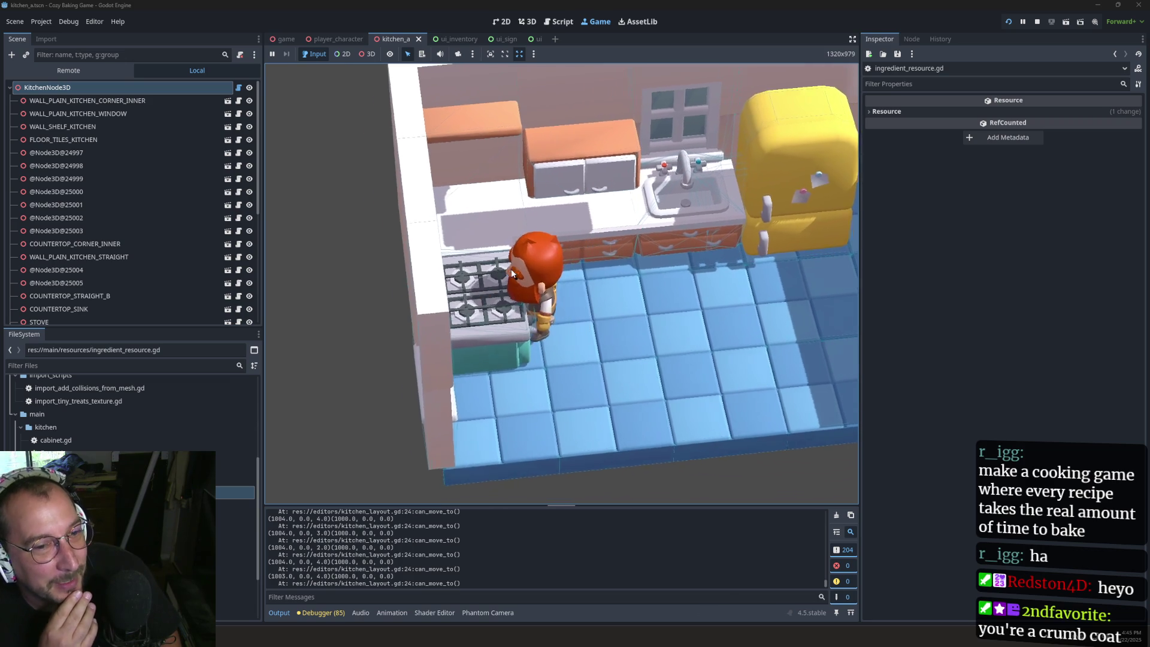
{"action": "key", "text": "Up"}
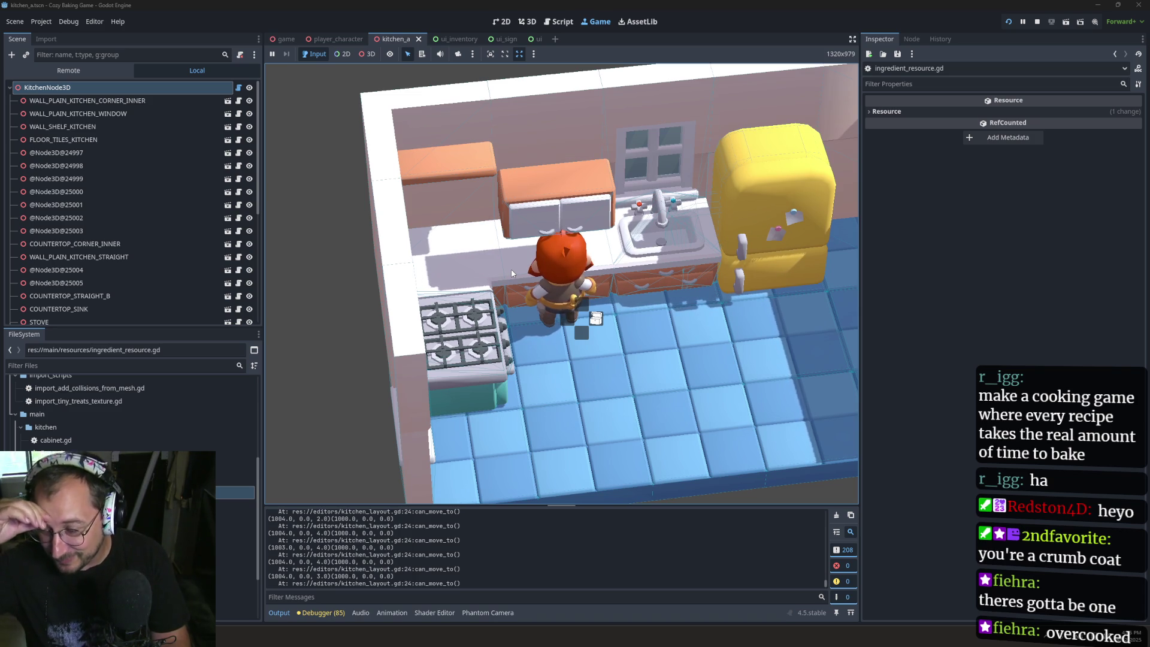
{"action": "key", "text": "s"}
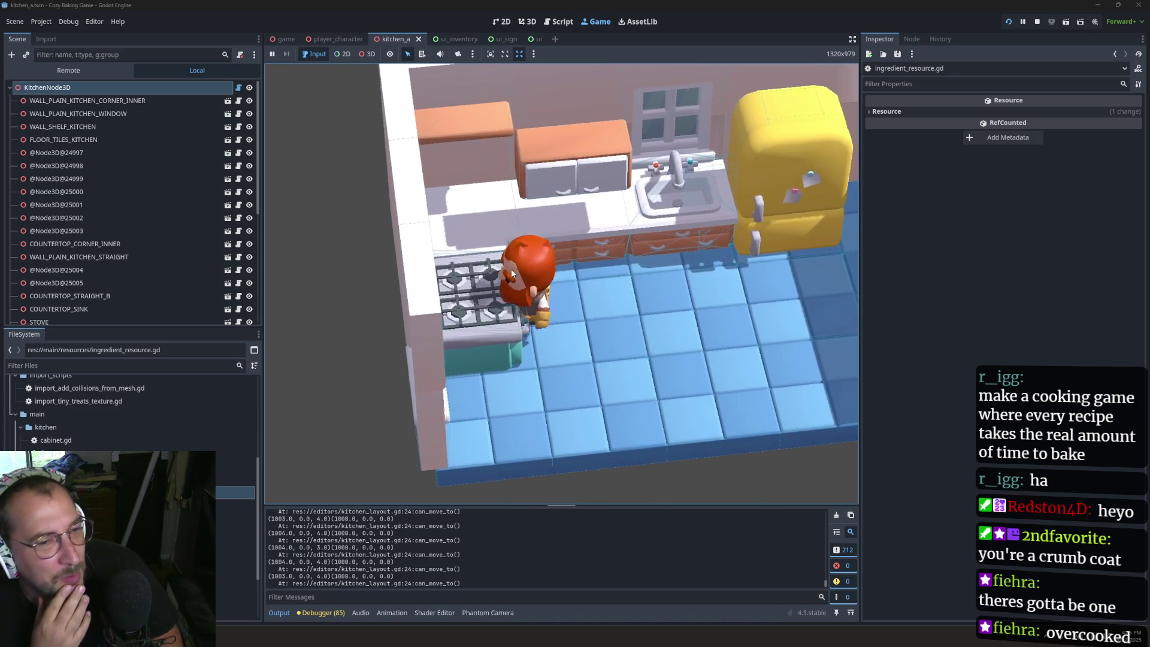
{"action": "key", "text": "w"}
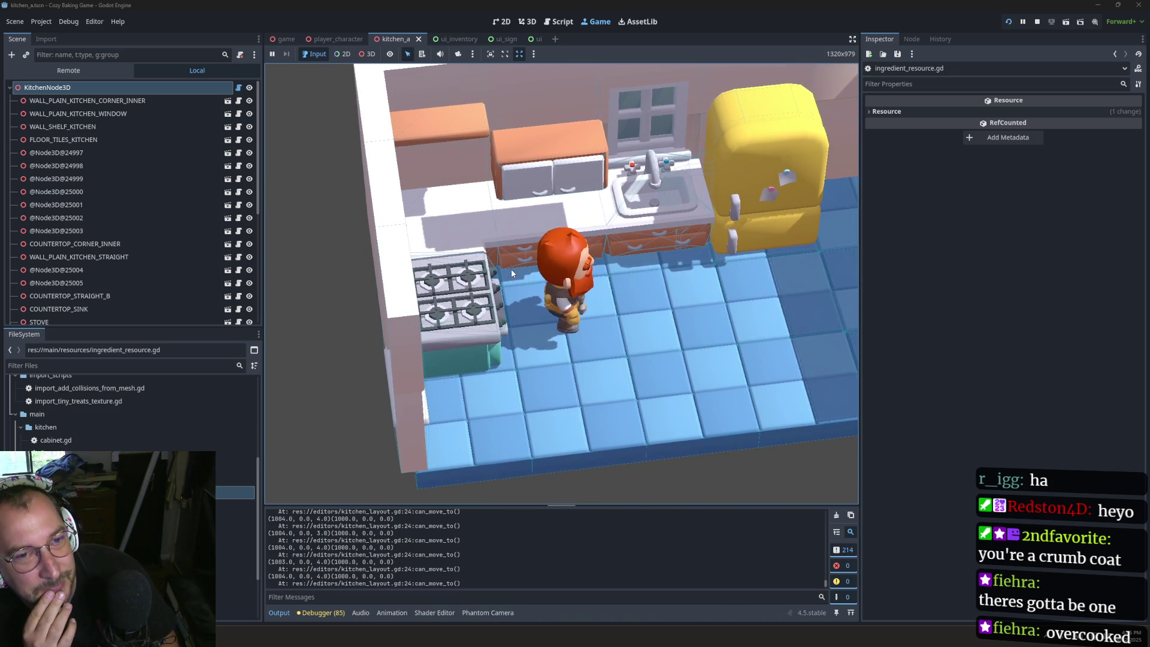
{"action": "key", "text": "w"}
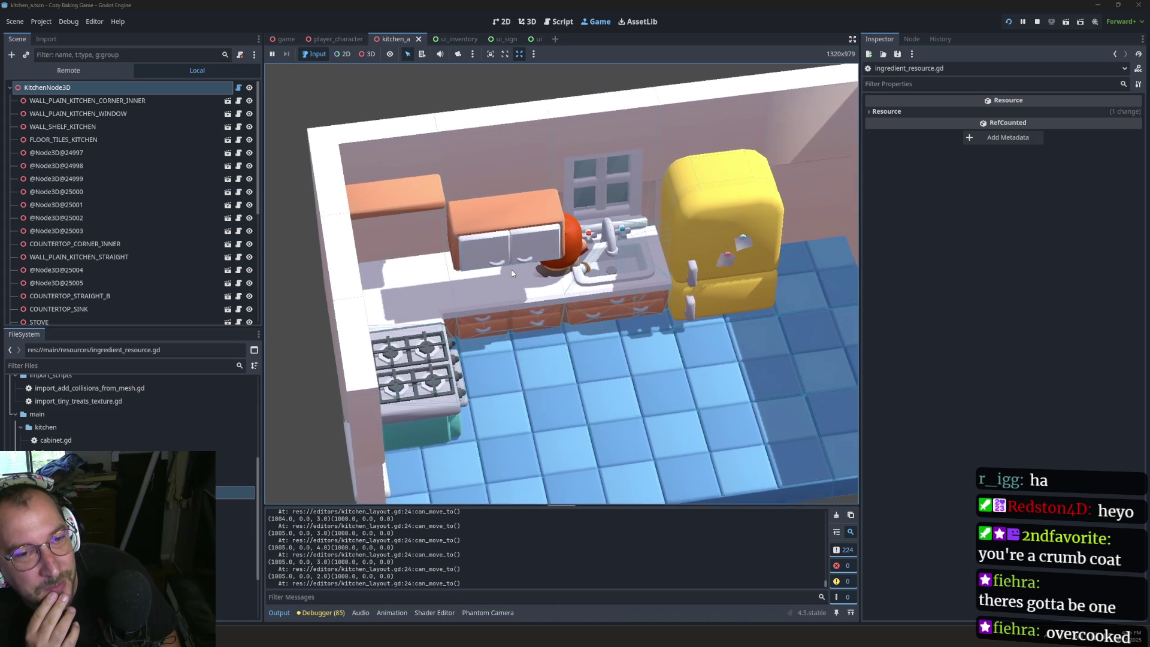
{"action": "key", "text": "s"}
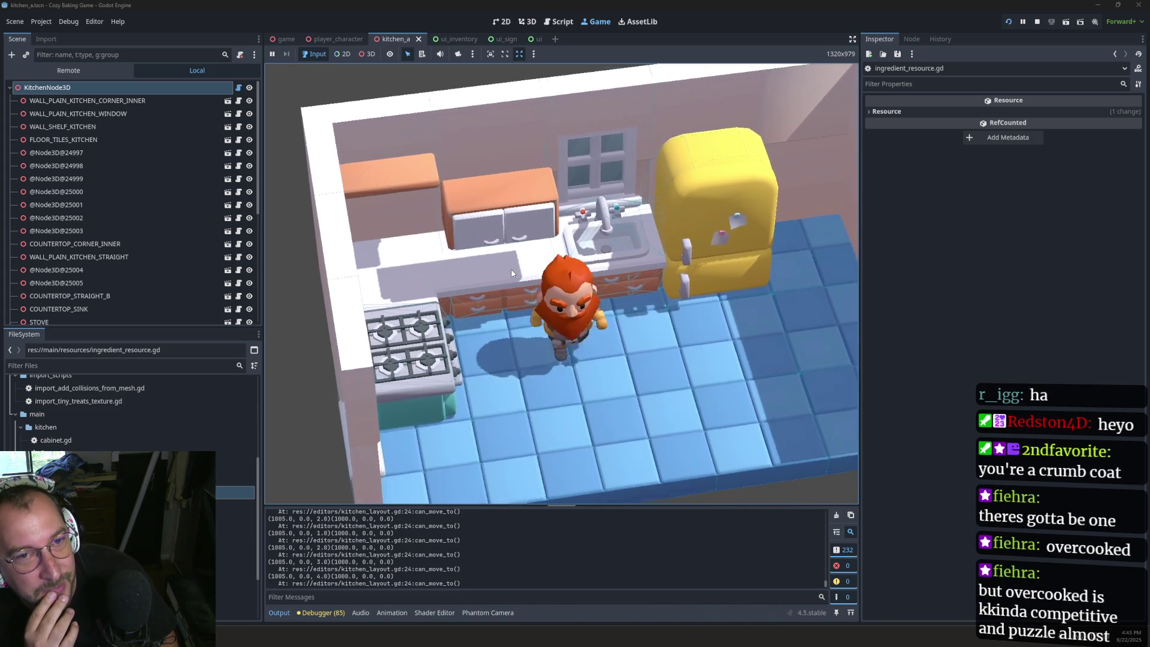
{"action": "key", "text": "d"}
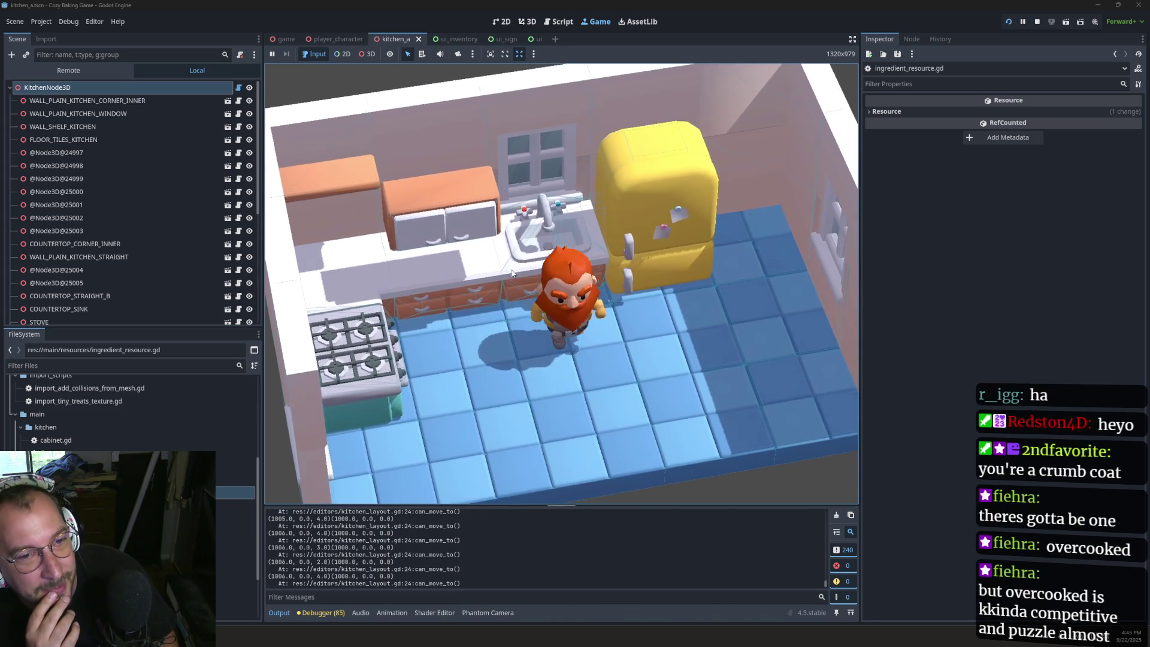
{"action": "key", "text": "a"}
{"action": "key", "text": "w"}
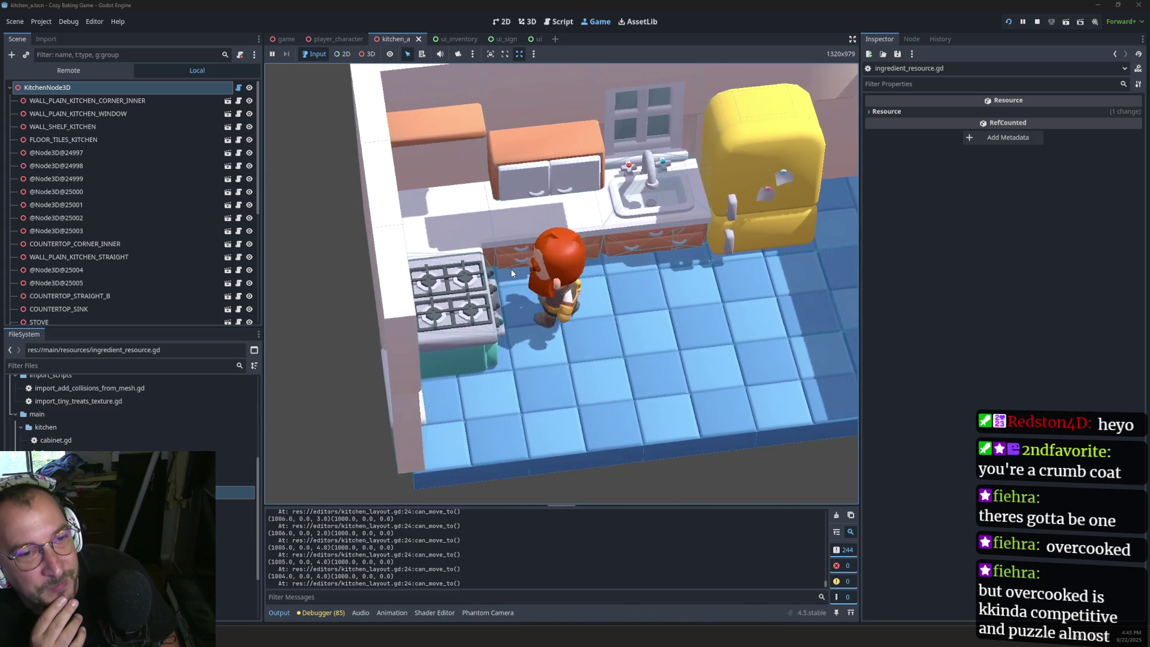
{"action": "key", "text": "a"}
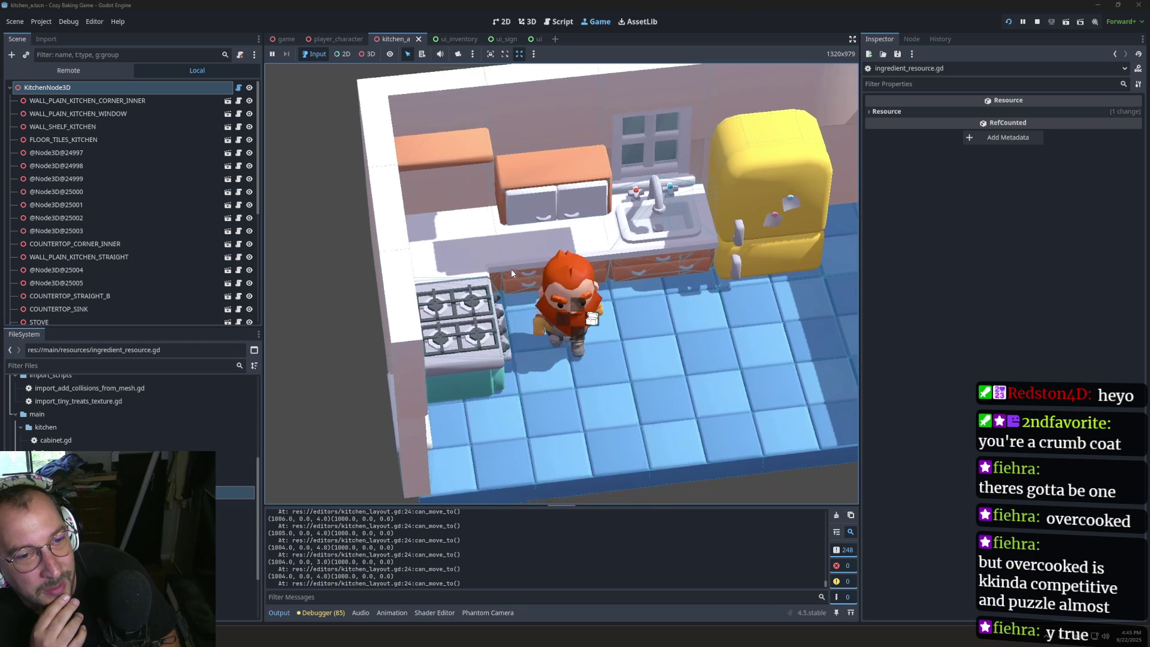
{"action": "key", "text": "s"}
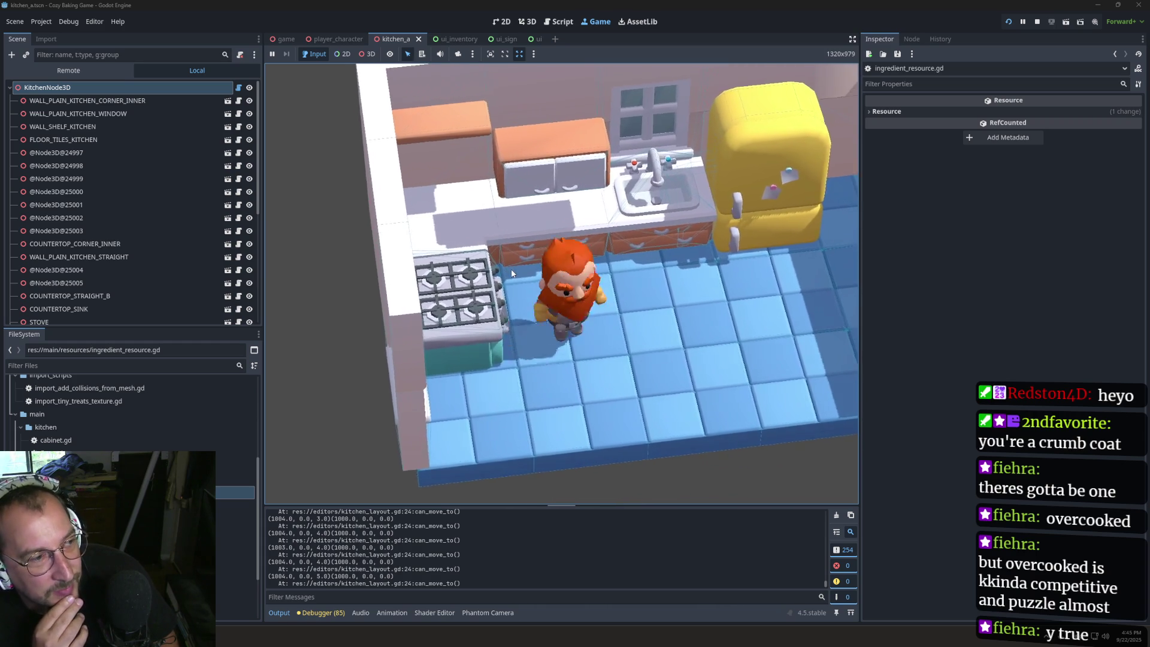
{"action": "key", "text": "d"}
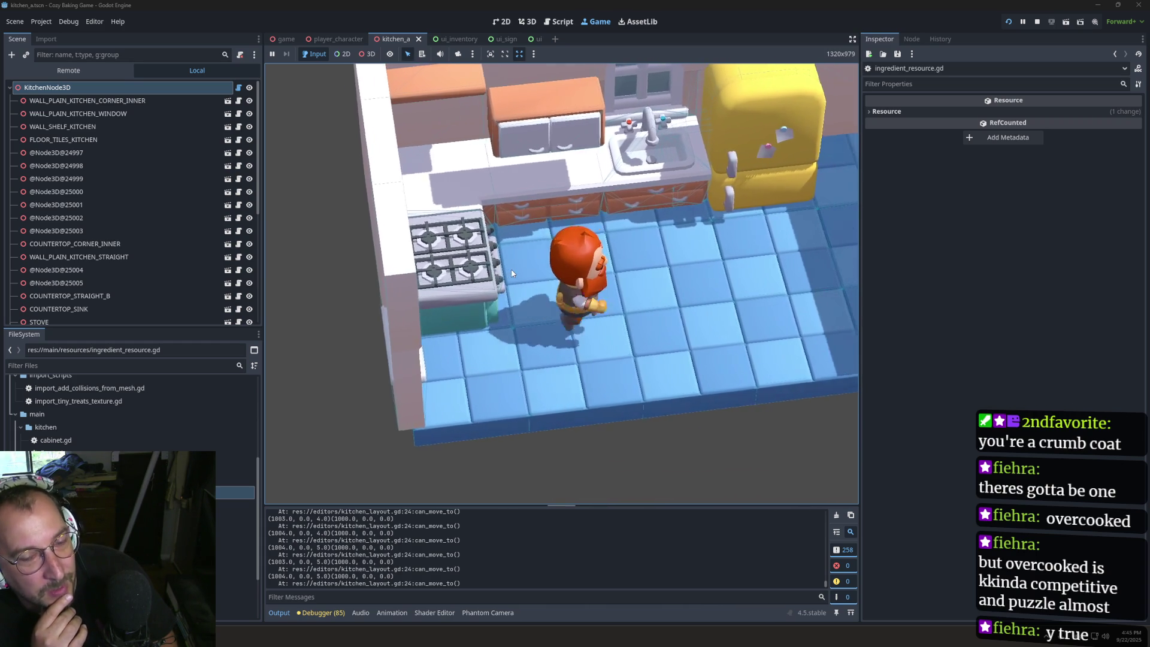
Walk the character into the counter near the sink and back toward the stove to test blocking.
{"action": "key", "text": "w"}
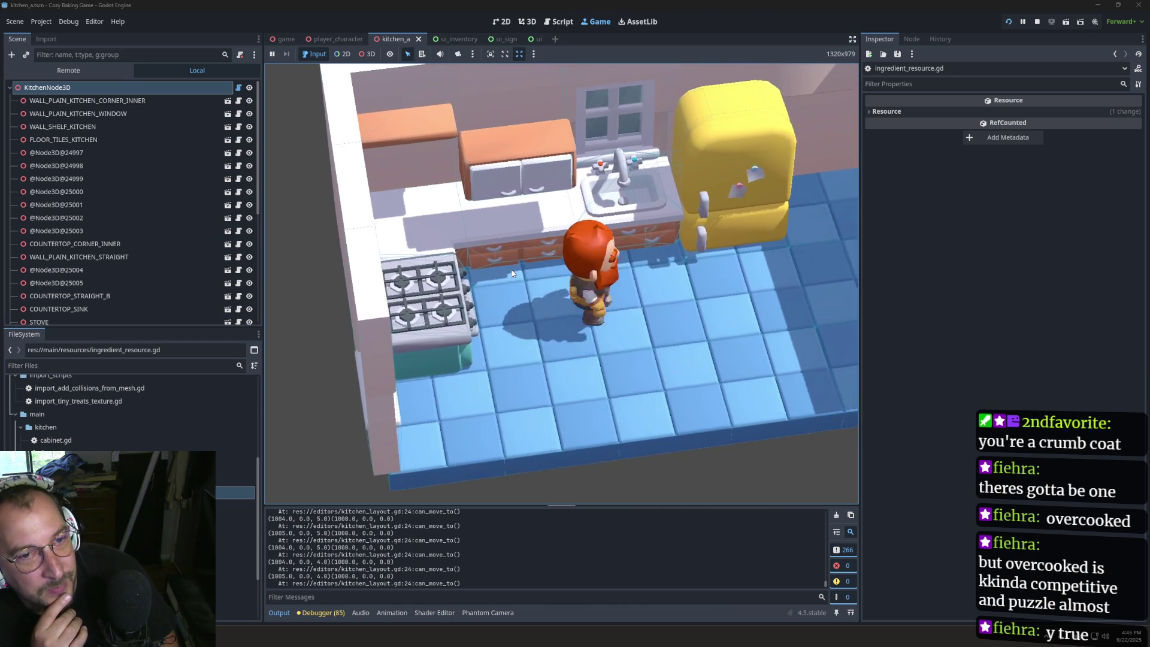
{"action": "key", "text": "w"}
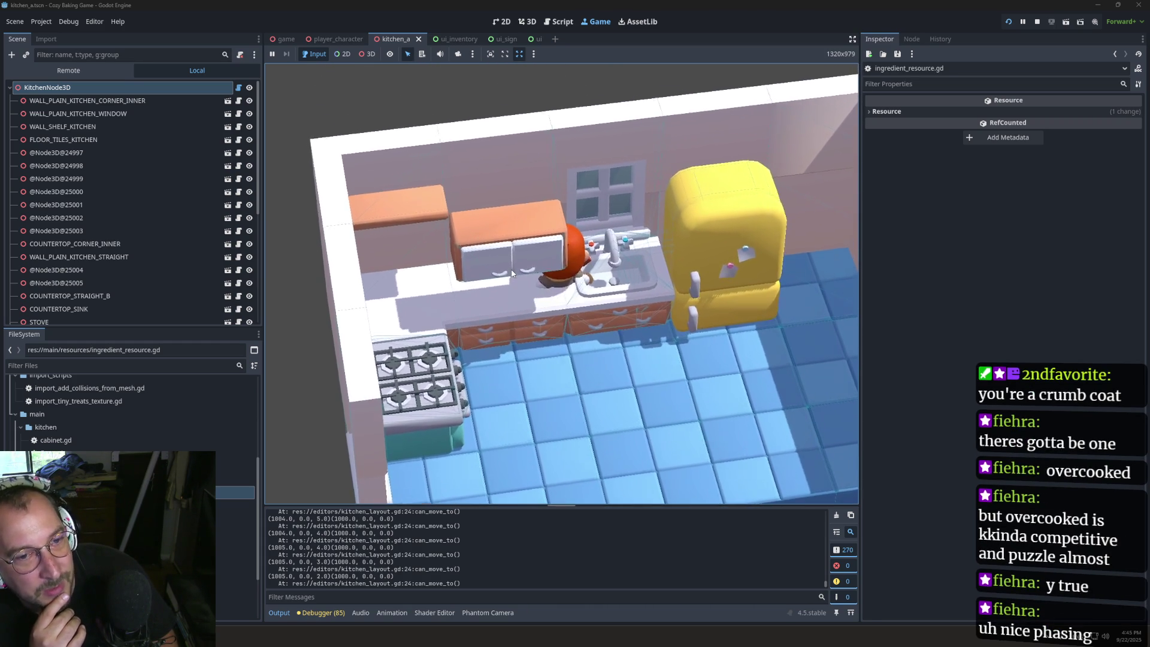
{"action": "key", "text": "s"}
{"action": "key", "text": "s"}
{"action": "key", "text": "s"}
{"action": "key", "text": "a"}
{"action": "key", "text": "w"}
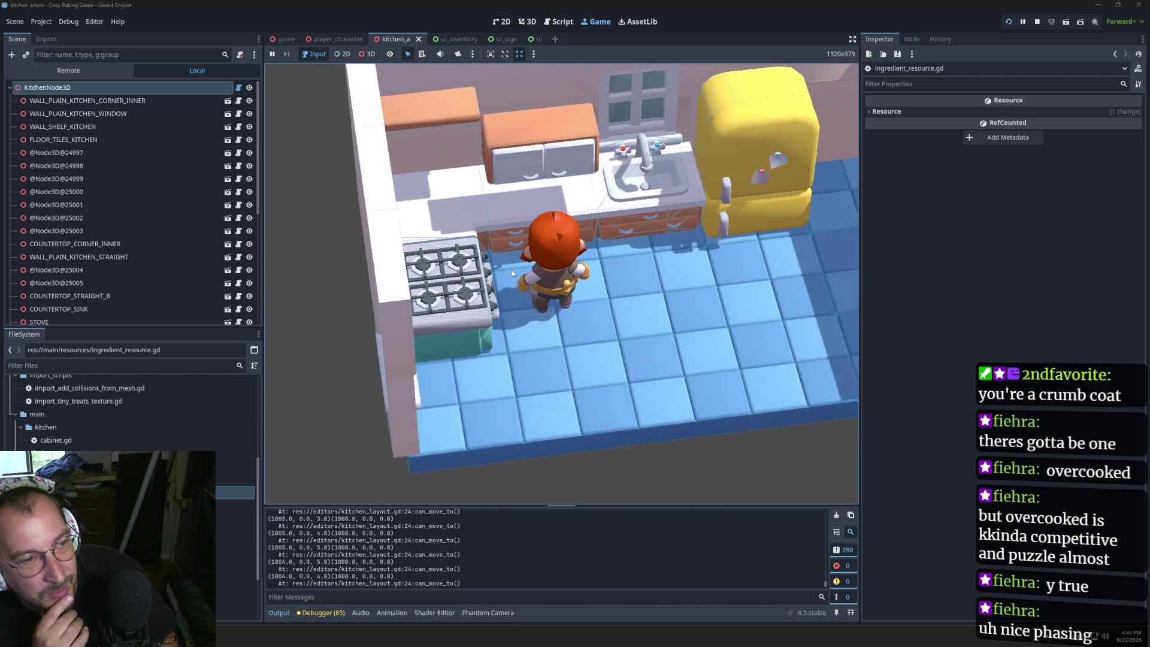
{"action": "key", "text": "d"}
{"action": "key", "text": "s"}
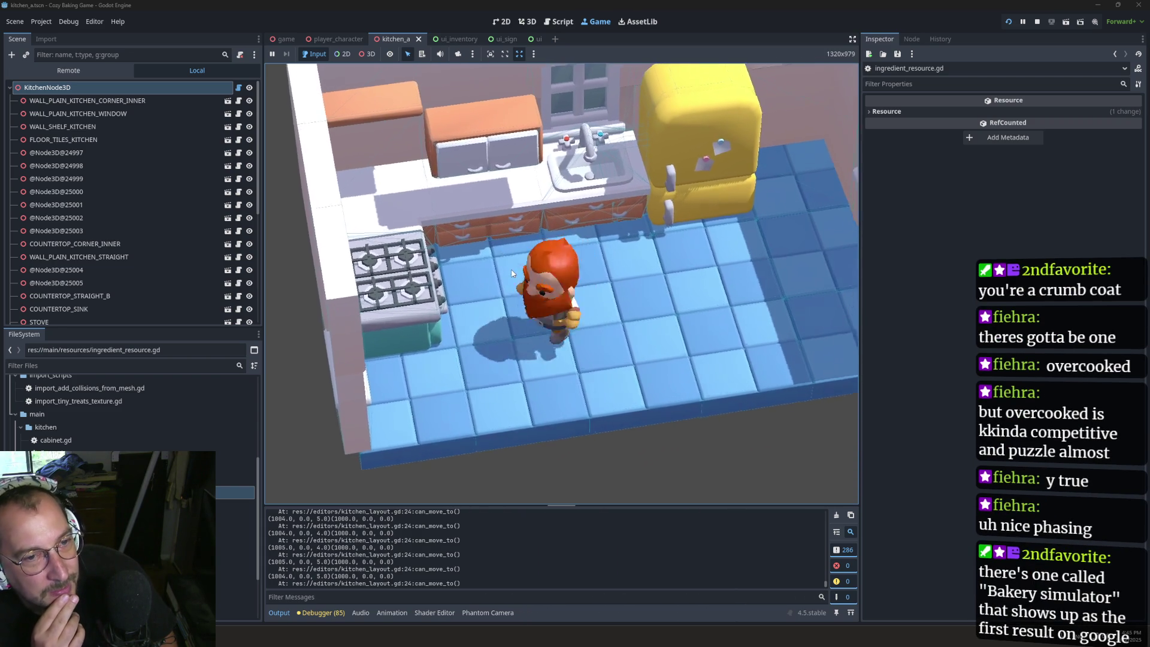
{"action": "key", "text": "w"}
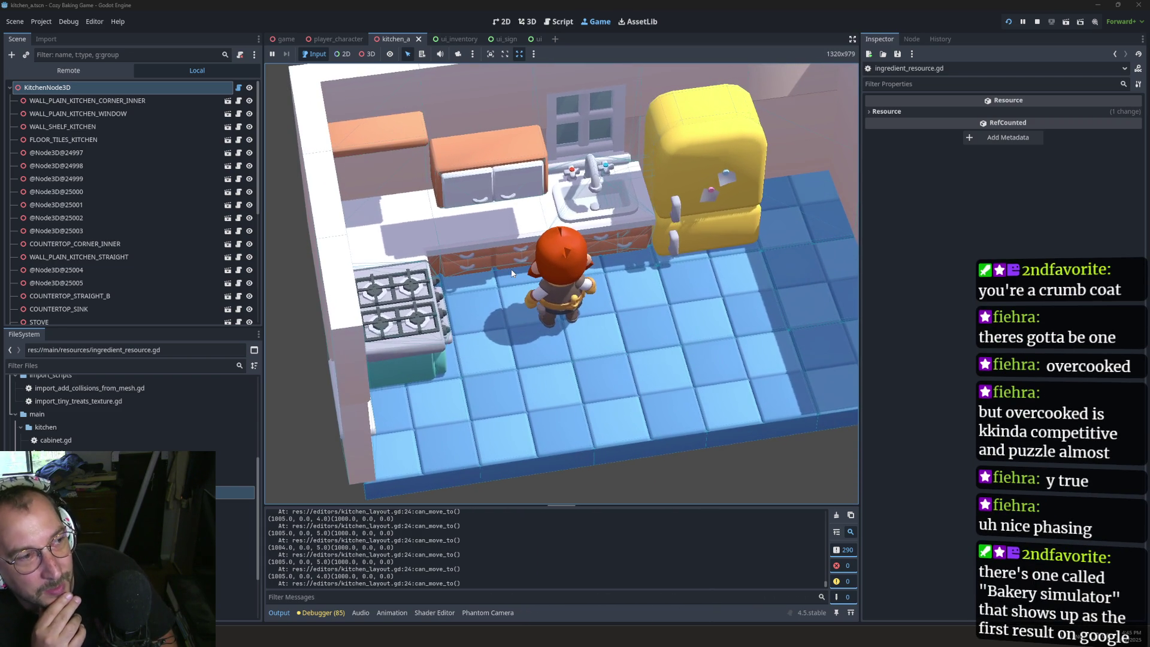
{"action": "key", "text": "w"}
{"action": "key", "text": "a"}
{"action": "key", "text": "w"}
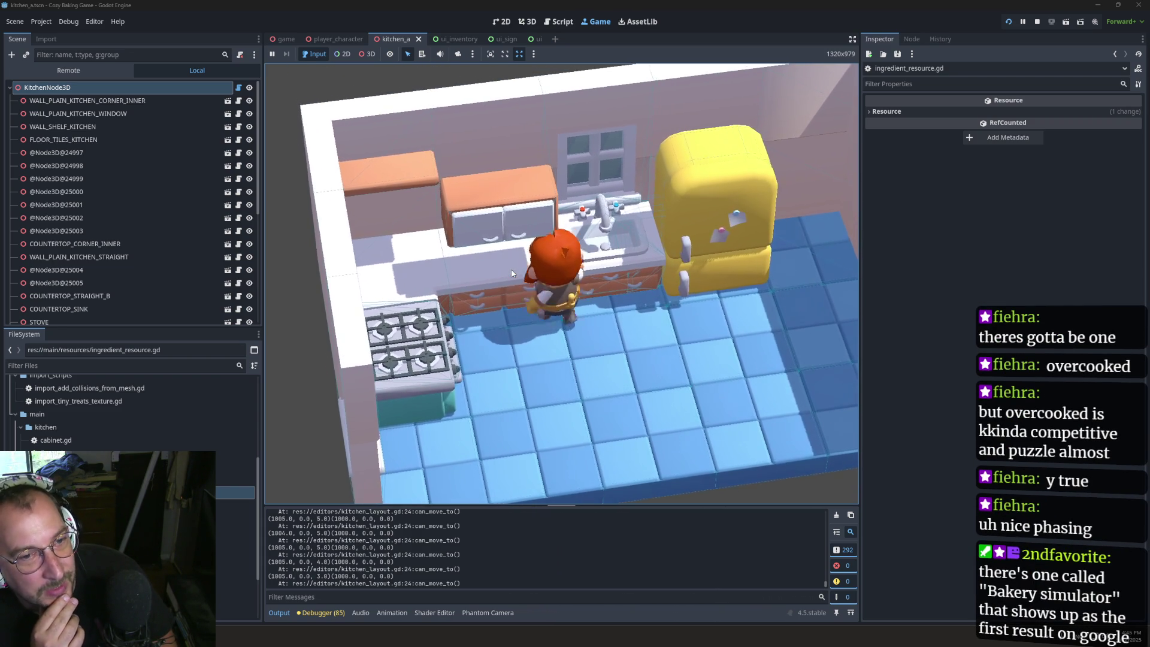
{"action": "key", "text": "s"}
{"action": "key", "text": "w"}
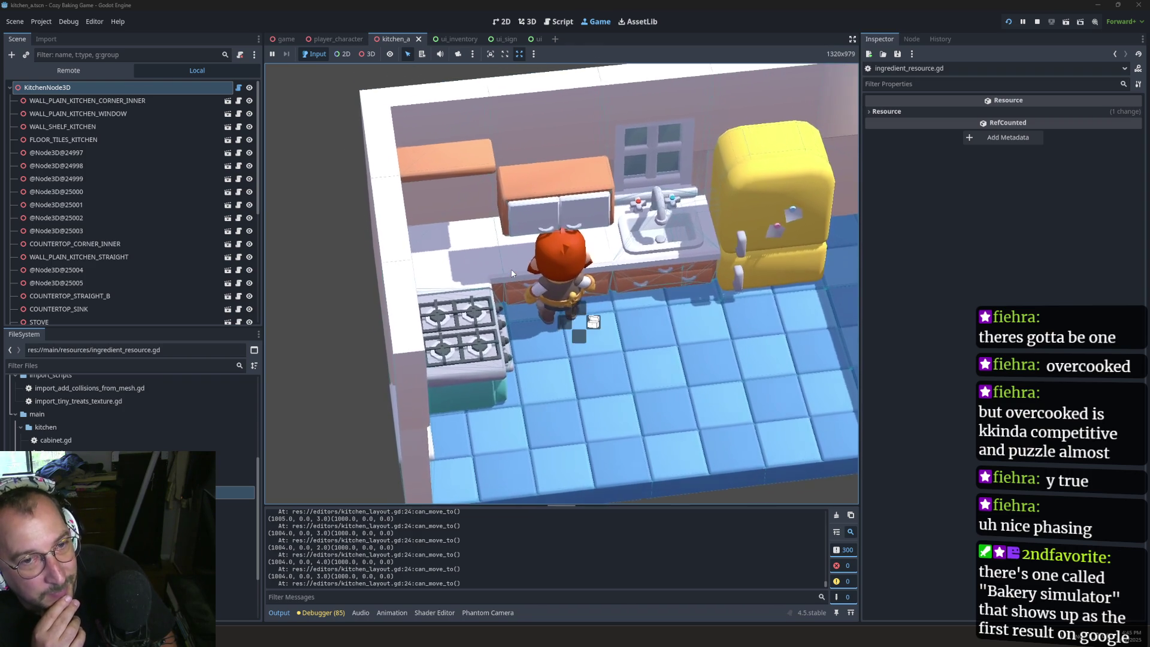
{"action": "key", "text": "d"}
Test stepping into the counter again and finish on the floor tile beside the stove, facing it.
{"action": "key", "text": "w"}
{"action": "key", "text": "s"}
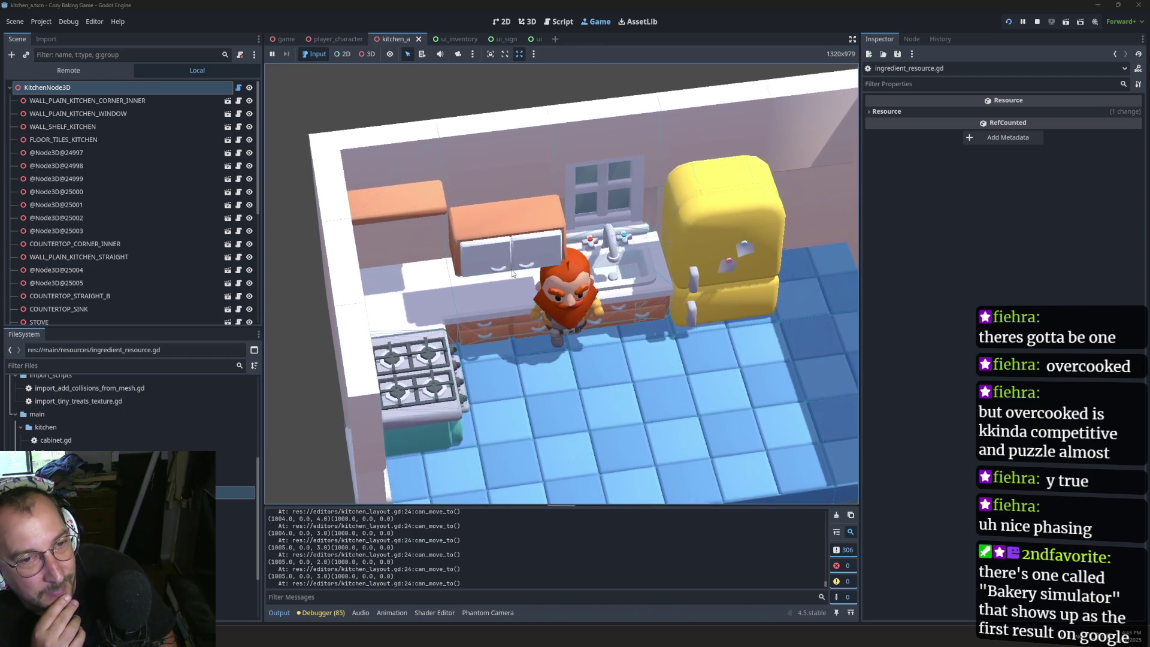
{"action": "key", "text": "w"}
{"action": "key", "text": "s"}
{"action": "key", "text": "s"}
{"action": "key", "text": "a"}
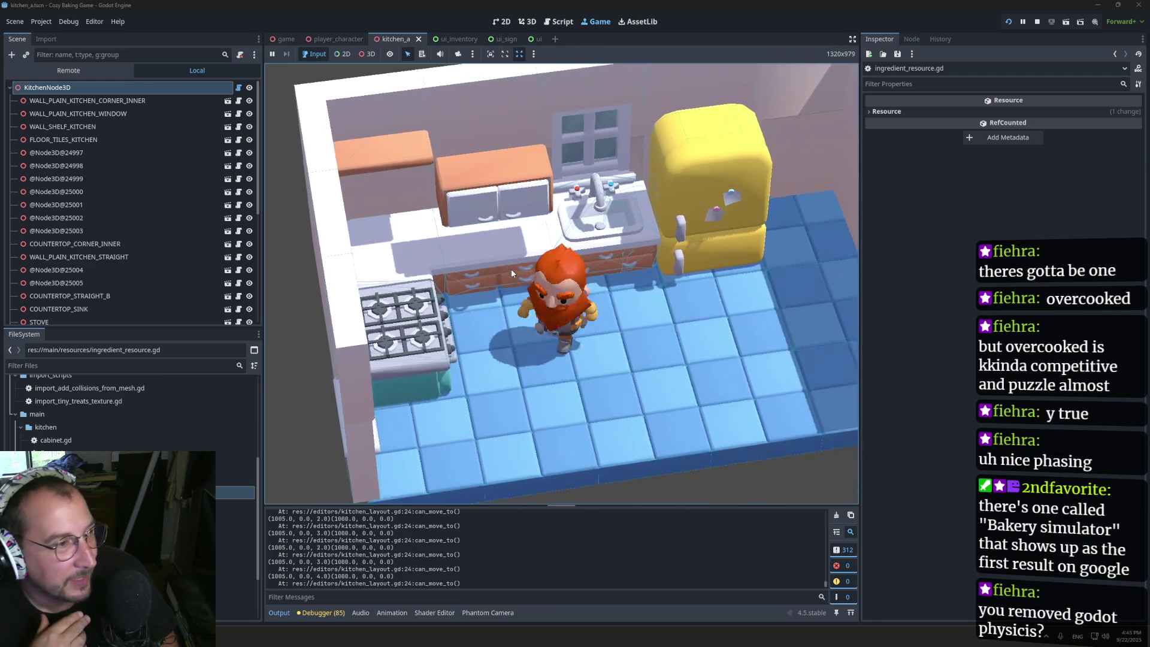
{"action": "key", "text": "w"}
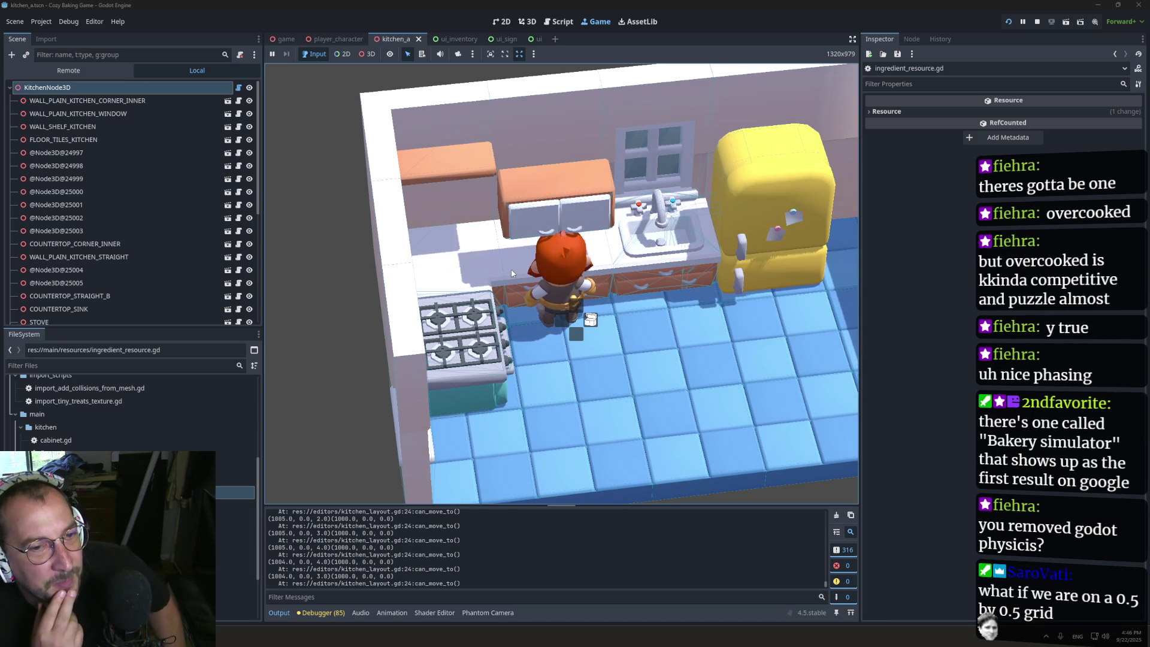
{"action": "key", "text": "Down"}
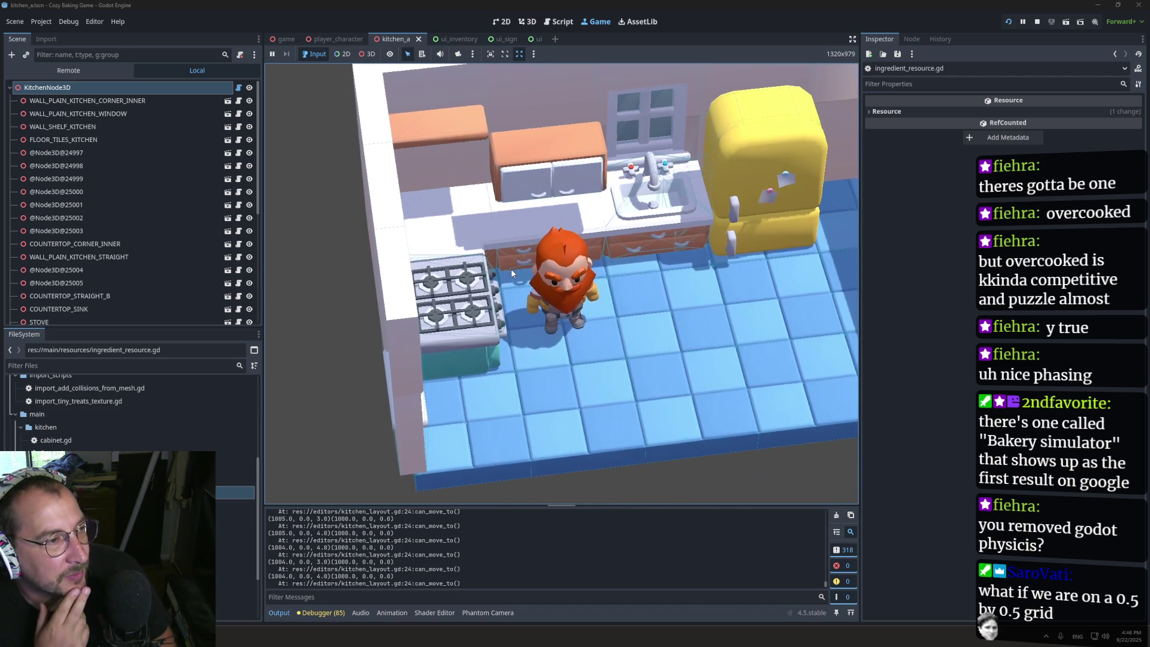
{"action": "key", "text": "Up"}
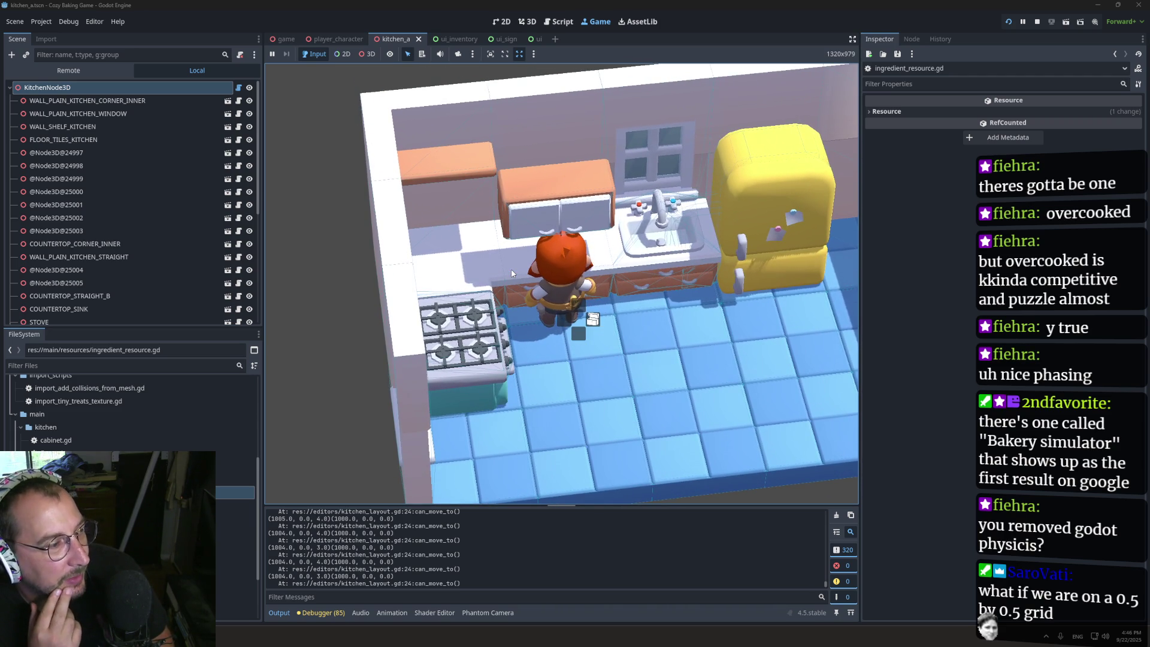
{"action": "key", "text": "Down"}
{"action": "key", "text": "Right"}
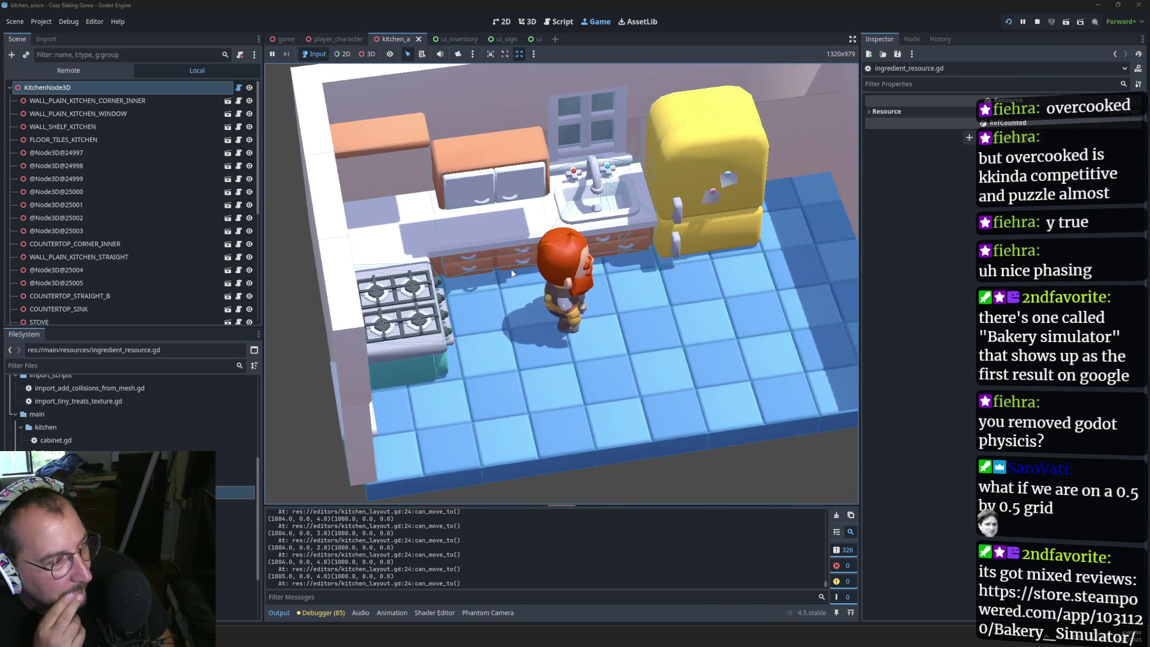
{"action": "key", "text": "Left"}
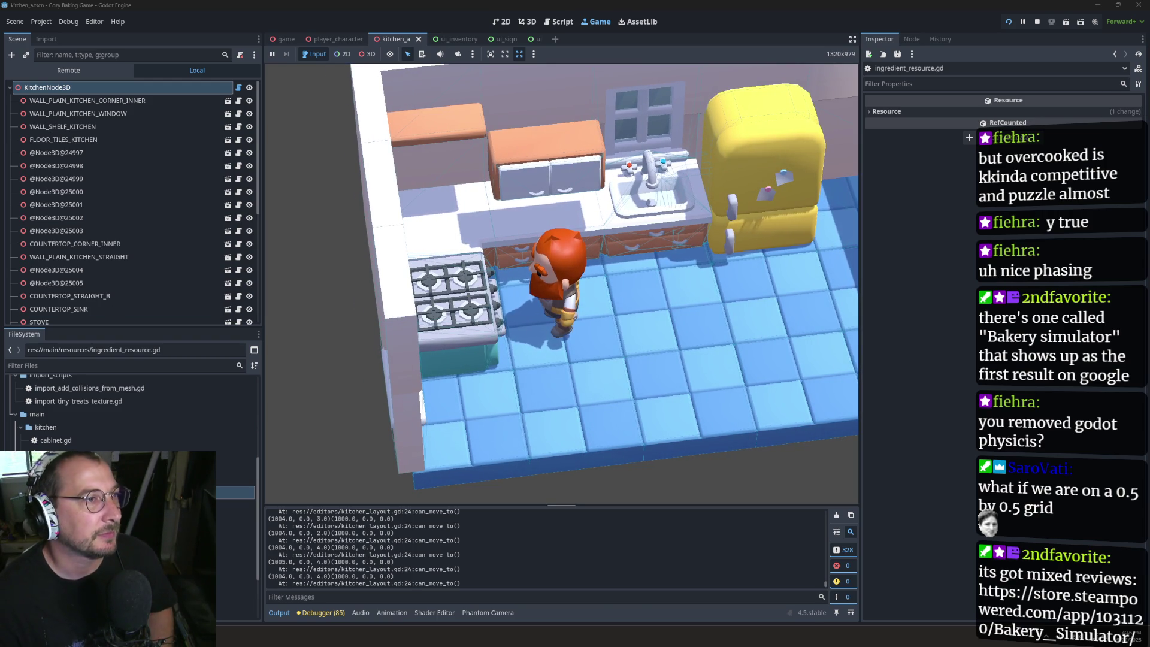
Maximize the Bakery Simulator store page and play its trailer in fullscreen.
{"action": "double_click", "coordinate": [478, 363]}
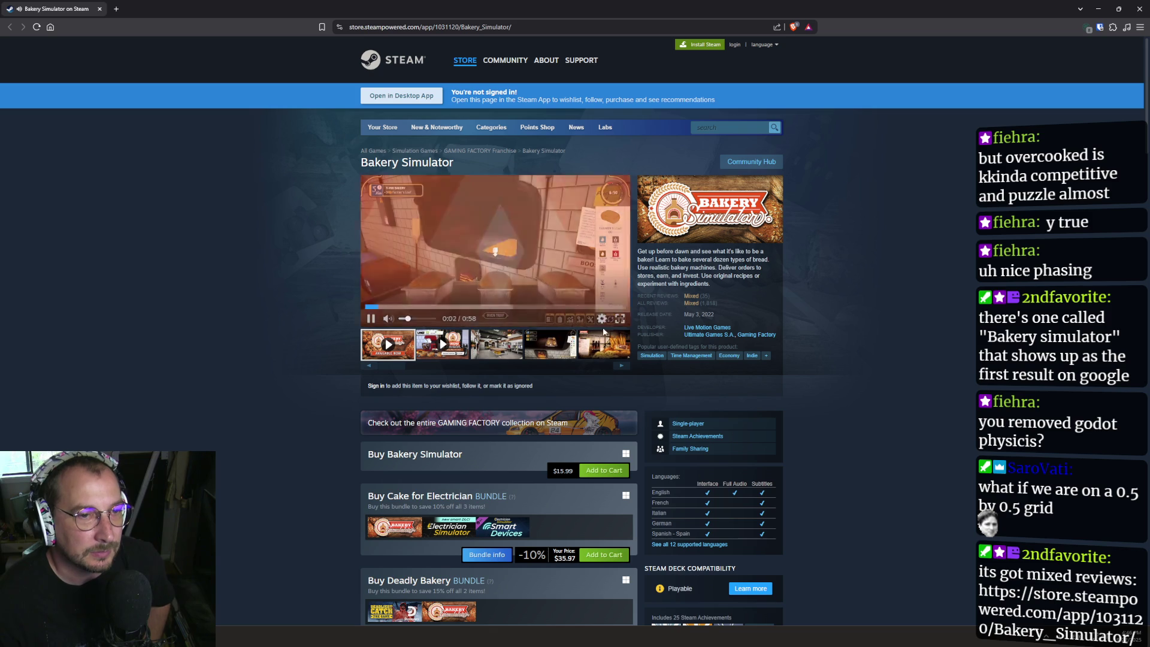
{"action": "left_click", "coordinate": [619, 320]}
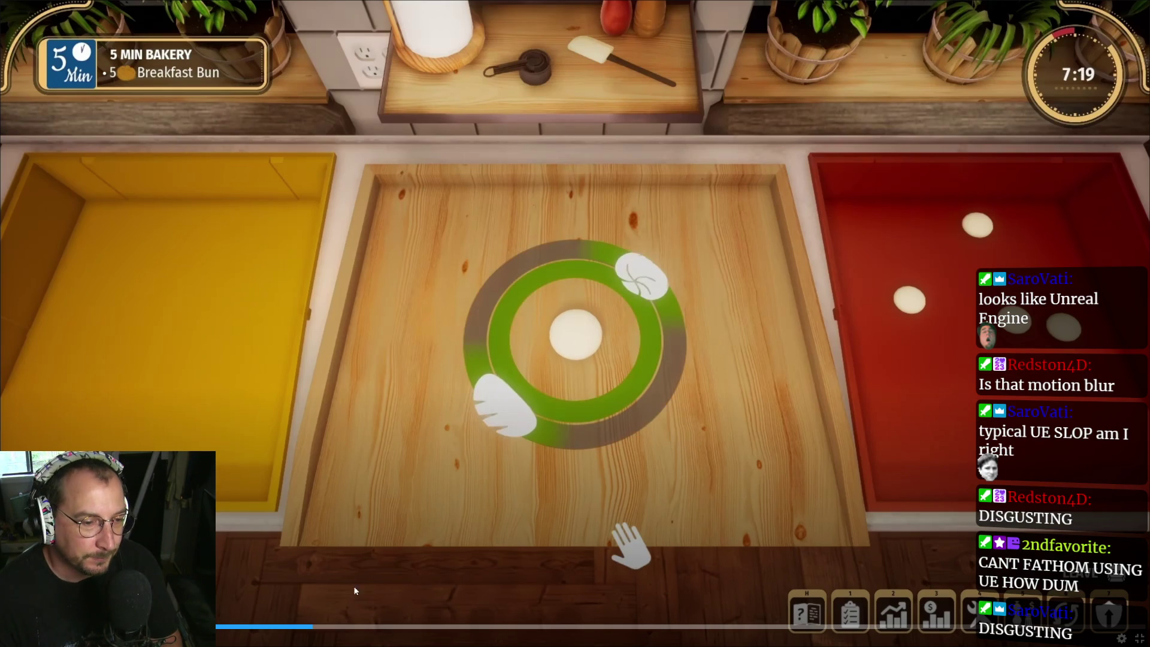
Rewind the Bakery Simulator trailer, watch it to the Play Now end card, and exit fullscreen.
{"action": "left_click", "coordinate": [290, 627]}
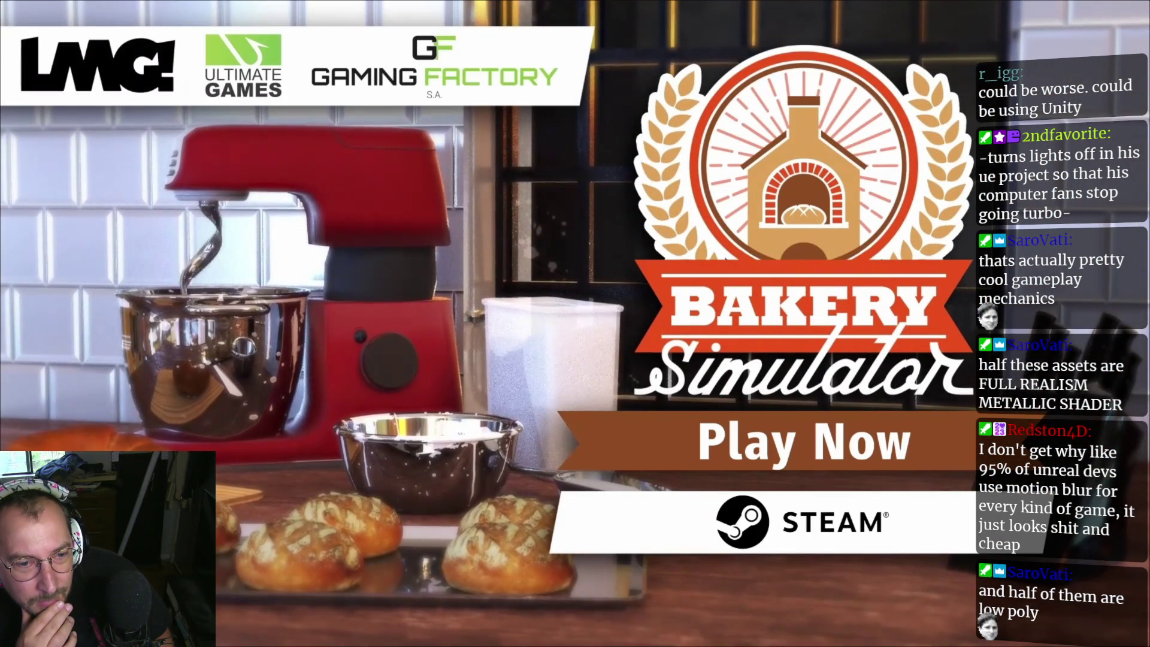
{"action": "mouse_move", "coordinate": [393, 500]}
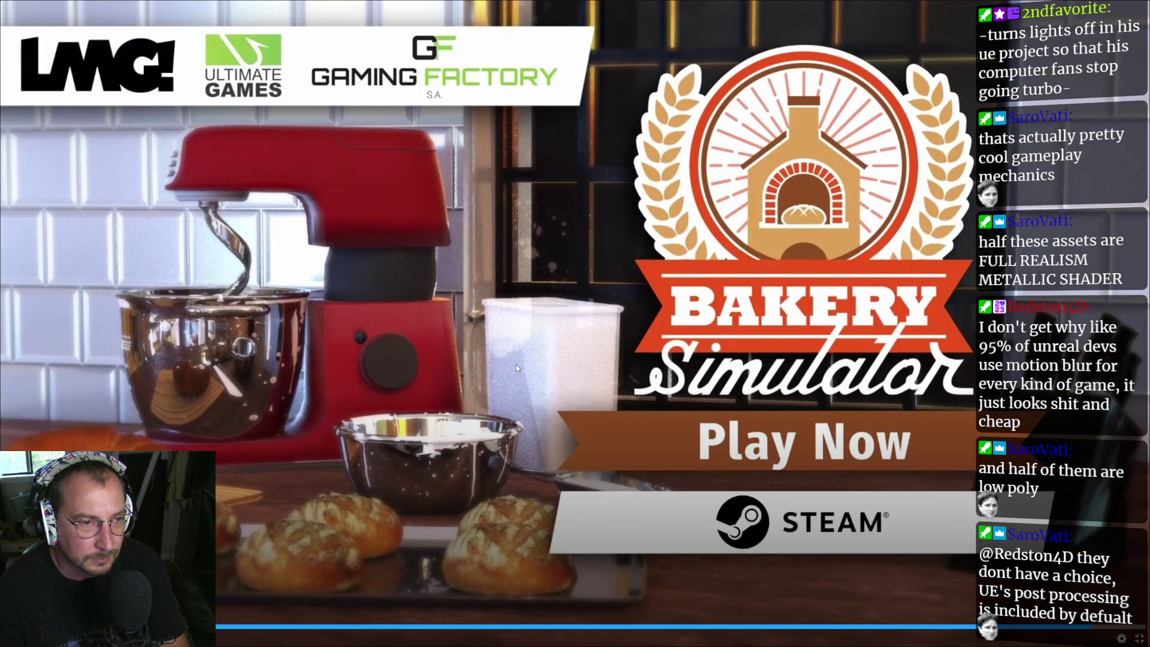
{"action": "key", "text": "Escape"}
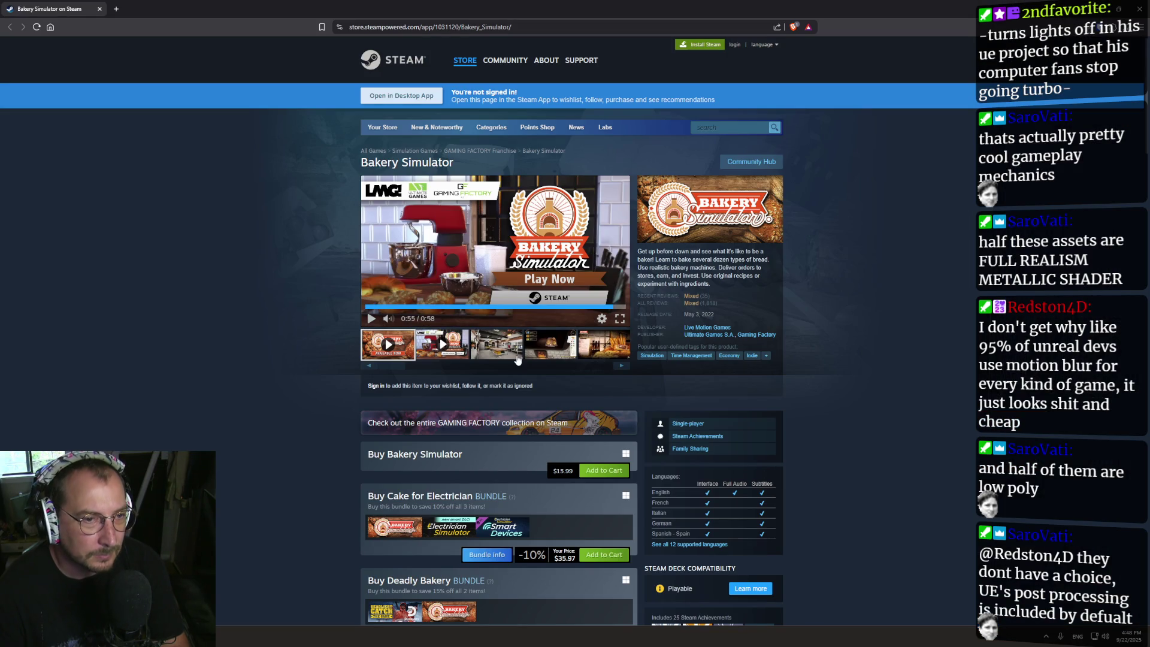
Switch from the Steam page back to the running Godot kitchen game with Alt+Tab.
{"action": "key", "text": "alt+Tab"}
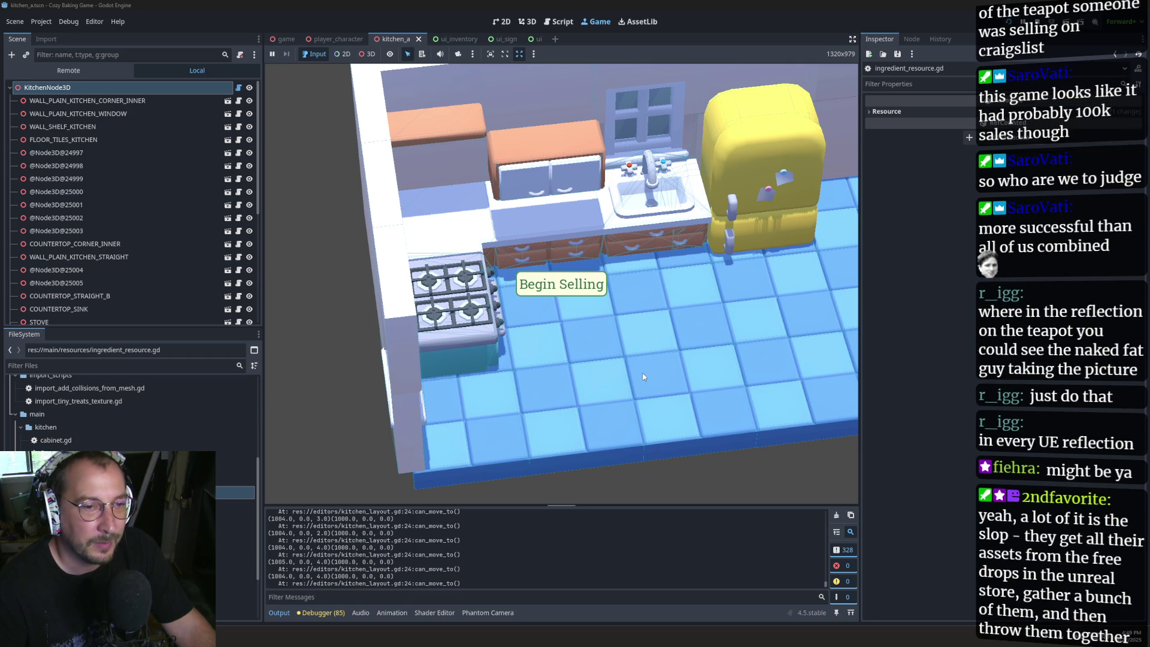
Bring the Bakery Simulator page back, maximize it, and scroll down to the customer reviews.
{"action": "key", "text": "alt+Tab"}
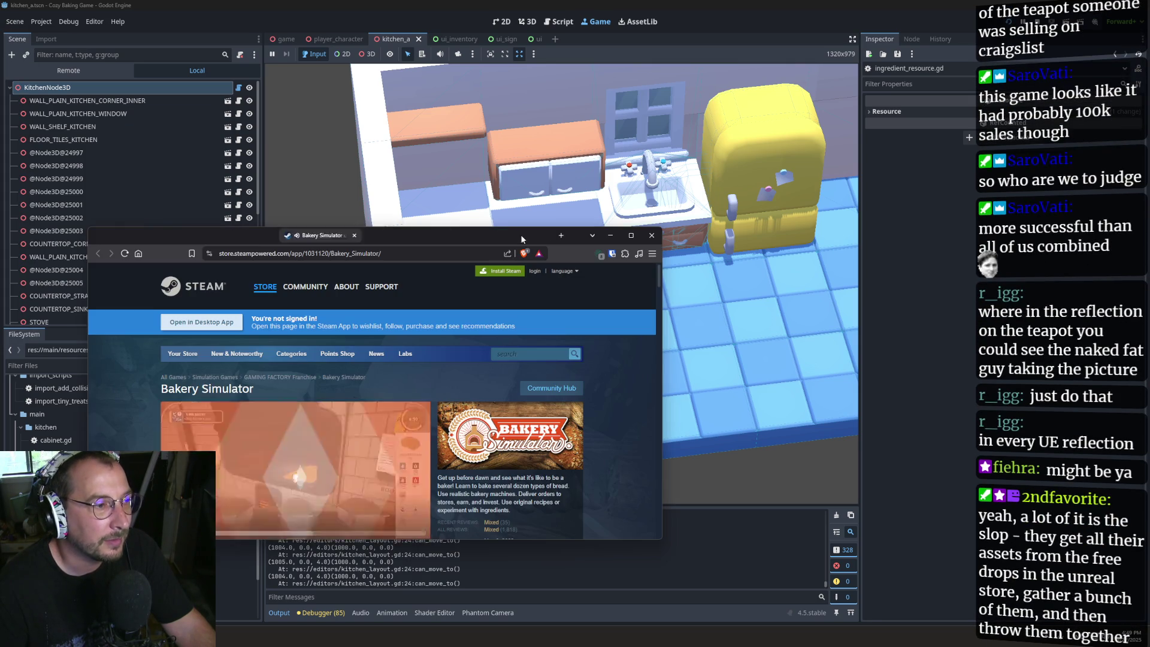
{"action": "left_click", "coordinate": [631, 235]}
{"action": "mouse_move", "coordinate": [707, 306]}
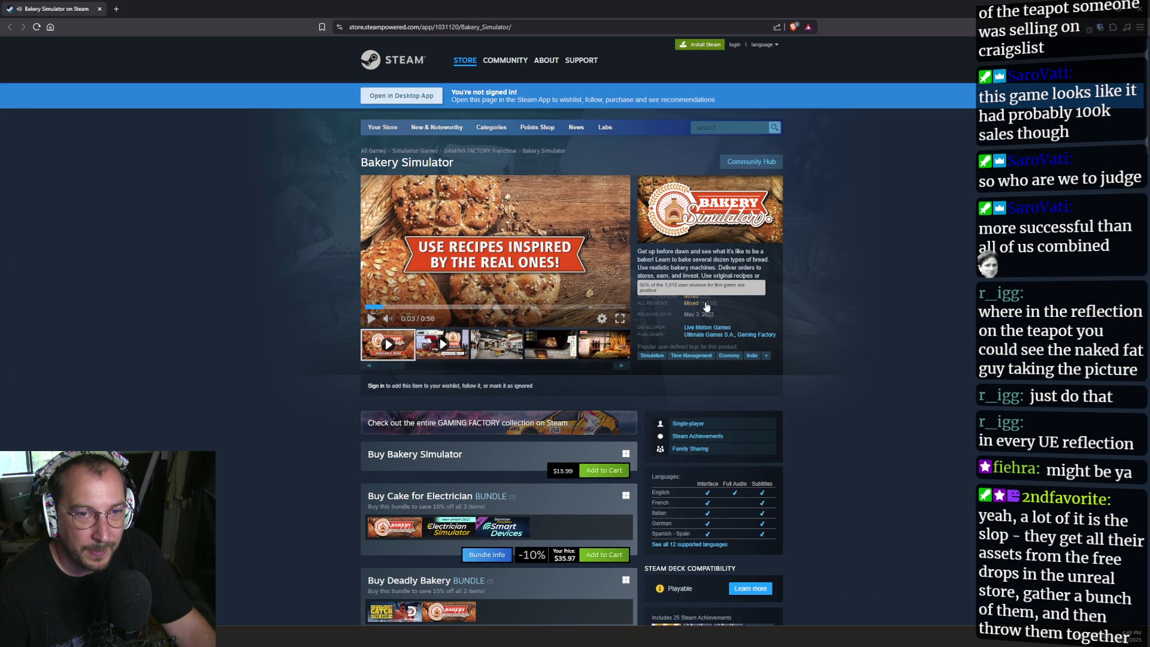
{"action": "scroll", "coordinate": [361, 346], "scroll_direction": "down", "scroll_amount": 9}
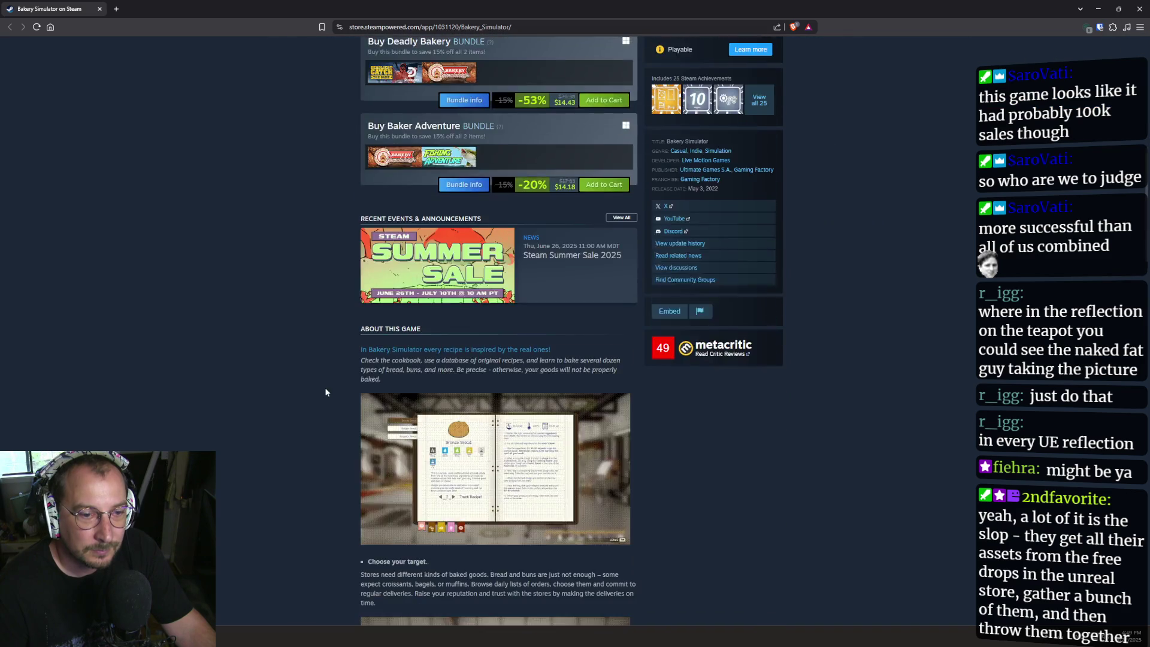
{"action": "scroll", "coordinate": [323, 393], "scroll_direction": "down", "scroll_amount": 15}
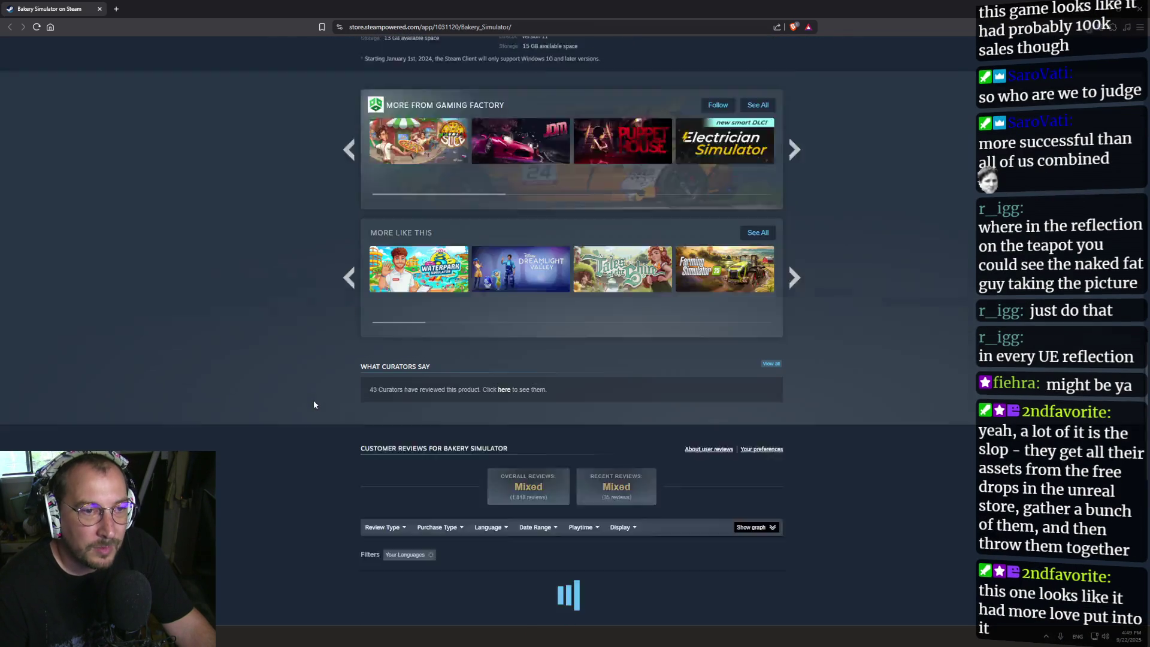
{"action": "scroll", "coordinate": [286, 335], "scroll_direction": "down", "scroll_amount": 2}
{"action": "scroll", "coordinate": [284, 336], "scroll_direction": "down", "scroll_amount": 3}
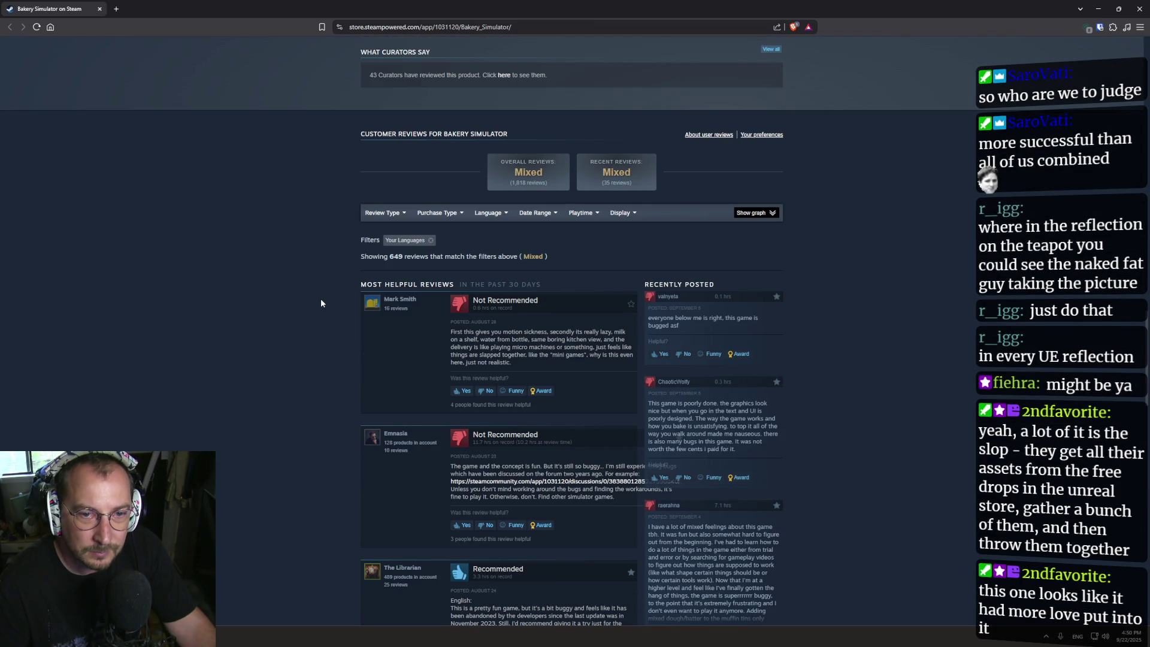
{"action": "scroll", "coordinate": [304, 300], "scroll_direction": "down", "scroll_amount": 1}
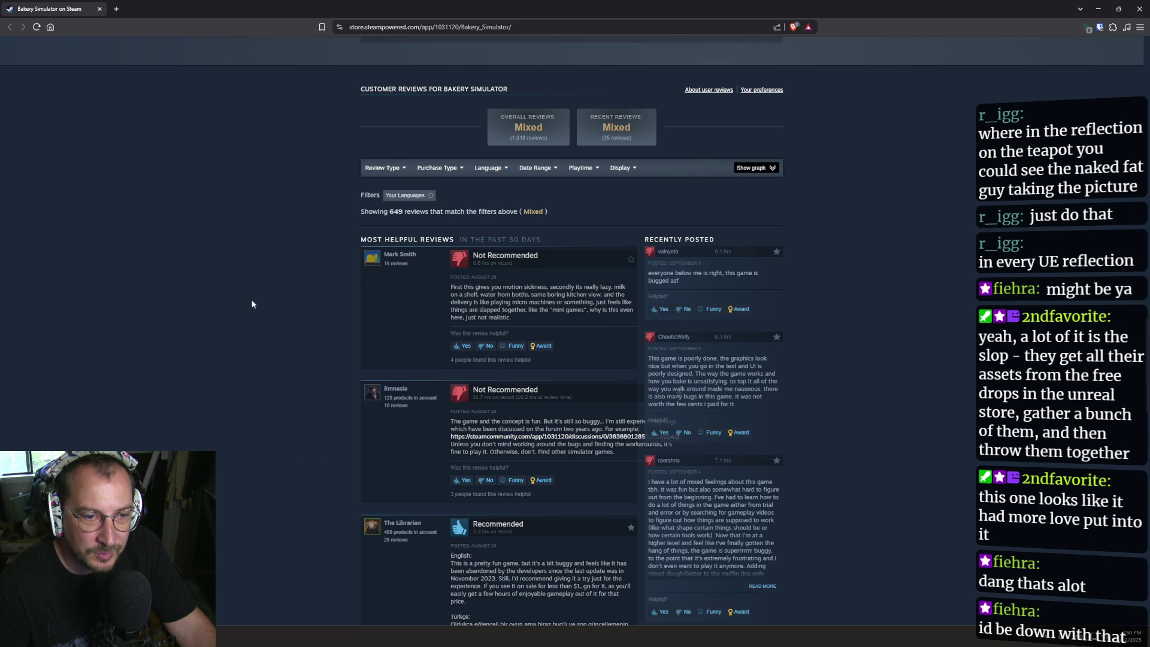
{"action": "scroll", "coordinate": [252, 305], "scroll_direction": "down", "scroll_amount": 1}
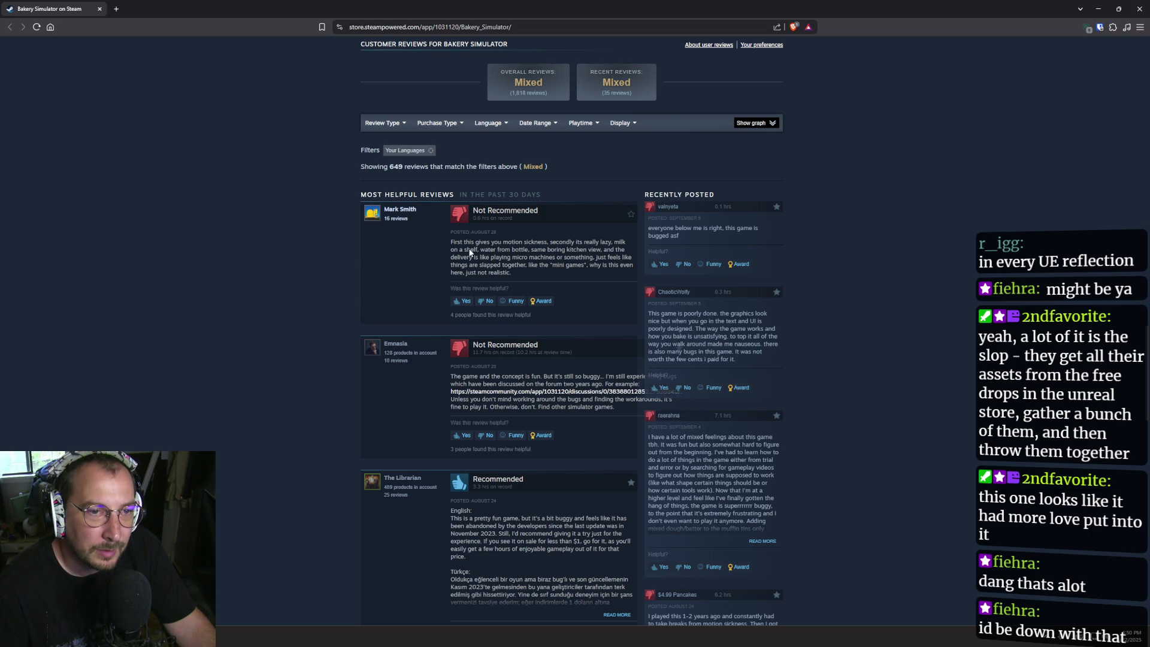
Select and read the first review's text, scroll further, then switch back to Godot.
{"action": "mouse_move", "coordinate": [470, 252]}
{"action": "left_mouse_down"}
{"action": "mouse_move", "coordinate": [600, 266]}
{"action": "mouse_move", "coordinate": [515, 275]}
{"action": "mouse_move", "coordinate": [560, 267]}
{"action": "mouse_move", "coordinate": [557, 280]}
{"action": "left_mouse_up"}
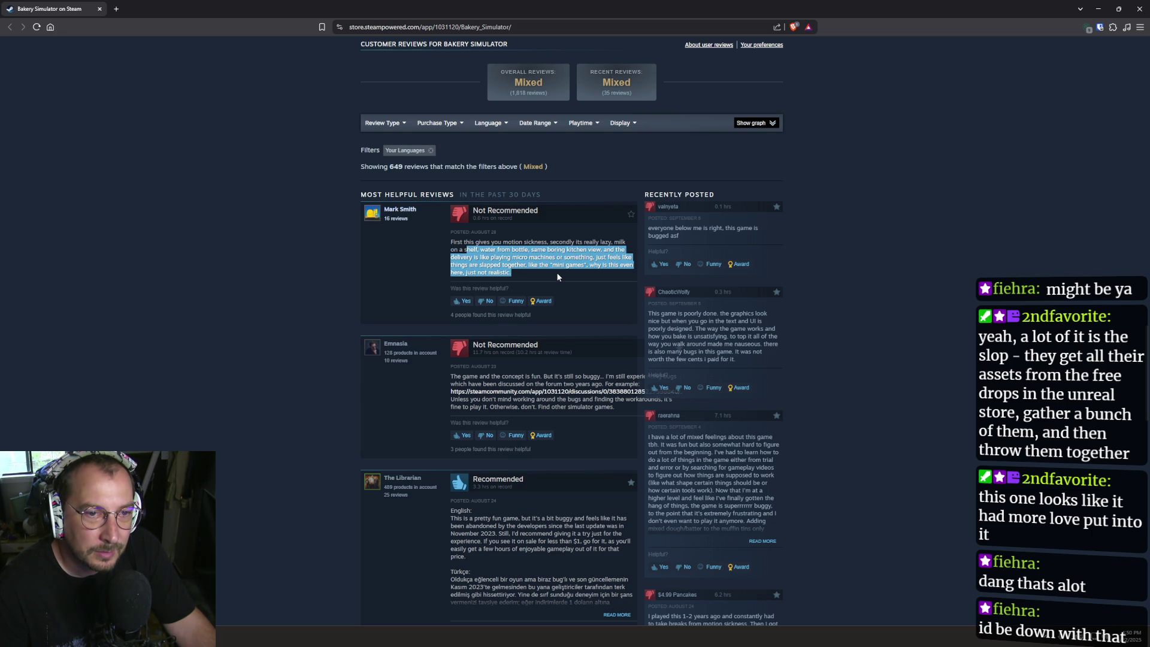
{"action": "left_click", "coordinate": [557, 275]}
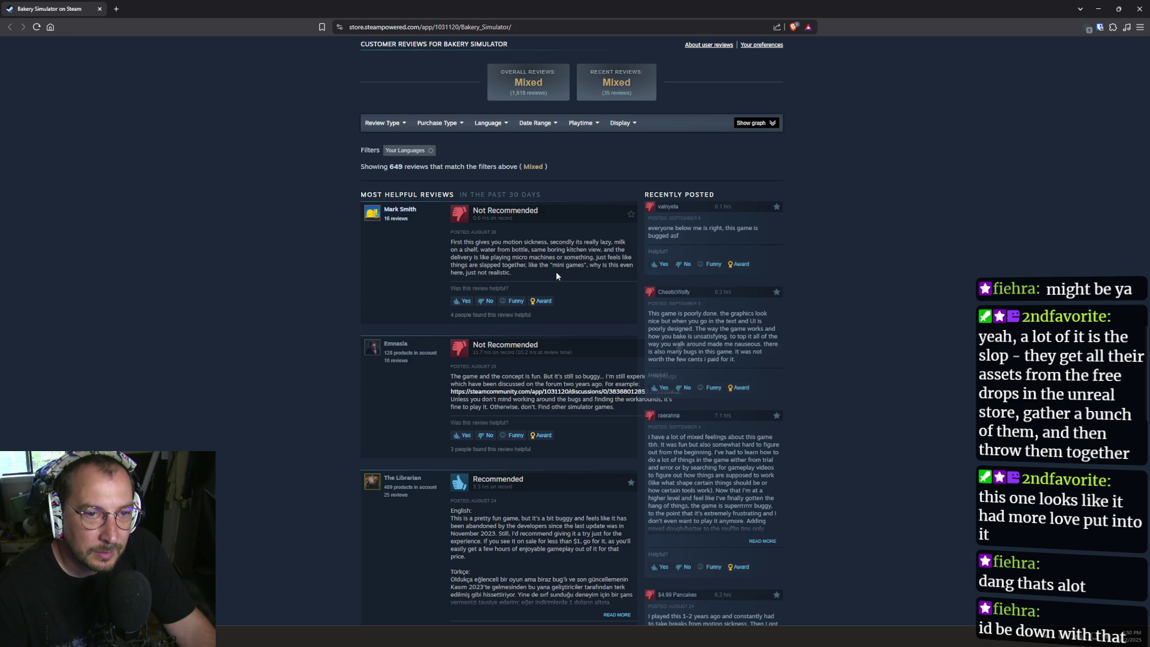
{"action": "left_click_drag", "start_coordinate": [524, 246], "coordinate": [533, 251]}
{"action": "left_click", "coordinate": [534, 246]}
{"action": "triple_click", "coordinate": [533, 247]}
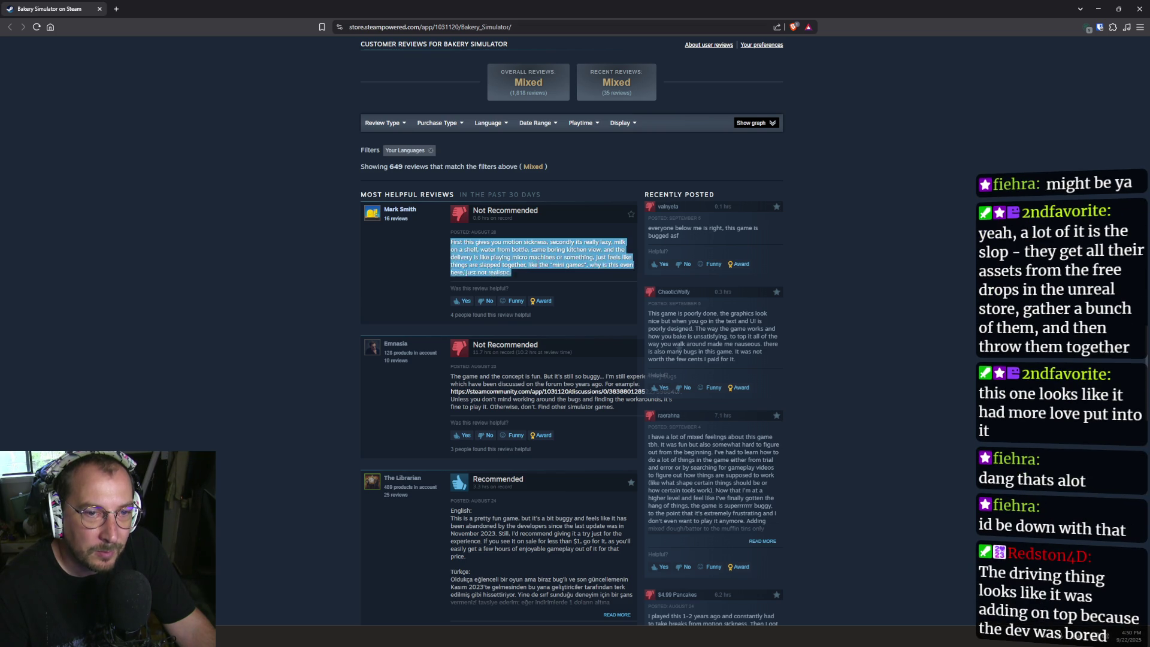
{"action": "left_click", "coordinate": [541, 261]}
{"action": "scroll", "coordinate": [519, 249], "scroll_direction": "down", "scroll_amount": 6}
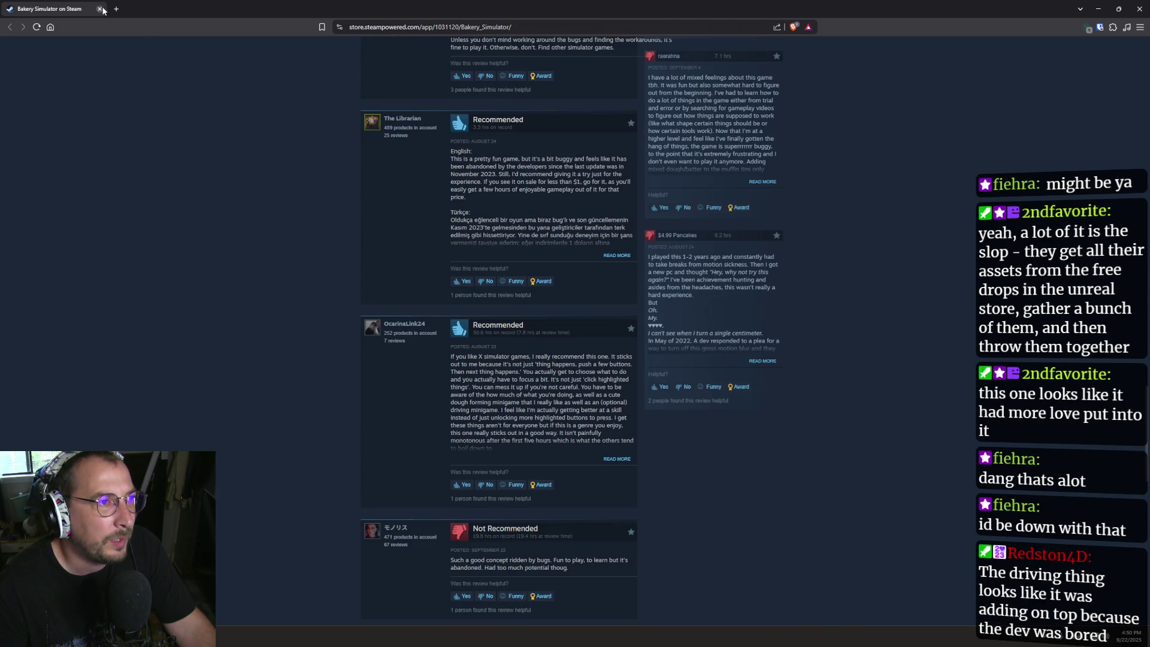
{"action": "key", "text": "alt+Tab"}
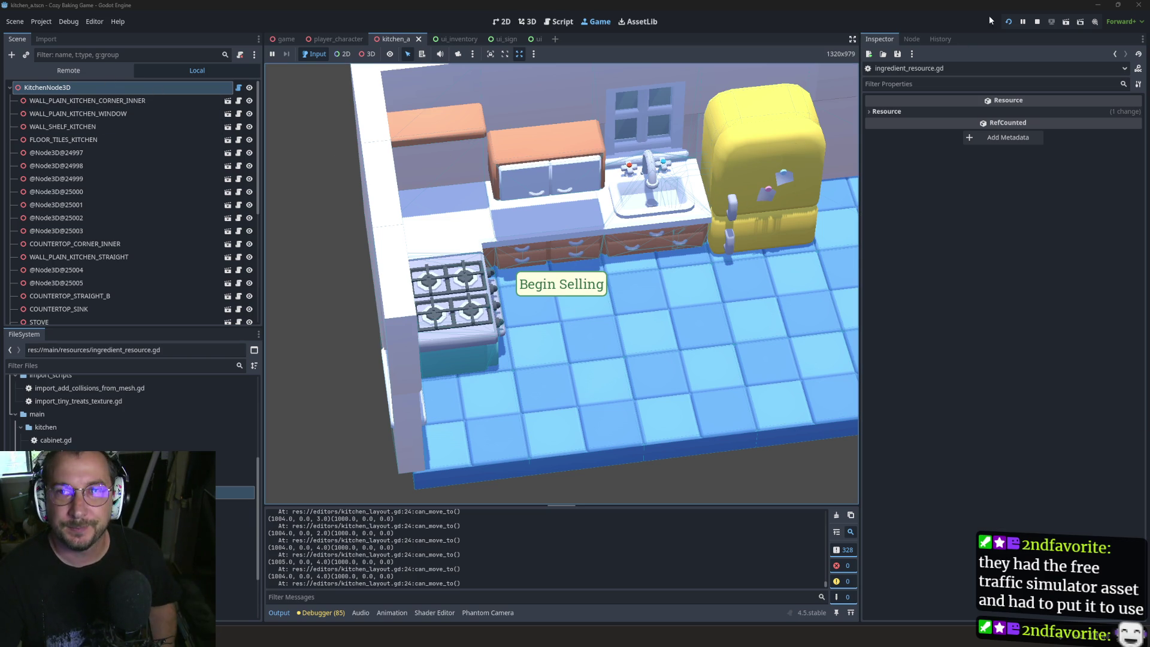
Stop the running kitchen game with the toolbar's Stop button.
{"action": "left_click", "coordinate": [1035, 24]}
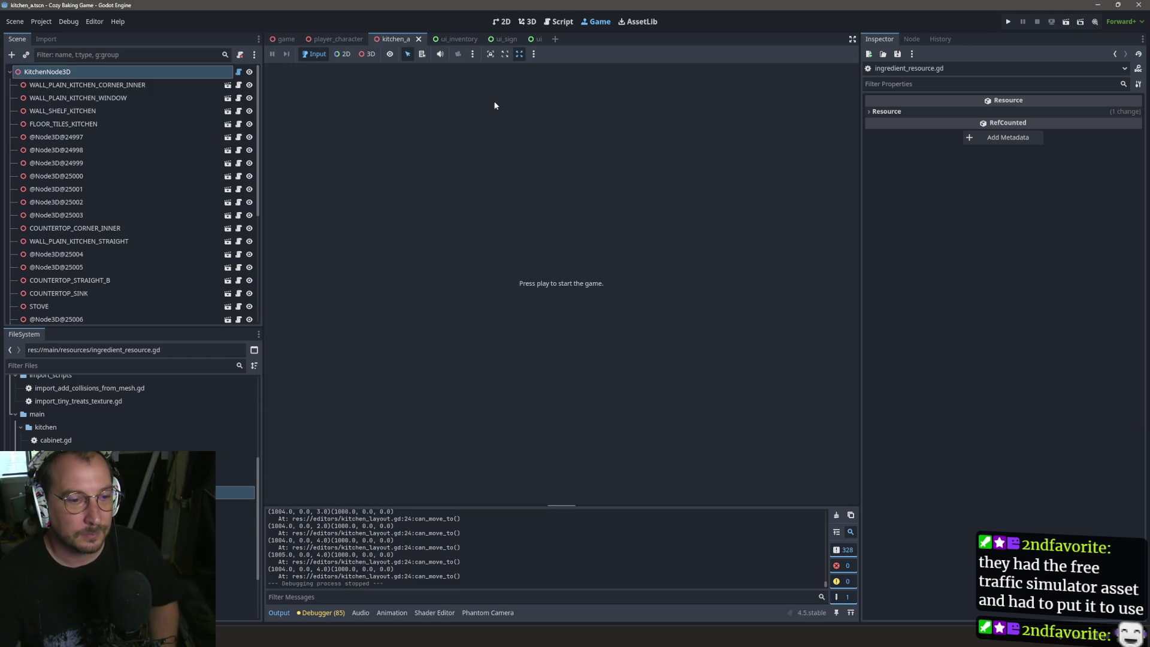
Open the kitchen layout, recipe and ingredient resource scripts, then save.
{"action": "double_click", "coordinate": [89, 505]}
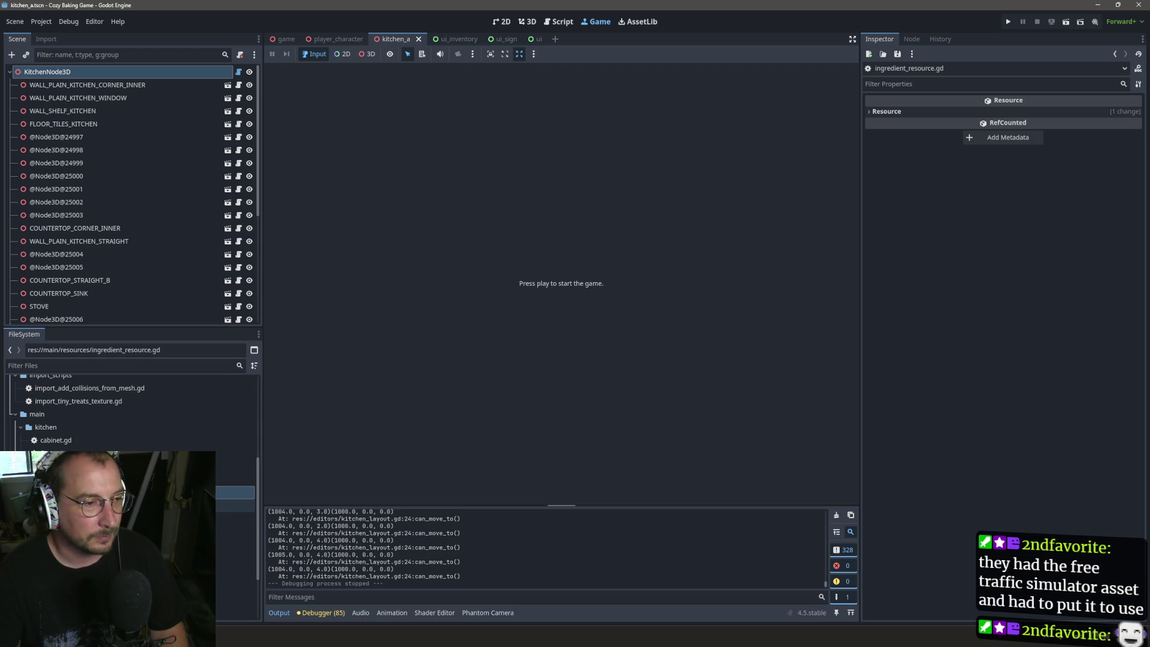
{"action": "double_click", "coordinate": [90, 519]}
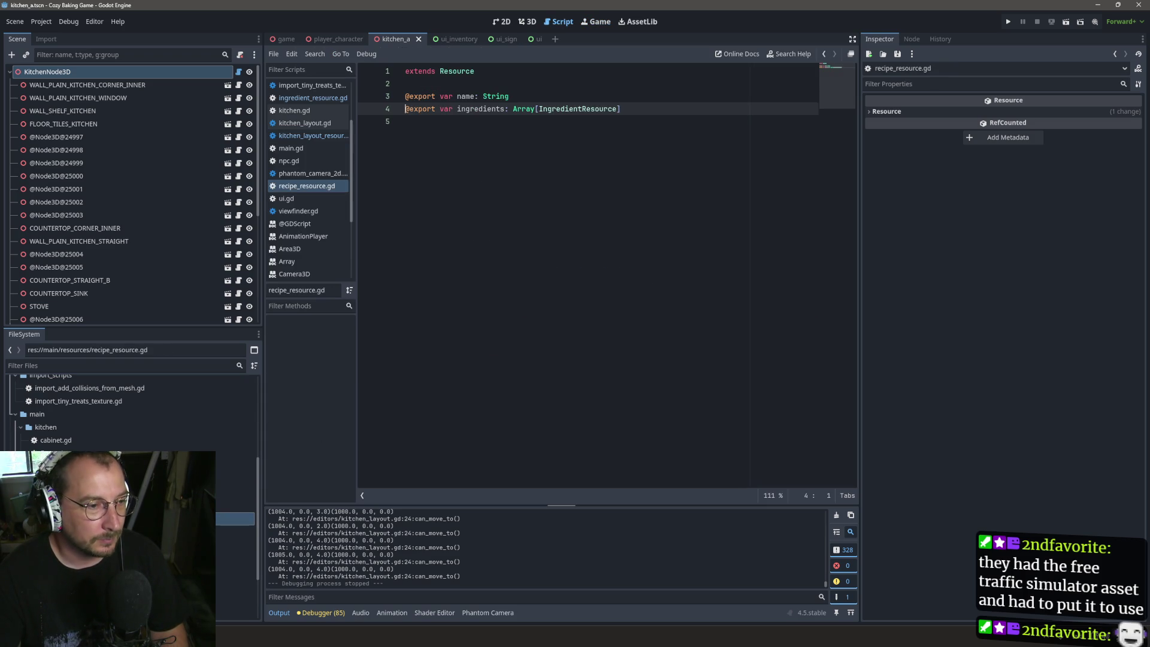
{"action": "left_click", "coordinate": [476, 117]}
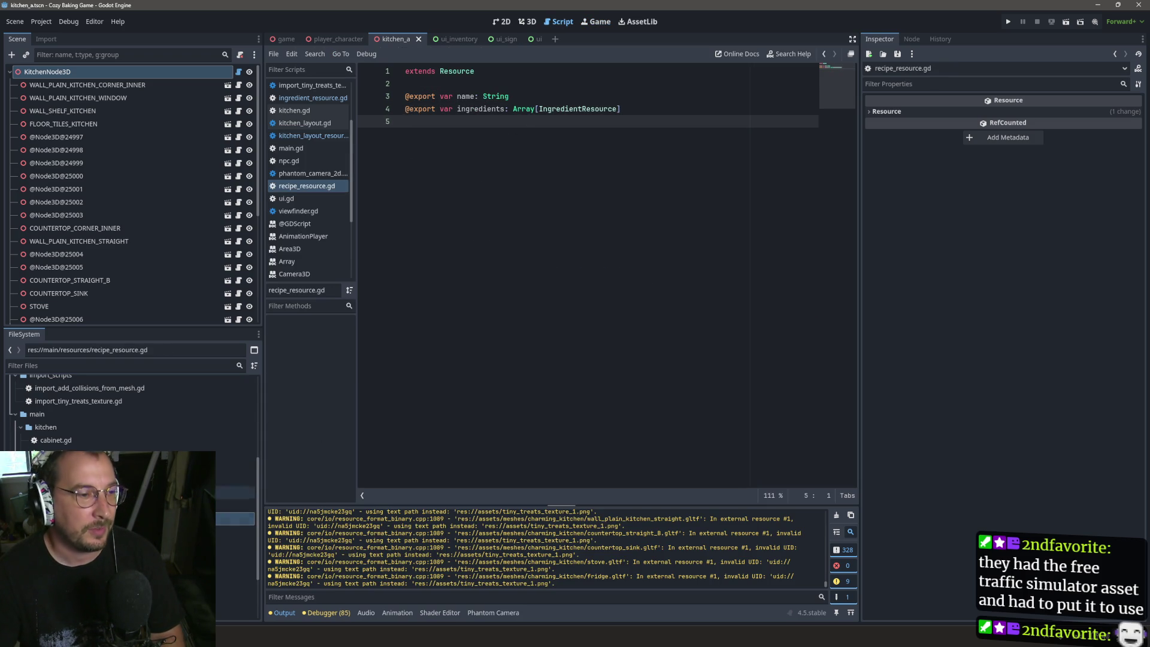
{"action": "double_click", "coordinate": [90, 492]}
{"action": "key", "text": "ctrl+s"}
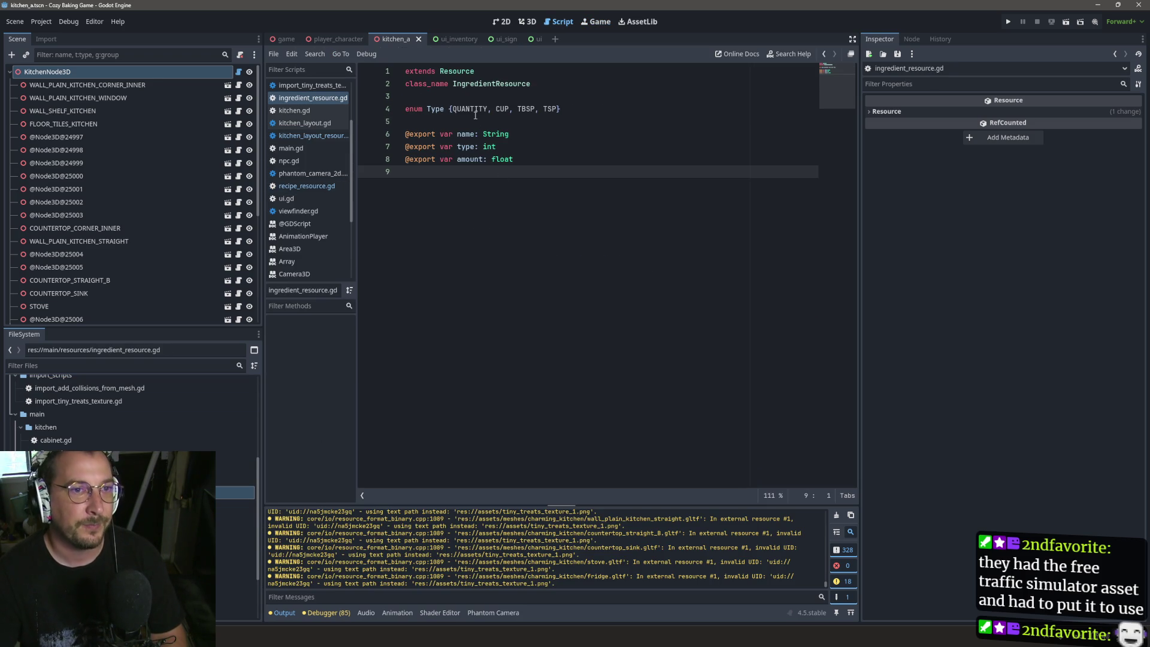
Below the exports in ingredient_resource.gd, add a func _ready() -> void: declaration.
{"action": "double_click", "coordinate": [502, 109]}
{"action": "left_click", "coordinate": [511, 146]}
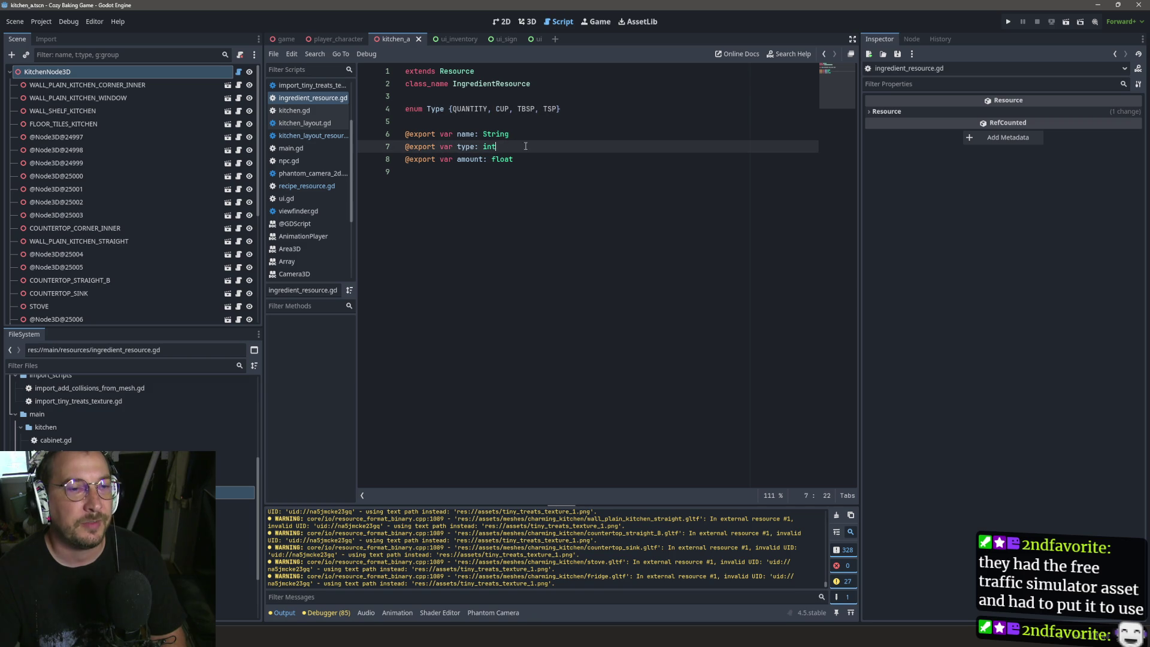
{"action": "left_click", "coordinate": [581, 187]}
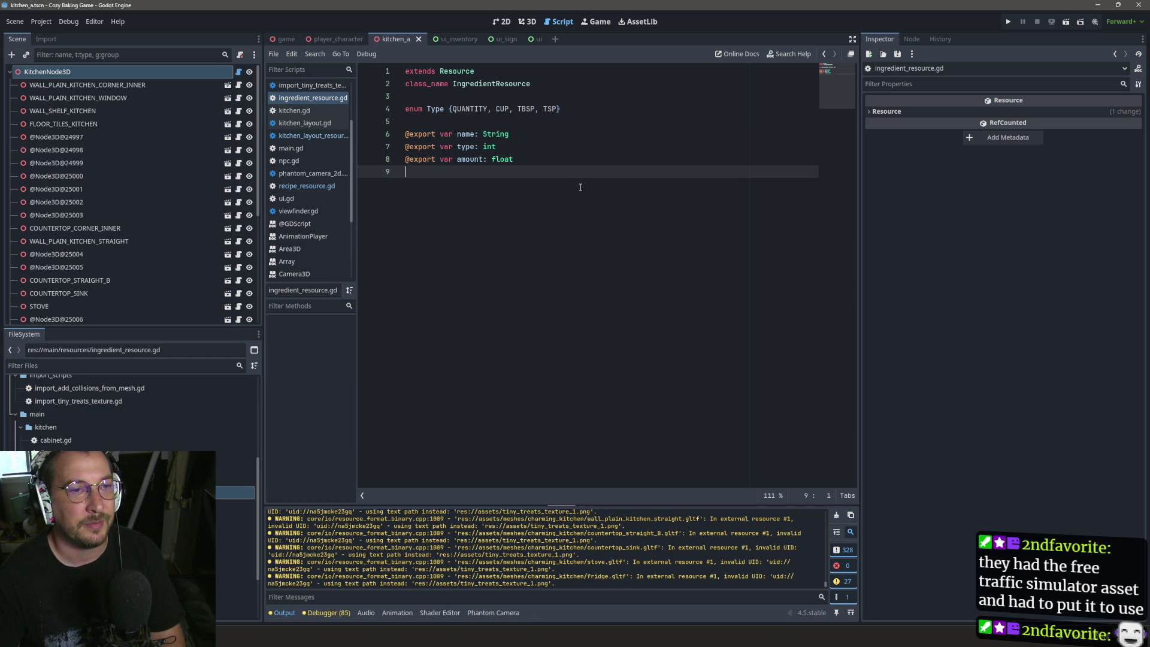
{"action": "key", "text": "Return"}
{"action": "key", "text": "Return"}
{"action": "key", "text": "BackSpace"}
{"action": "type", "text": "fun"}
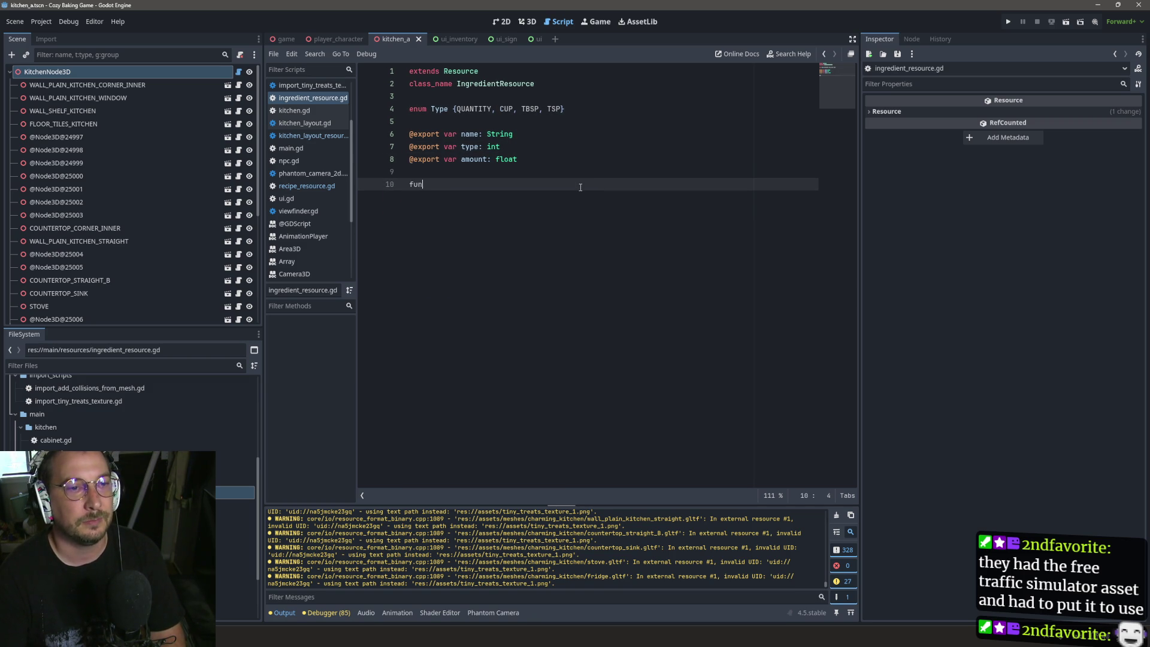
{"action": "type", "text": "dy*("}
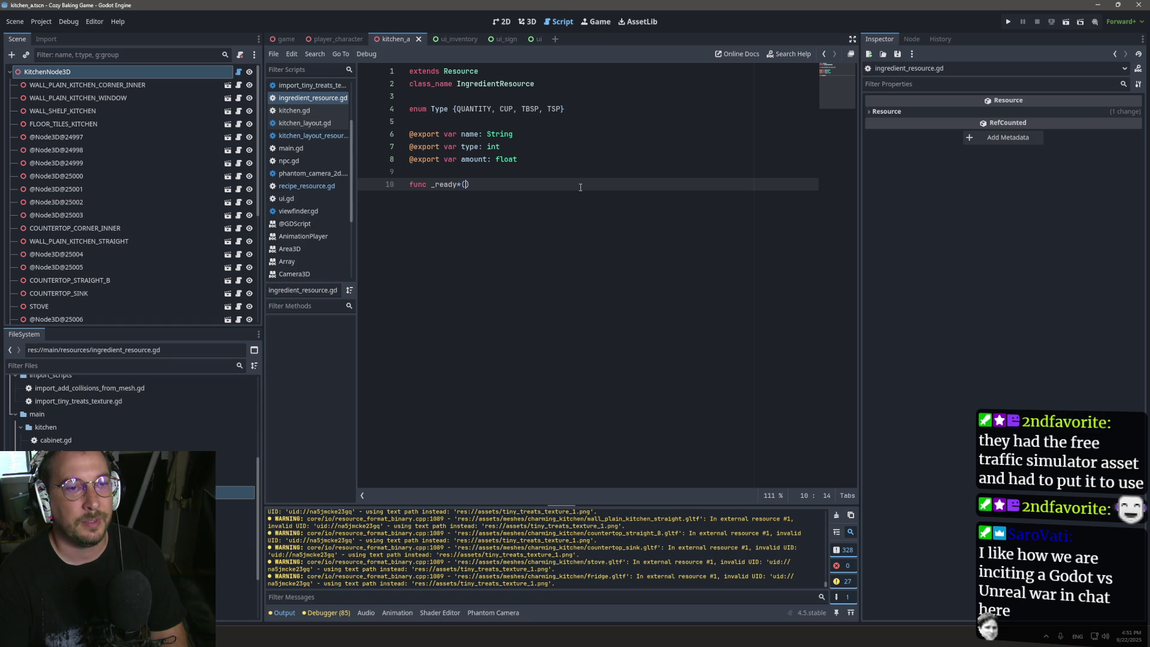
{"action": "type", "text": "-> void:"}
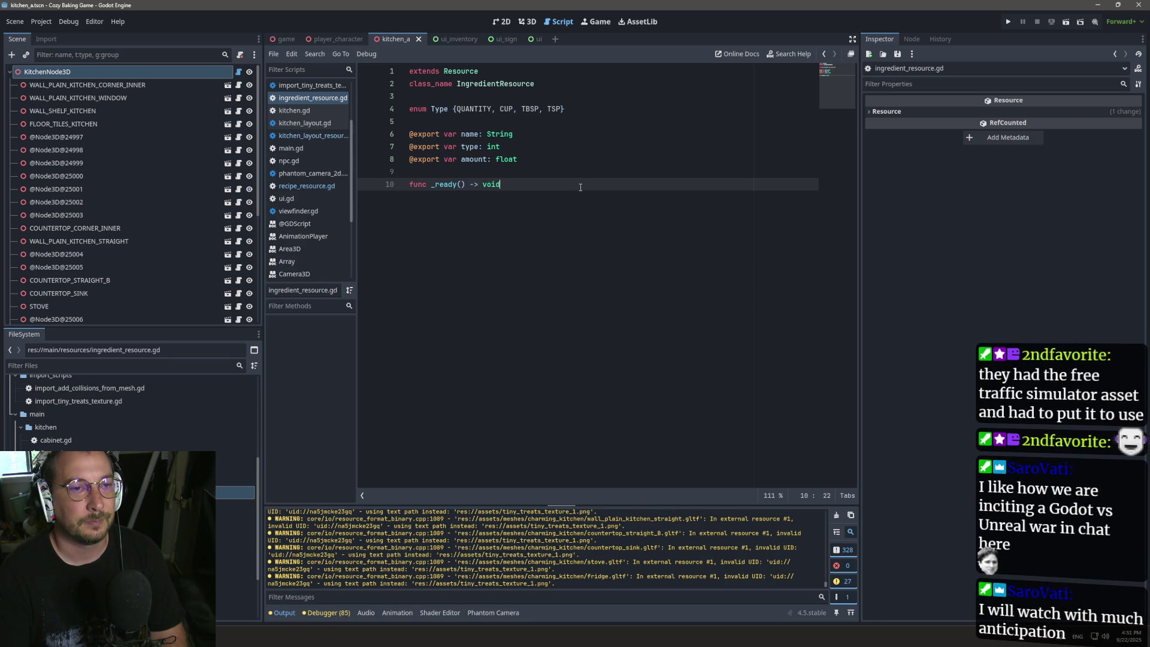
{"action": "key", "text": "Return"}
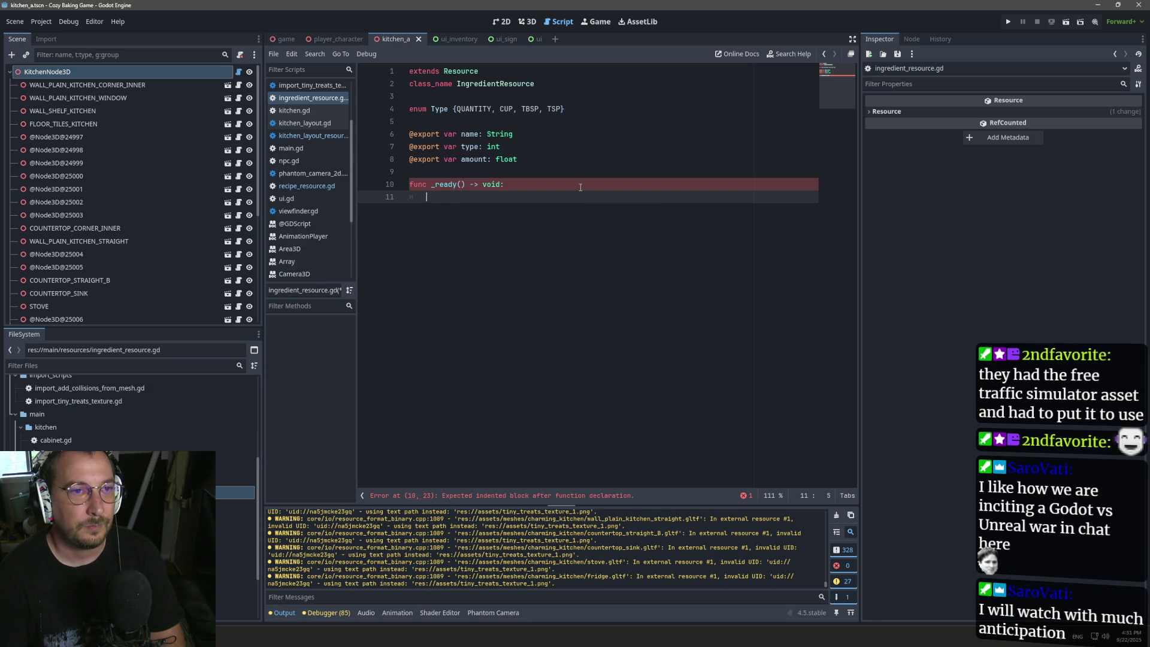
Change the type export from int to Type and set type = Type.CUP in _ready.
{"action": "type", "text": "e"}
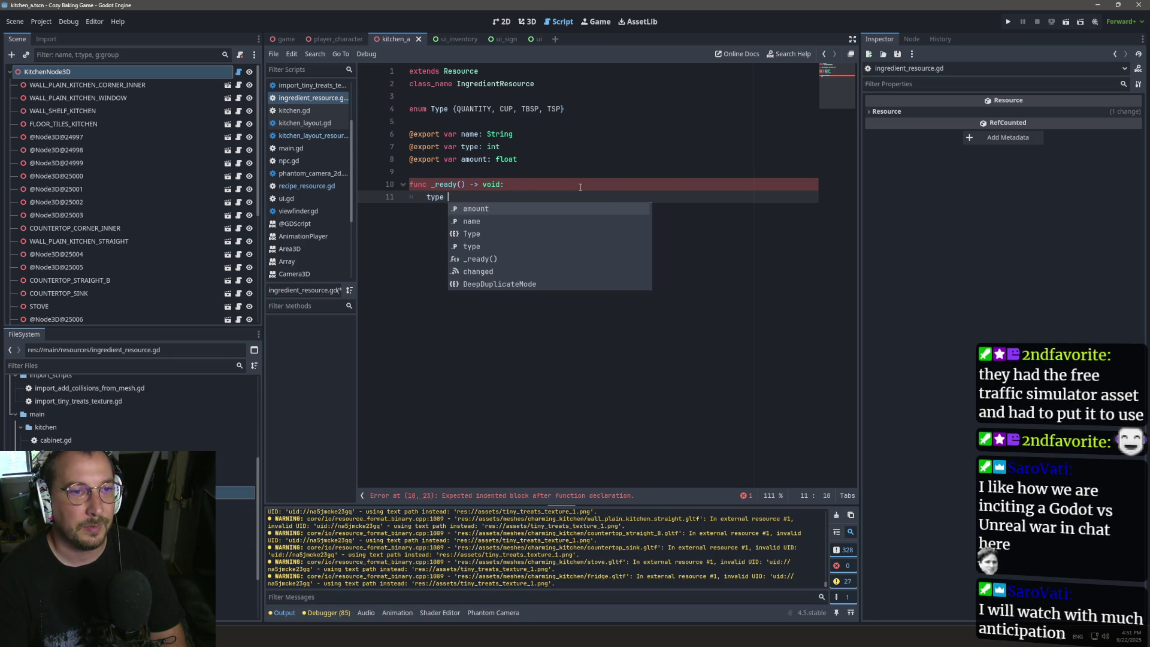
{"action": "left_click", "coordinate": [441, 108]}
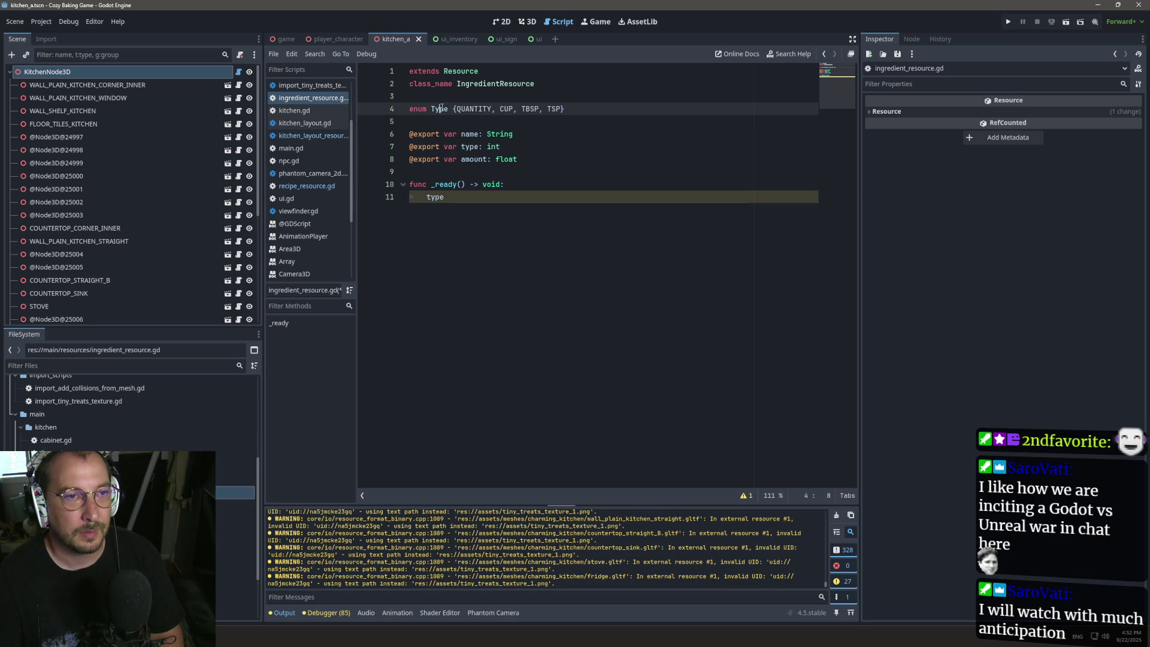
{"action": "left_click", "coordinate": [495, 146]}
{"action": "double_click", "coordinate": [496, 146]}
{"action": "type", "text": "Type"}
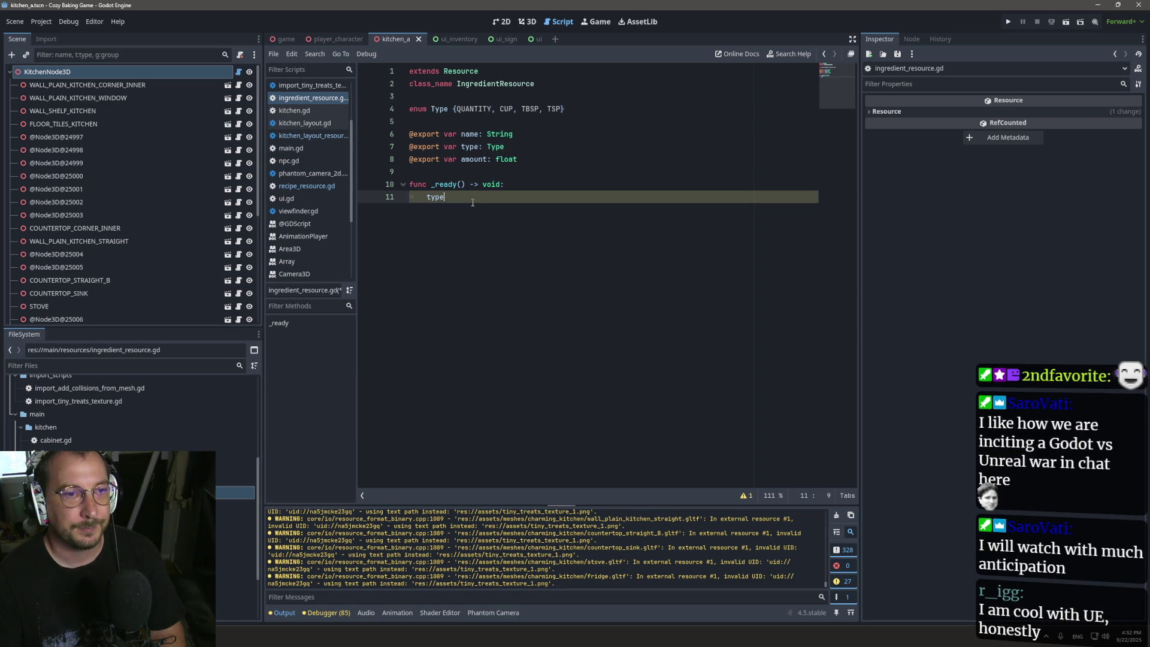
{"action": "left_click", "coordinate": [471, 207]}
{"action": "type", "text": "Type.Cu"}
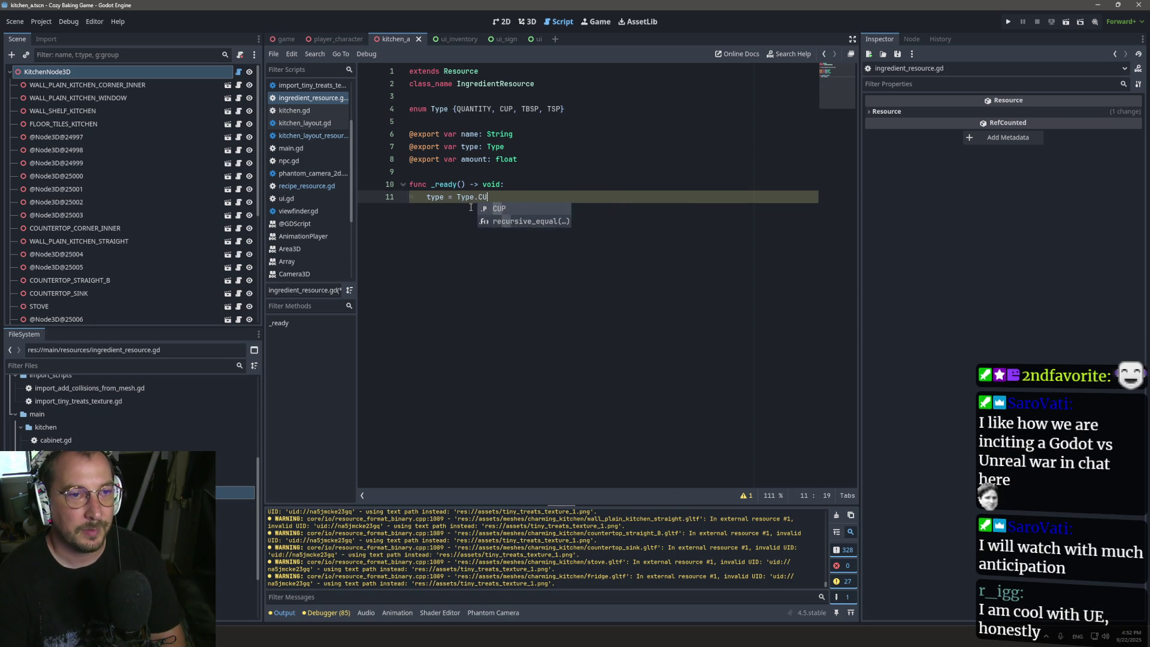
{"action": "key", "text": "Return"}
{"action": "key", "text": "Return"}
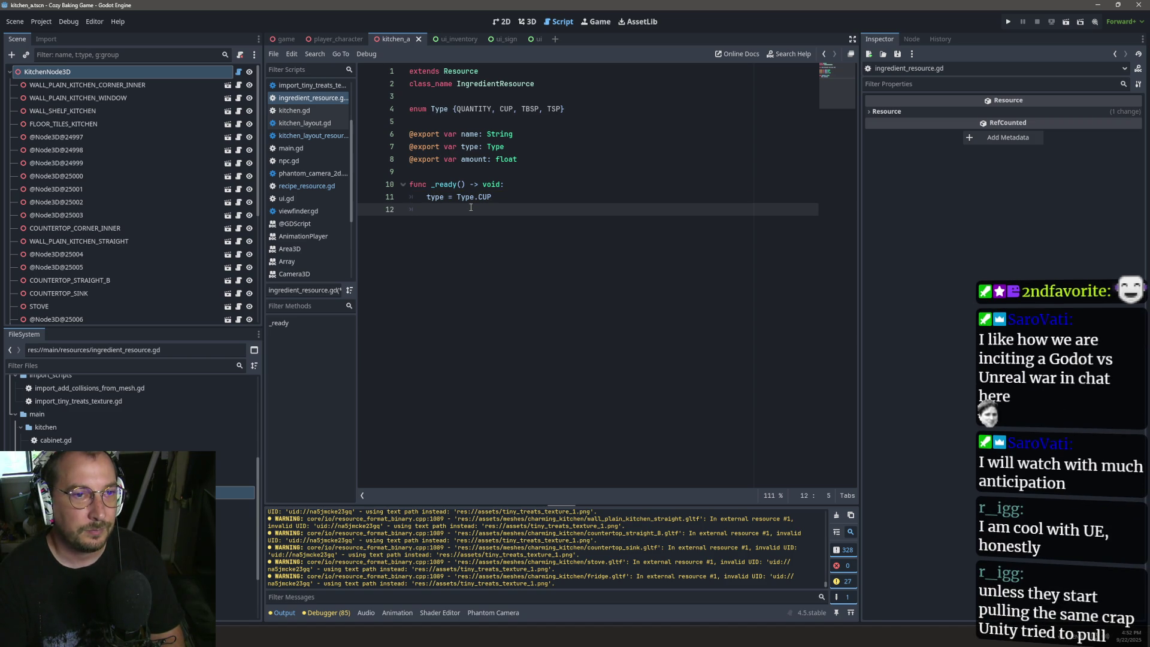
Add the amount assignment to _ready, correcting it to use =, and save.
{"action": "type", "text": "nt: 0.5"}
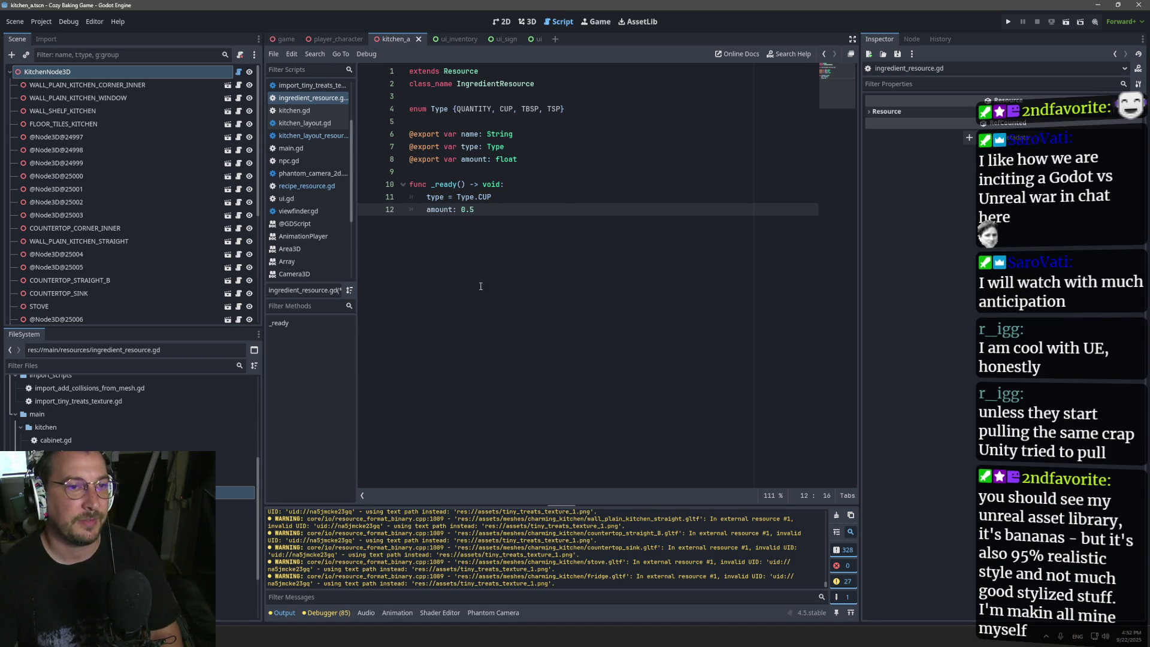
{"action": "key", "text": "ctrl+s"}
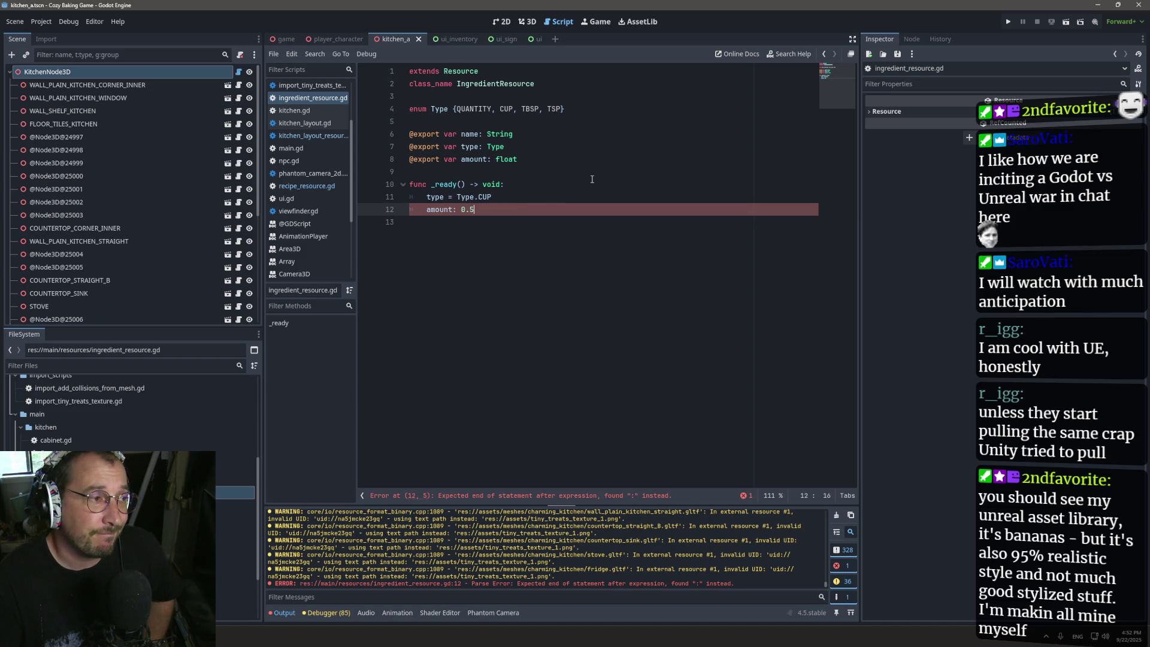
{"action": "left_click", "coordinate": [456, 209]}
{"action": "key", "text": "BackSpace"}
{"action": "type", "text": "-="}
{"action": "key", "text": "BackSpace"}
{"action": "key", "text": "BackSpace"}
{"action": "type", "text": "="}
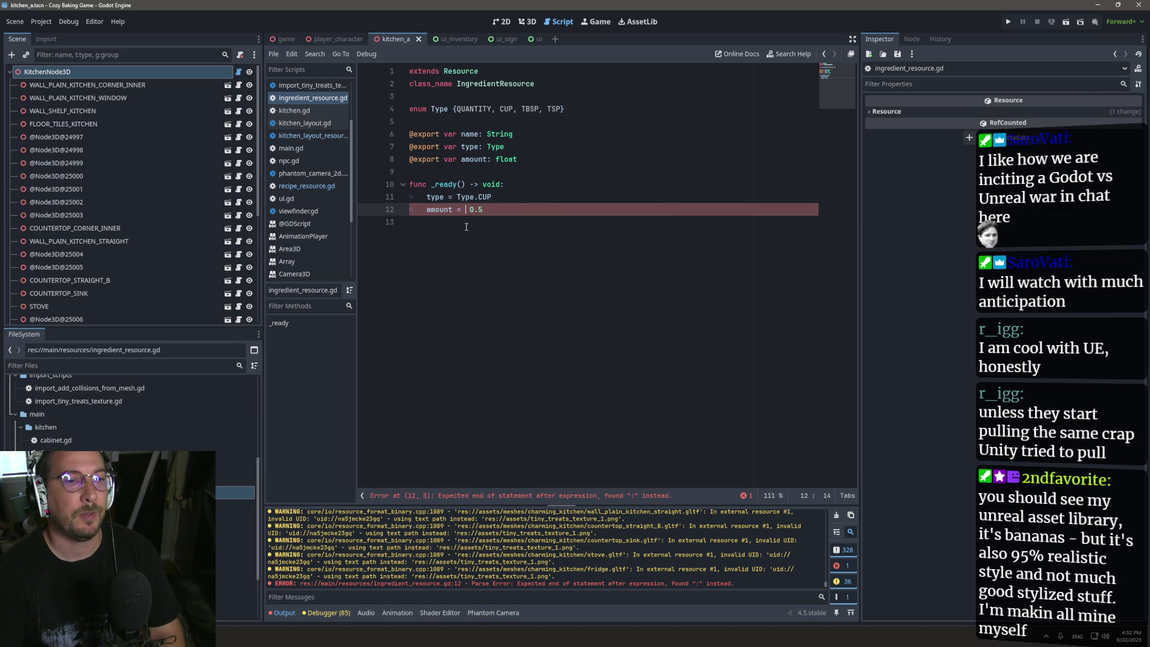
{"action": "key", "text": "ctrl+s"}
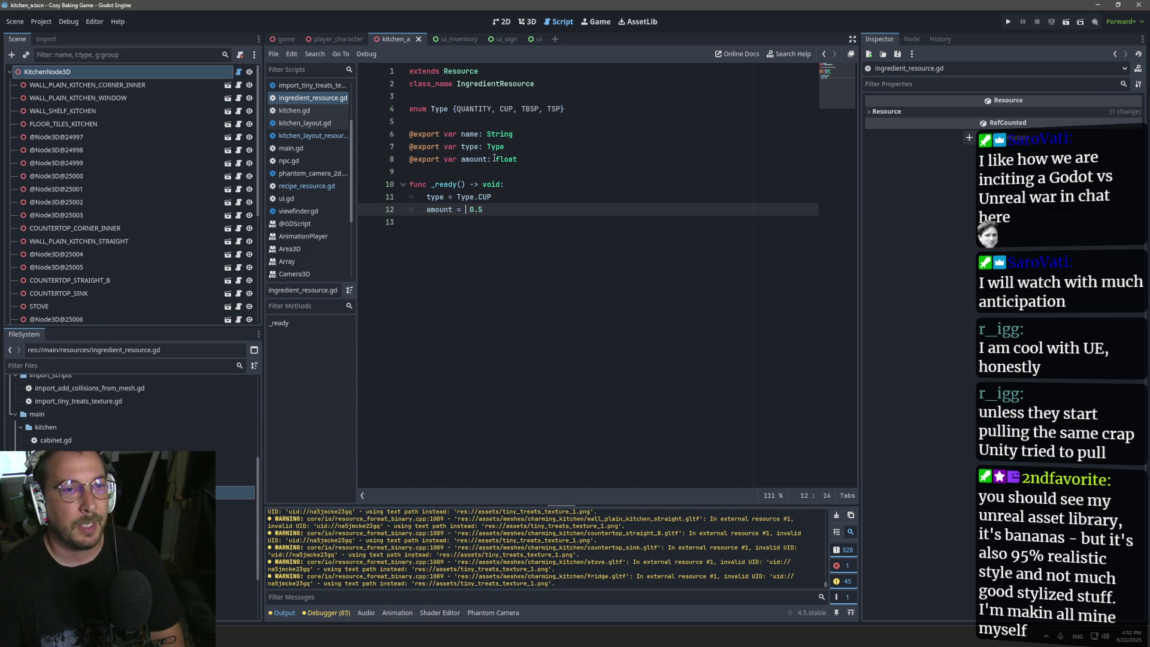
Review the name and type export lines and save ingredient_resource.gd.
{"action": "double_click", "coordinate": [495, 147]}
{"action": "left_click", "coordinate": [482, 134]}
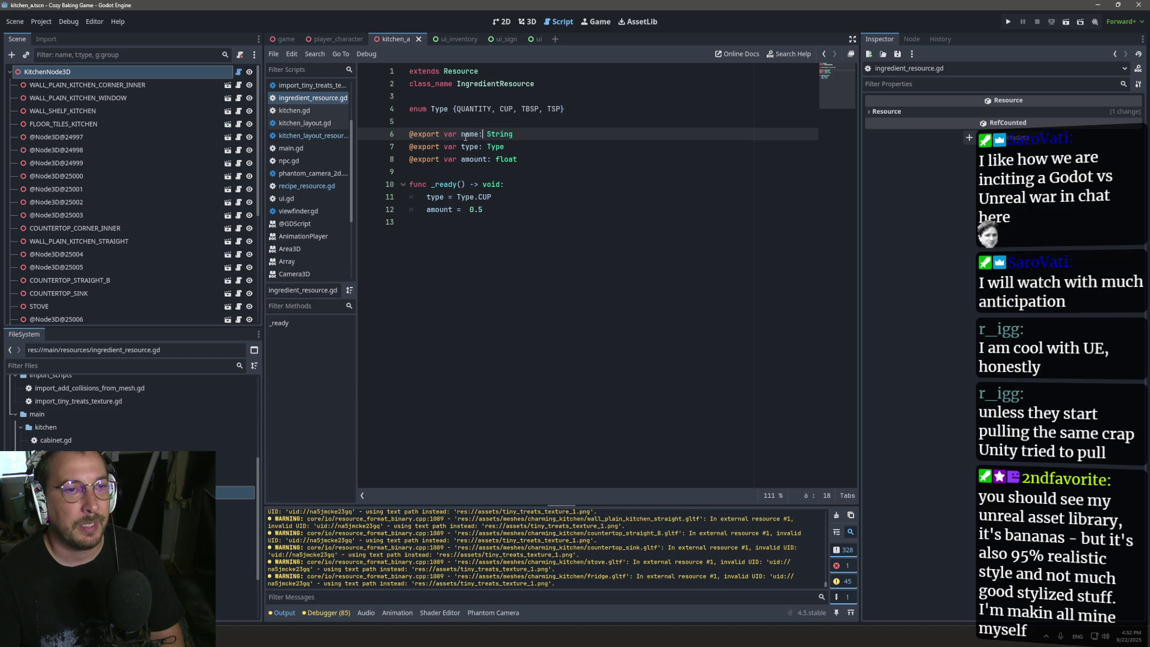
{"action": "left_click", "coordinate": [508, 188]}
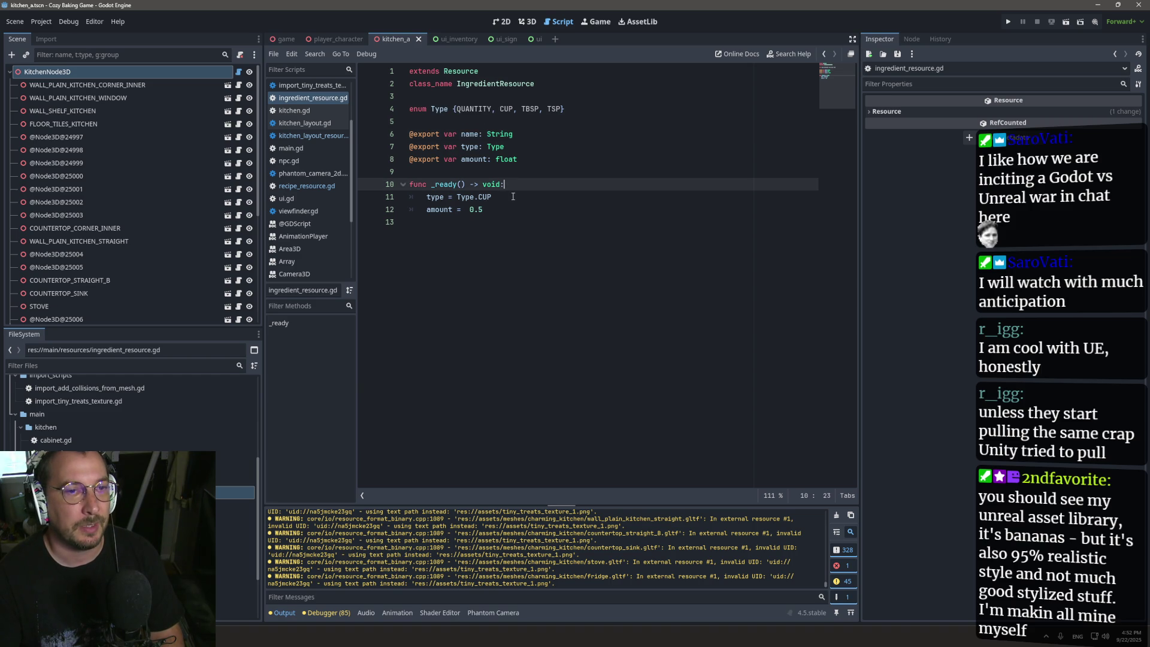
{"action": "double_click", "coordinate": [475, 133]}
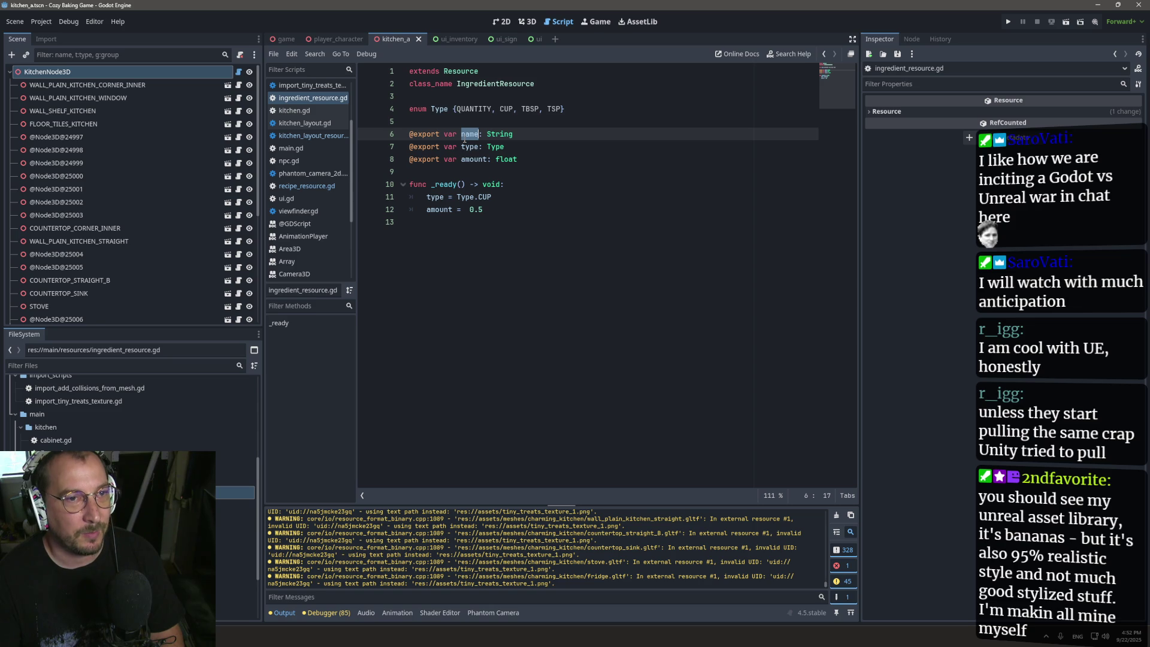
{"action": "key", "text": "ctrl+s"}
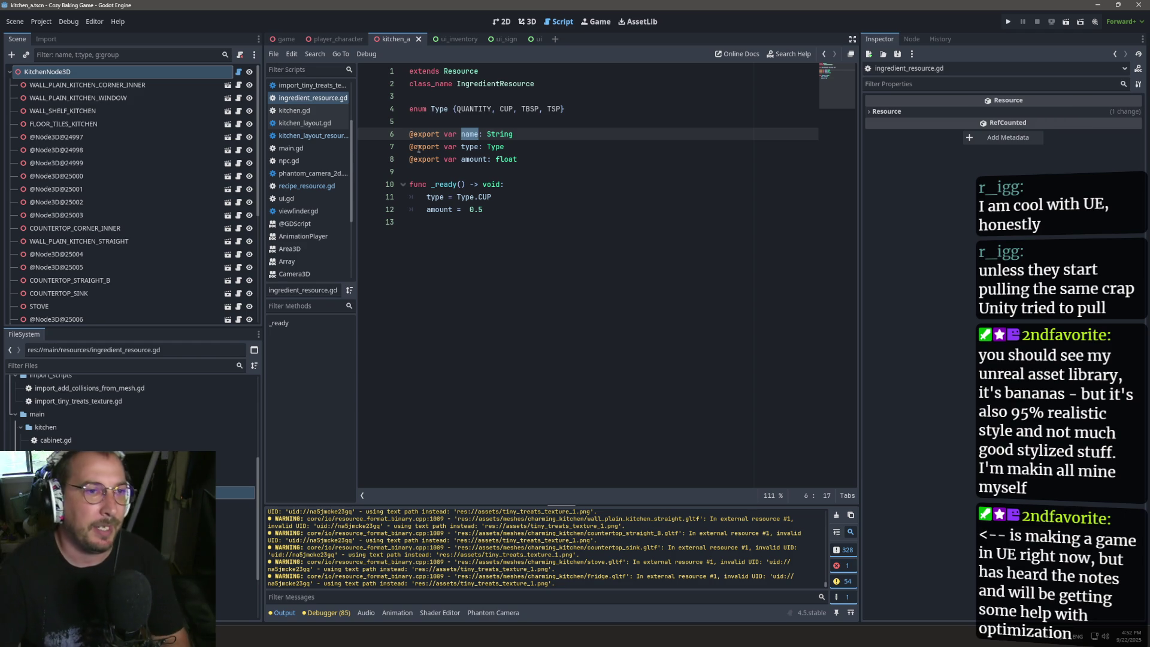
{"action": "left_click", "coordinate": [411, 160]}
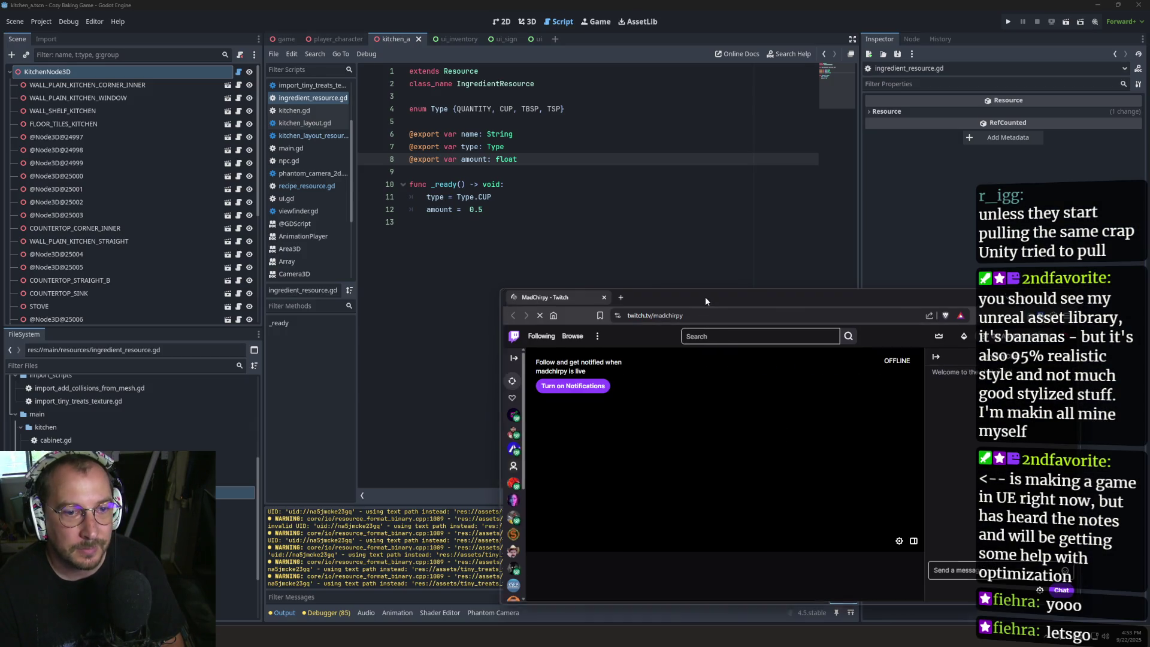
Maximize Twitch, scroll to the About panels, and open the WISHLIST link in a new tab.
{"action": "double_click", "coordinate": [706, 296]}
{"action": "scroll", "coordinate": [232, 365], "scroll_direction": "down", "scroll_amount": 5}
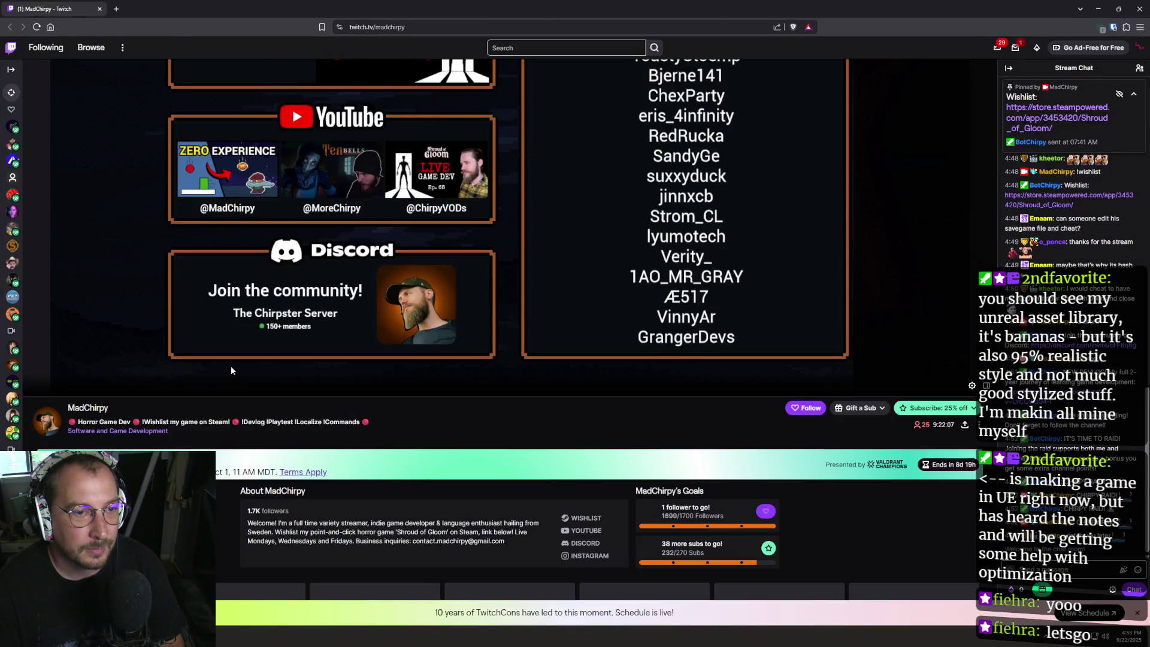
{"action": "scroll", "coordinate": [231, 366], "scroll_direction": "down", "scroll_amount": 2}
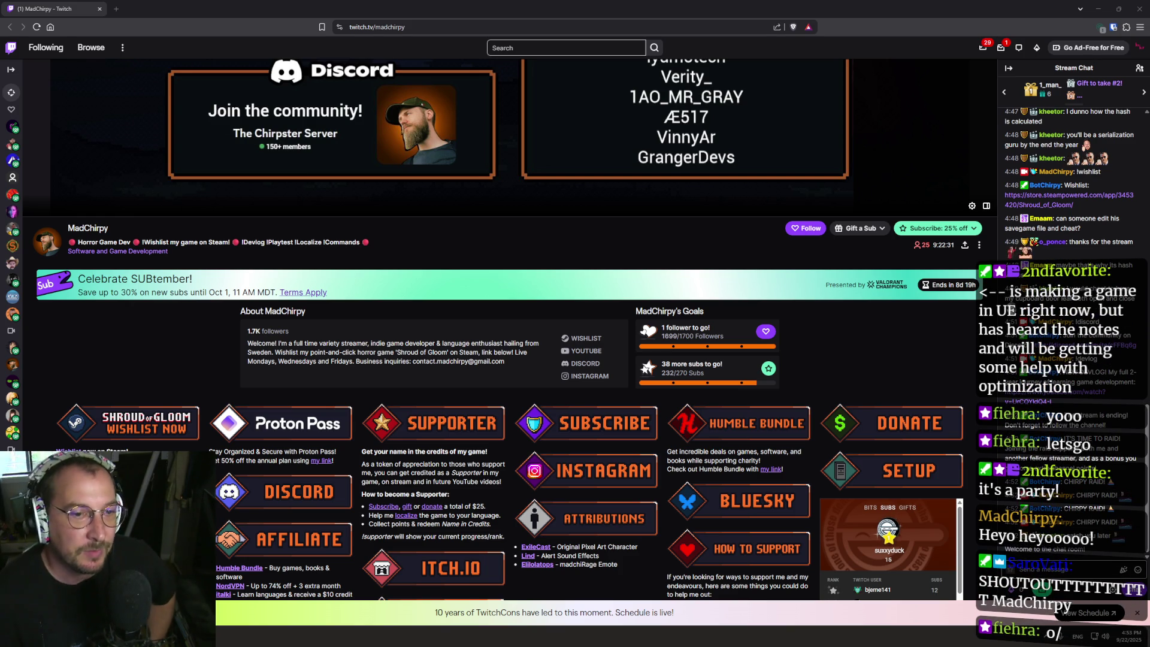
{"action": "left_click", "coordinate": [580, 339]}
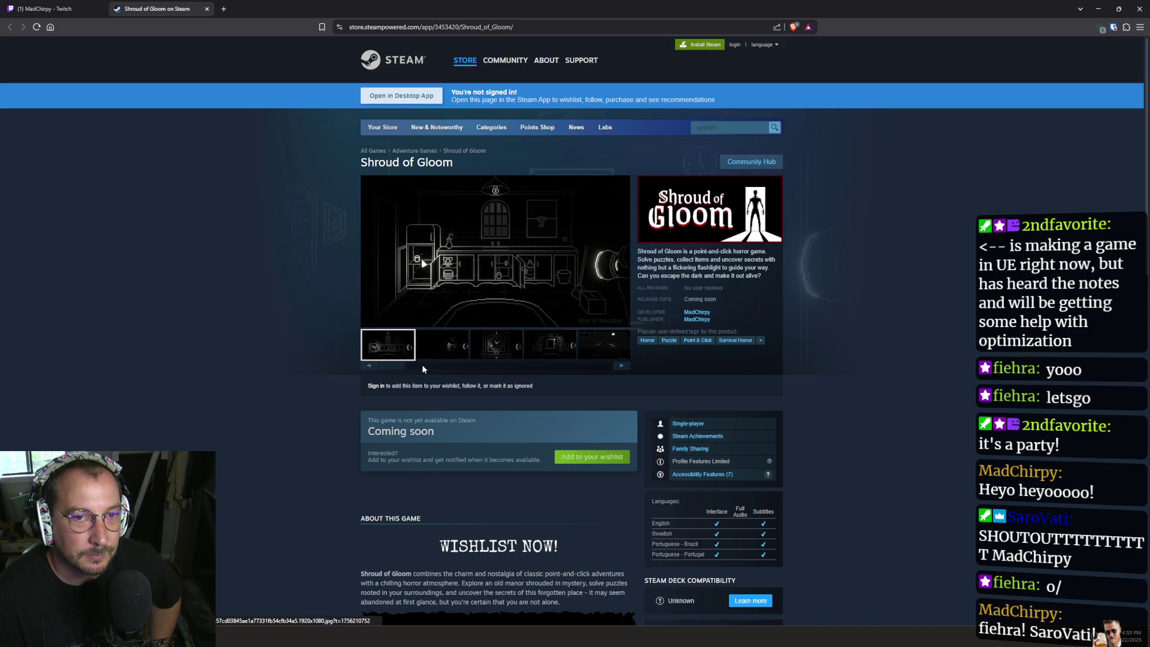
Browse the Shroud of Gloom screenshots, including the car dashboard, keypad and bathroom shots.
{"action": "left_click", "coordinate": [488, 344]}
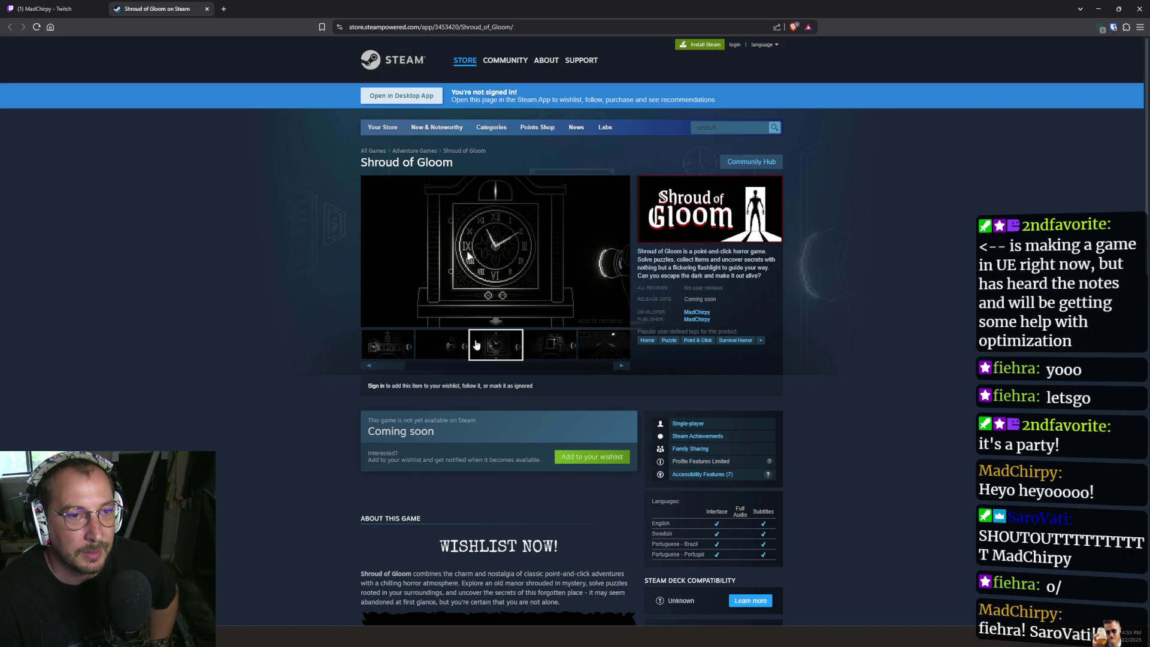
{"action": "left_click", "coordinate": [552, 351]}
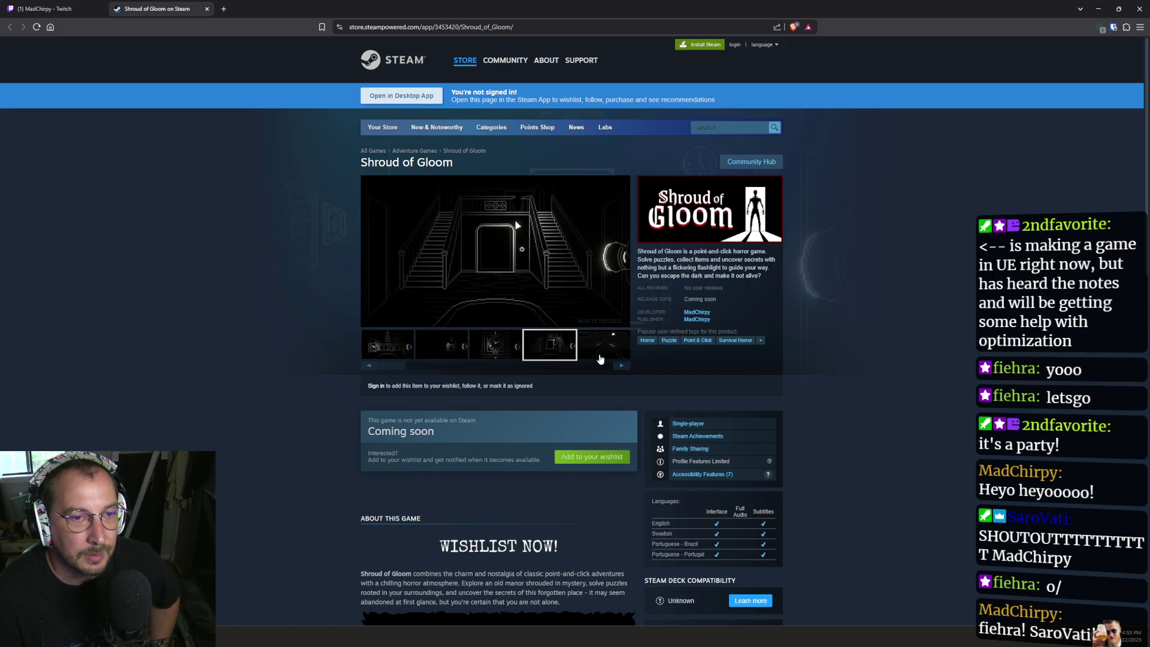
{"action": "left_click", "coordinate": [601, 367]}
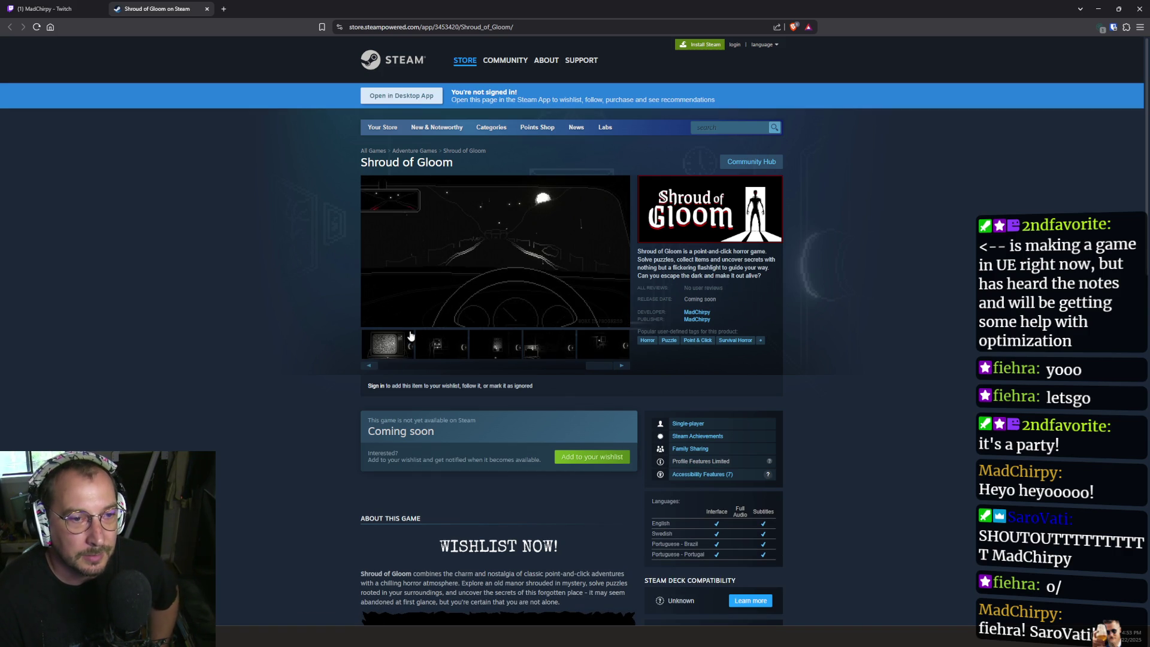
{"action": "left_click", "coordinate": [441, 345]}
{"action": "left_click", "coordinate": [495, 345]}
{"action": "left_click", "coordinate": [552, 349]}
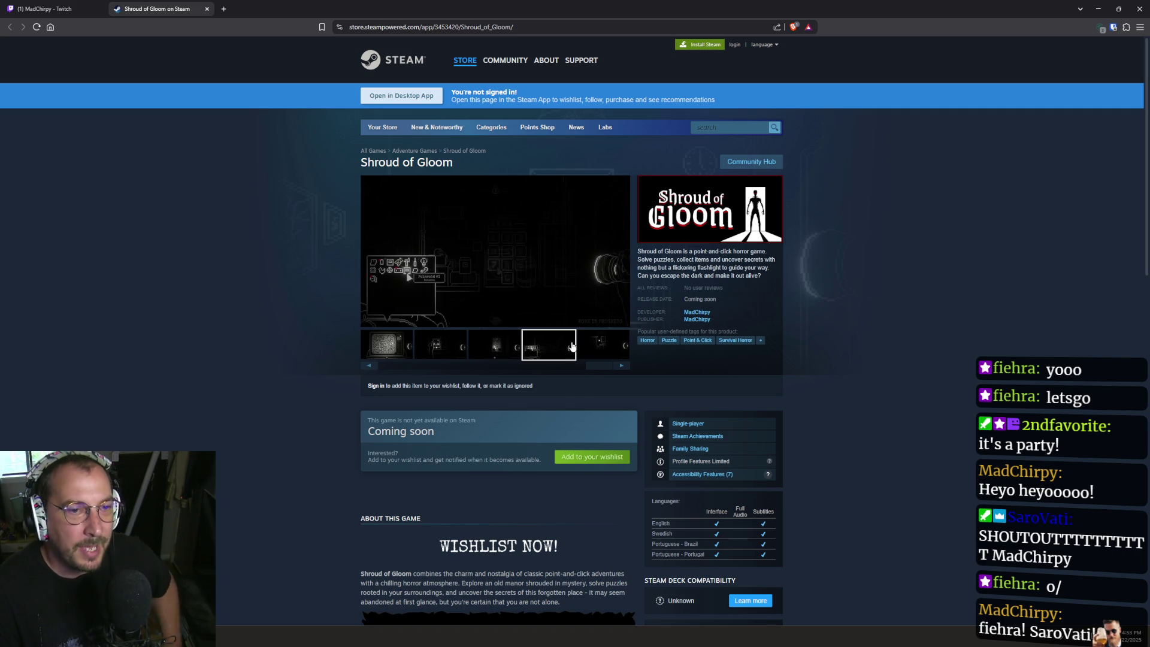
{"action": "left_click", "coordinate": [602, 345]}
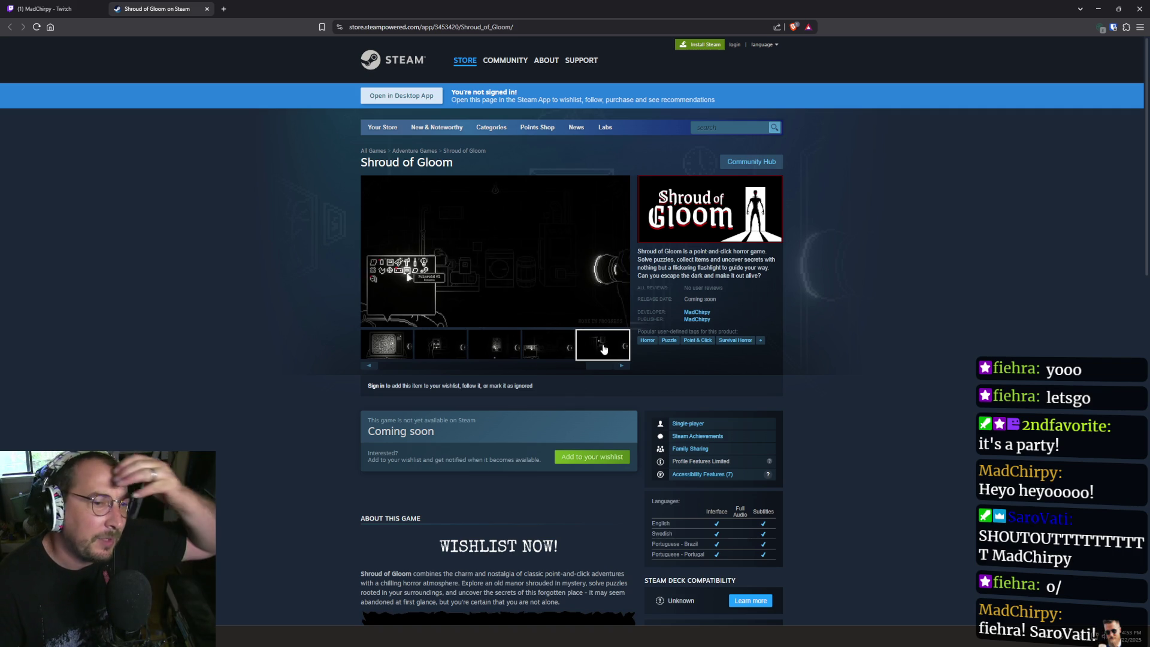
Minimize and restore the browser, then return to the Twitch channel tab.
{"action": "left_click", "coordinate": [1099, 8]}
{"action": "key", "text": "alt+Tab"}
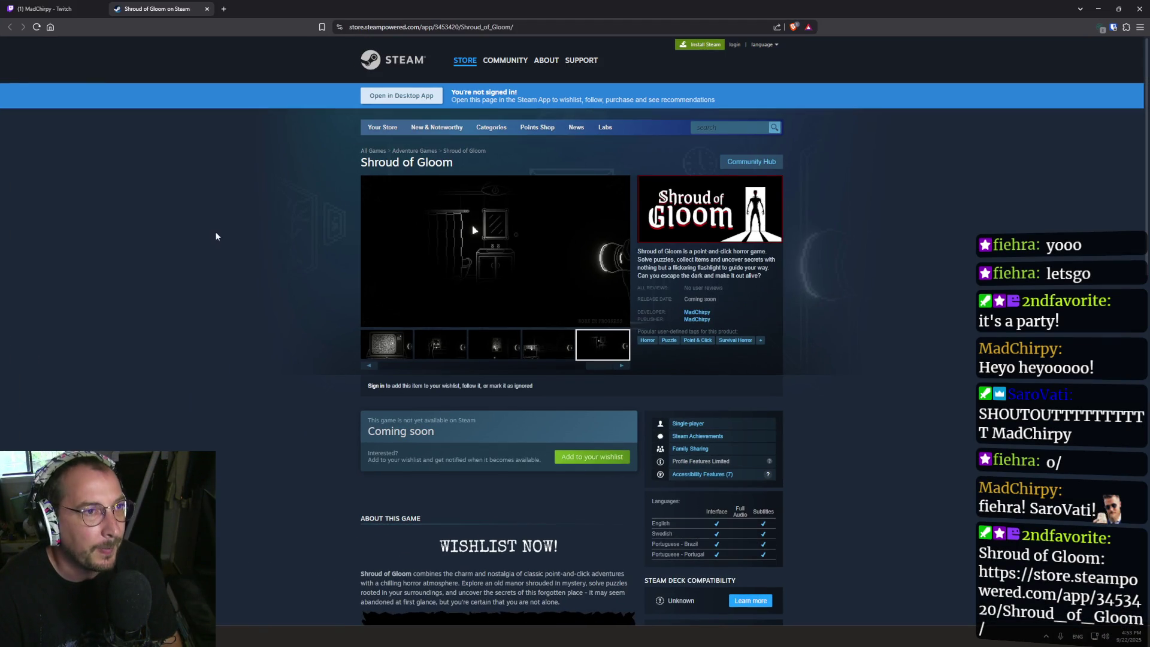
{"action": "left_click", "coordinate": [78, 12]}
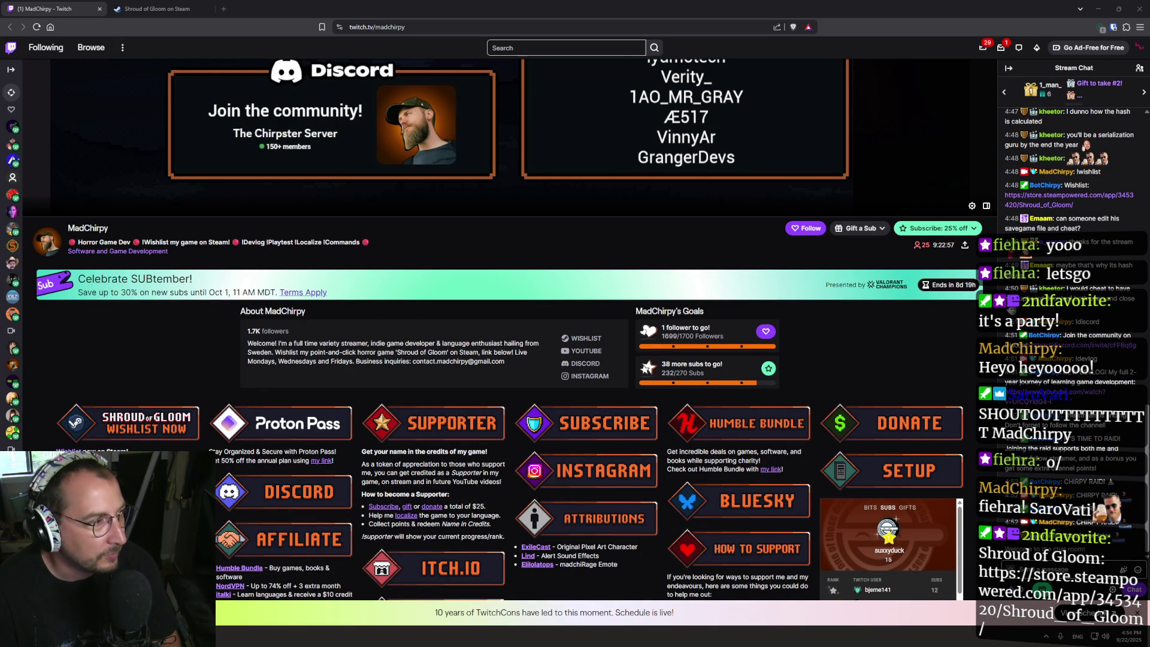
In triggers.txt, copy the lines 202–204 shoutout block and paste it at line 209.
{"action": "key", "text": "alt+Tab"}
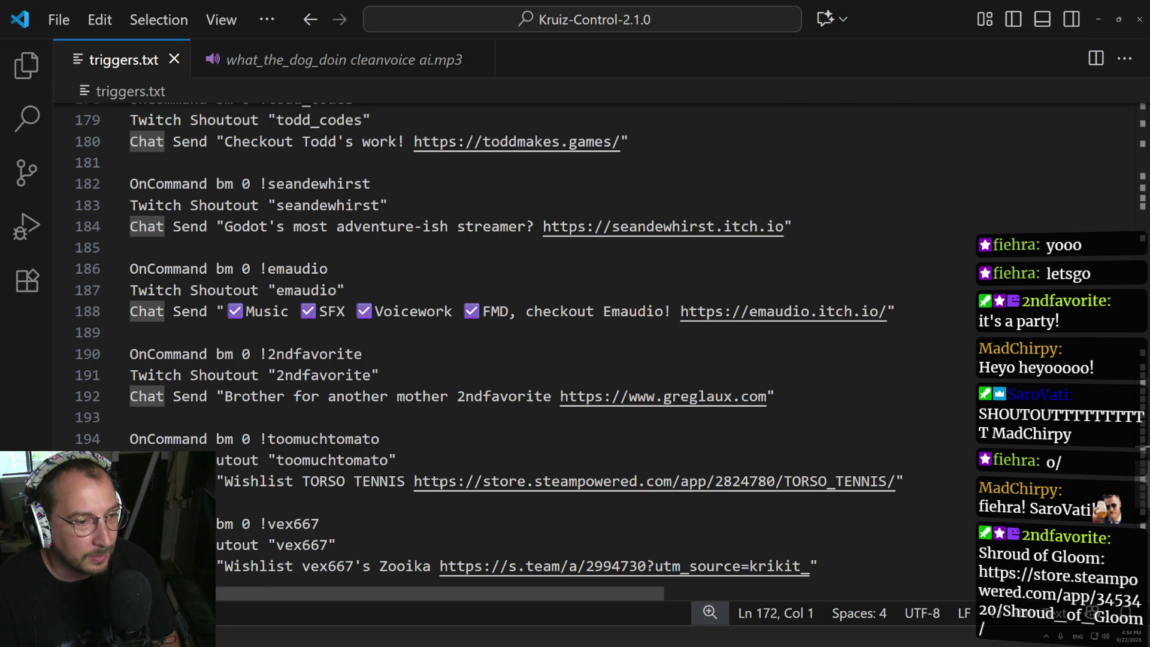
{"action": "scroll", "coordinate": [440, 483], "scroll_direction": "down", "scroll_amount": 5}
{"action": "left_click", "coordinate": [466, 381]}
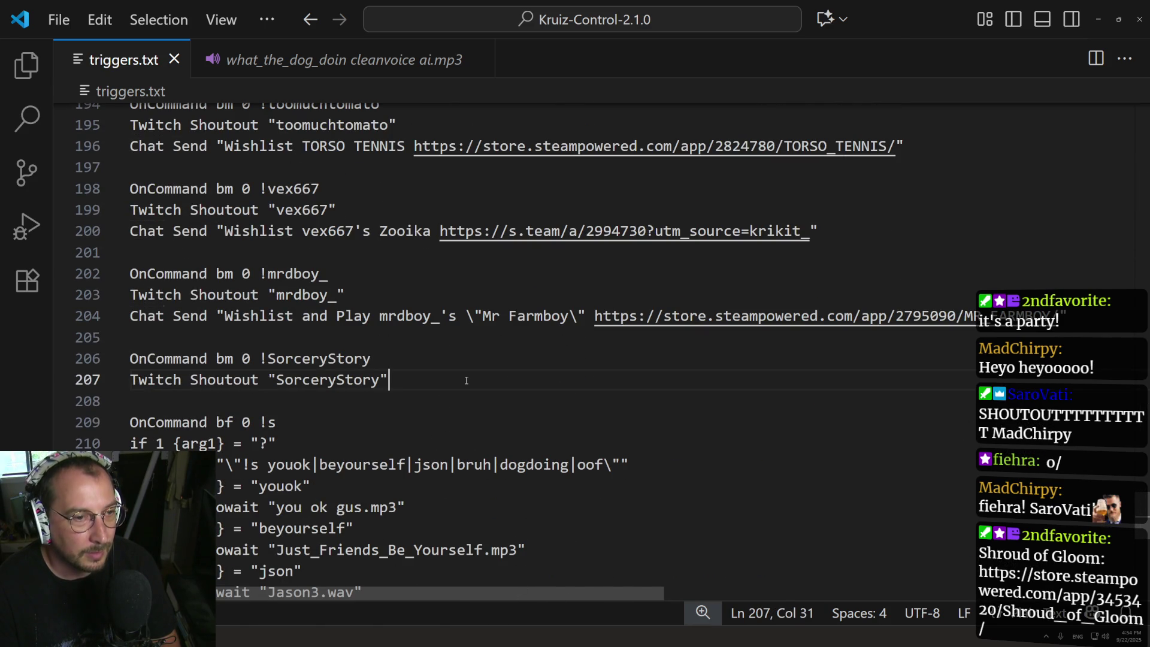
{"action": "key", "text": "Return"}
{"action": "key", "text": "Return"}
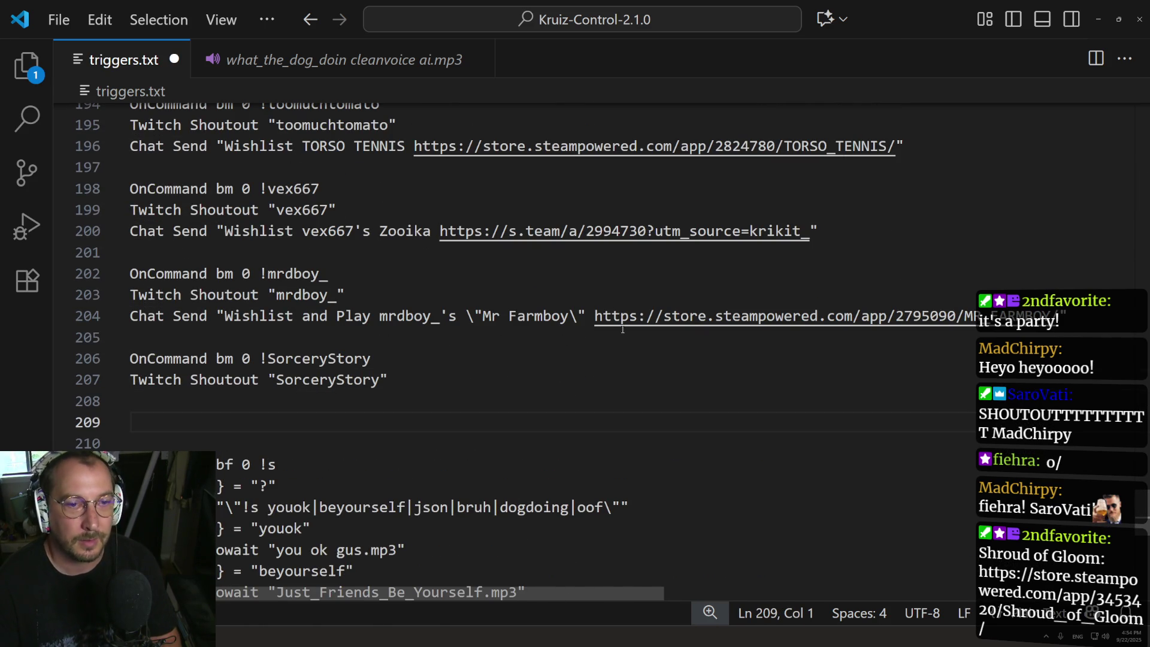
{"action": "mouse_move", "coordinate": [1080, 313]}
{"action": "left_mouse_down"}
{"action": "mouse_move", "coordinate": [226, 231]}
{"action": "mouse_move", "coordinate": [129, 274]}
{"action": "left_mouse_up"}
{"action": "key", "text": "ctrl+c"}
{"action": "left_click", "coordinate": [201, 423]}
{"action": "key", "text": "ctrl+v"}
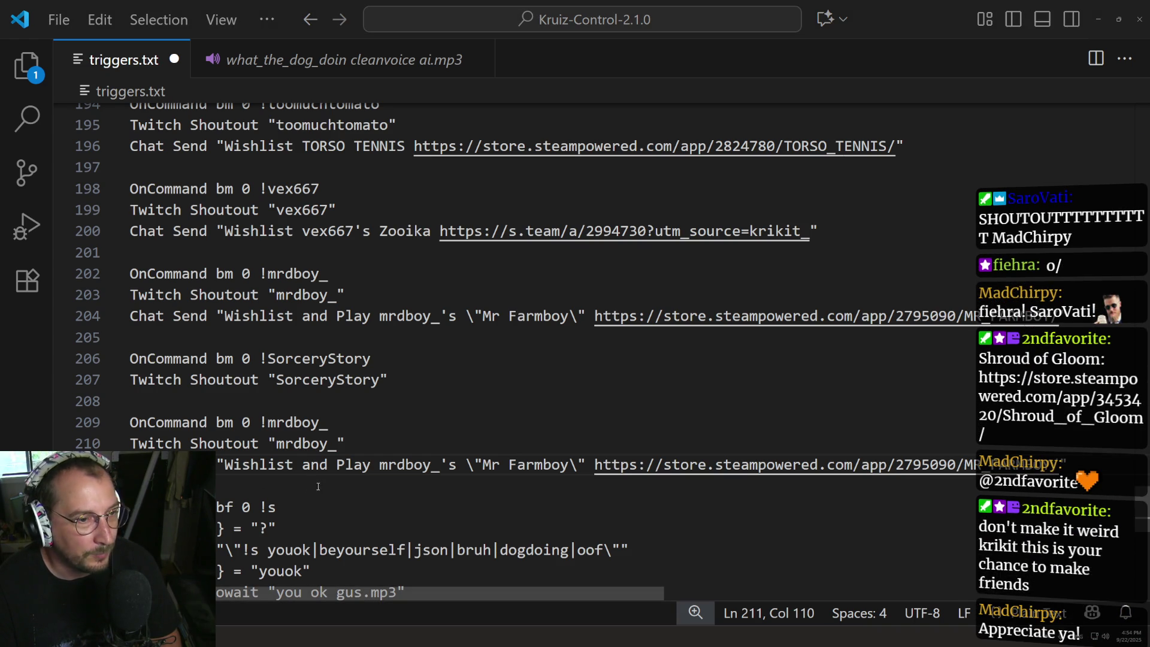
Replace the old streamer name with the raiding streamer's name on lines 209 and 210.
{"action": "double_click", "coordinate": [294, 422]}
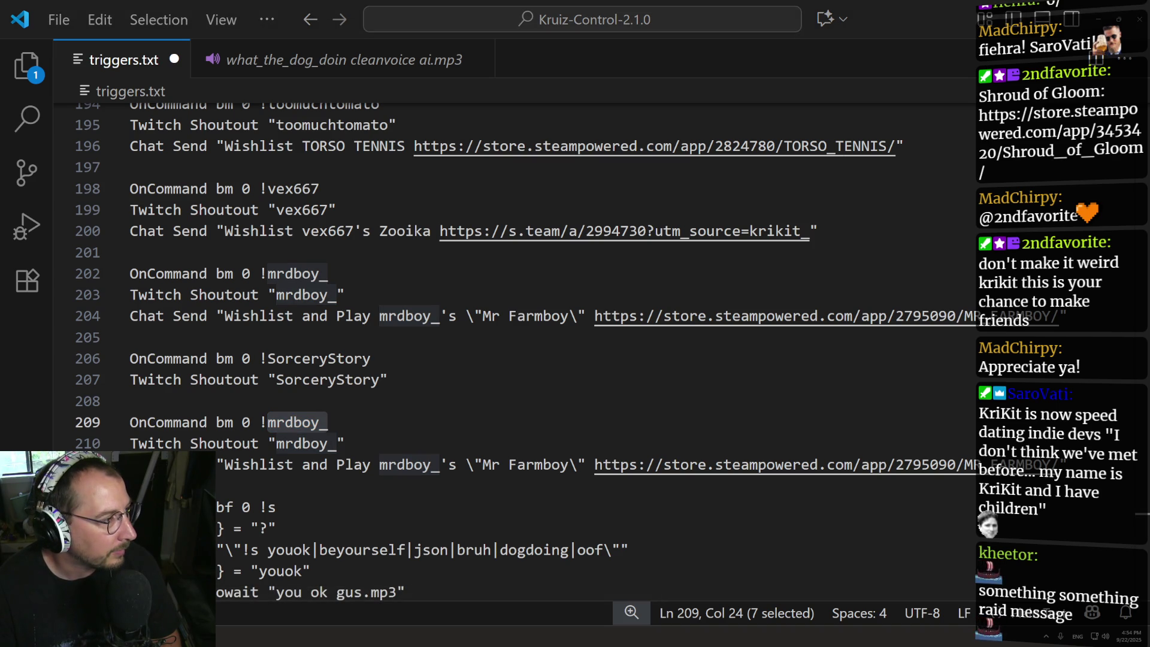
{"action": "left_click", "coordinate": [298, 421]}
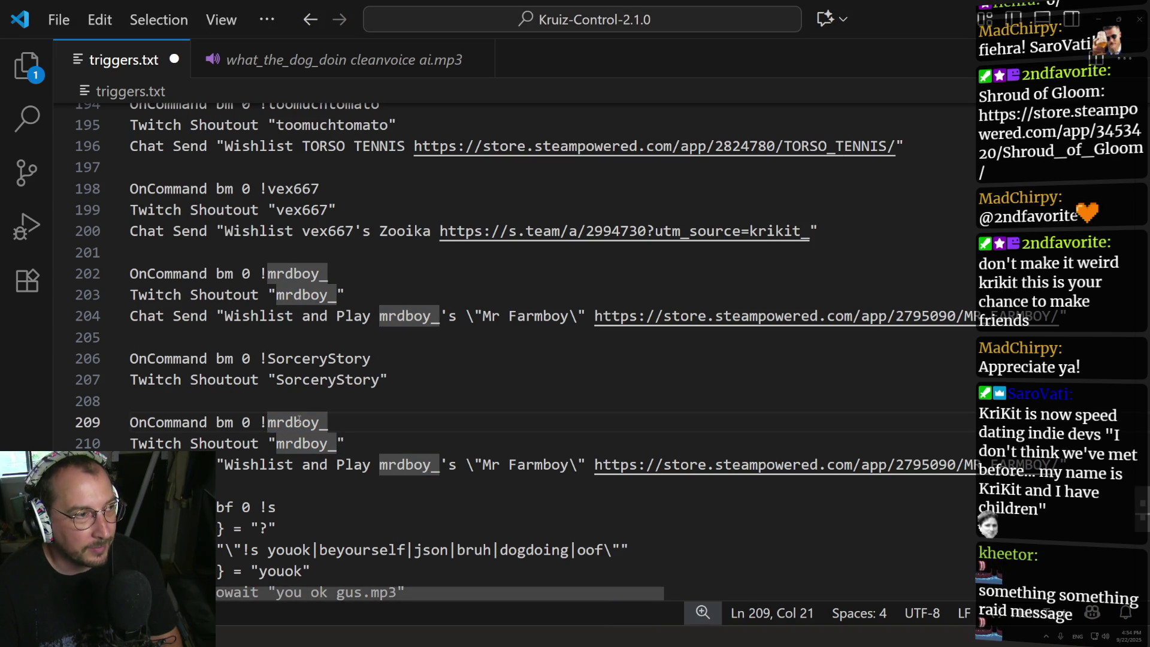
{"action": "double_click", "coordinate": [299, 421]}
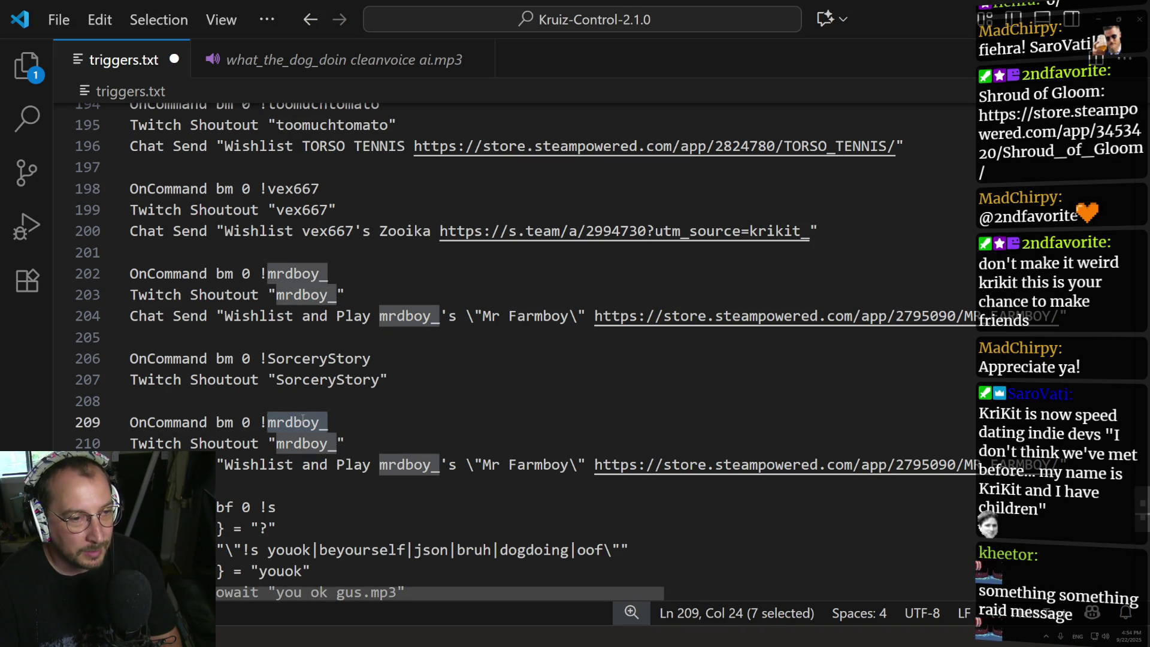
{"action": "type", "text": "madchirpy"}
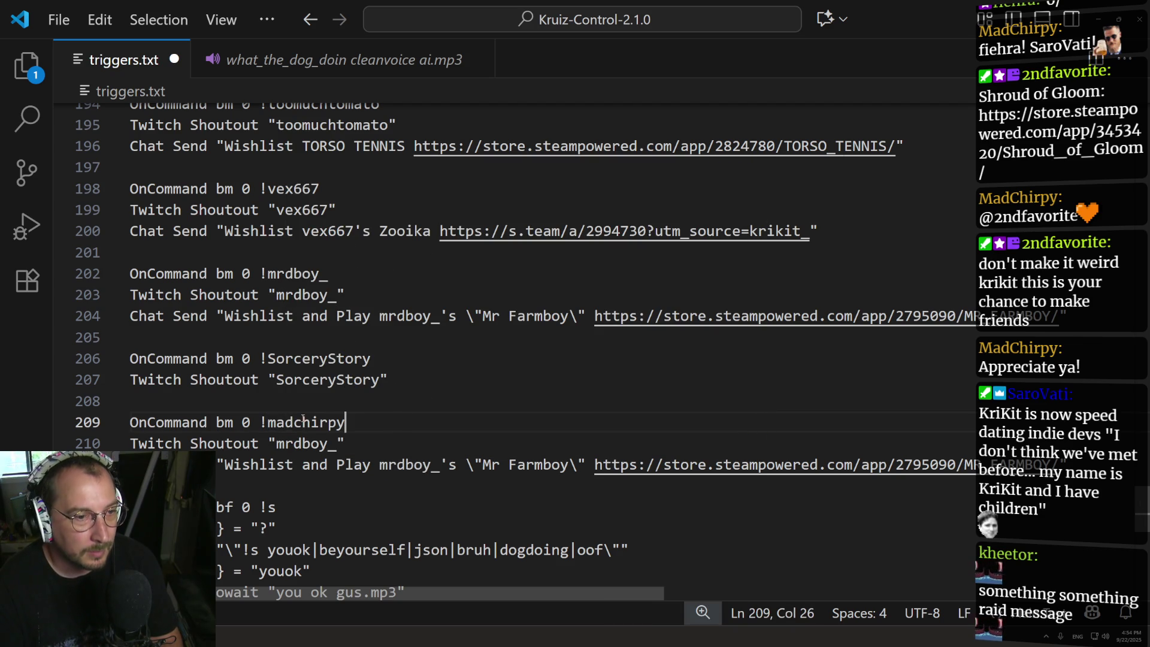
{"action": "double_click", "coordinate": [304, 421]}
{"action": "key", "text": "ctrl+c"}
{"action": "double_click", "coordinate": [303, 443]}
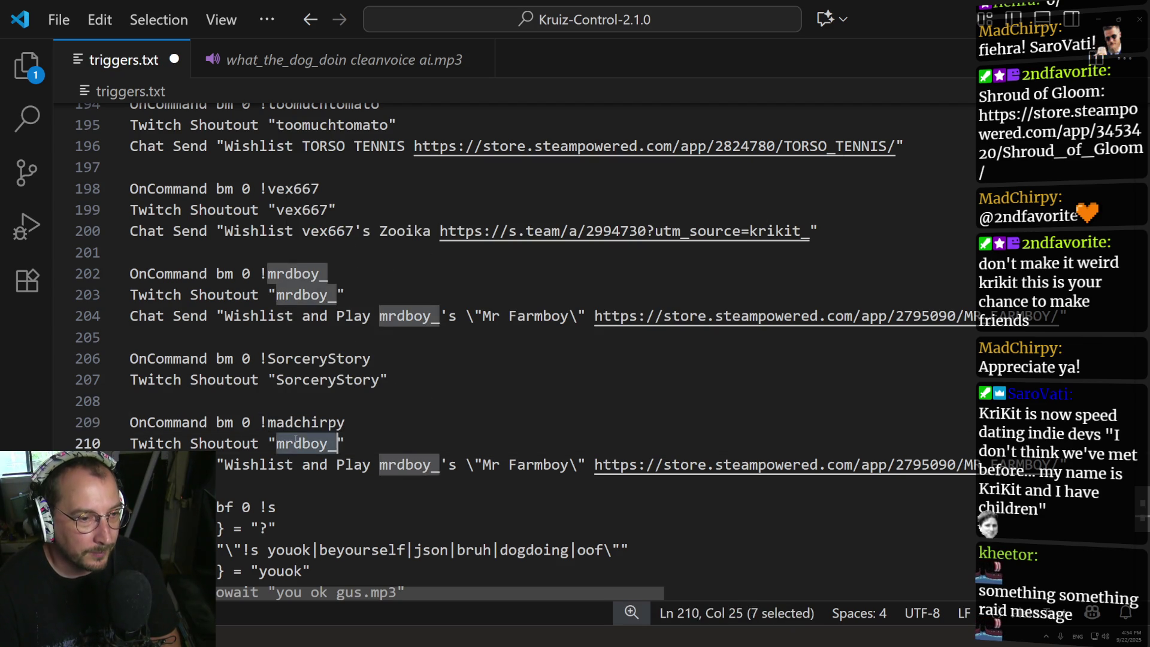
{"action": "key", "text": "ctrl+v"}
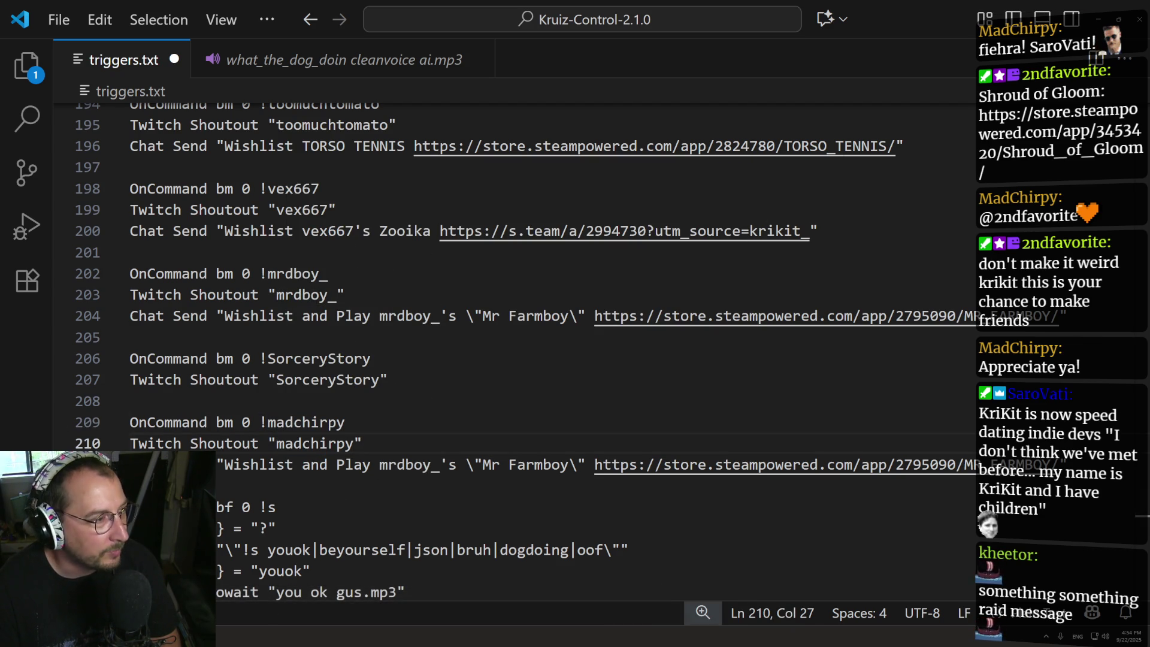
{"action": "key", "text": "alt+Tab"}
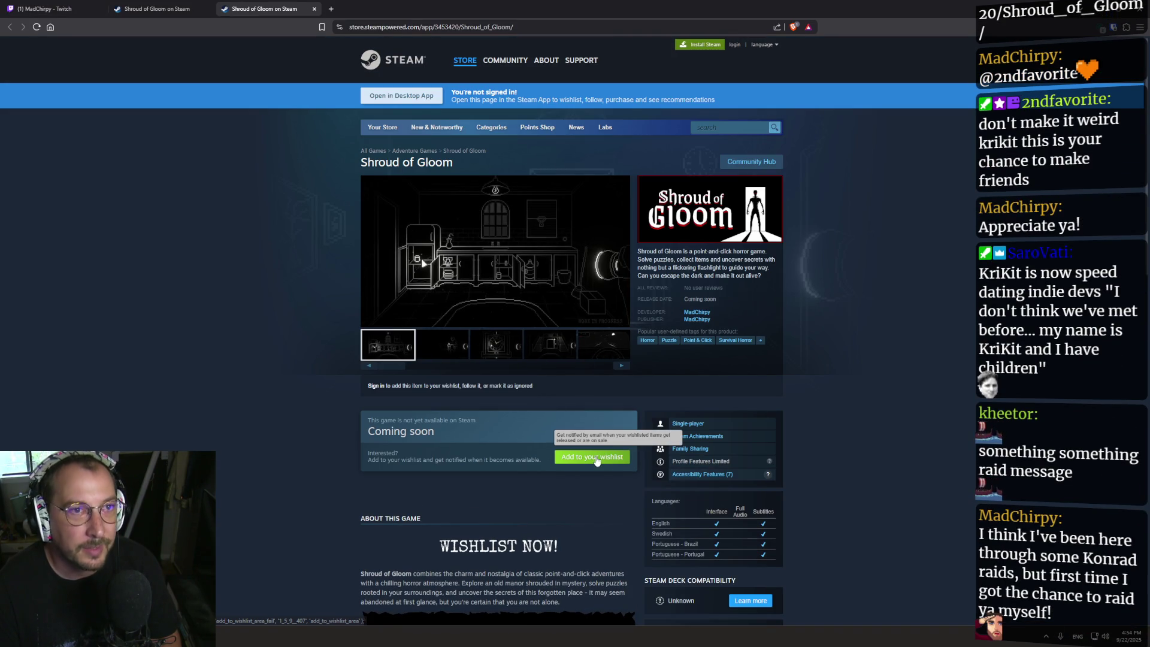
Copy the game title Shroud of Gloom from the Steam store page and return to triggers.txt.
{"action": "key", "text": "ctrl+l"}
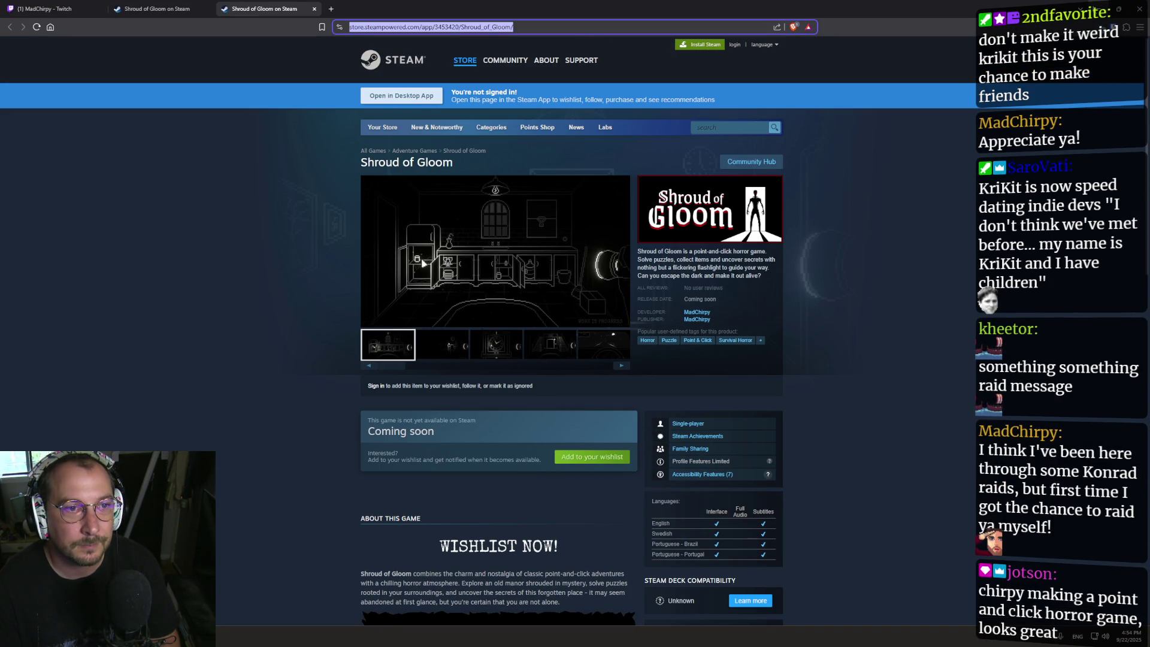
{"action": "triple_click", "coordinate": [416, 162]}
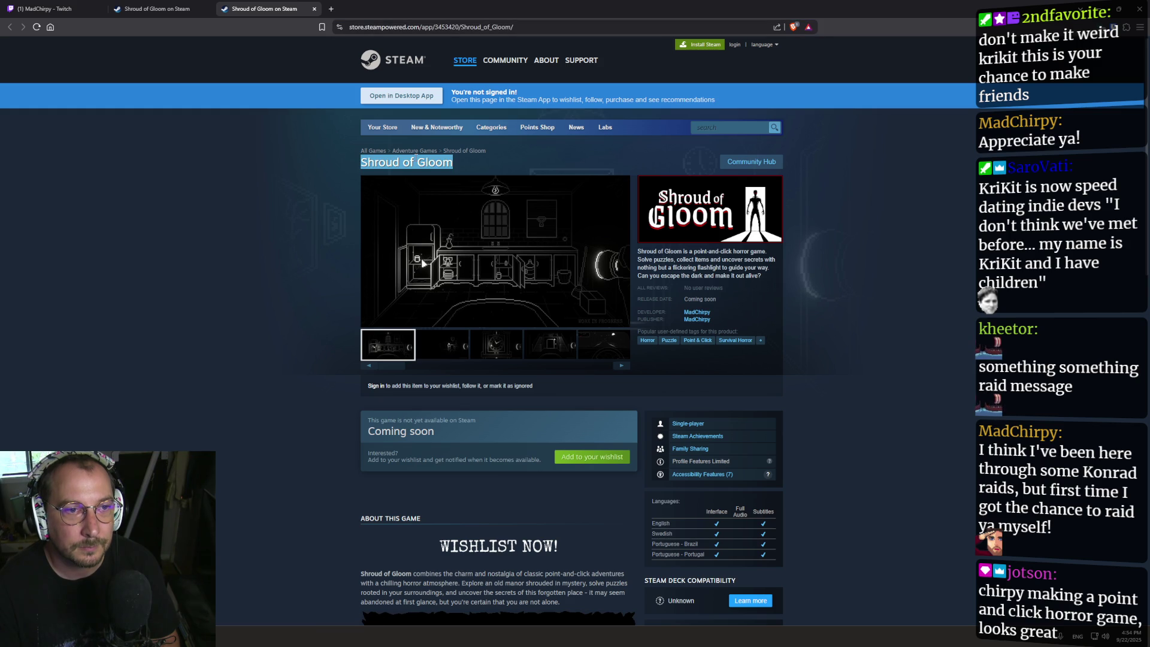
{"action": "left_click", "coordinate": [1100, 7]}
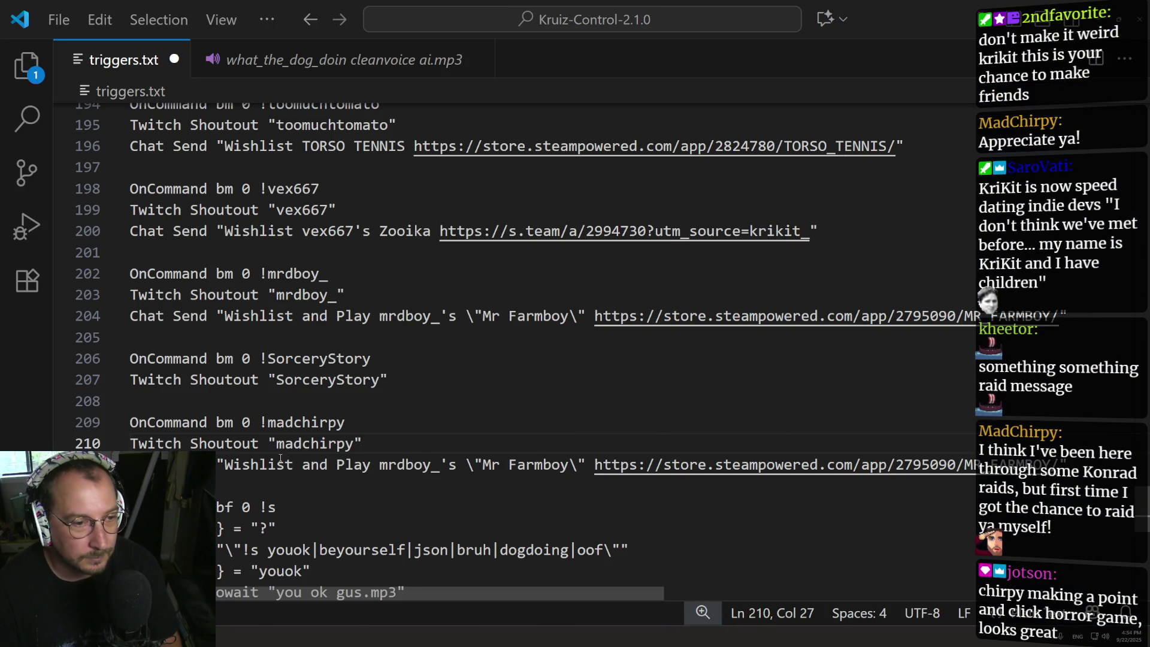
On line 211, trim the message and replace Mr Farmboy with "Shroud of Gloom".
{"action": "left_click_drag", "start_coordinate": [294, 465], "coordinate": [467, 465]}
{"action": "key", "text": "BackSpace"}
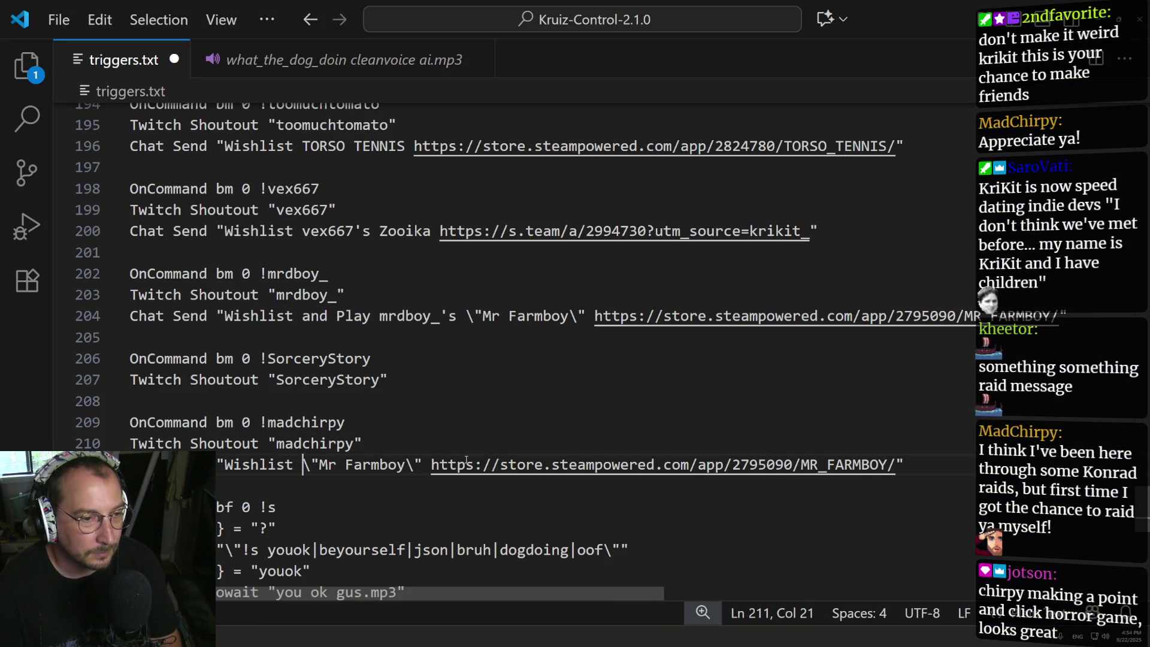
{"action": "left_click_drag", "start_coordinate": [403, 466], "coordinate": [317, 466]}
{"action": "key", "text": "ctrl+v"}
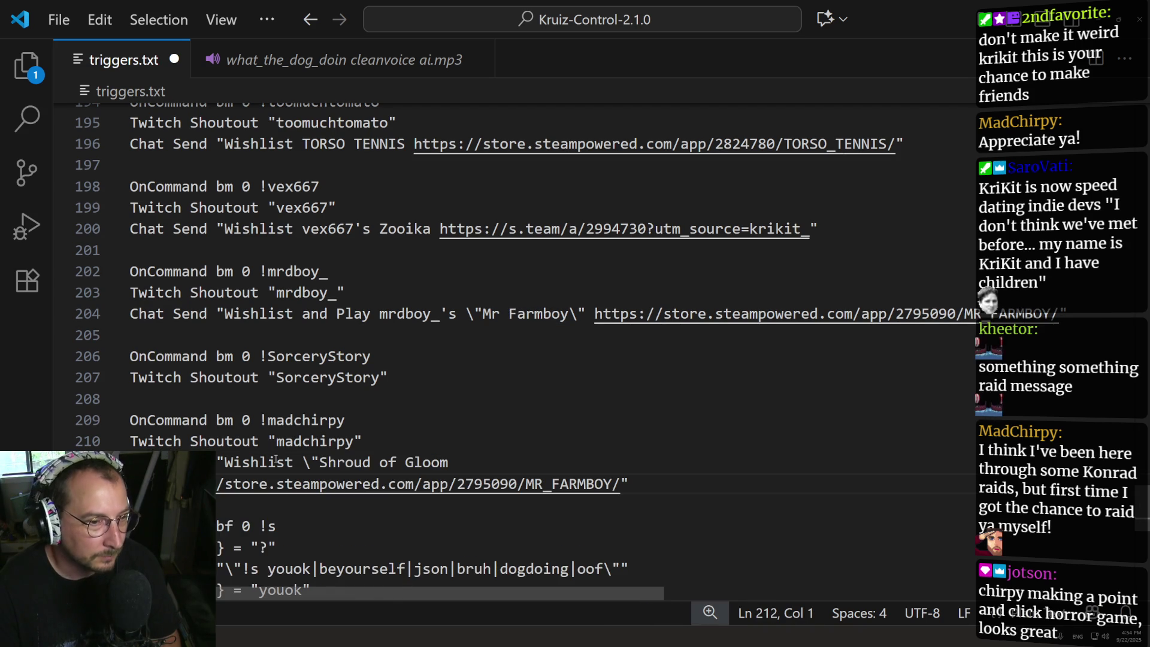
{"action": "key", "text": "BackSpace"}
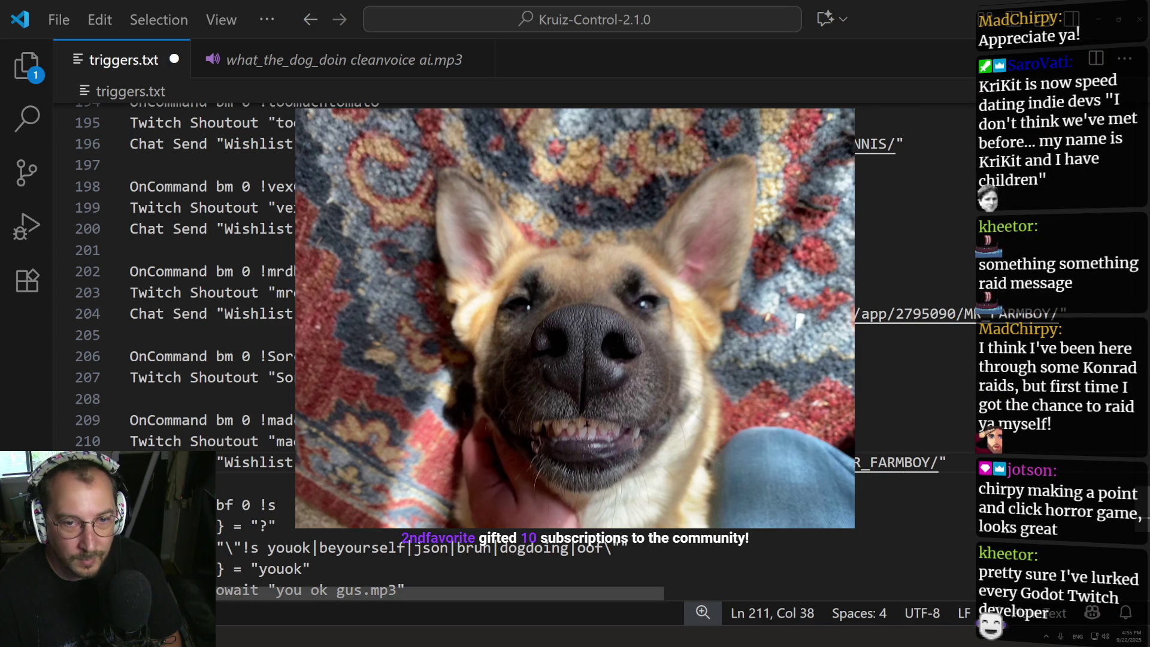
Replace the old store link on line 211 with the Shroud of Gloom Steam link.
{"action": "mouse_move", "coordinate": [475, 462]}
{"action": "left_mouse_down"}
{"action": "mouse_move", "coordinate": [473, 442]}
{"action": "mouse_move", "coordinate": [941, 461]}
{"action": "left_mouse_up"}
{"action": "key", "text": "ctrl+v"}
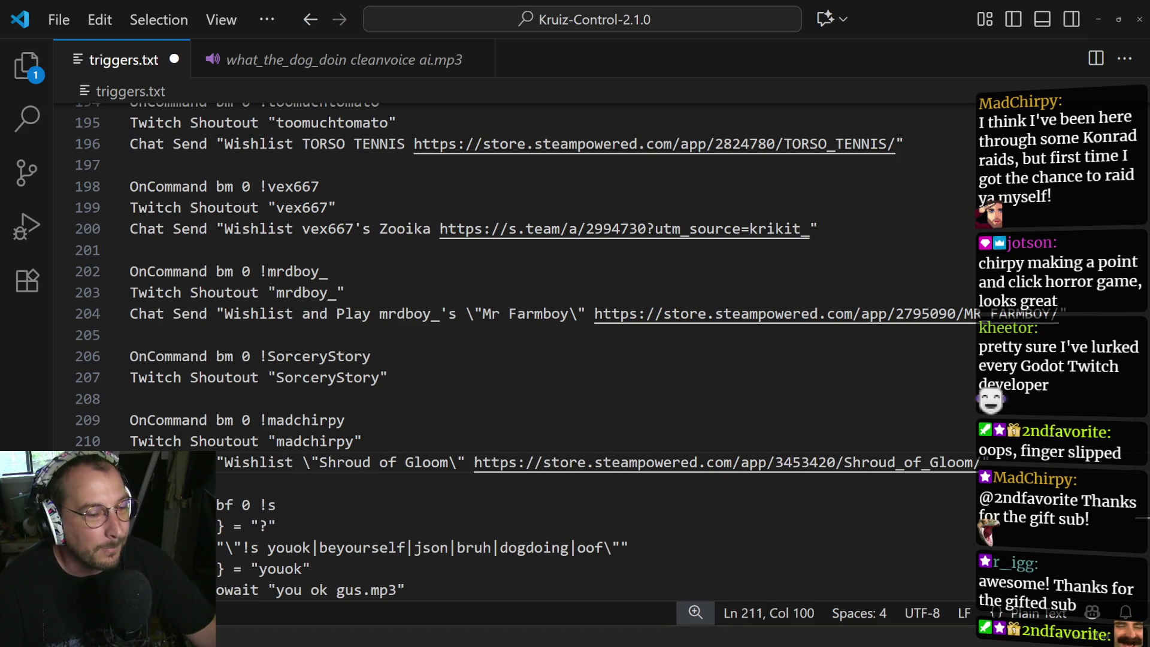
{"action": "left_click", "coordinate": [338, 420]}
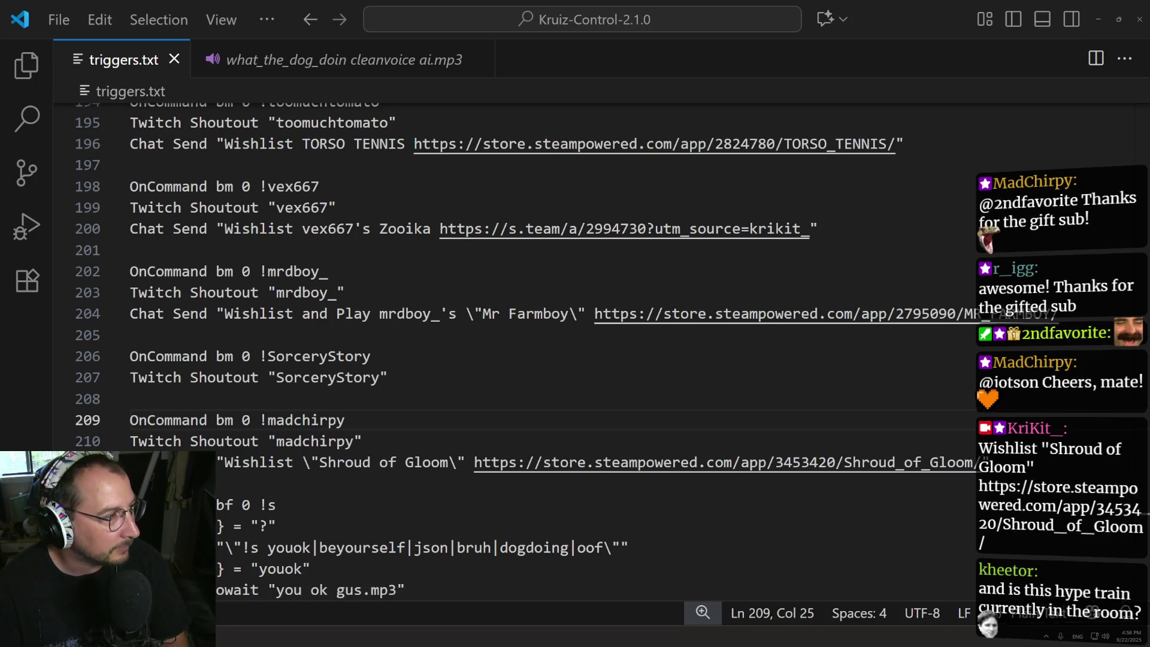
{"action": "left_click", "coordinate": [1095, 15]}
Minimize VS Code to show Godot's ingredient_resource.gd, then bring up the Shroud of Gloom Steam page.
{"action": "left_click", "coordinate": [1082, 29]}
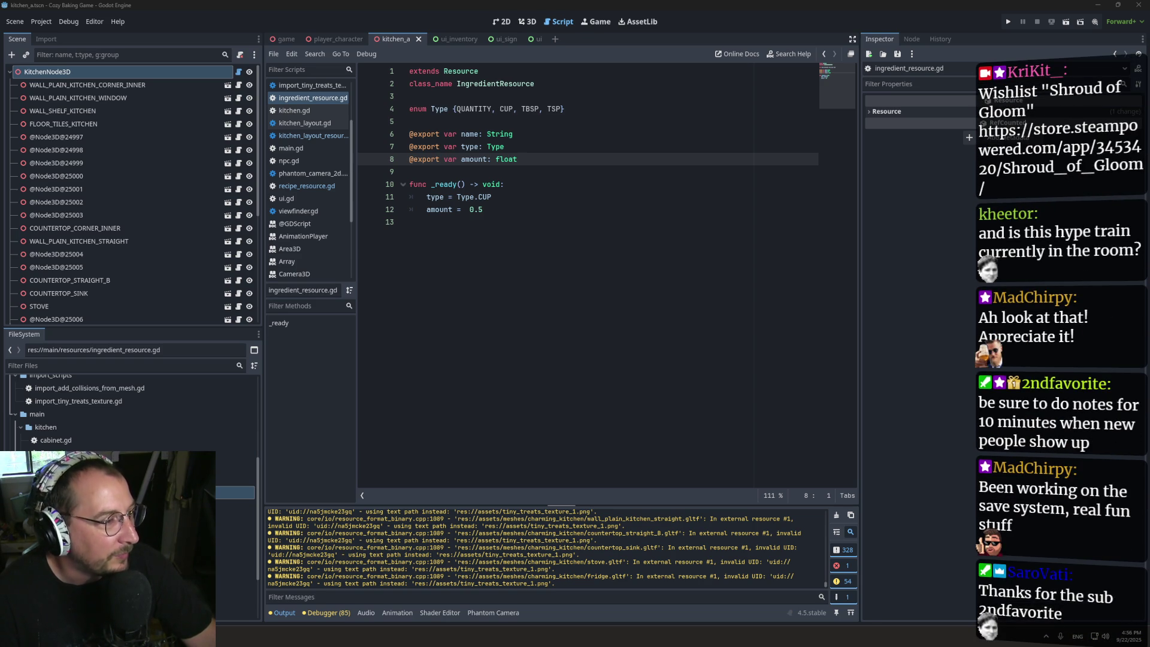
{"action": "key", "text": "alt+Tab"}
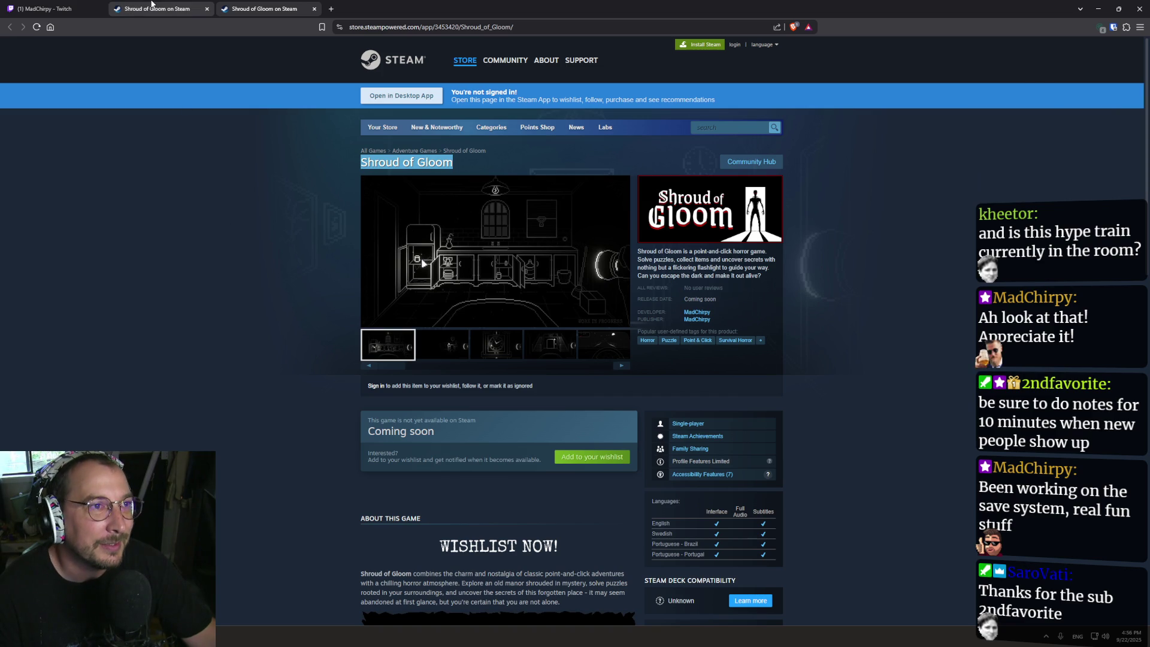
Open the most recent broadcast from the Twitch channel's Videos list.
{"action": "left_click", "coordinate": [45, 8]}
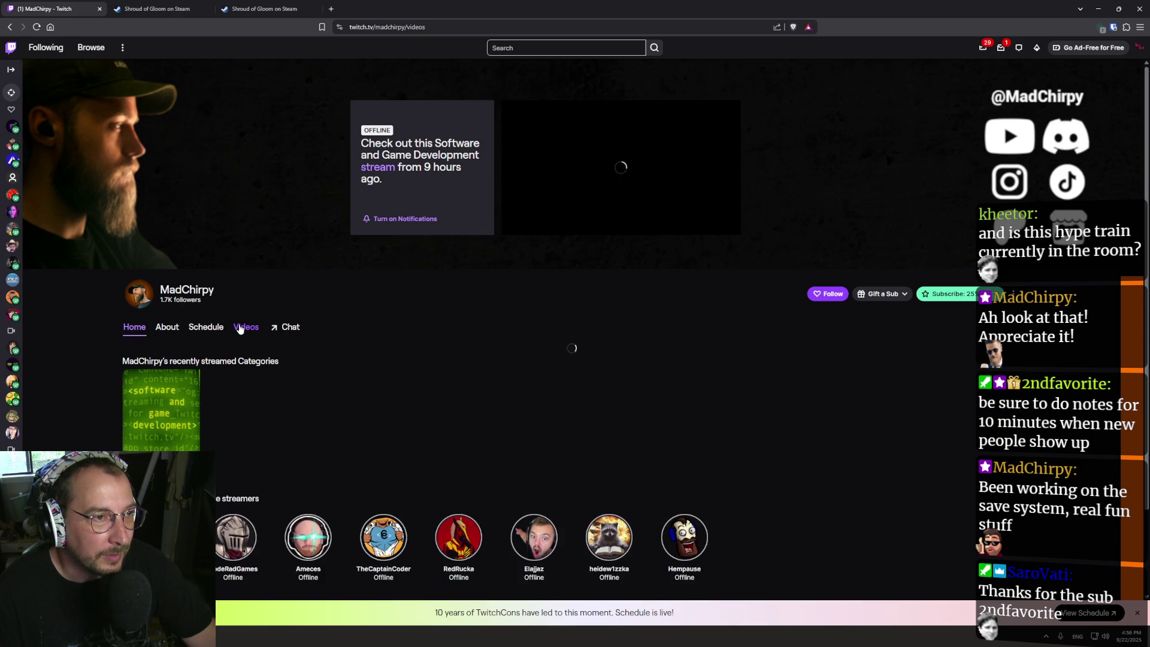
{"action": "left_click", "coordinate": [244, 327]}
{"action": "scroll", "coordinate": [308, 350], "scroll_direction": "down", "scroll_amount": 3}
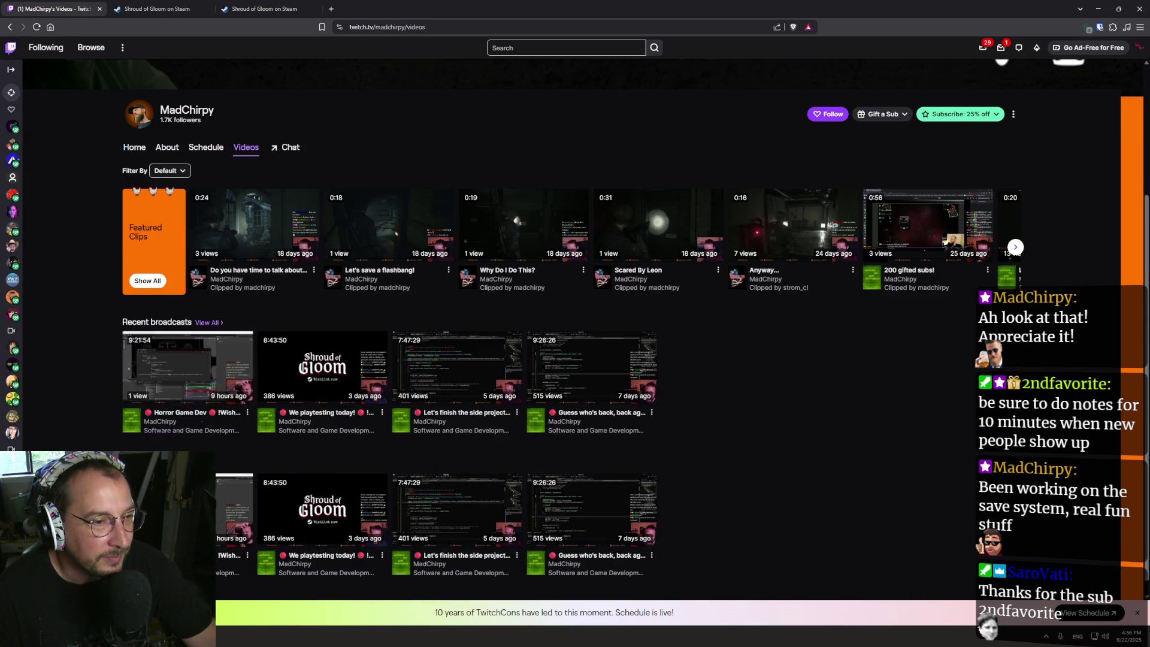
{"action": "left_click", "coordinate": [196, 353]}
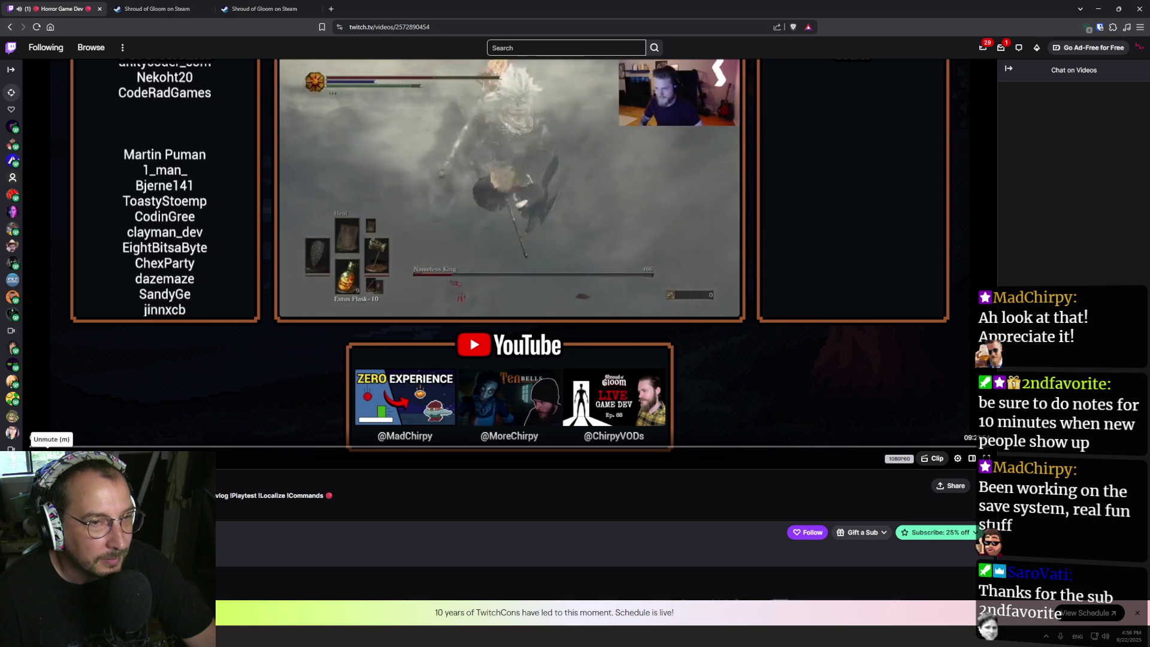
Seek through the replay past 03:54, 06:13 and 07:09 to the code part near 08:06.
{"action": "left_click", "coordinate": [431, 447]}
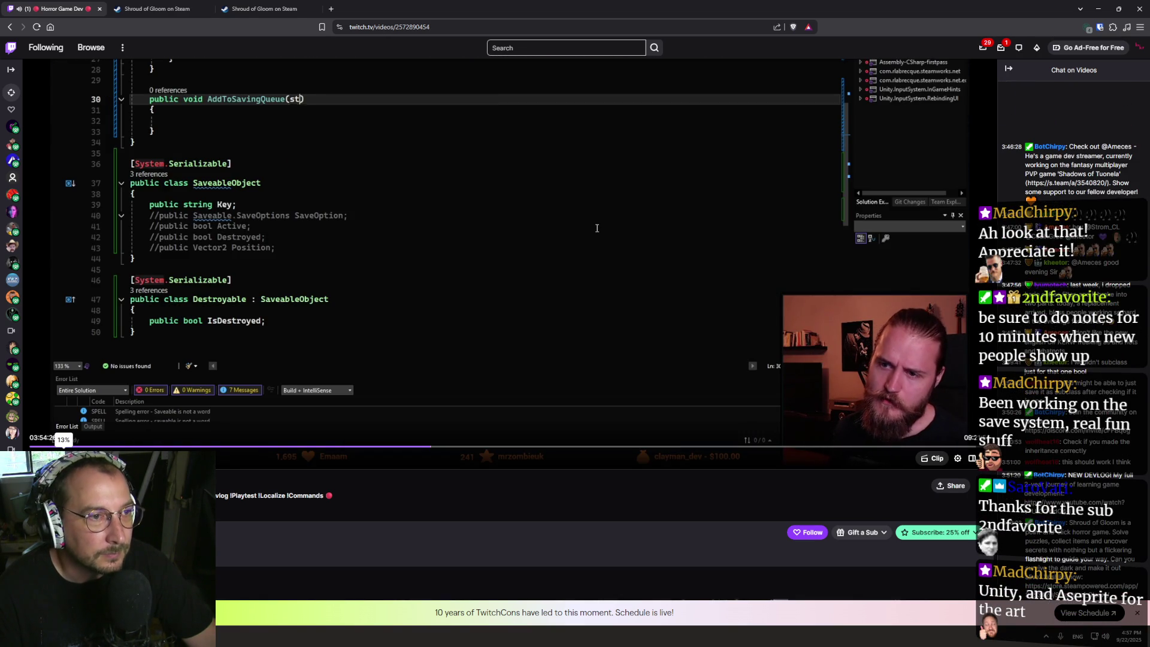
{"action": "scroll", "coordinate": [372, 311], "scroll_direction": "up", "scroll_amount": 2}
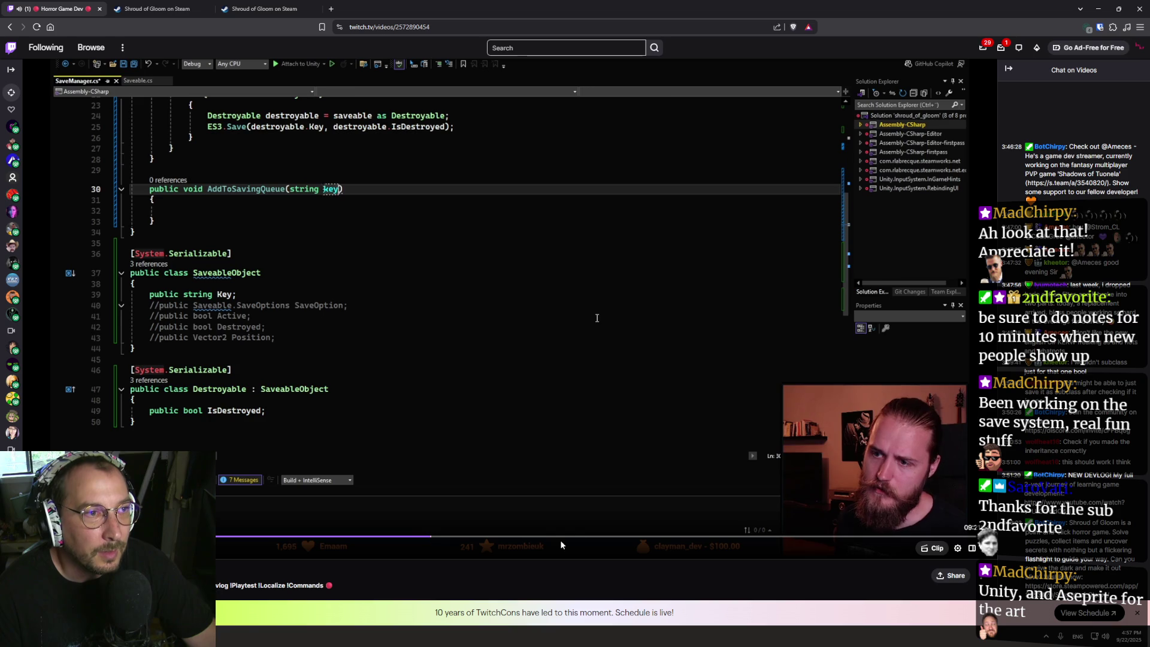
{"action": "left_click", "coordinate": [591, 537]}
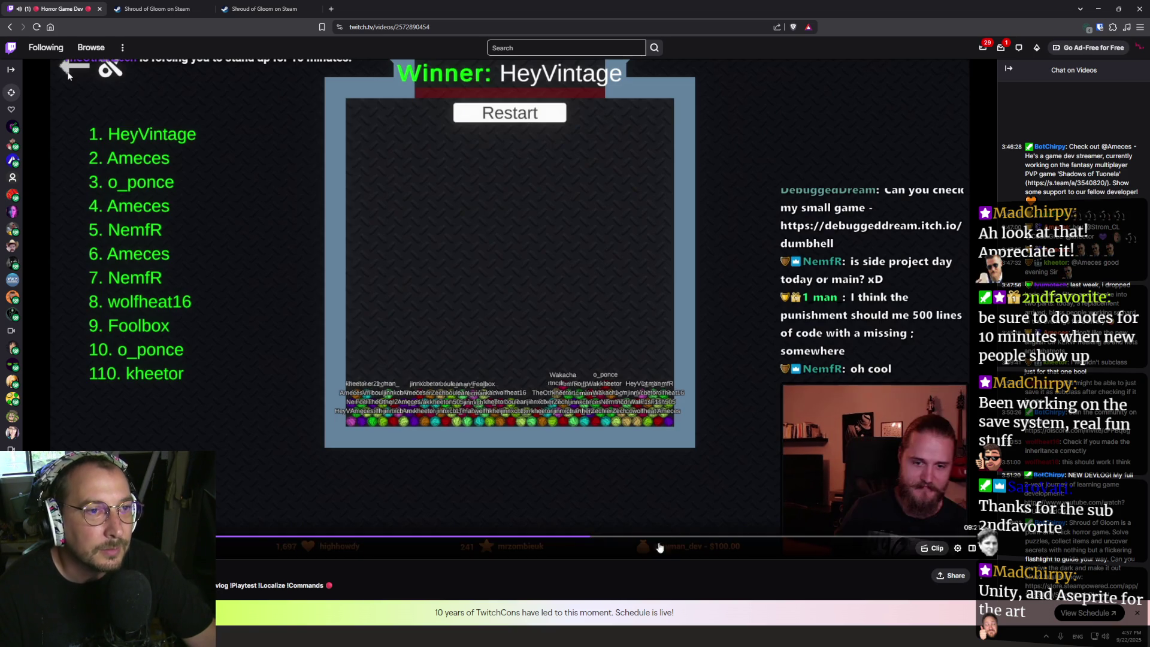
{"action": "left_click", "coordinate": [764, 538]}
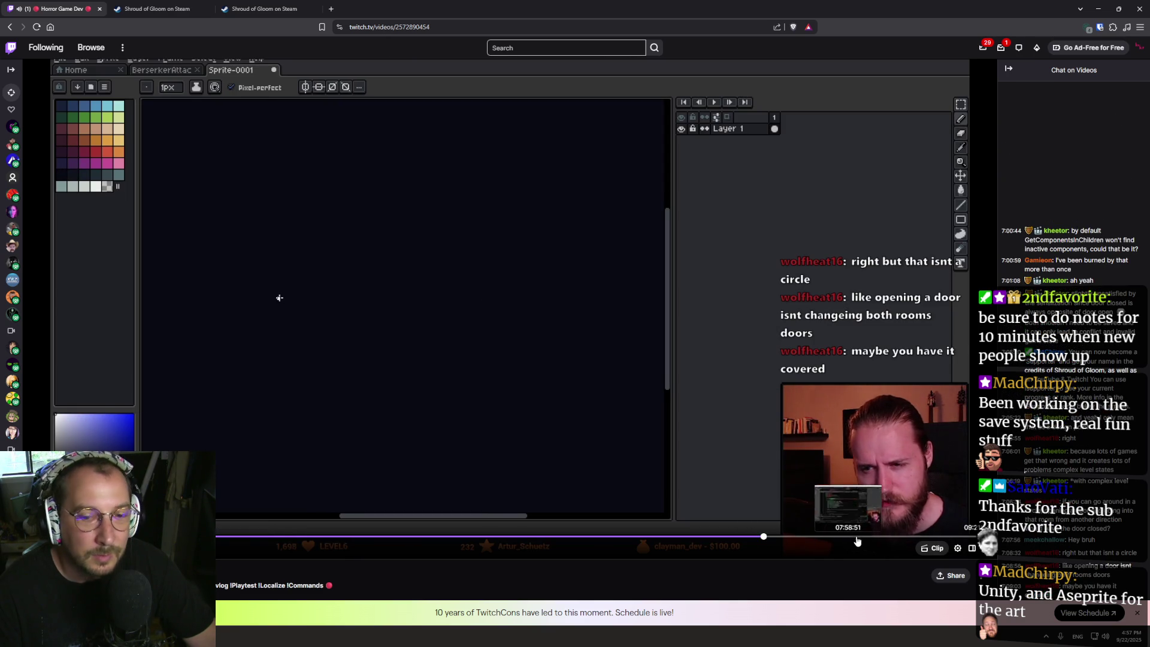
{"action": "left_click", "coordinate": [863, 537]}
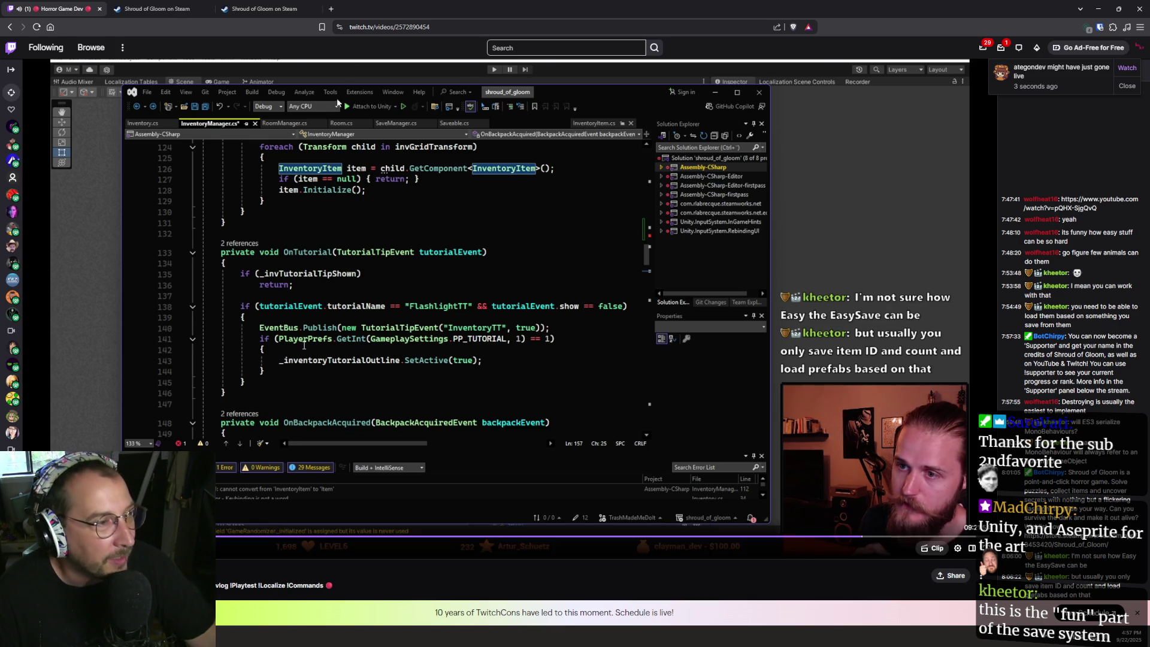
{"action": "mouse_move", "coordinate": [882, 504]}
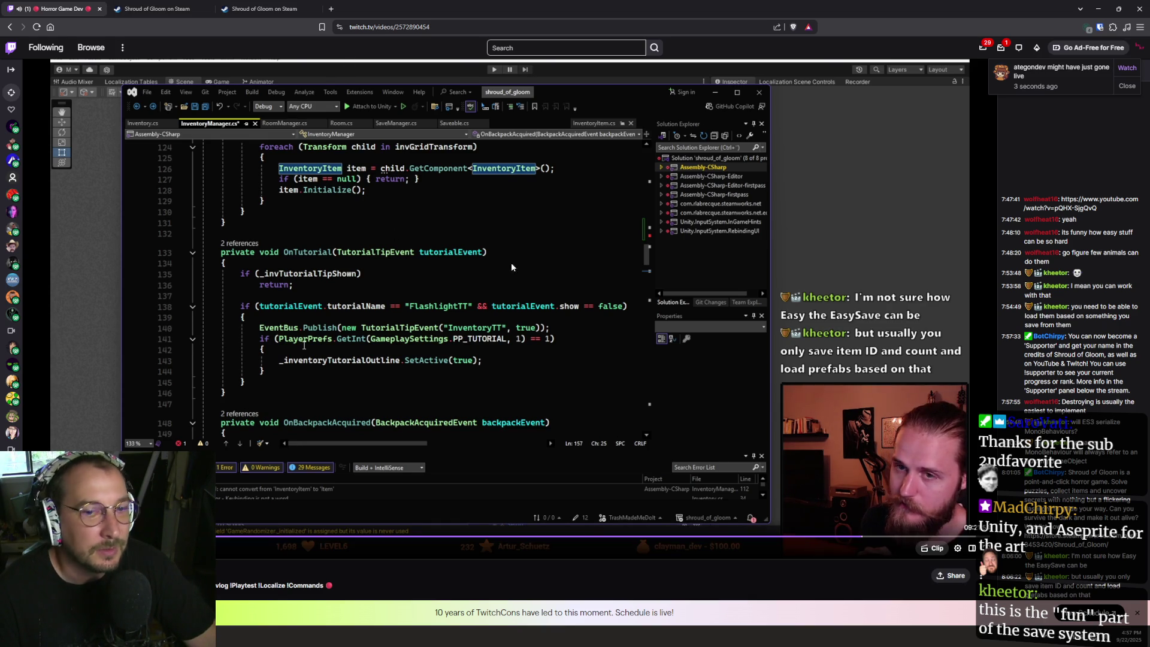
{"action": "scroll", "coordinate": [703, 381], "scroll_direction": "down", "scroll_amount": 2}
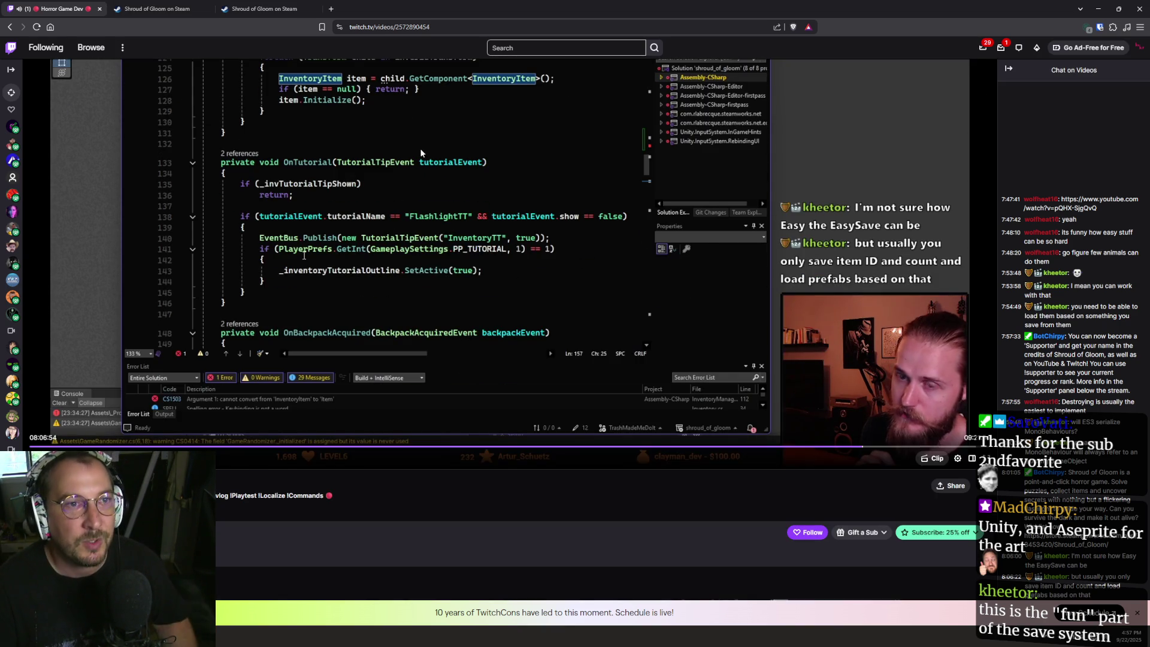
Load the replay's address in a new, smaller Firefox window.
{"action": "left_click", "coordinate": [407, 27]}
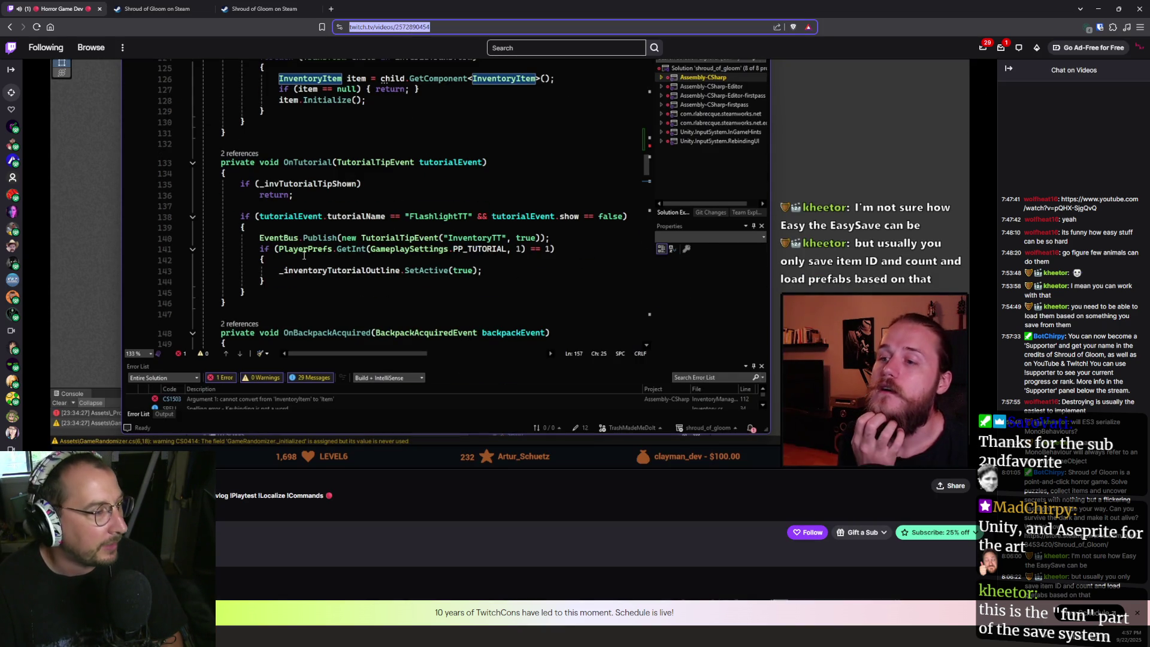
{"action": "key", "text": "alt+Tab"}
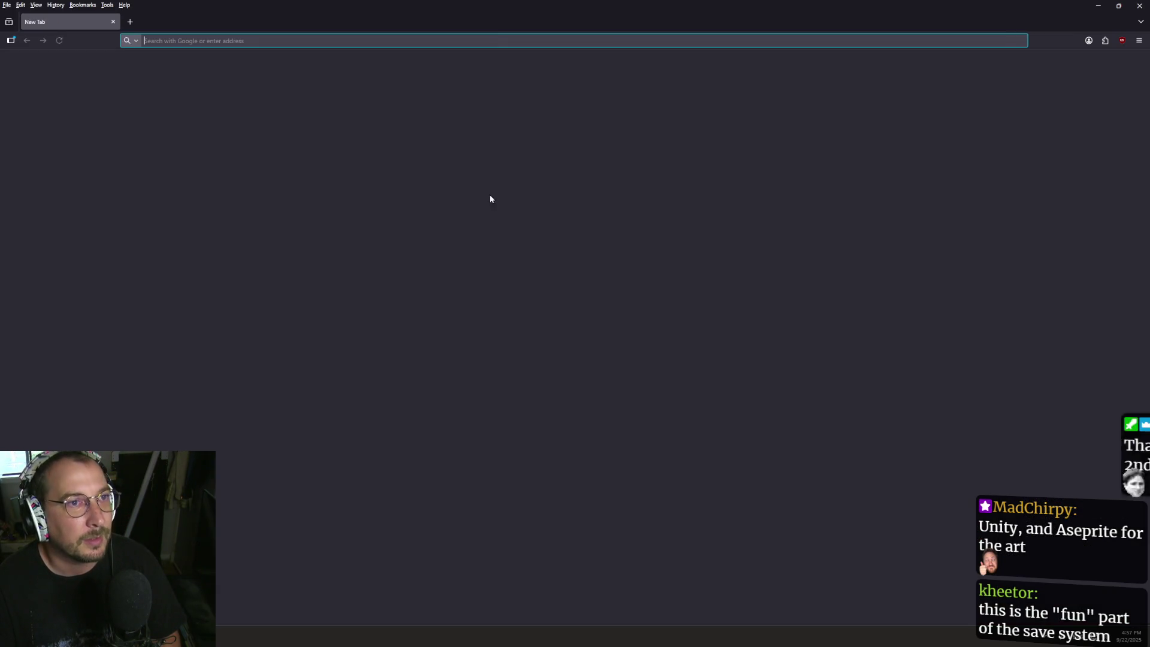
{"action": "left_click", "coordinate": [487, 41]}
{"action": "mouse_move", "coordinate": [302, 6]}
{"action": "left_mouse_down"}
{"action": "mouse_move", "coordinate": [339, 177]}
{"action": "mouse_move", "coordinate": [306, 247]}
{"action": "left_mouse_up"}
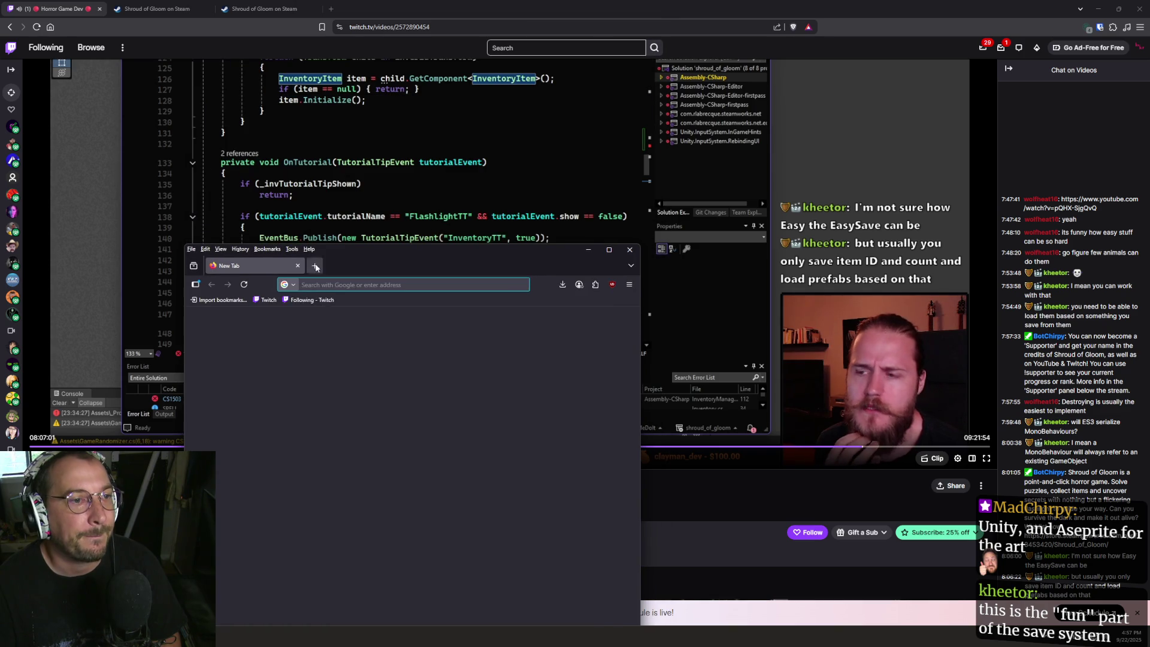
{"action": "key", "text": "ctrl+v"}
{"action": "key", "text": "Return"}
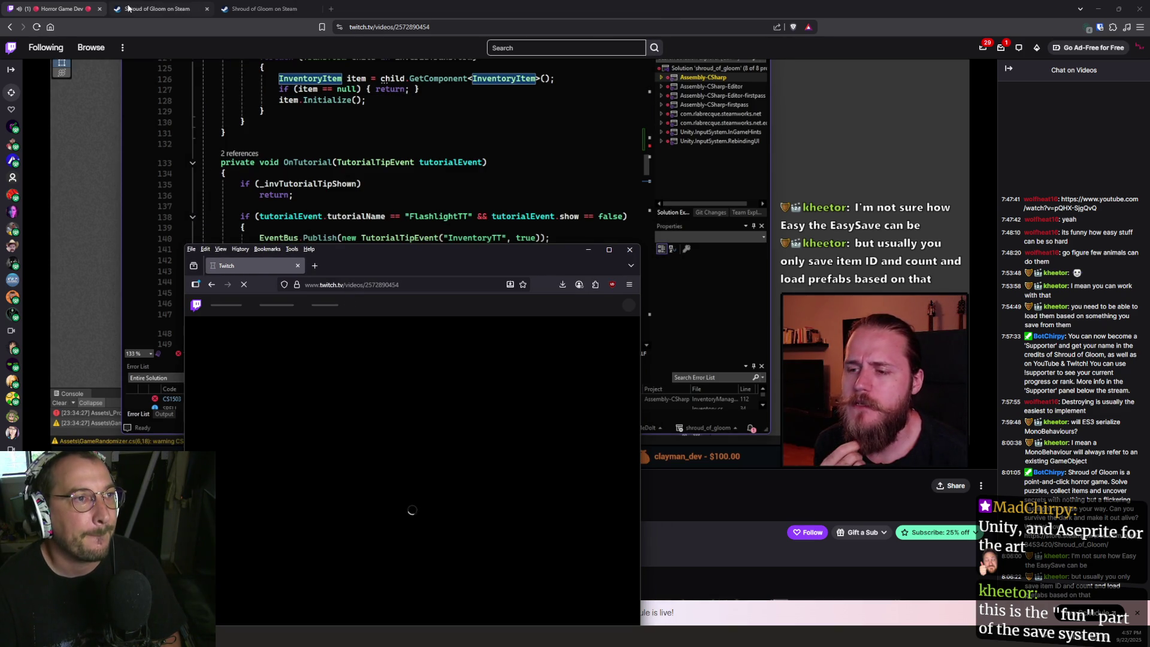
{"action": "key", "text": "alt+Tab"}
Close the main browser's replay and store tabs, maximize the replay window, and return to Godot.
{"action": "left_click", "coordinate": [99, 9]}
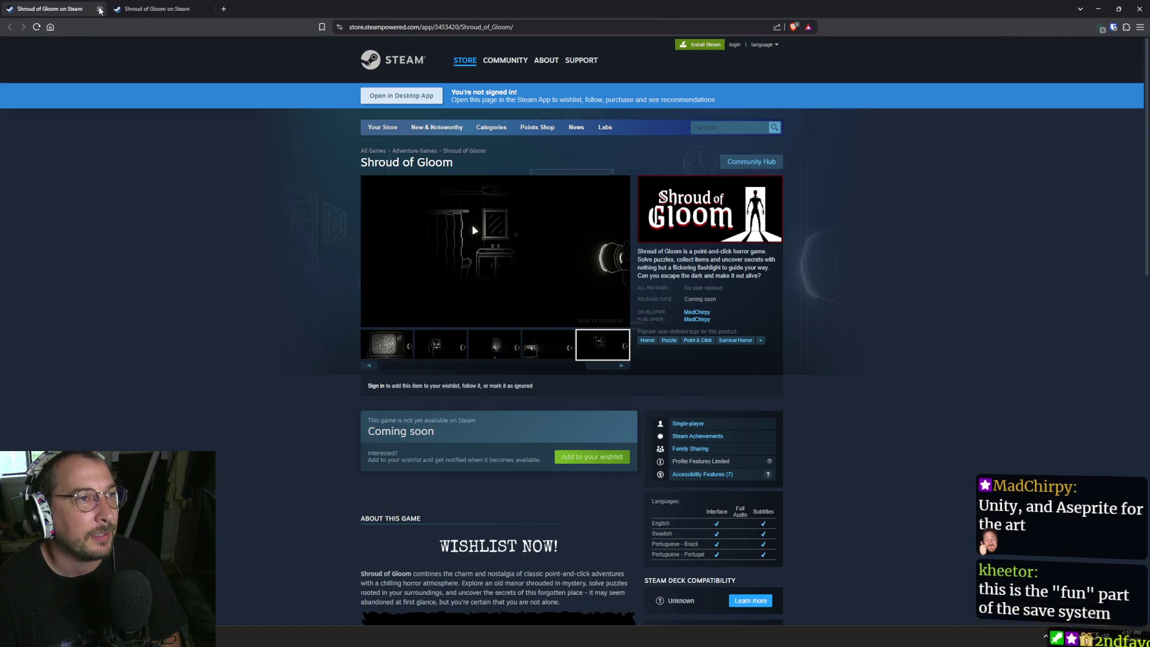
{"action": "left_click", "coordinate": [99, 9]}
{"action": "left_click", "coordinate": [99, 9]}
{"action": "double_click", "coordinate": [427, 257]}
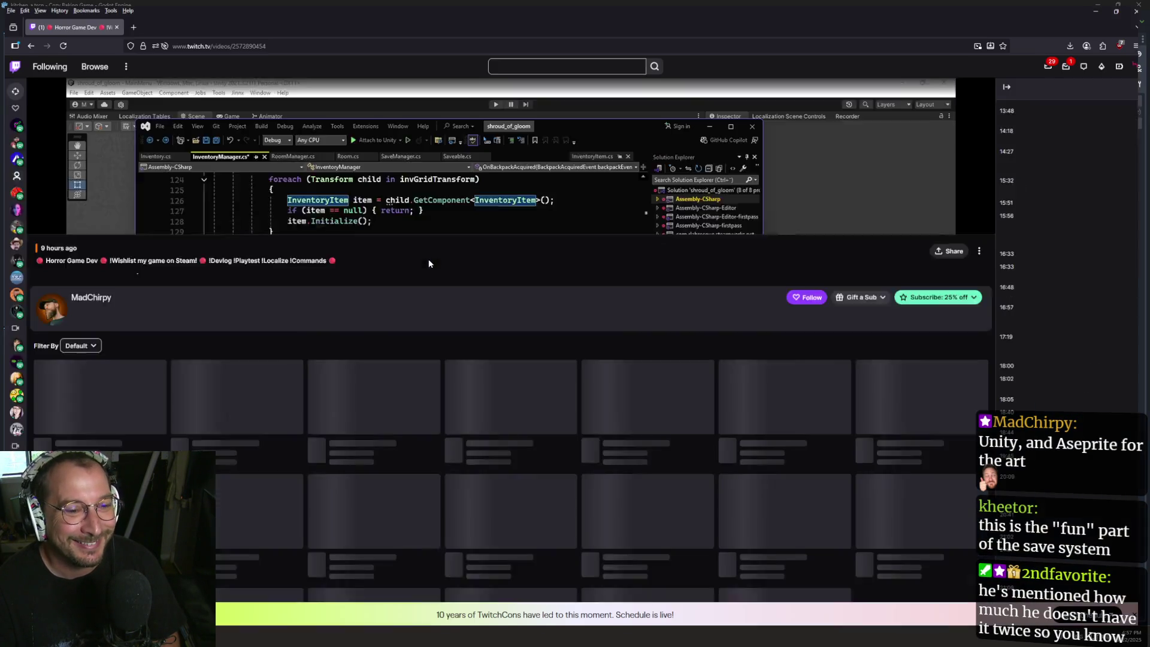
{"action": "scroll", "coordinate": [303, 336], "scroll_direction": "down", "scroll_amount": 3}
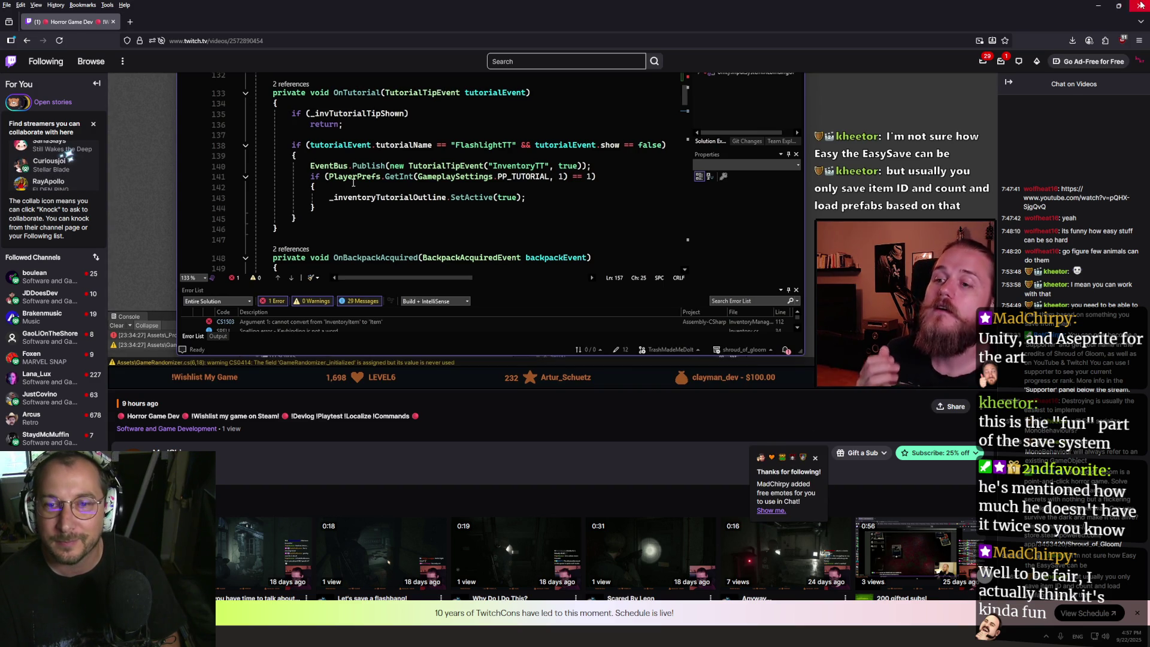
{"action": "key", "text": "alt+Tab"}
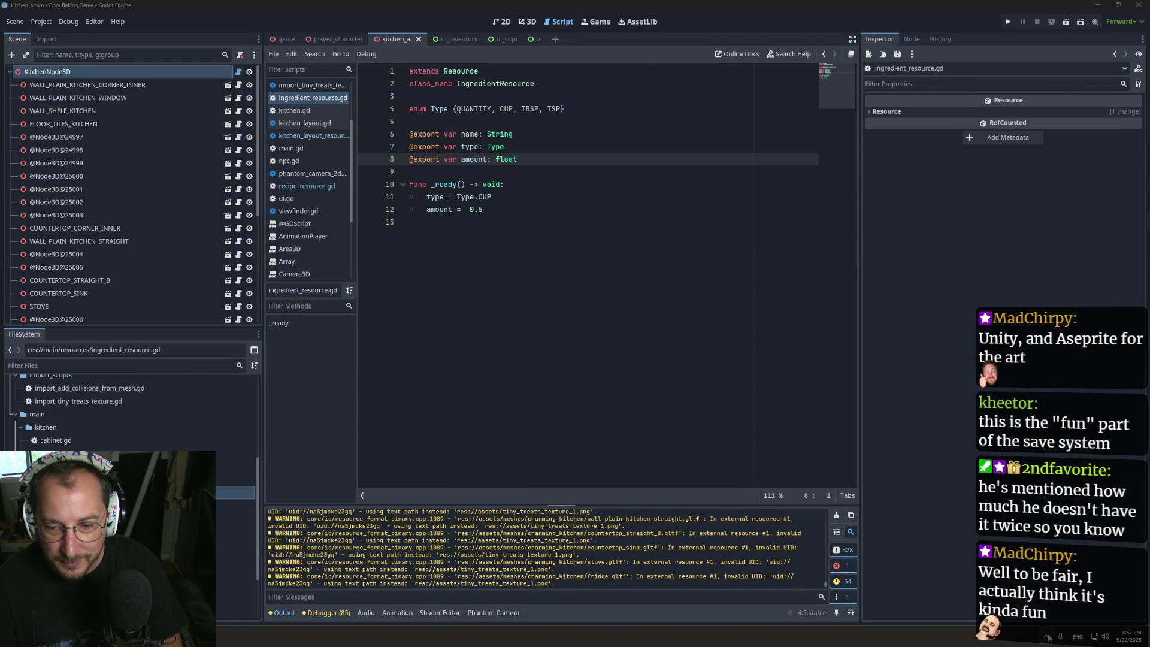
{"action": "left_click", "coordinate": [1047, 637]}
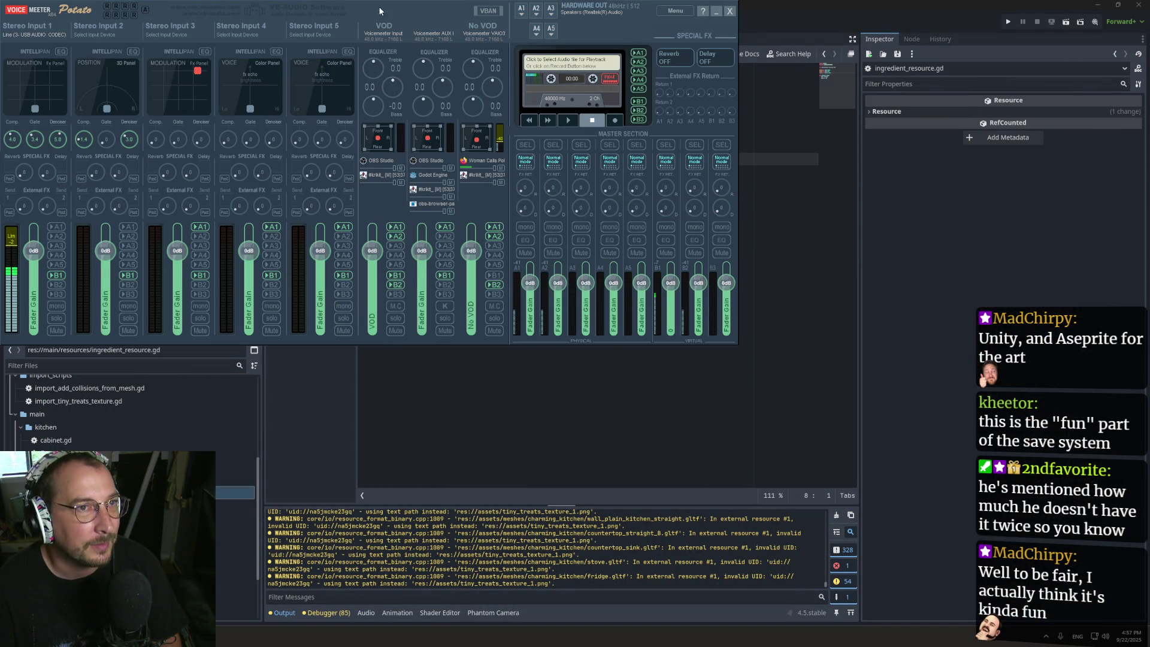
{"action": "key", "text": "alt+Tab"}
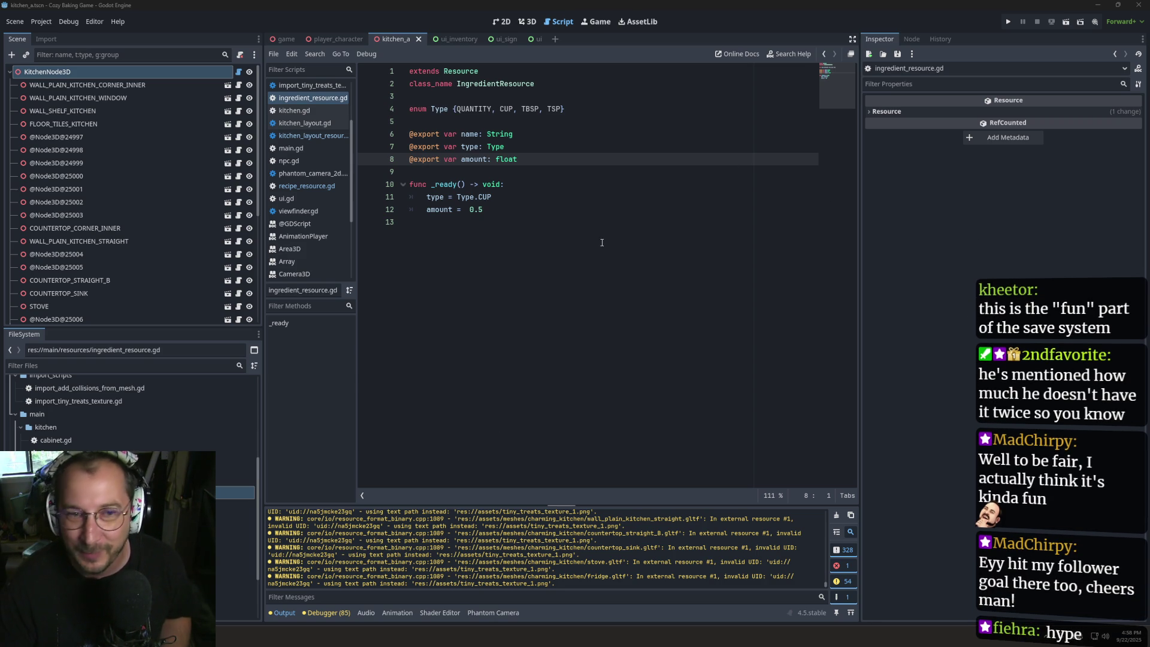
{"action": "left_click", "coordinate": [563, 250]}
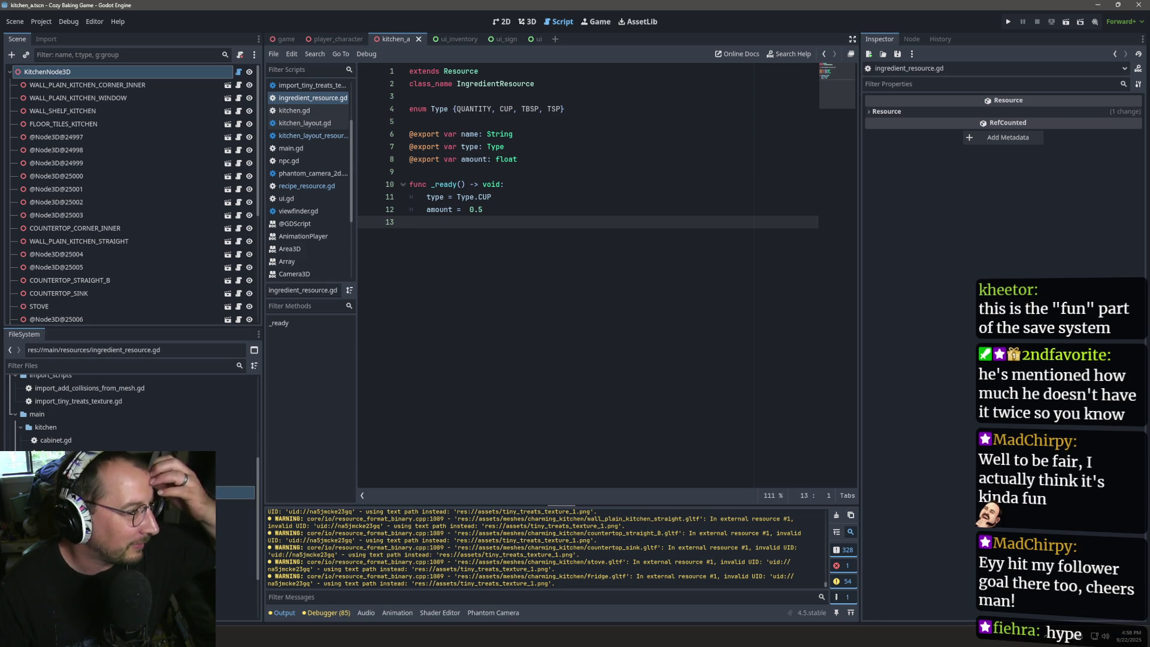
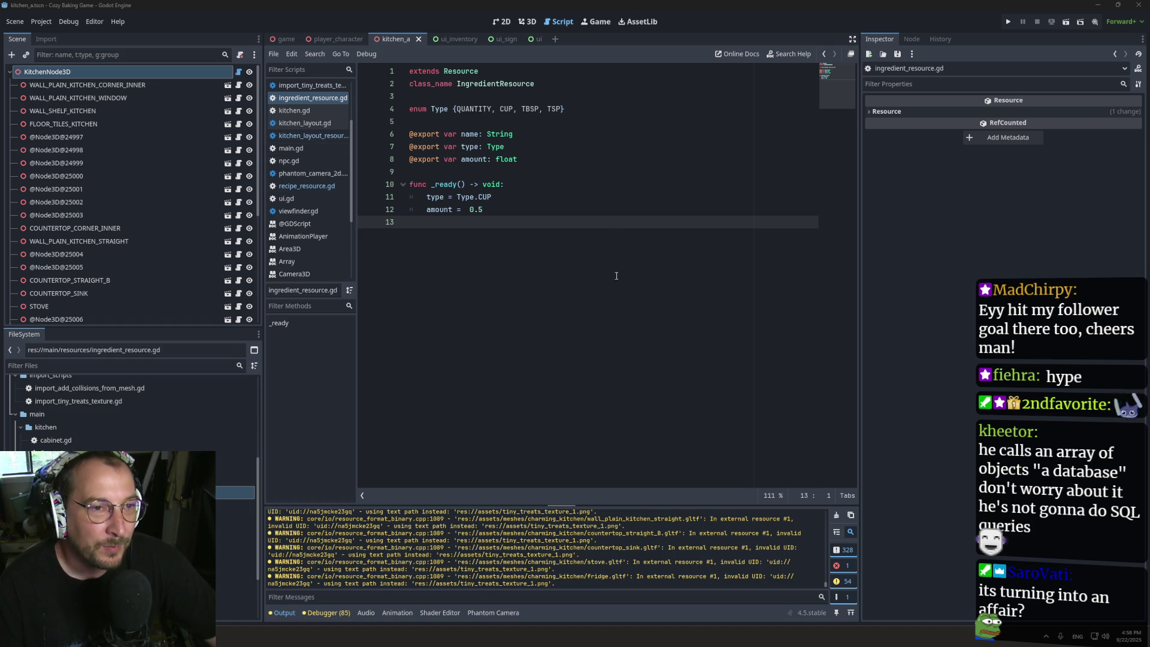
Run the project, start the game from the title screen, and walk the baker down-left.
{"action": "left_click", "coordinate": [1008, 22]}
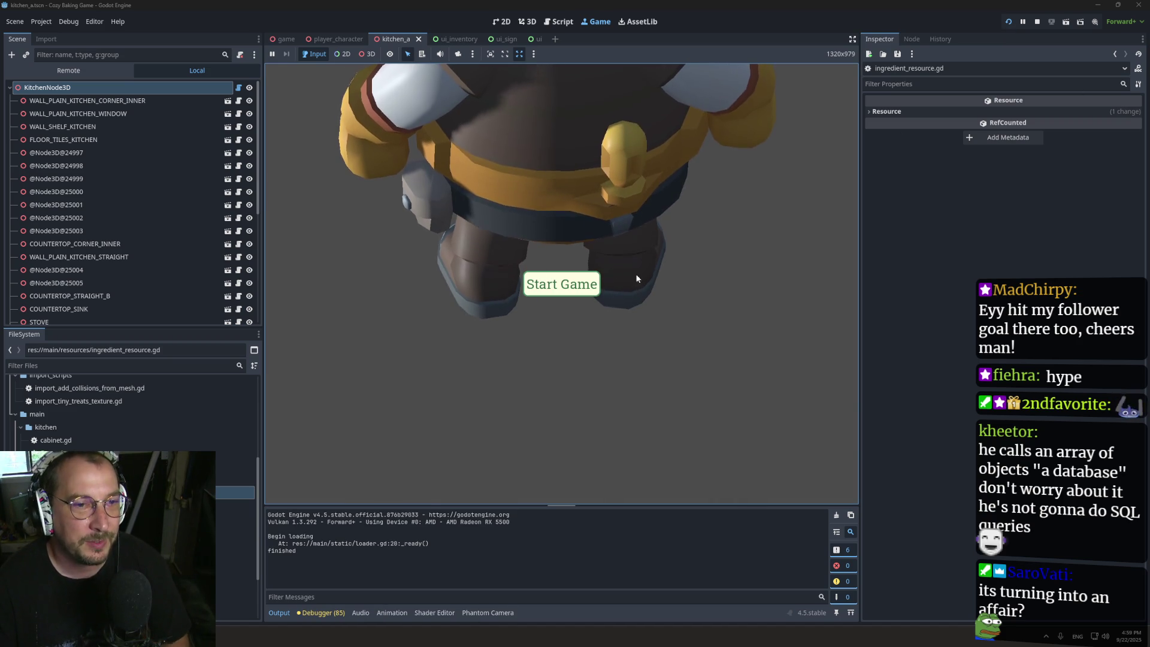
{"action": "left_click", "coordinate": [554, 284]}
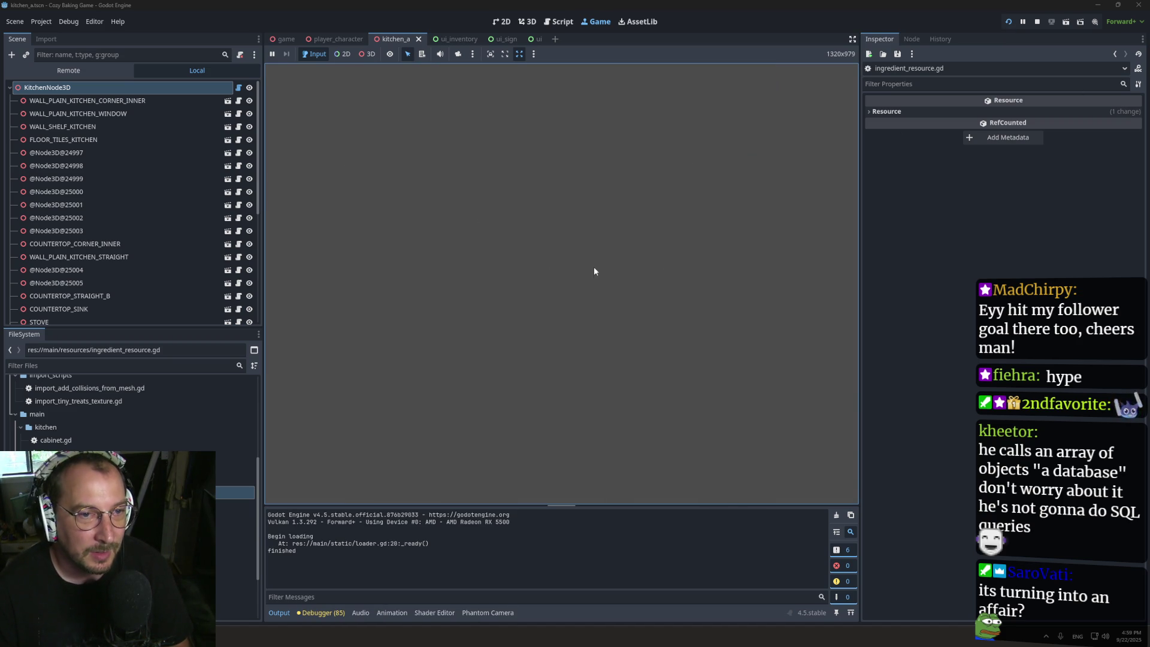
{"action": "key", "text": "Down"}
{"action": "key", "text": "Left"}
{"action": "key", "text": "Left"}
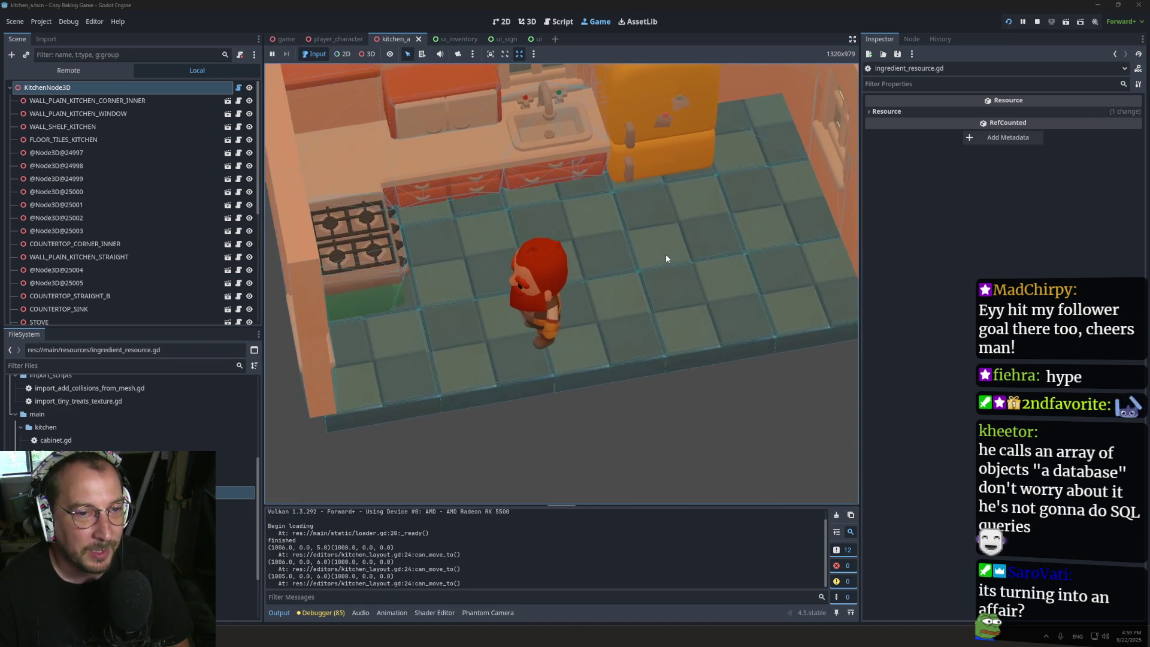
Walk the baker around the kitchen tiles toward the back wall, sink and stove.
{"action": "key", "text": "Up"}
{"action": "key", "text": "Up"}
{"action": "key", "text": "Up"}
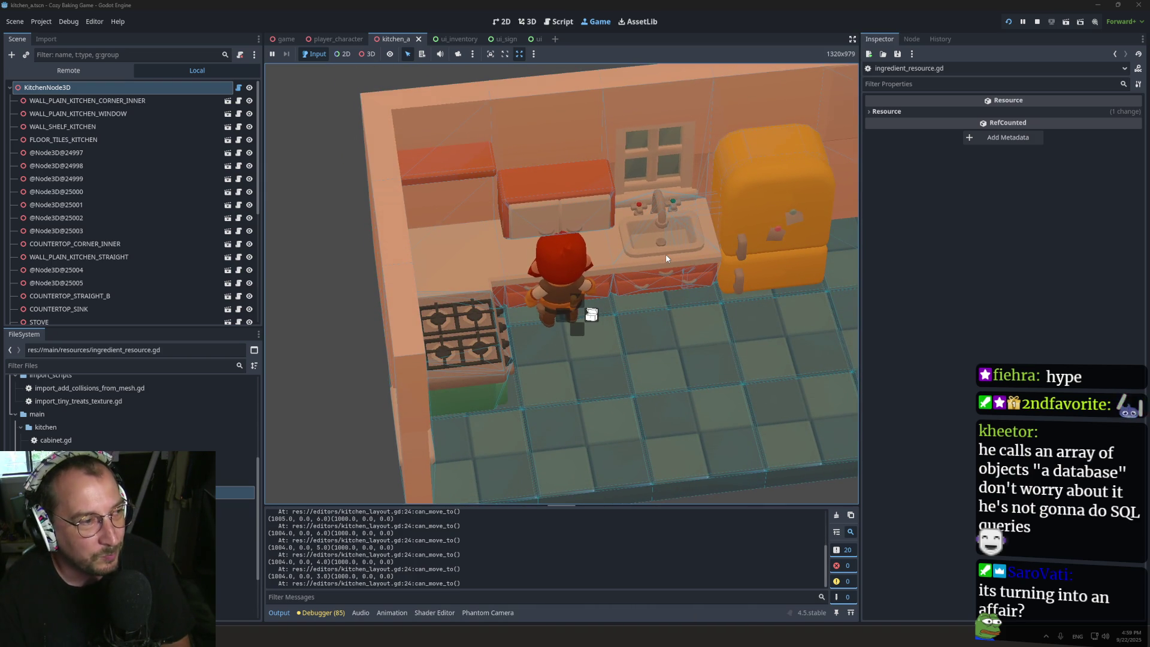
{"action": "key", "text": "Down"}
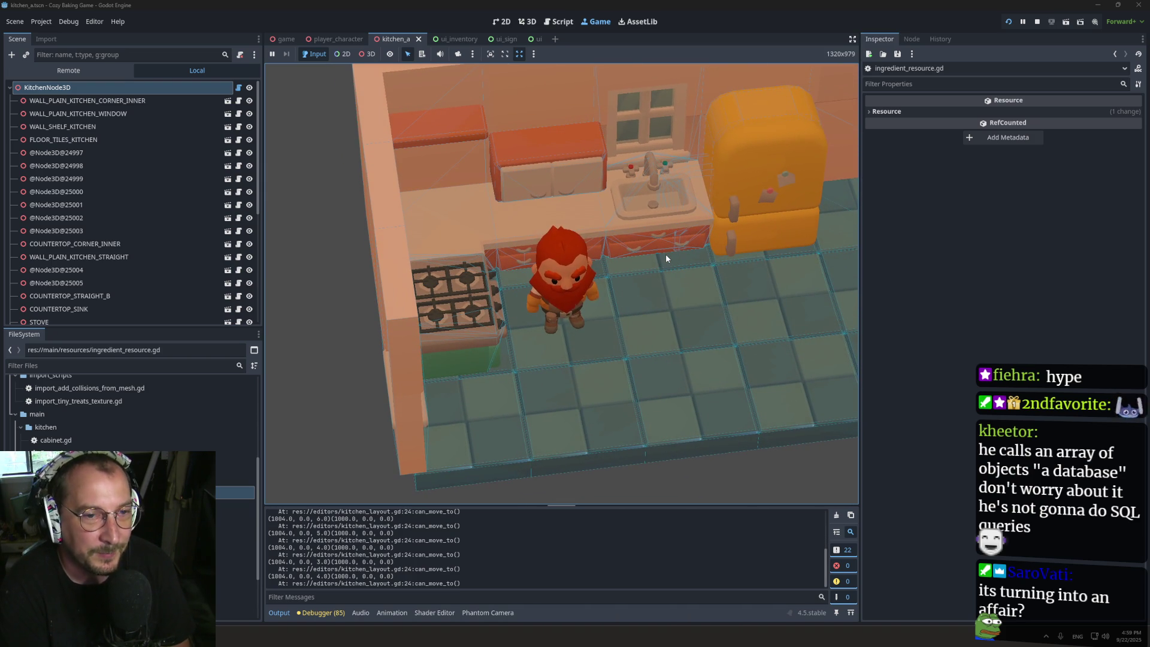
{"action": "key", "text": "Right"}
{"action": "key", "text": "Down"}
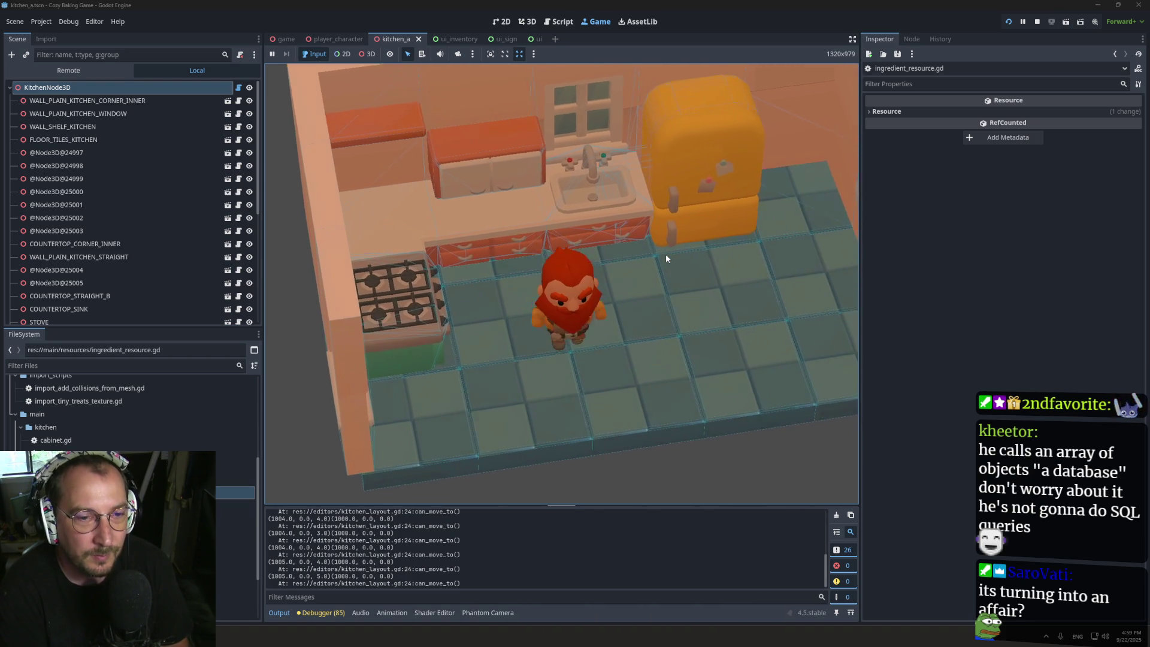
{"action": "key", "text": "Left"}
{"action": "key", "text": "Up"}
{"action": "key", "text": "Up"}
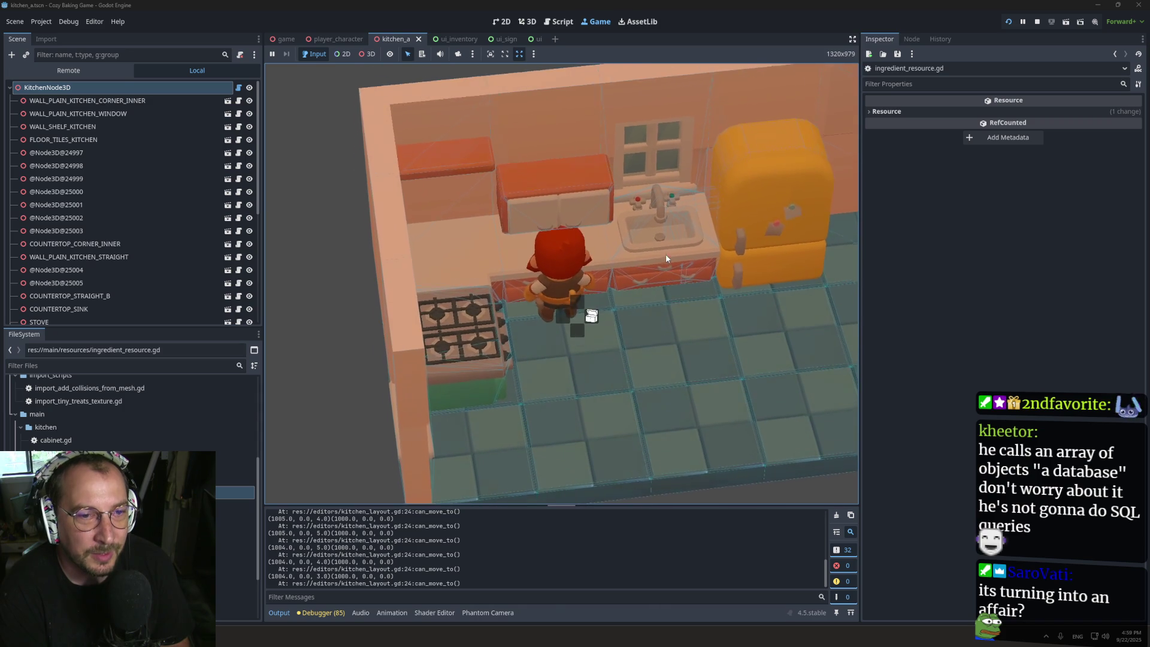
{"action": "key", "text": "Left"}
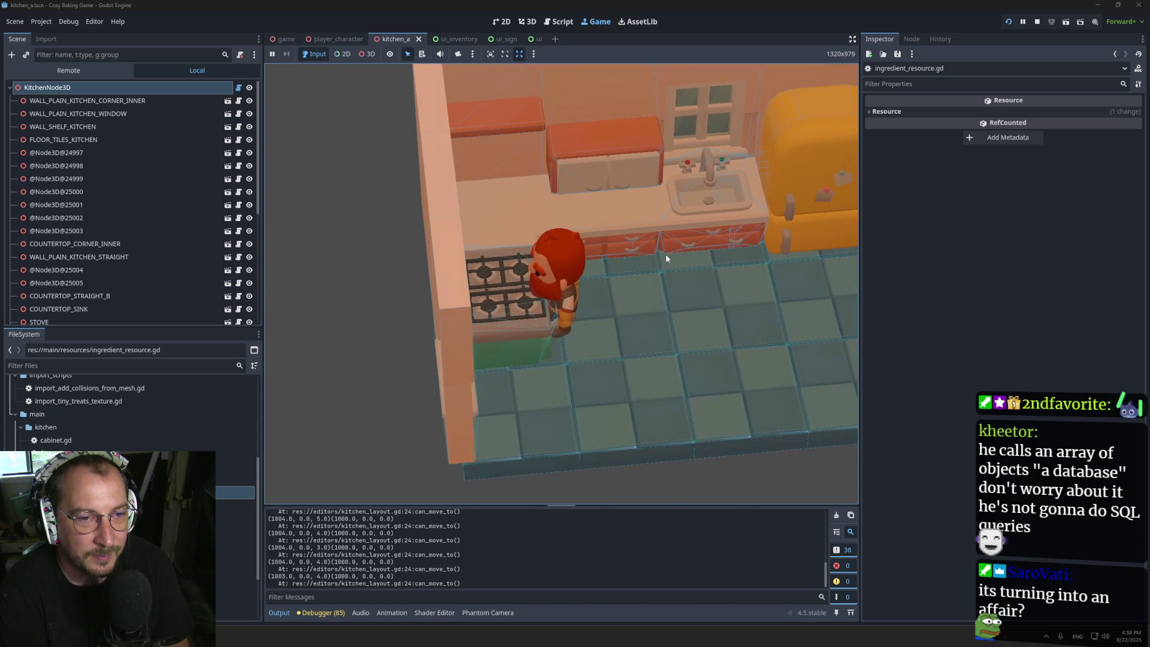
{"action": "key", "text": "Right"}
{"action": "key", "text": "Up"}
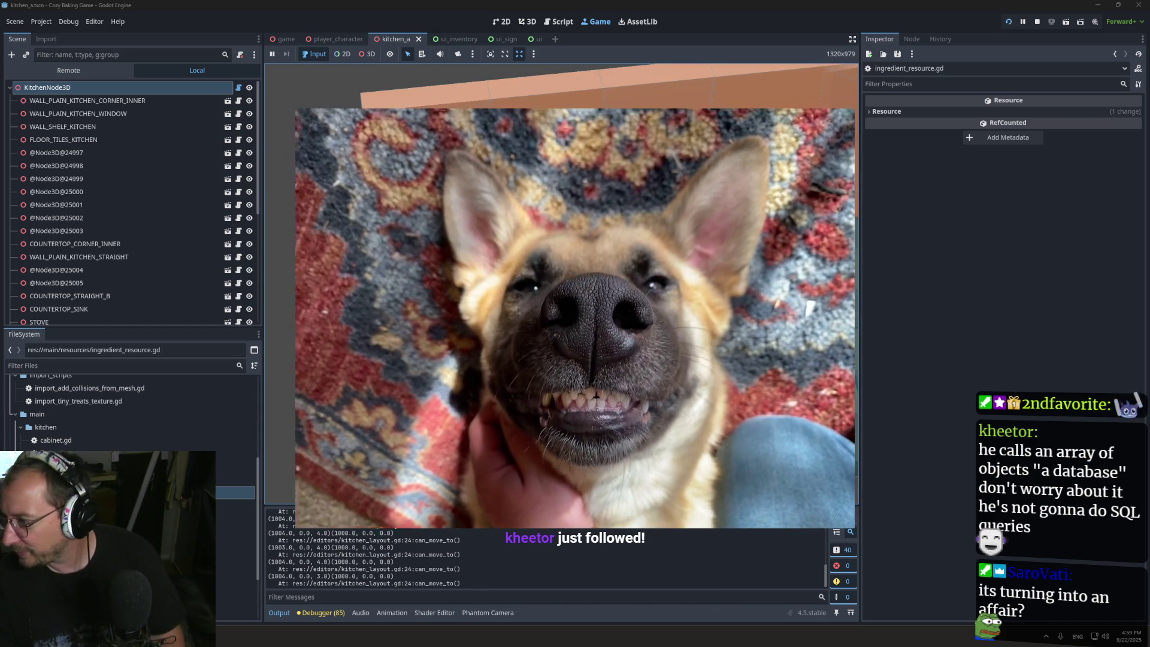
{"action": "key", "text": "Down"}
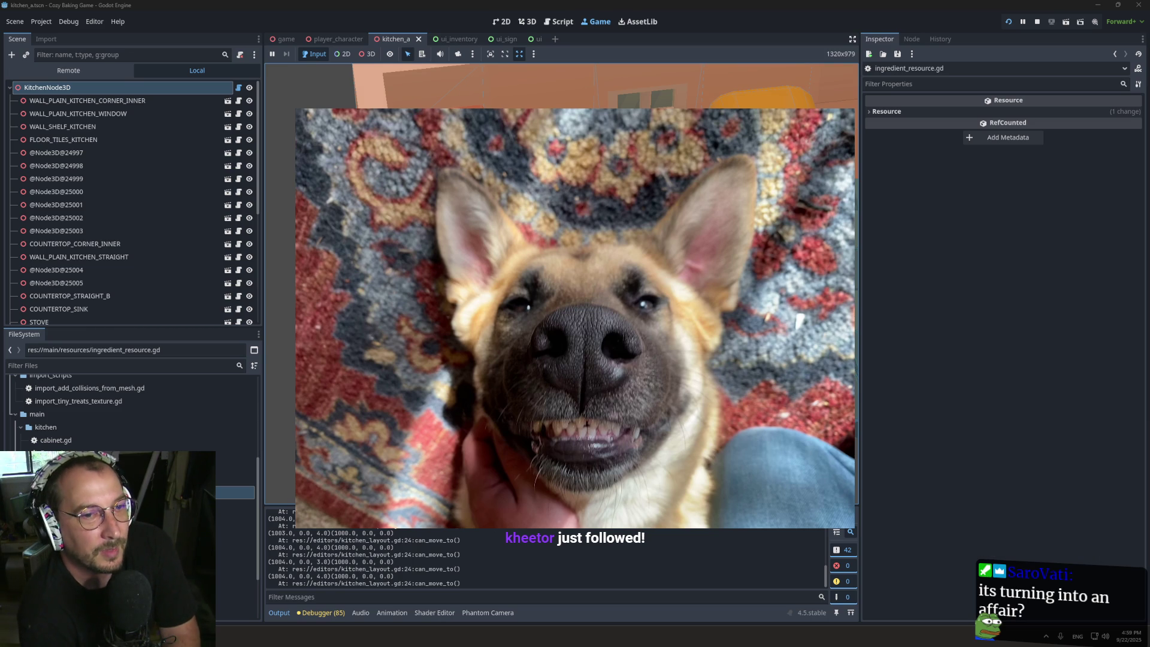
Walk the baker back and forth by the counter and around the fridge.
{"action": "key", "text": "Up"}
{"action": "key", "text": "Down"}
{"action": "key", "text": "Down"}
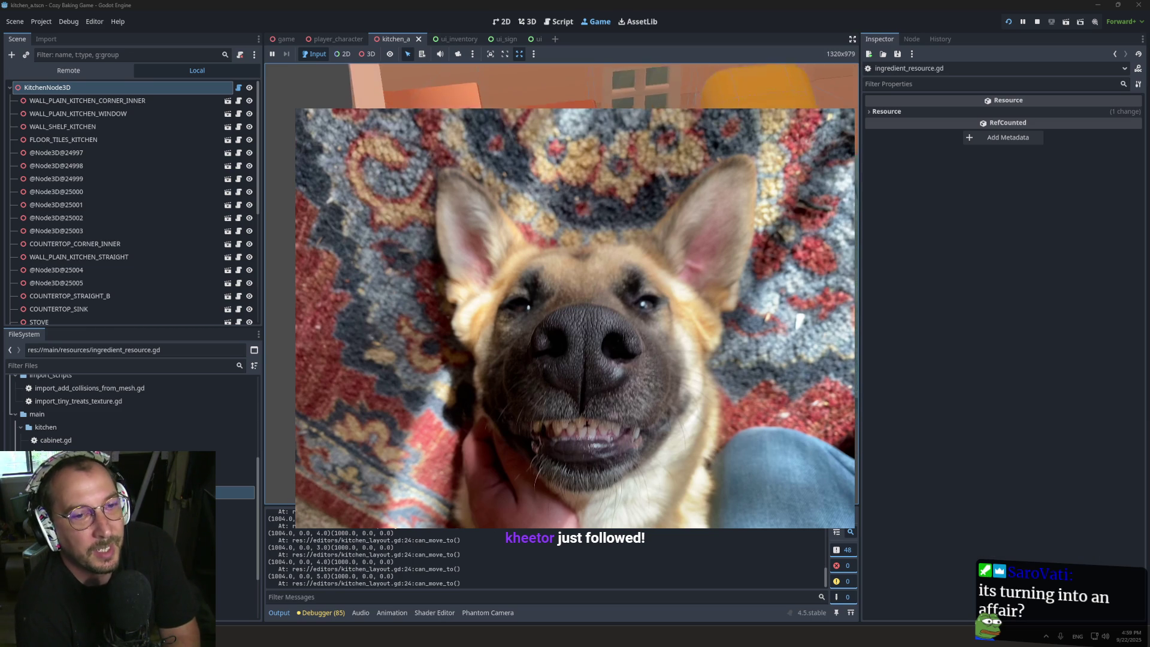
{"action": "key", "text": "Up"}
{"action": "key", "text": "Up"}
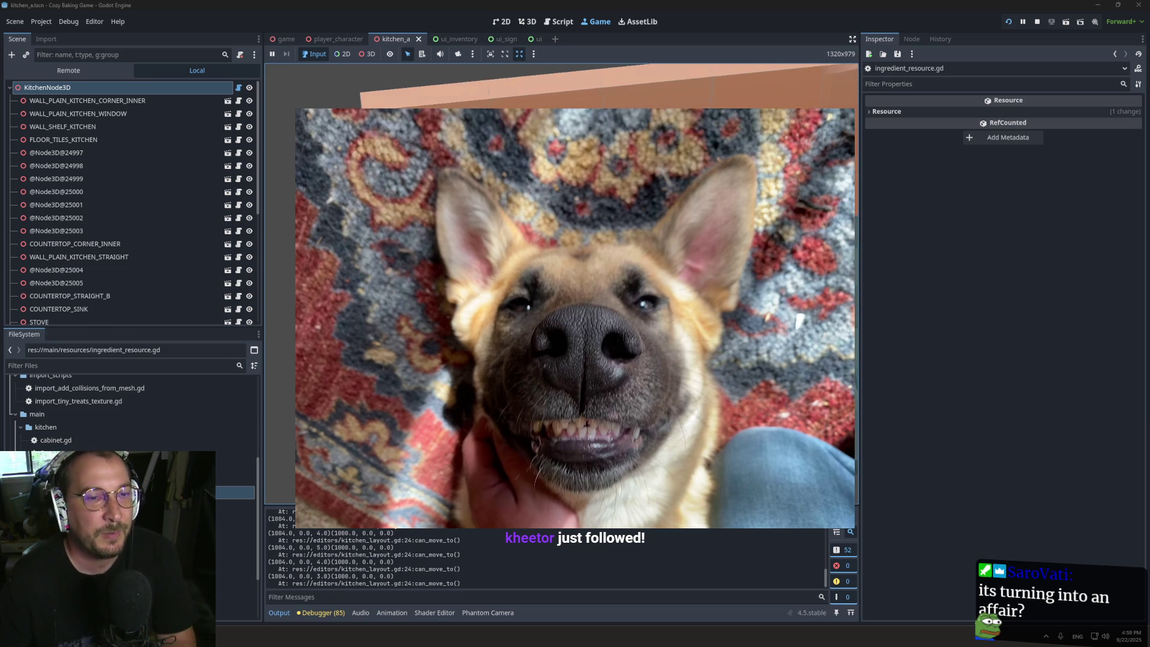
{"action": "key", "text": "Down"}
{"action": "key", "text": "Right"}
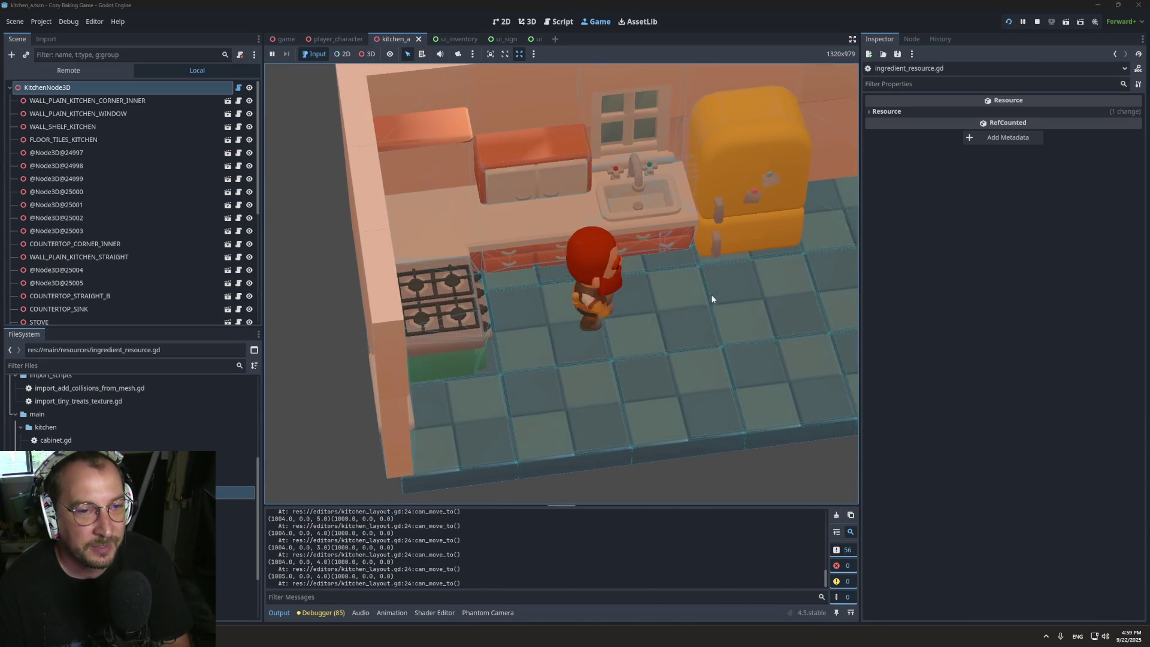
{"action": "key", "text": "Right"}
{"action": "key", "text": "Up"}
{"action": "key", "text": "Down"}
{"action": "key", "text": "Left"}
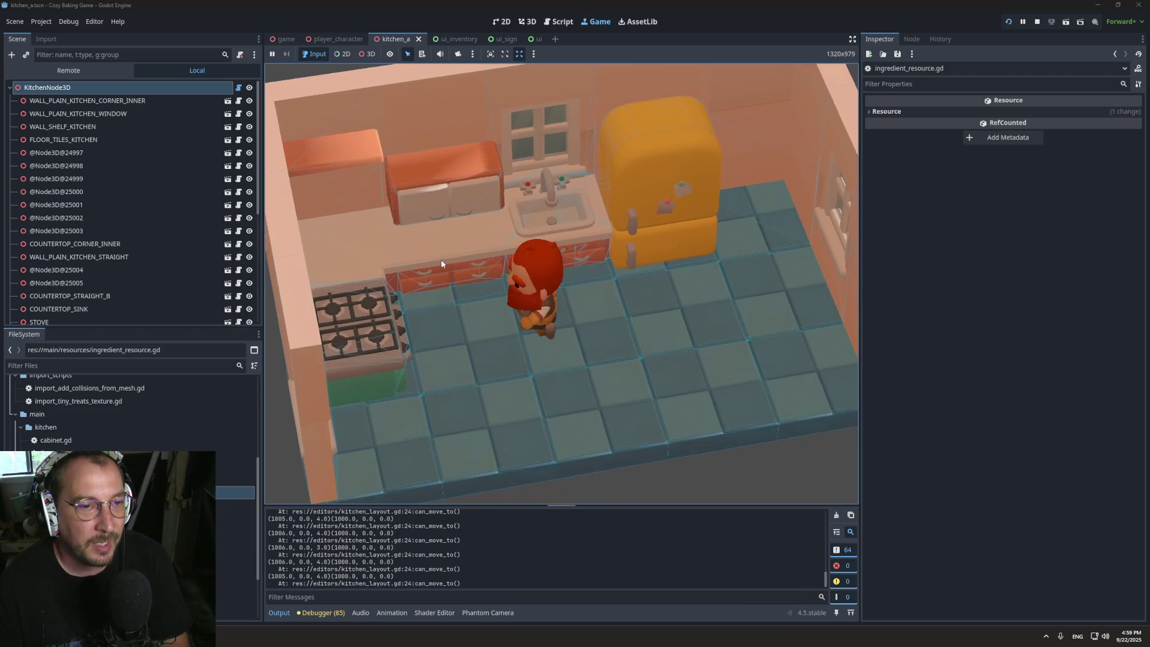
{"action": "key", "text": "Left"}
{"action": "key", "text": "Up"}
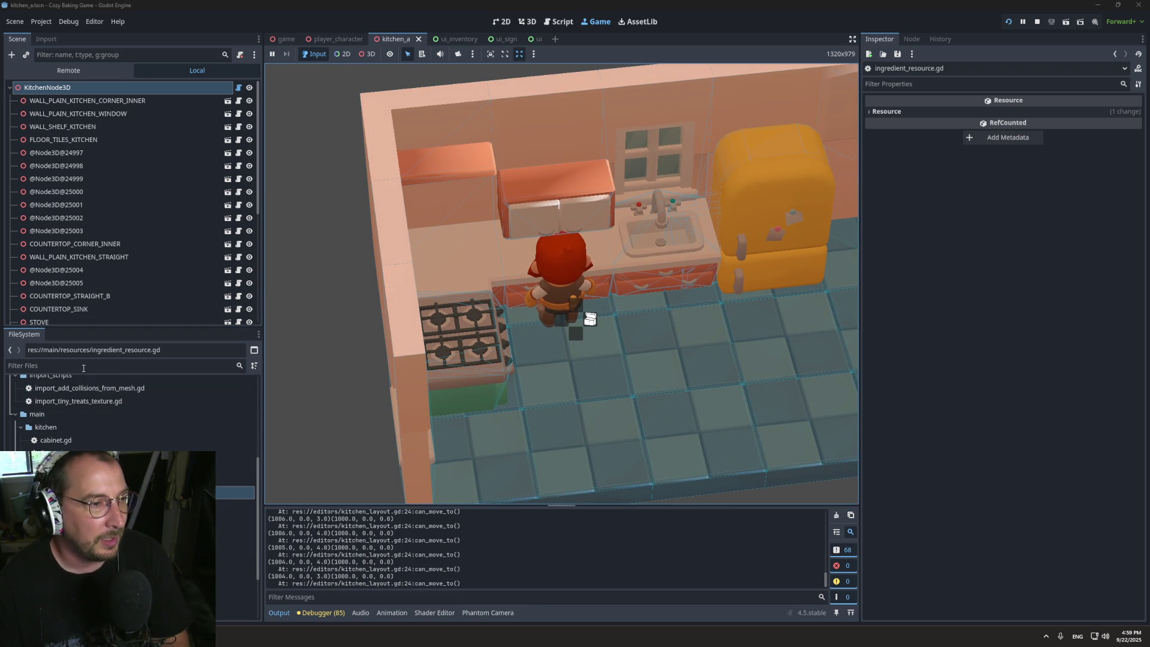
Filter the FileSystem by 'k' and open the kitchen_gemma_1.tscn layout scene.
{"action": "left_click", "coordinate": [83, 365]}
{"action": "type", "text": "j"}
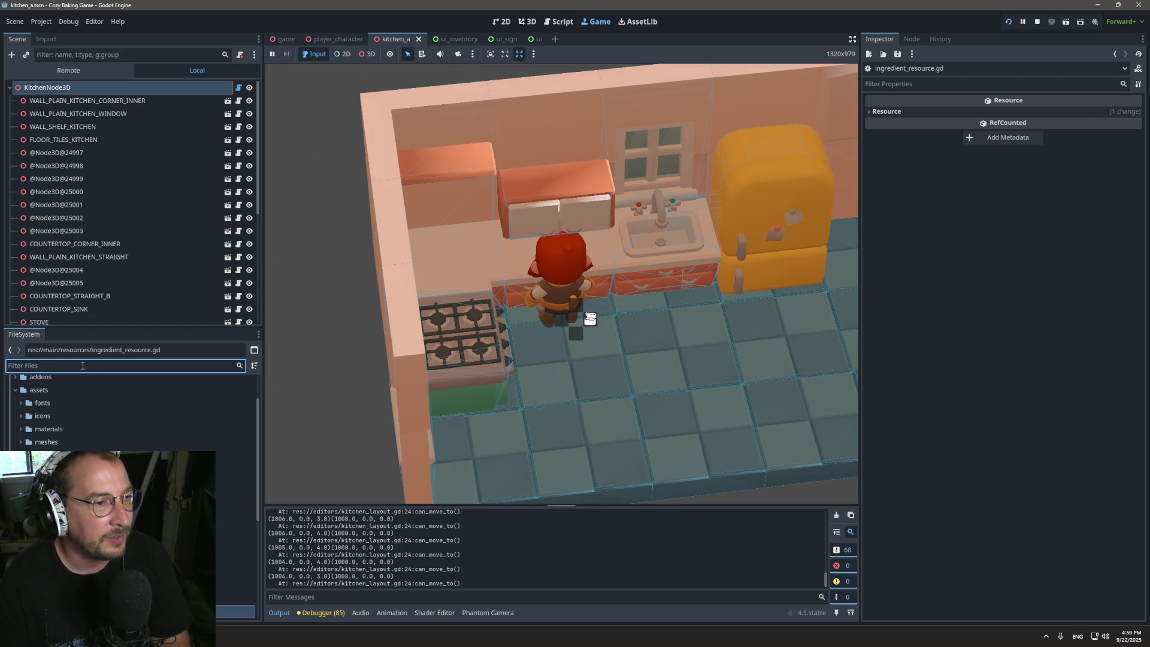
{"action": "key", "text": "BackSpace"}
{"action": "type", "text": "kitchen"}
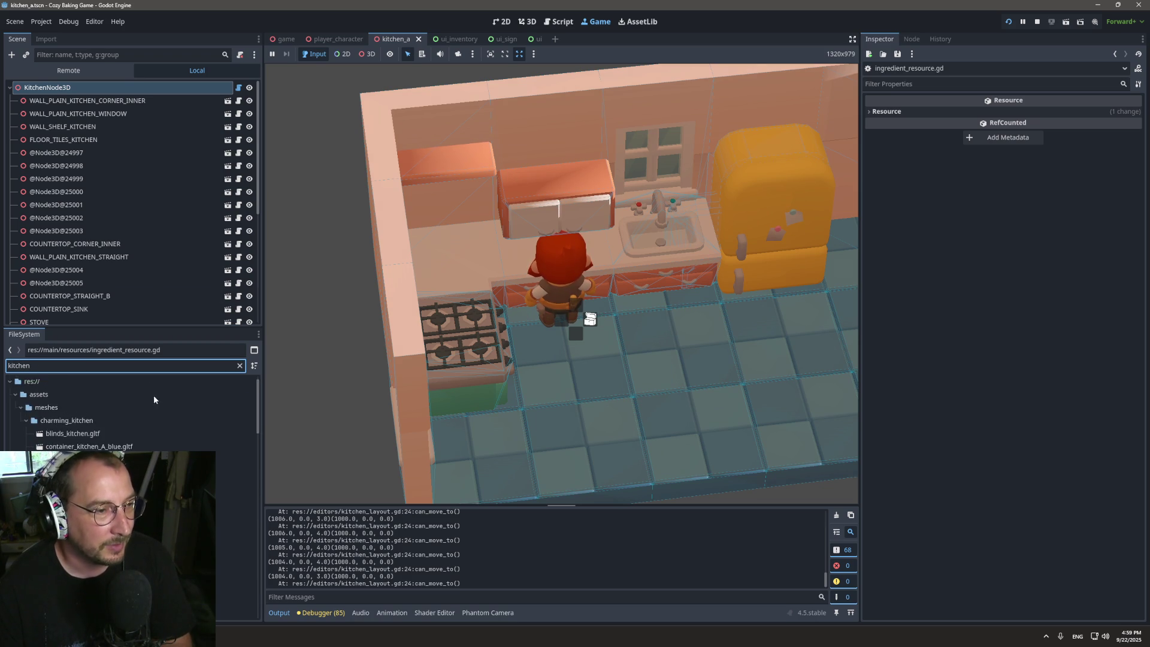
{"action": "scroll", "coordinate": [154, 400], "scroll_direction": "down", "scroll_amount": 10}
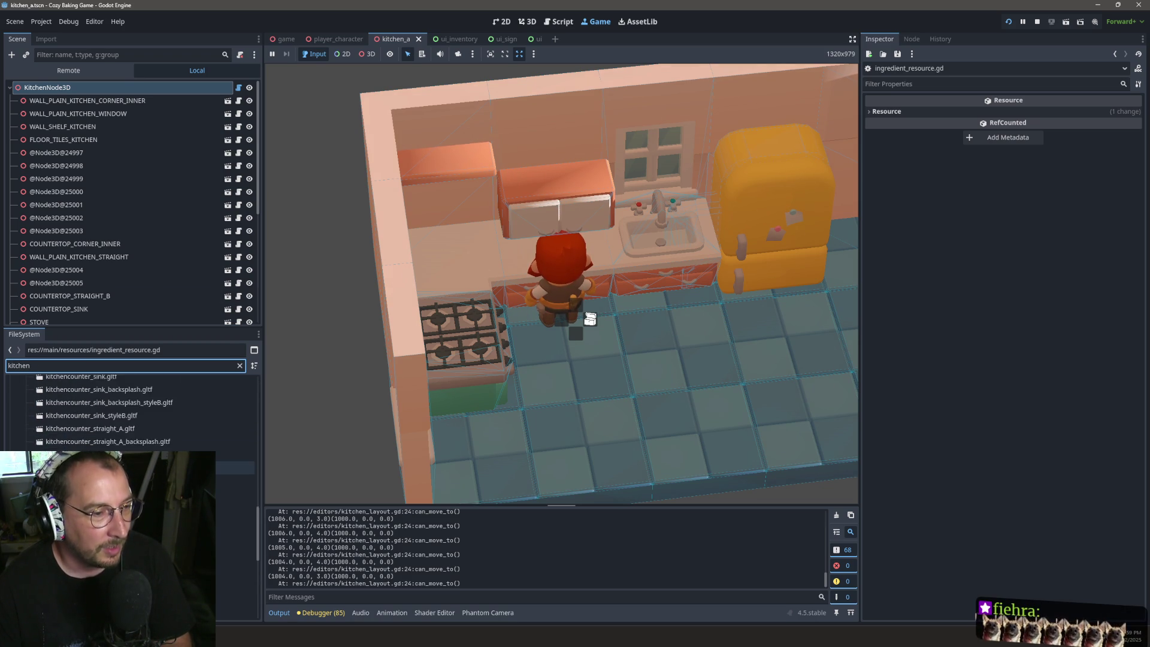
{"action": "scroll", "coordinate": [120, 408], "scroll_direction": "down", "scroll_amount": 5}
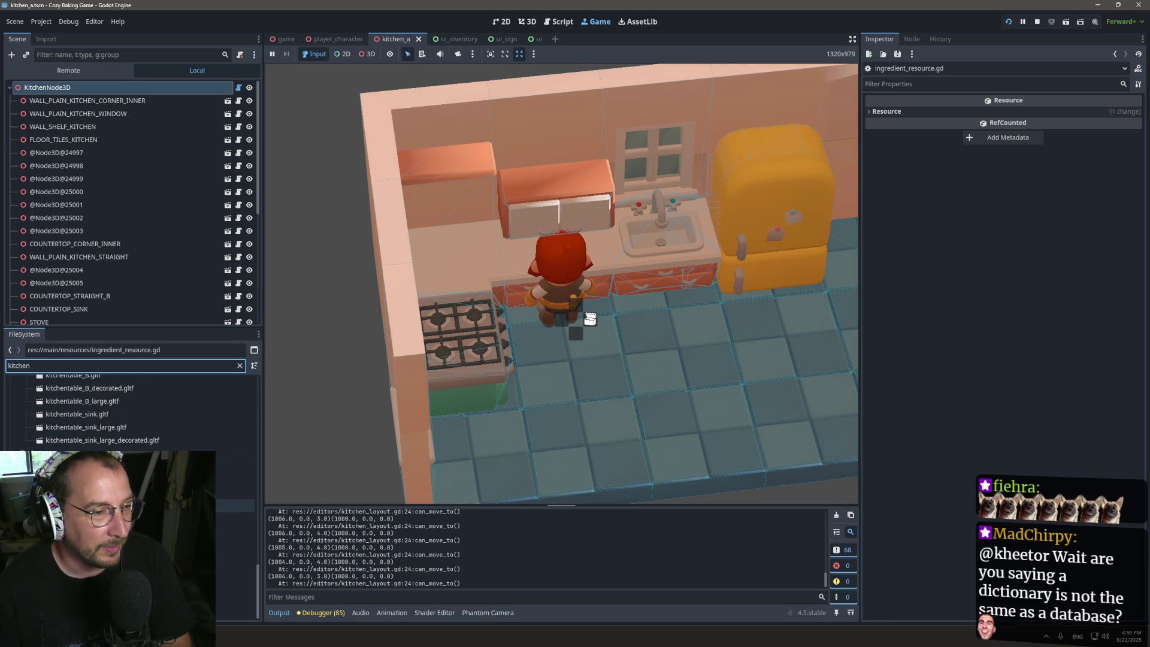
{"action": "double_click", "coordinate": [120, 505]}
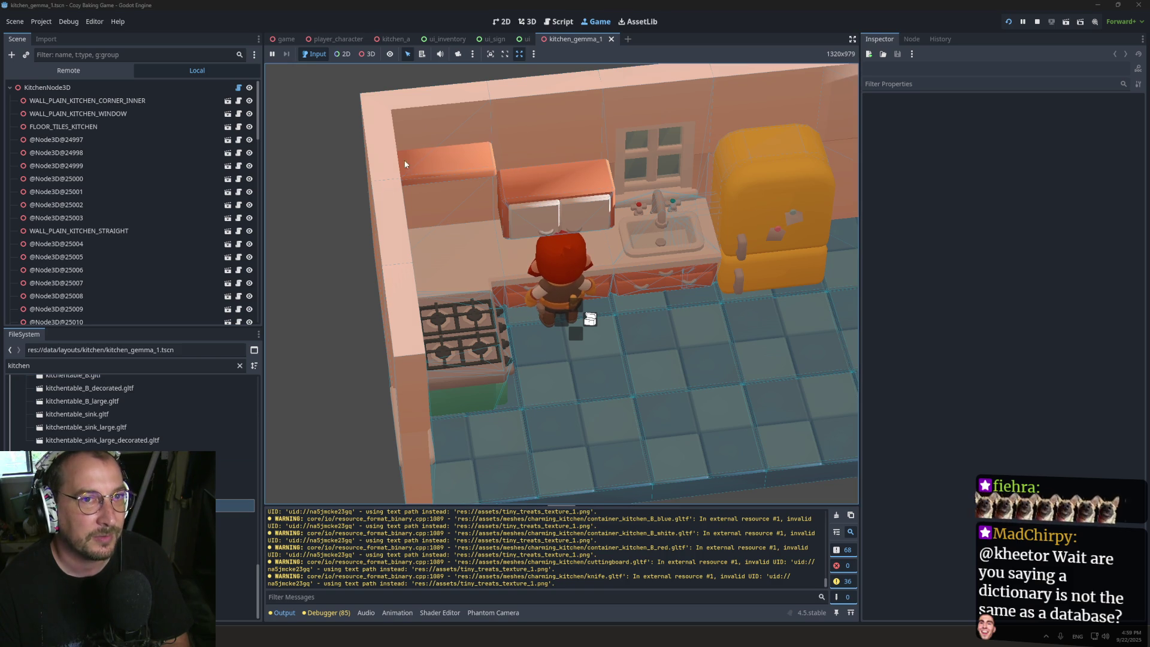
{"action": "scroll", "coordinate": [105, 144], "scroll_direction": "down", "scroll_amount": 8}
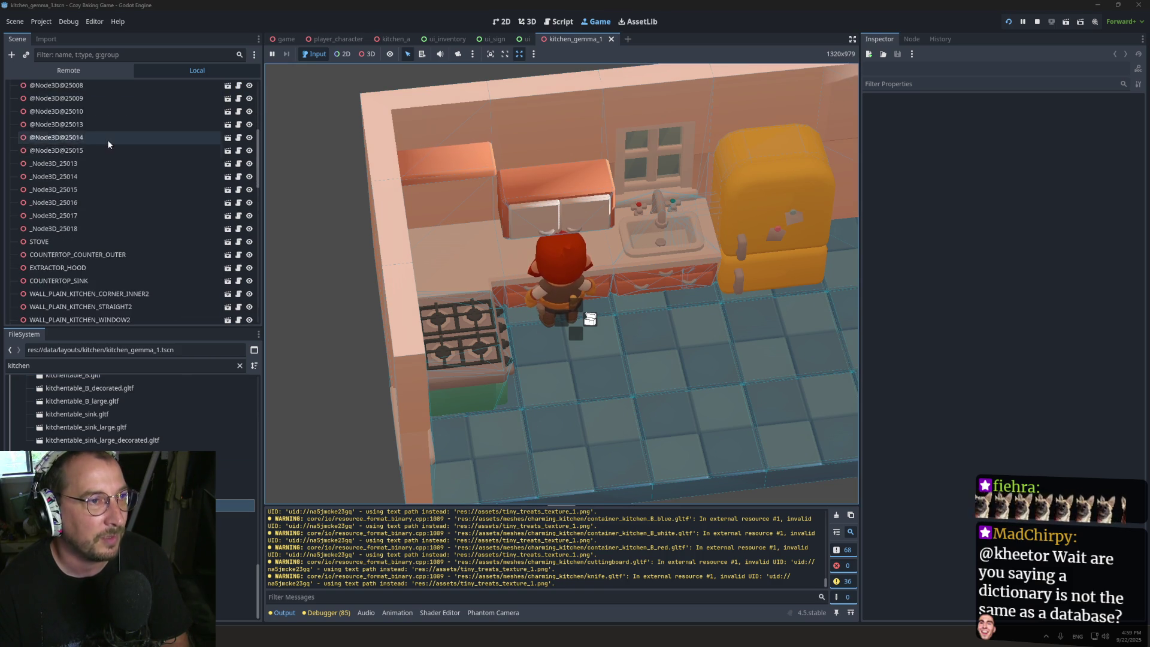
{"action": "scroll", "coordinate": [110, 169], "scroll_direction": "down", "scroll_amount": 8}
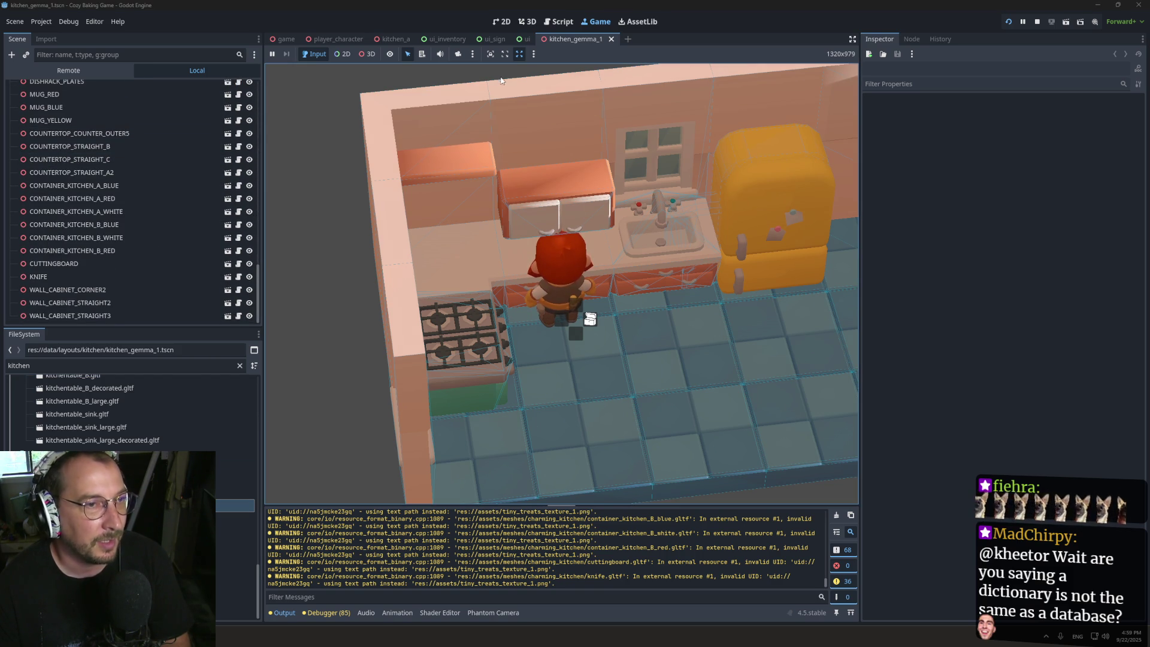
{"action": "scroll", "coordinate": [149, 131], "scroll_direction": "up", "scroll_amount": 15}
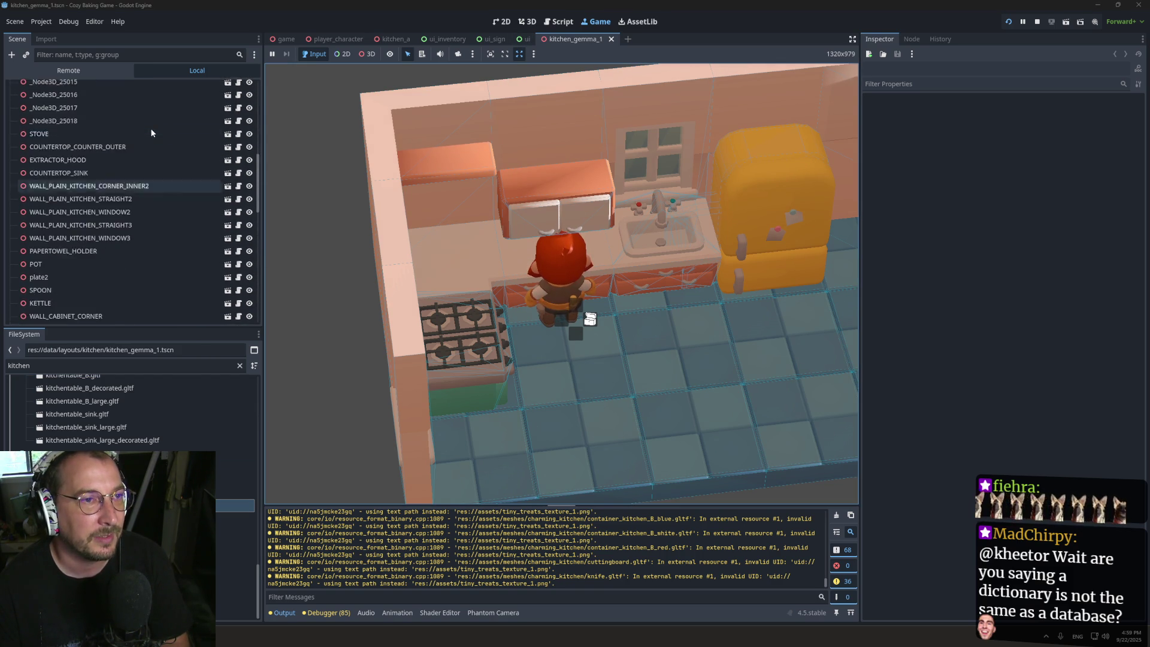
Select KitchenNode3D, switch to the 3D view, and box-select all 79 kitchen pieces.
{"action": "left_click", "coordinate": [149, 87]}
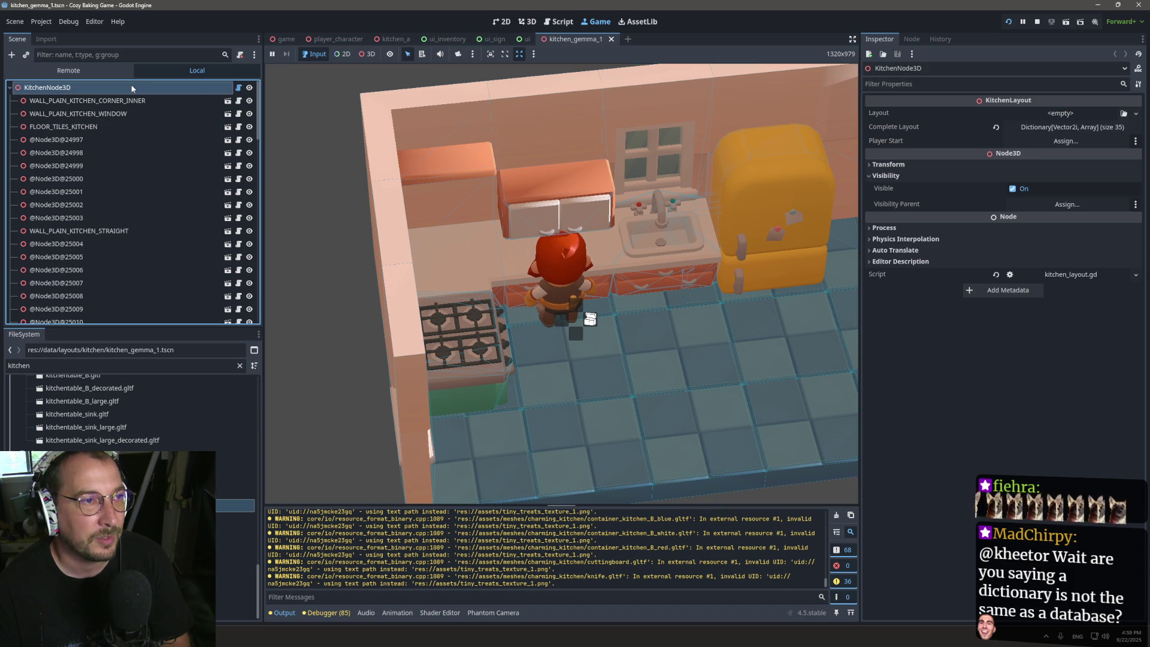
{"action": "left_click", "coordinate": [528, 22]}
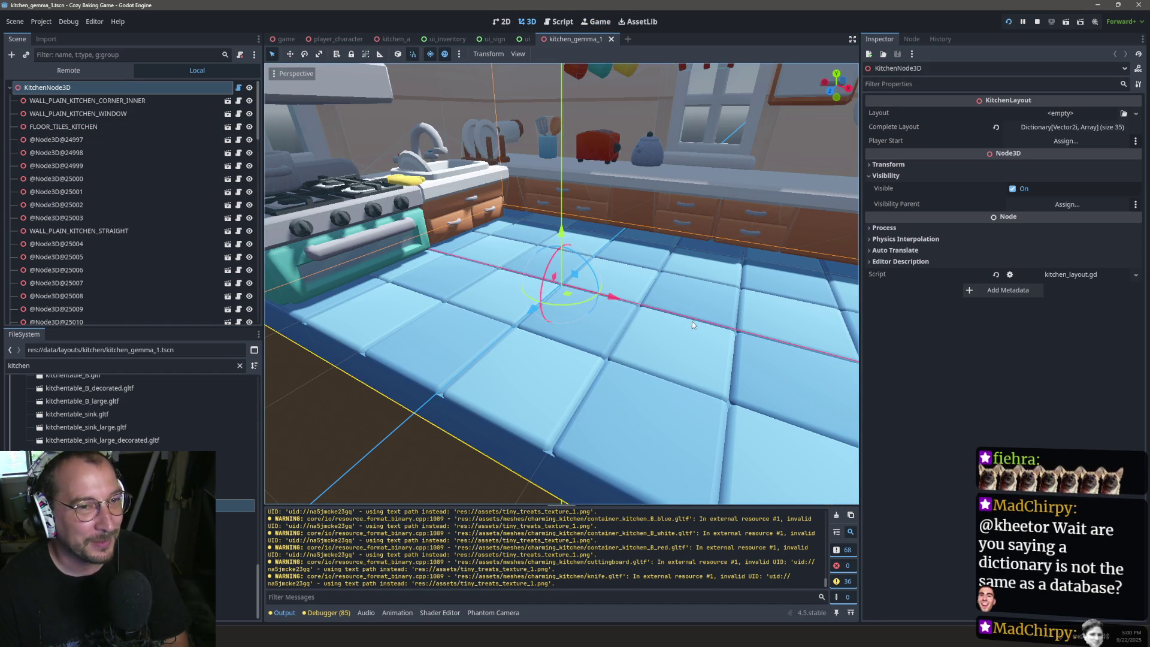
{"action": "scroll", "coordinate": [692, 321], "scroll_direction": "down", "scroll_amount": 10}
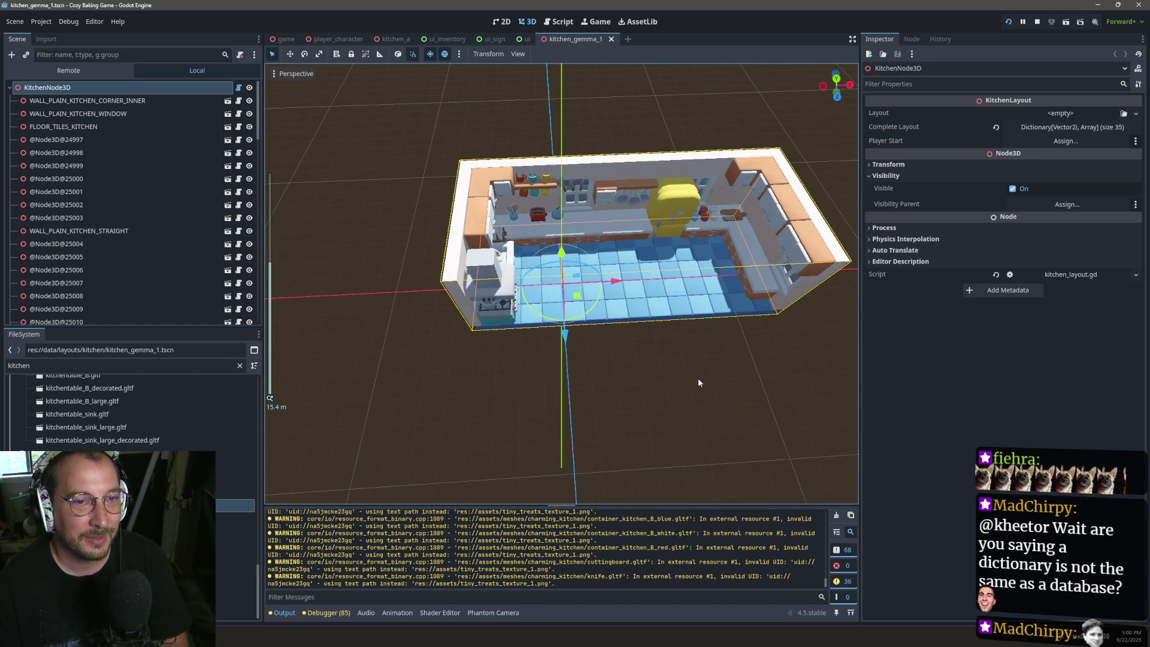
{"action": "mouse_move", "coordinate": [378, 142]}
{"action": "left_mouse_down"}
{"action": "mouse_move", "coordinate": [825, 416]}
{"action": "mouse_move", "coordinate": [882, 436]}
{"action": "left_mouse_up"}
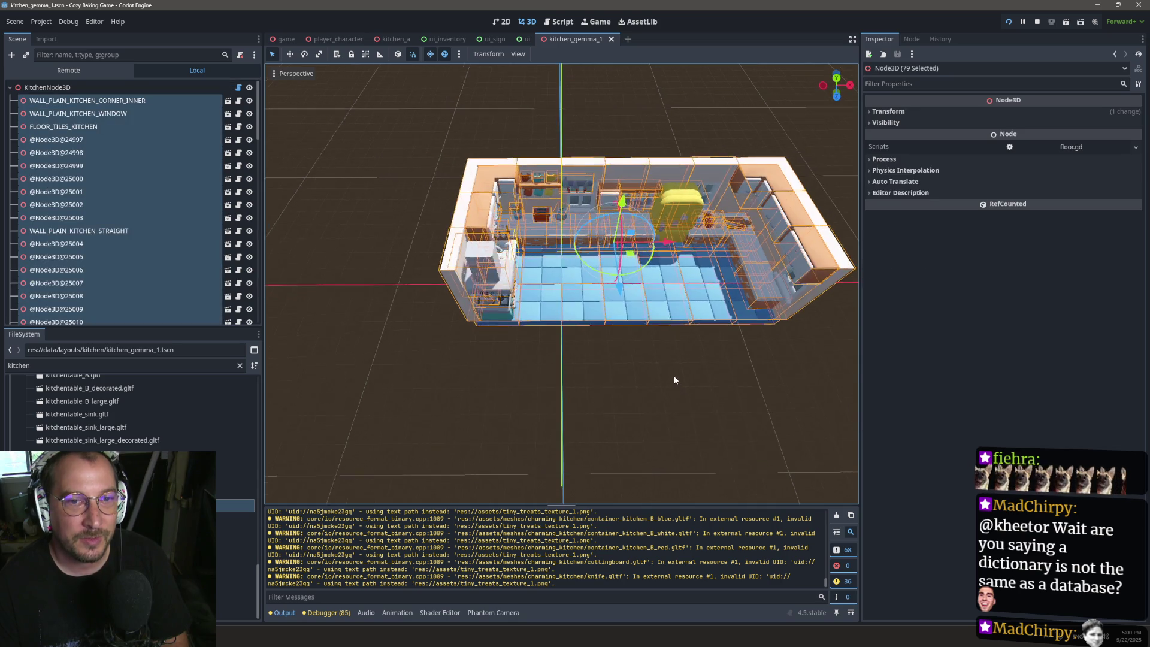
{"action": "left_click_drag", "start_coordinate": [661, 388], "coordinate": [619, 362]}
Check the viewport camera settings unchanged, then set the translate snap to 2.0.
{"action": "left_click", "coordinate": [518, 54]}
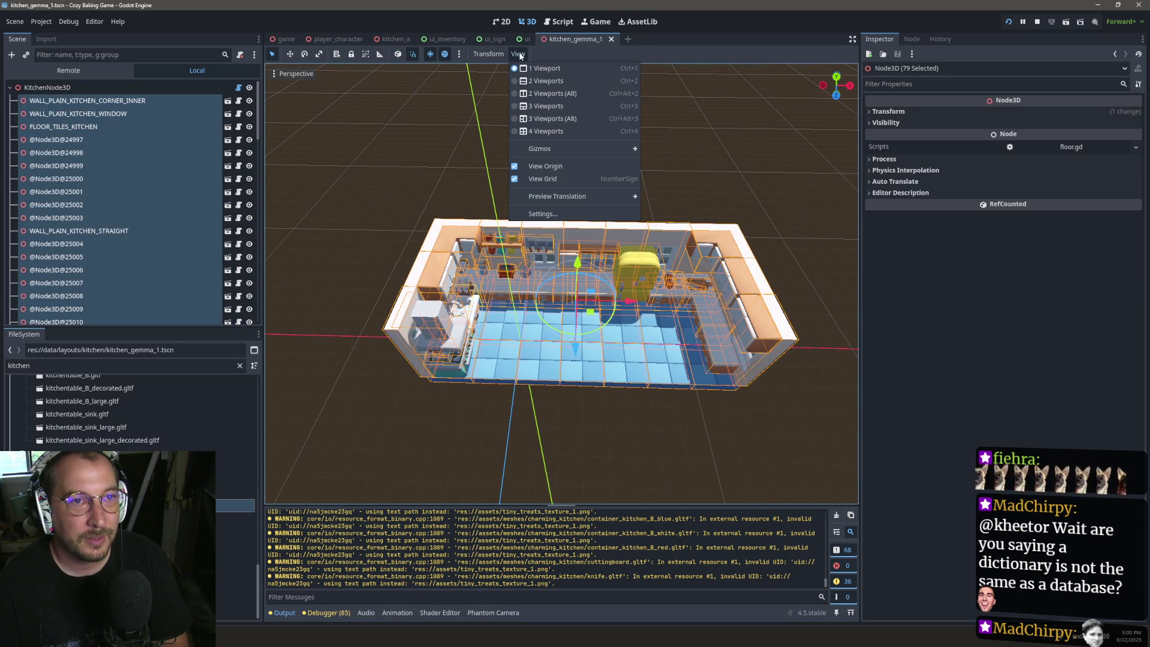
{"action": "left_click", "coordinate": [562, 218]}
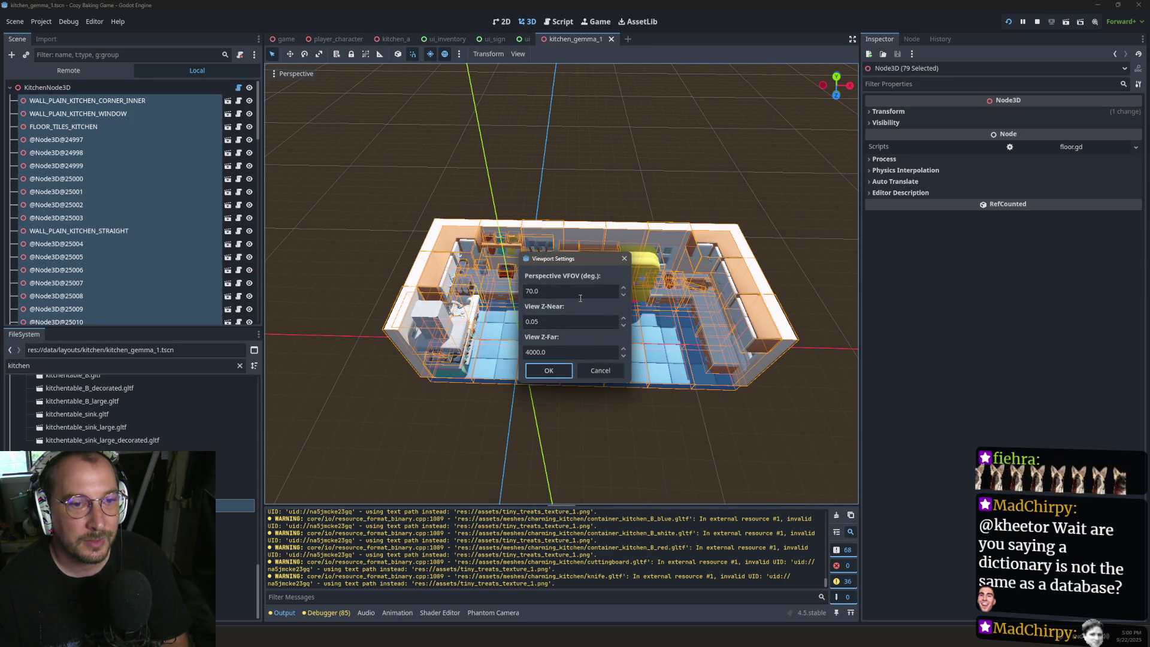
{"action": "left_click", "coordinate": [601, 370]}
{"action": "left_click", "coordinate": [489, 54]}
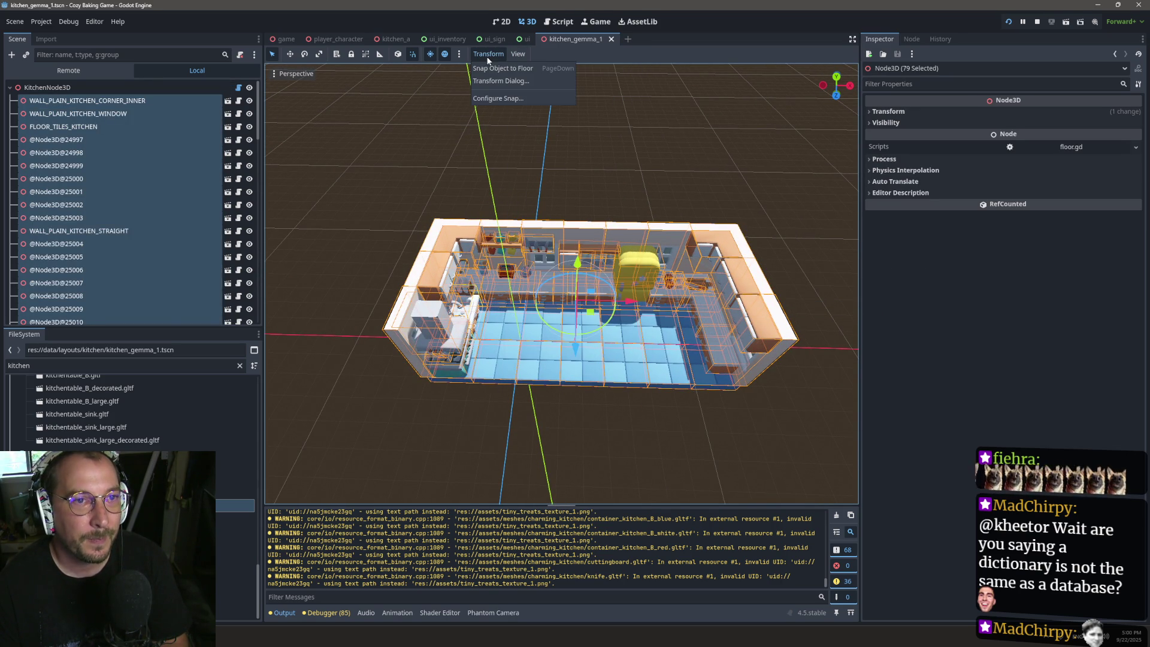
{"action": "left_click", "coordinate": [485, 99]}
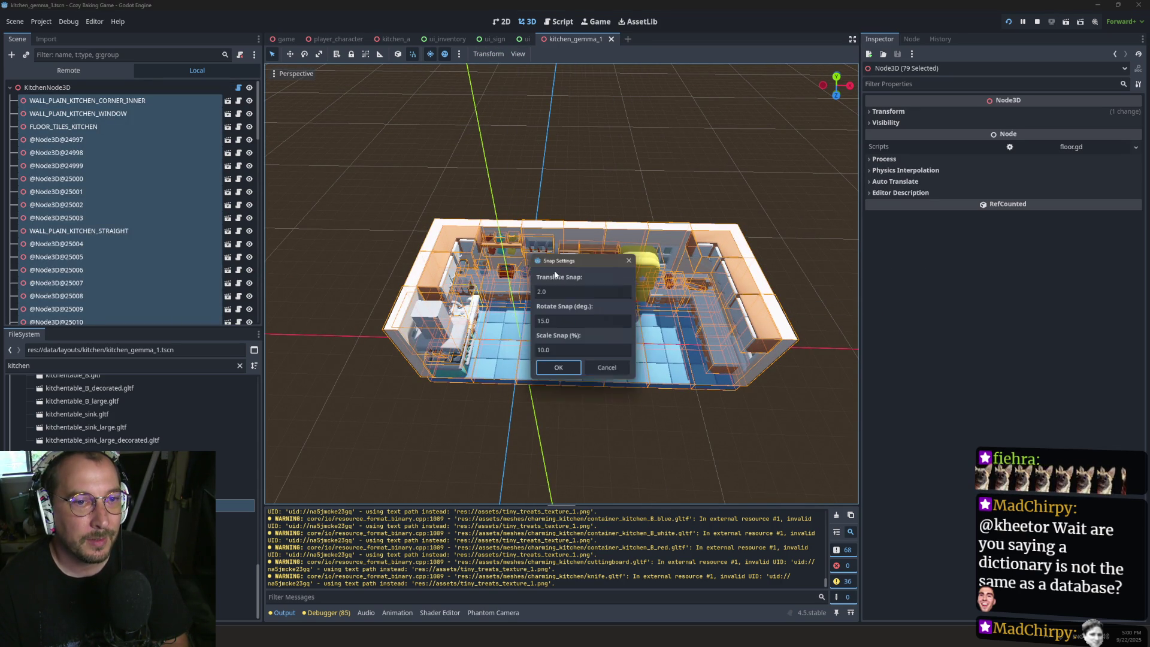
{"action": "left_click", "coordinate": [566, 372]}
Move the whole kitchen with the gizmo, committing a 2-unit shift along negative X.
{"action": "left_click_drag", "start_coordinate": [574, 353], "coordinate": [583, 465]}
{"action": "left_click_drag", "start_coordinate": [653, 381], "coordinate": [755, 392]}
{"action": "mouse_move", "coordinate": [490, 329]}
{"action": "left_mouse_down"}
{"action": "mouse_move", "coordinate": [512, 415]}
{"action": "mouse_move", "coordinate": [436, 272]}
{"action": "left_mouse_up"}
{"action": "scroll", "coordinate": [659, 225], "scroll_direction": "up", "scroll_amount": 3}
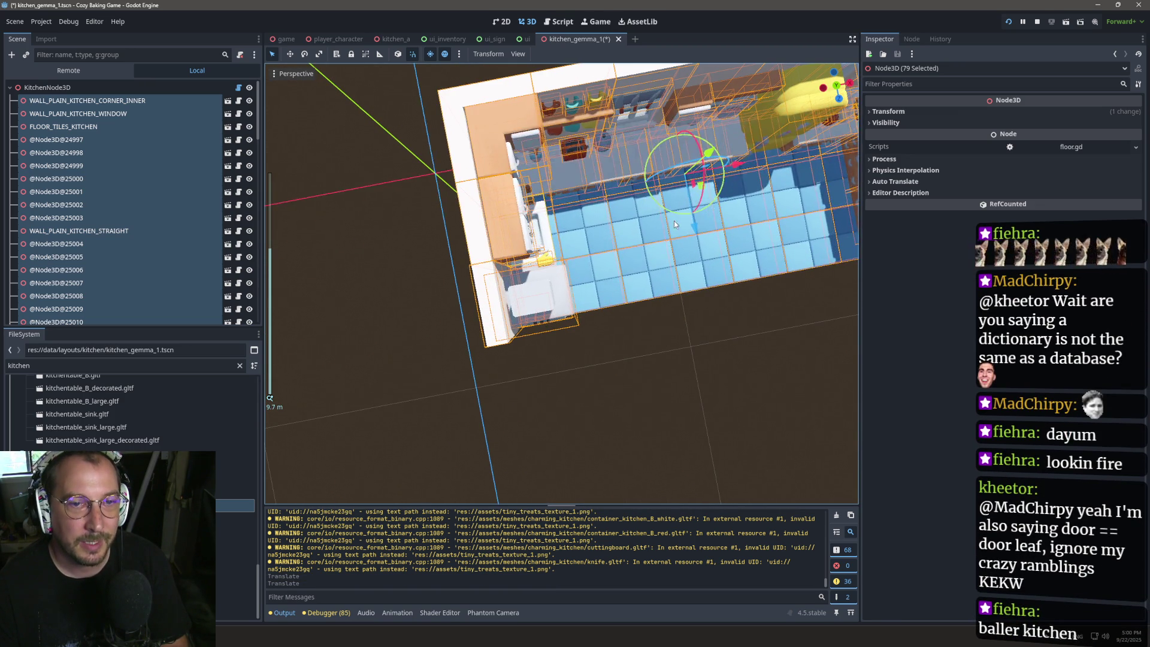
{"action": "left_click_drag", "start_coordinate": [742, 167], "coordinate": [709, 181]}
{"action": "left_click", "coordinate": [642, 373]}
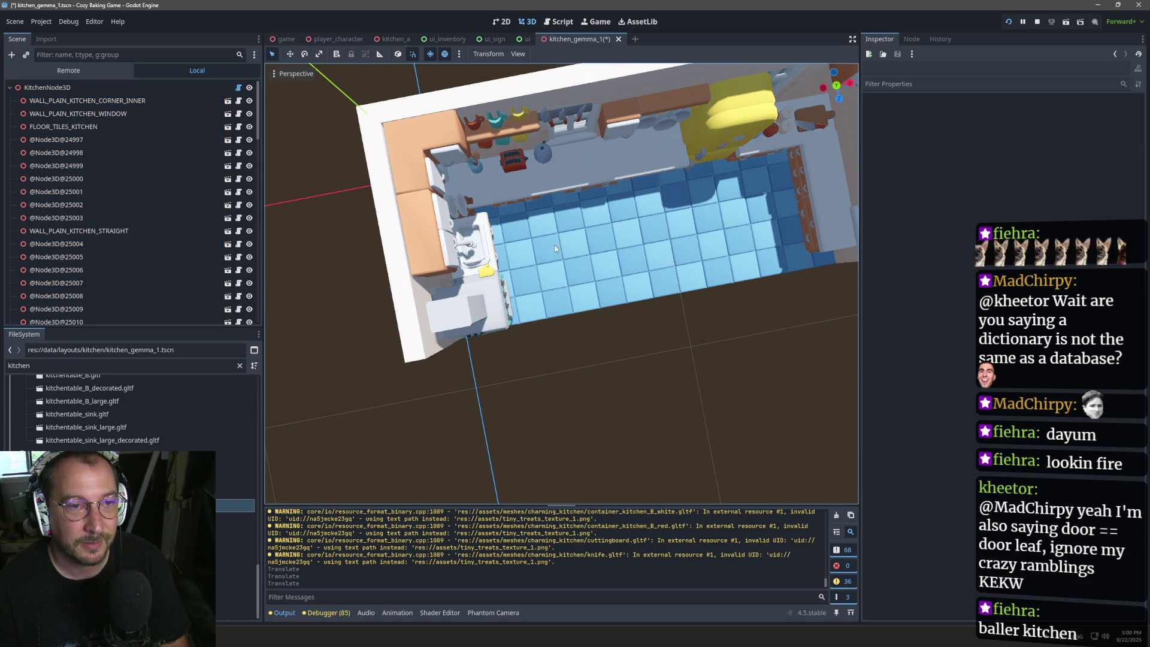
Select COUNTERTOP_STRAIGHT_A and orbit the view to face the back kitchen wall.
{"action": "left_click", "coordinate": [506, 185]}
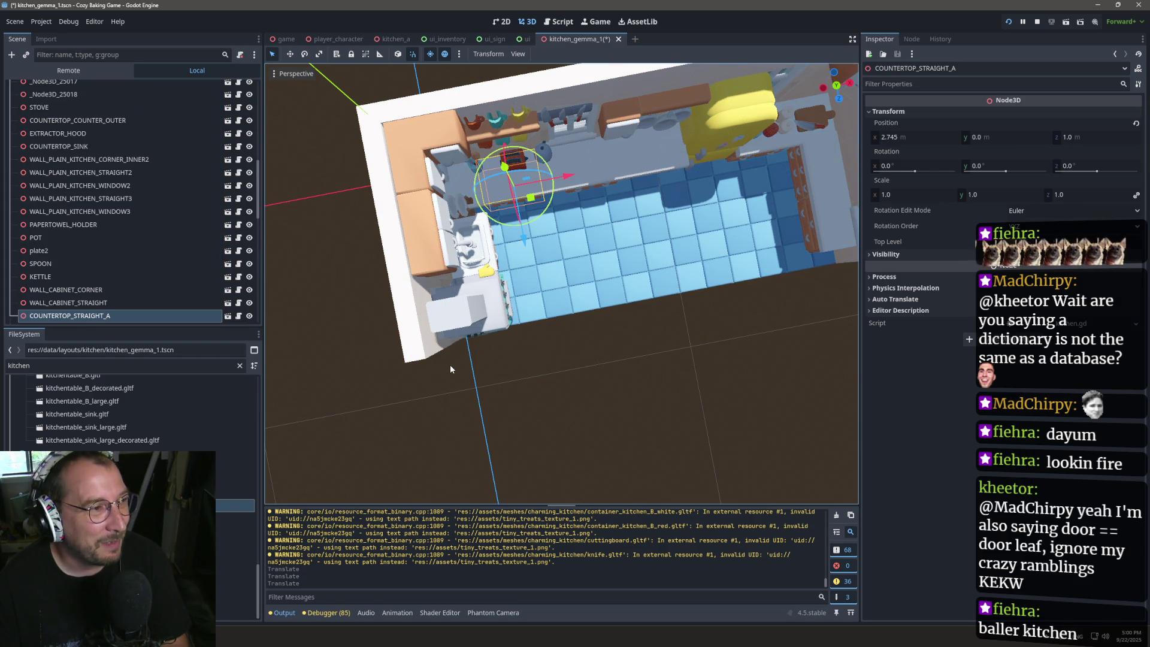
{"action": "scroll", "coordinate": [442, 304], "scroll_direction": "down", "scroll_amount": 5}
{"action": "left_click_drag", "start_coordinate": [442, 304], "coordinate": [659, 287]}
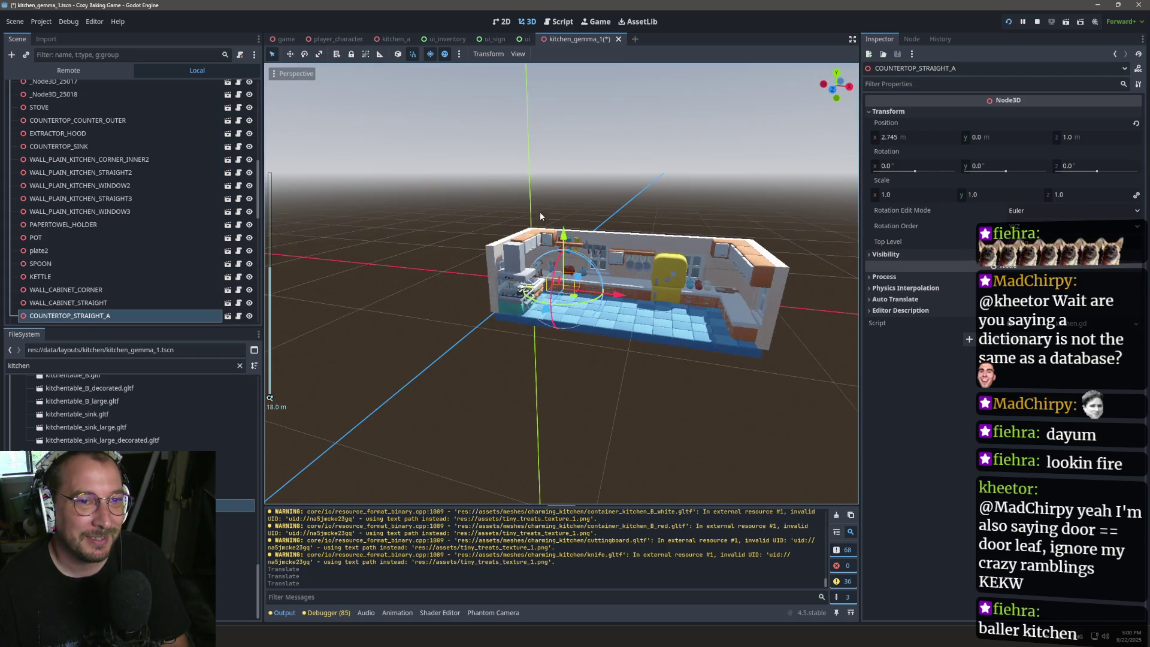
{"action": "scroll", "coordinate": [685, 292], "scroll_direction": "up", "scroll_amount": 5}
{"action": "scroll", "coordinate": [685, 292], "scroll_direction": "up", "scroll_amount": 10}
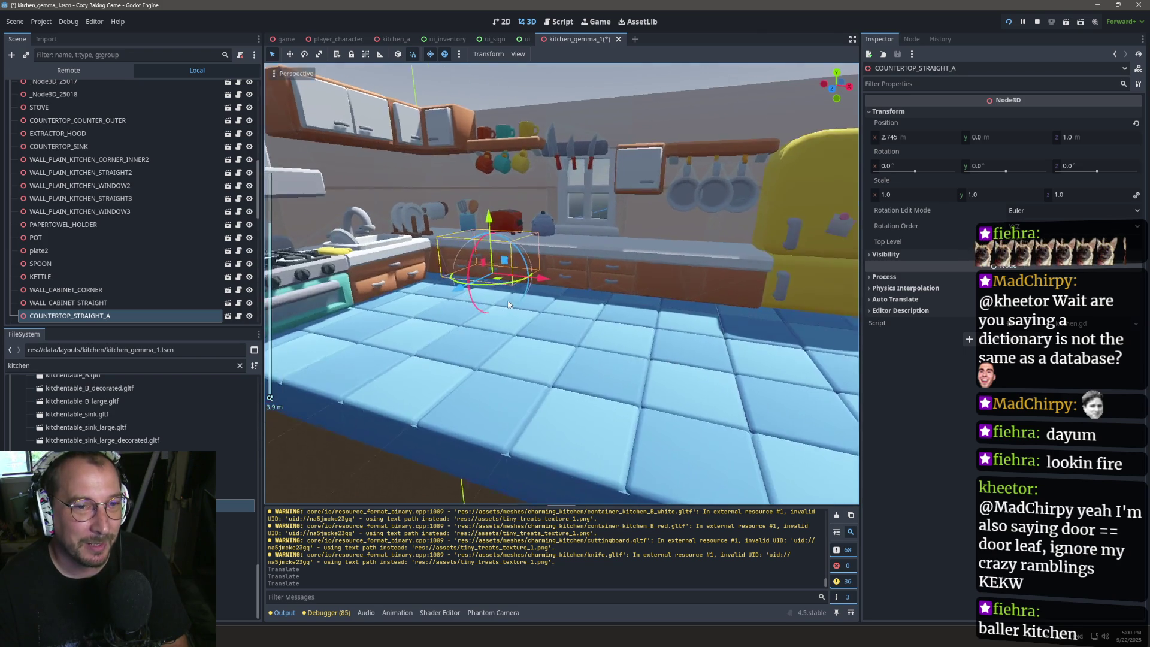
{"action": "mouse_move", "coordinate": [530, 311]}
{"action": "left_mouse_down"}
{"action": "mouse_move", "coordinate": [615, 314]}
{"action": "mouse_move", "coordinate": [508, 295]}
{"action": "left_mouse_up"}
{"action": "scroll", "coordinate": [441, 284], "scroll_direction": "down", "scroll_amount": 3}
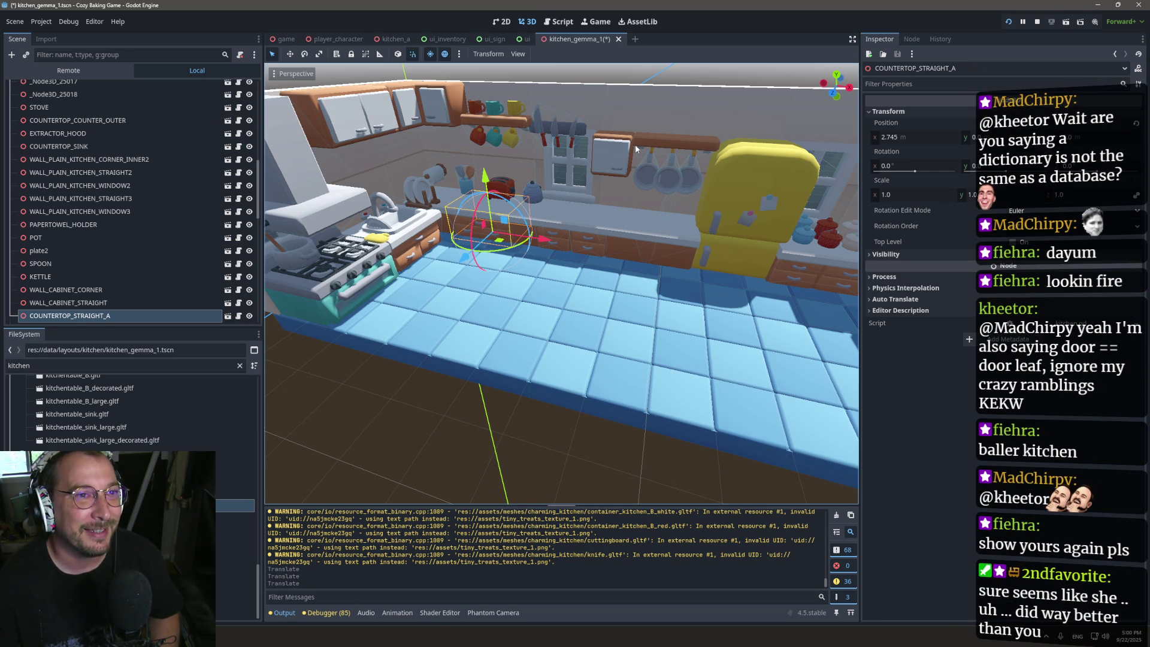
{"action": "mouse_move", "coordinate": [604, 260]}
{"action": "left_mouse_down"}
{"action": "mouse_move", "coordinate": [641, 224]}
{"action": "mouse_move", "coordinate": [458, 87]}
{"action": "left_mouse_up"}
{"action": "left_click", "coordinate": [387, 40]}
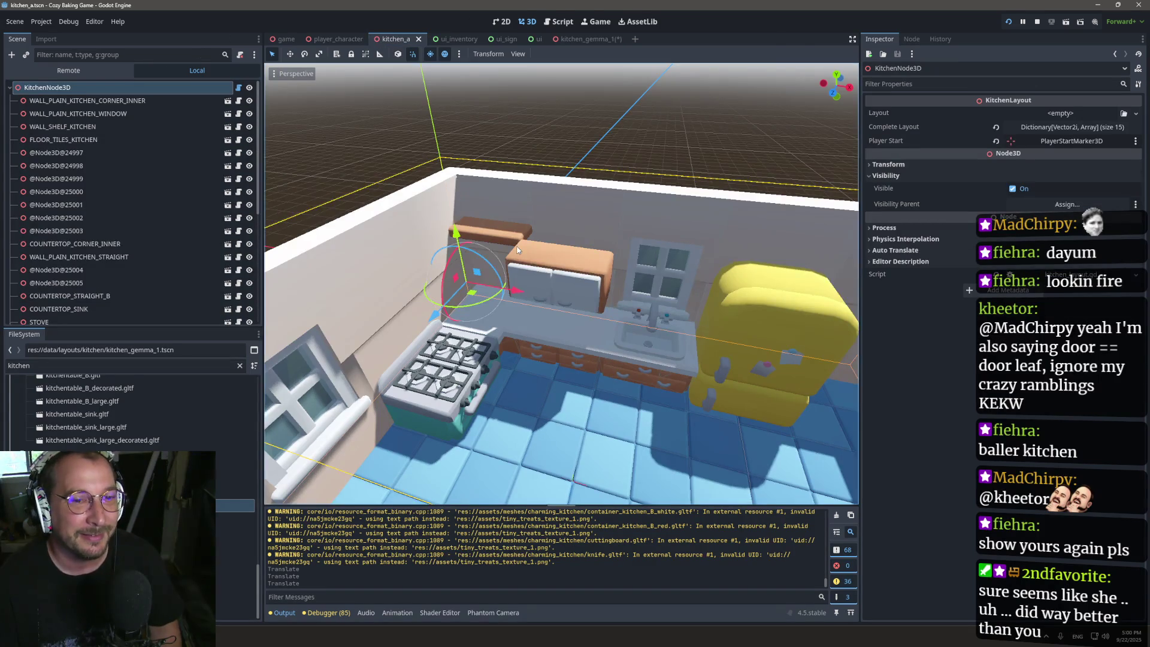
{"action": "scroll", "coordinate": [519, 251], "scroll_direction": "down", "scroll_amount": 5}
{"action": "mouse_move", "coordinate": [581, 287]}
{"action": "left_mouse_down"}
{"action": "mouse_move", "coordinate": [652, 321]}
{"action": "mouse_move", "coordinate": [605, 326]}
{"action": "left_mouse_up"}
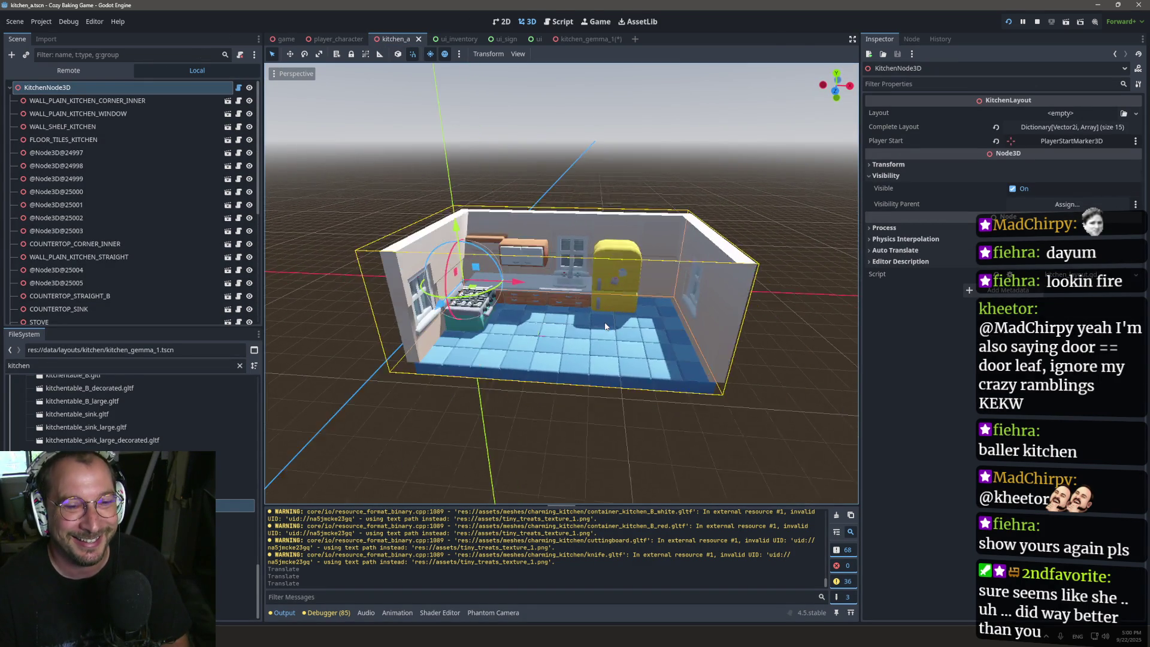
{"action": "scroll", "coordinate": [605, 327], "scroll_direction": "up", "scroll_amount": 4}
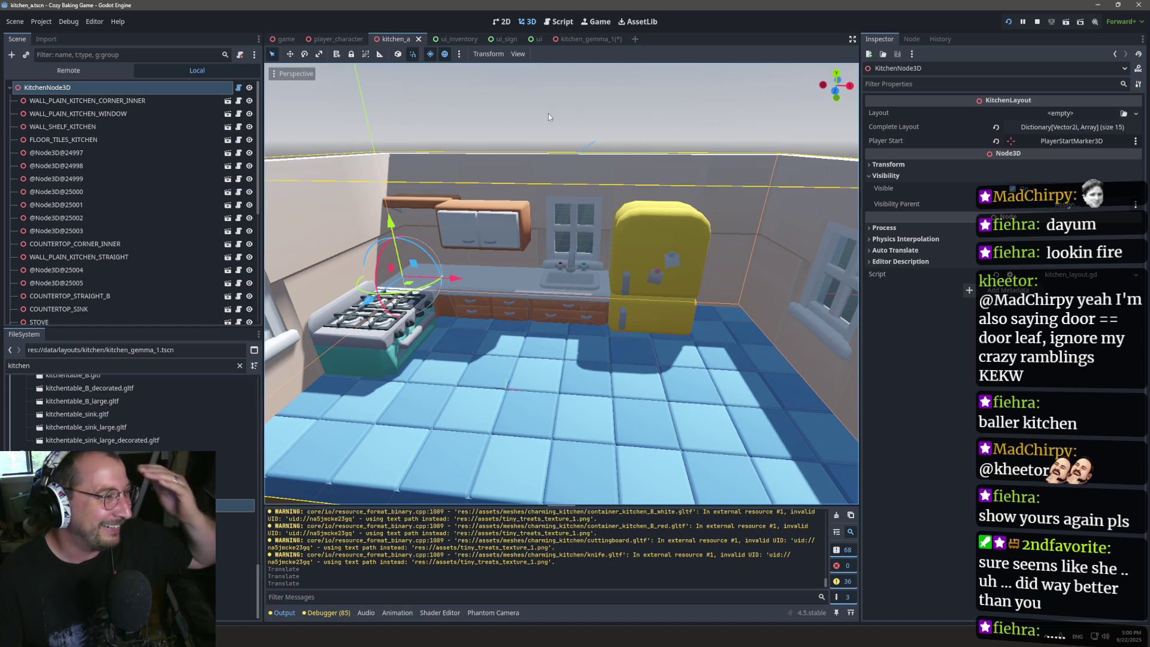
{"action": "left_click", "coordinate": [584, 39]}
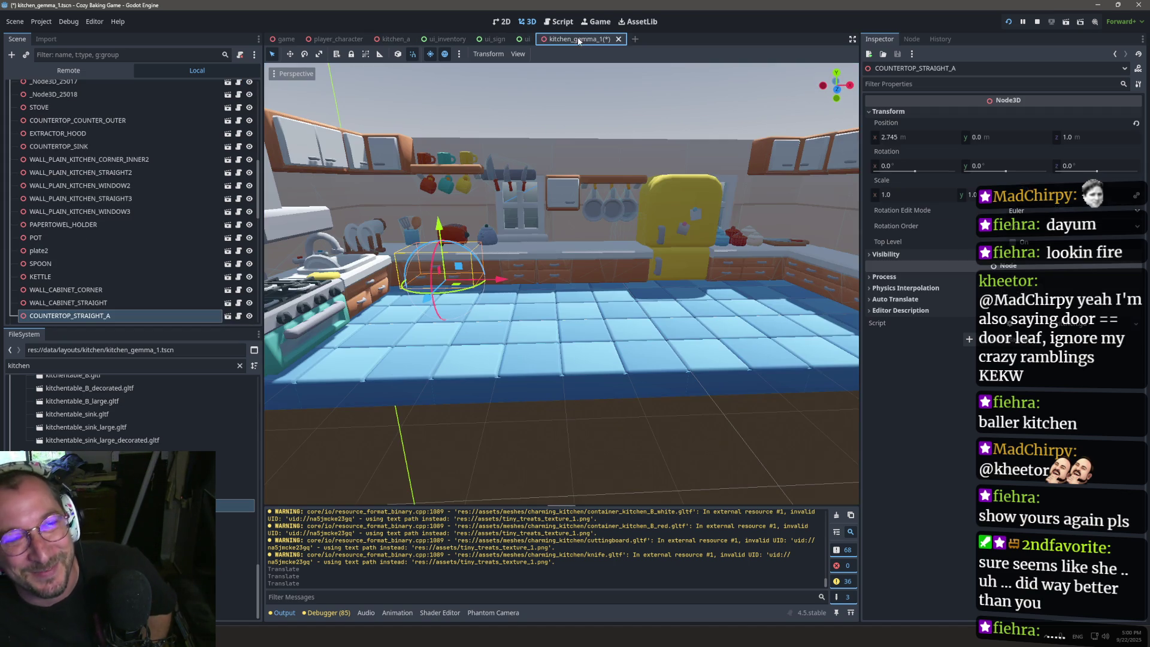
{"action": "scroll", "coordinate": [537, 245], "scroll_direction": "down", "scroll_amount": 3}
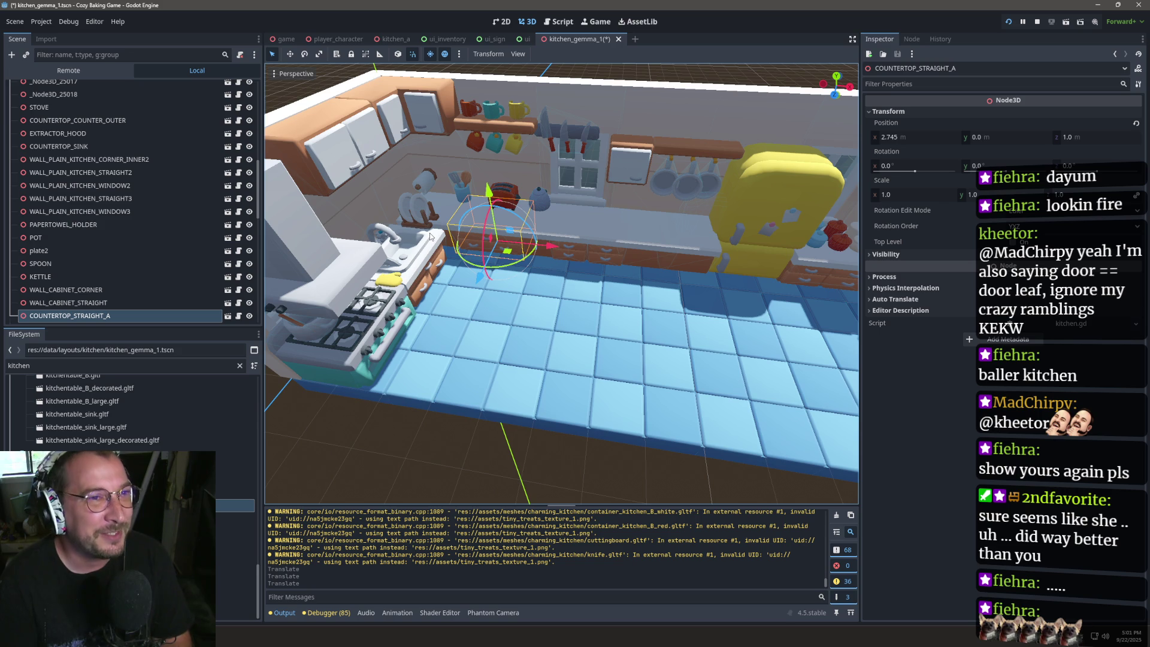
{"action": "left_click", "coordinate": [392, 39]}
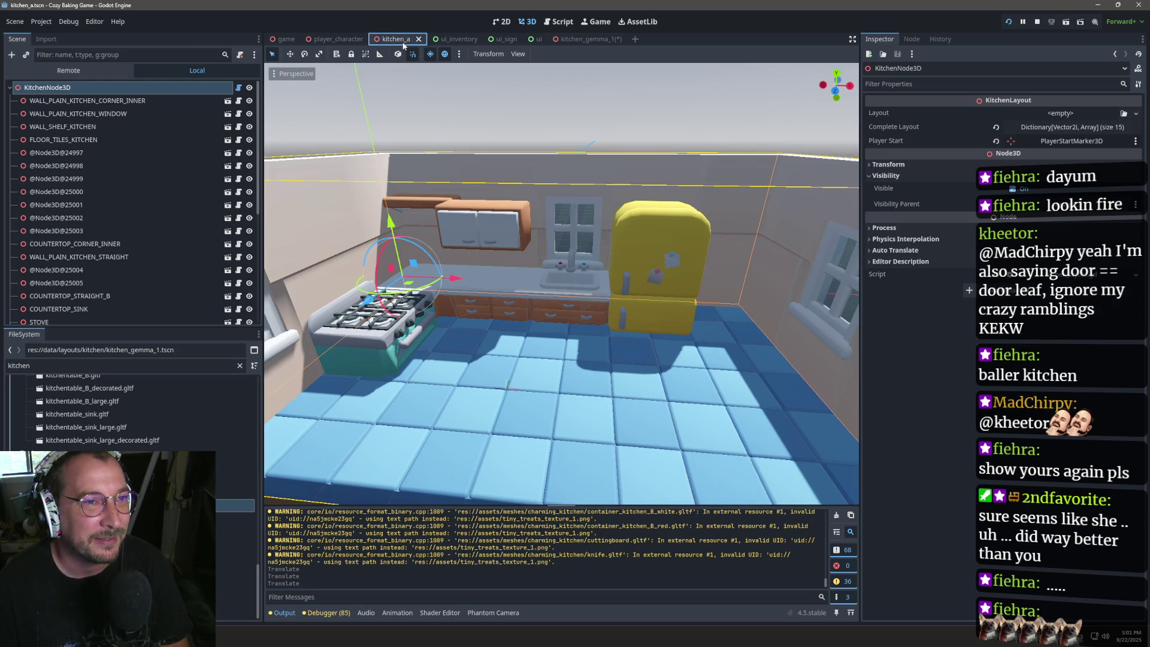
{"action": "left_click_drag", "start_coordinate": [498, 271], "coordinate": [452, 207]}
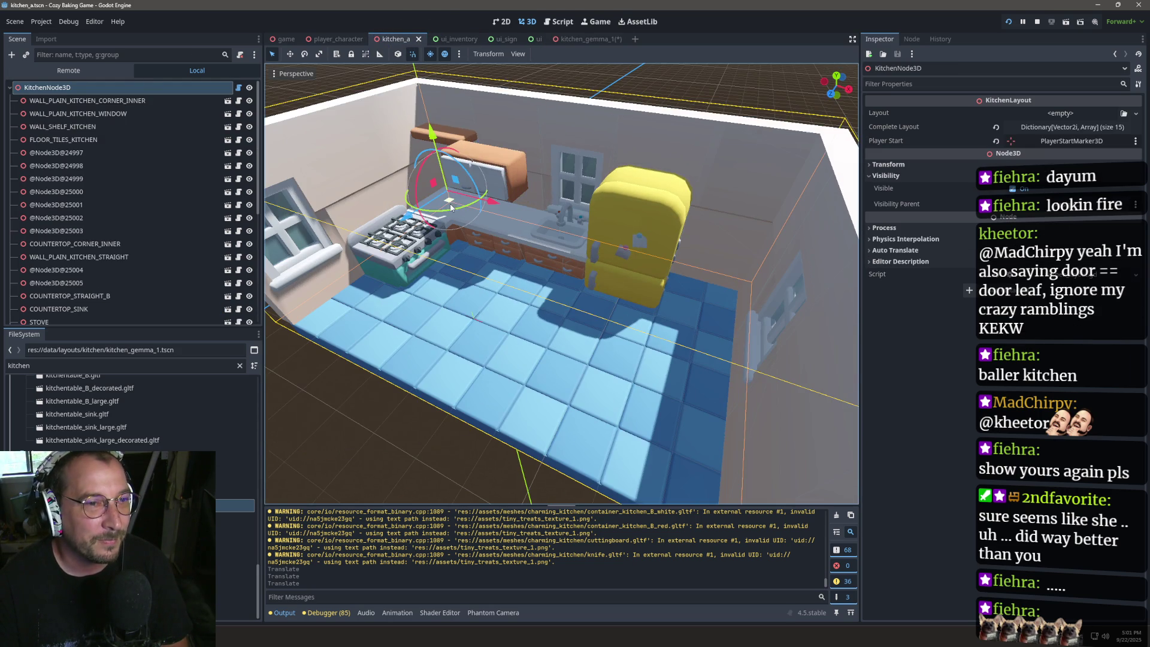
{"action": "left_click", "coordinate": [585, 39]}
{"action": "scroll", "coordinate": [454, 196], "scroll_direction": "down", "scroll_amount": 5}
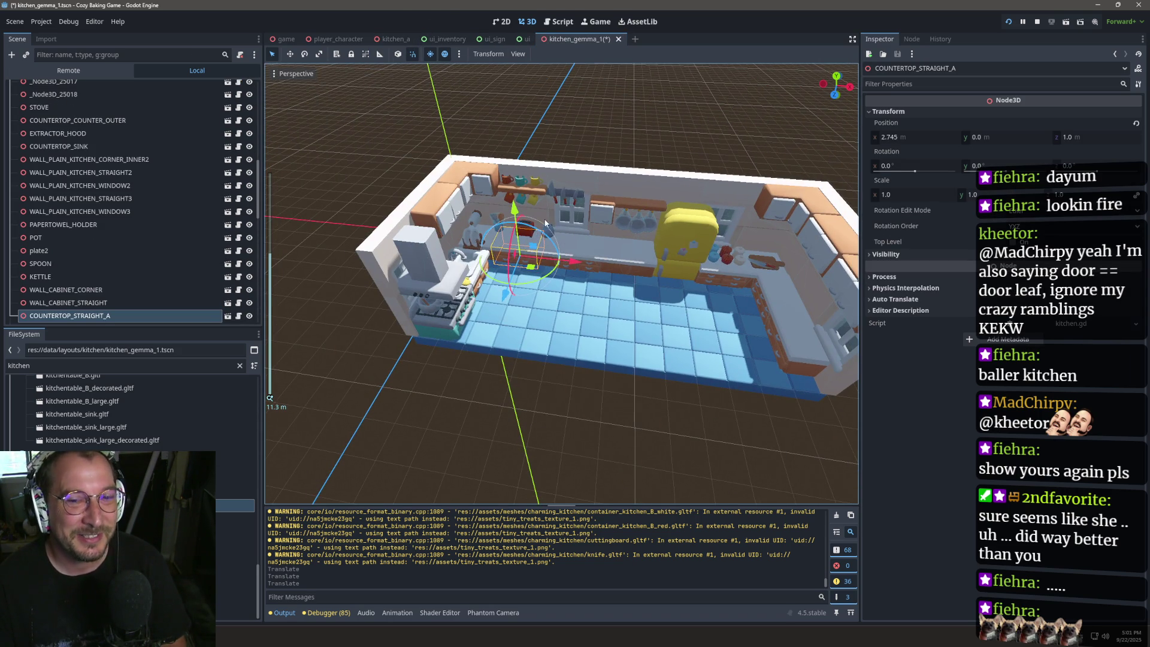
{"action": "mouse_move", "coordinate": [545, 219]}
{"action": "left_mouse_down"}
{"action": "mouse_move", "coordinate": [593, 225]}
{"action": "mouse_move", "coordinate": [572, 228]}
{"action": "left_mouse_up"}
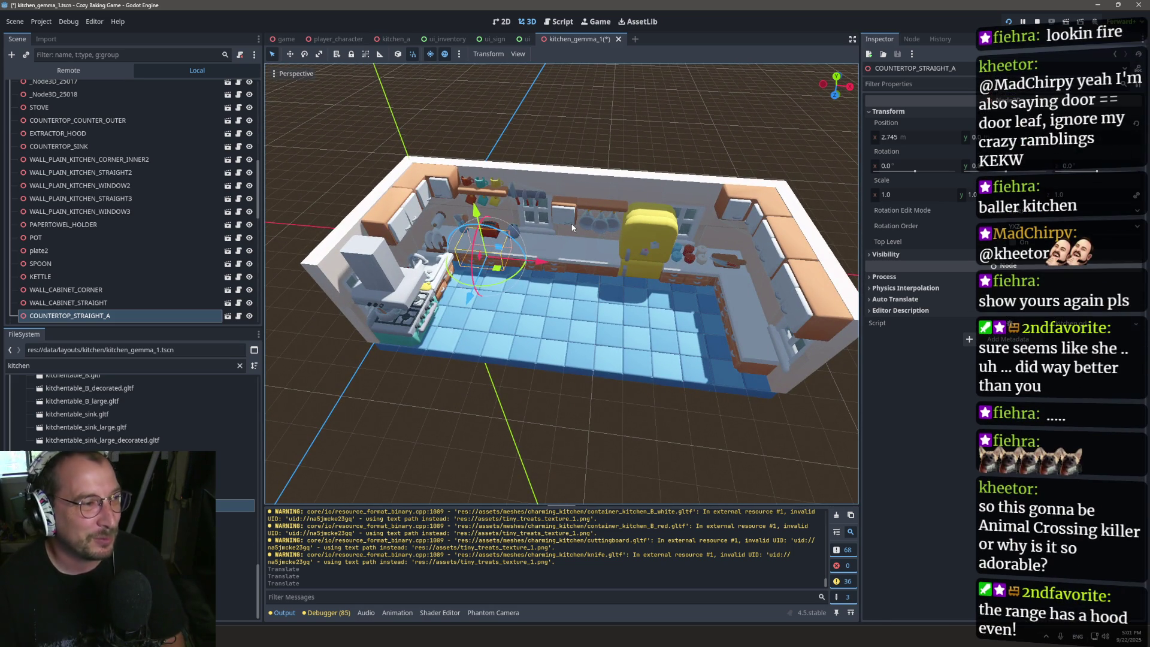
{"action": "scroll", "coordinate": [57, 157], "scroll_direction": "up", "scroll_amount": 10}
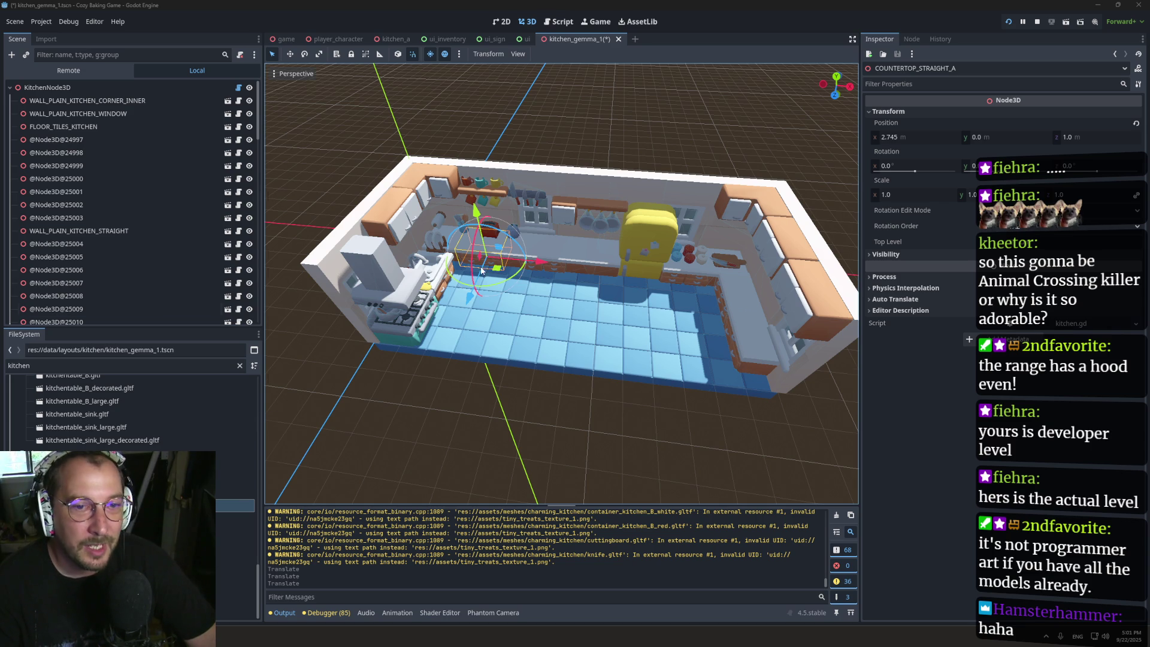
{"action": "scroll", "coordinate": [481, 271], "scroll_direction": "up", "scroll_amount": 3}
{"action": "mouse_move", "coordinate": [482, 271]}
{"action": "left_mouse_down"}
{"action": "mouse_move", "coordinate": [676, 310]}
{"action": "mouse_move", "coordinate": [608, 364]}
{"action": "mouse_move", "coordinate": [612, 390]}
{"action": "mouse_move", "coordinate": [520, 387]}
{"action": "mouse_move", "coordinate": [592, 420]}
{"action": "mouse_move", "coordinate": [561, 398]}
{"action": "mouse_move", "coordinate": [606, 400]}
{"action": "mouse_move", "coordinate": [573, 269]}
{"action": "left_mouse_up"}
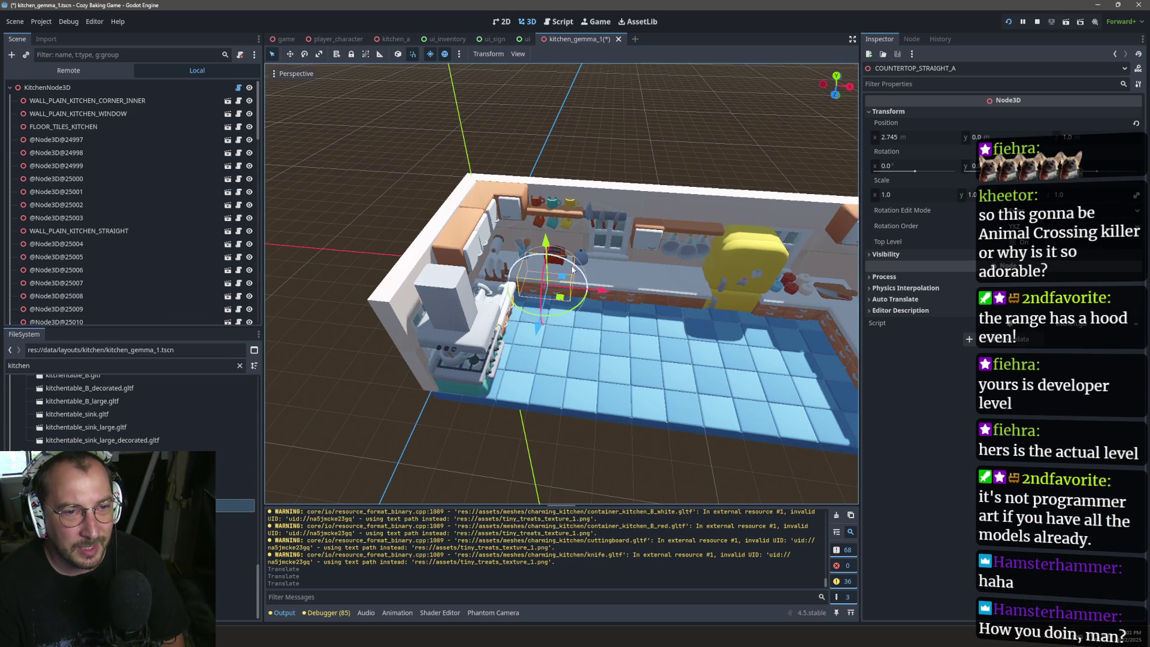
Select the fridge-side counter, toaster and COUNTERTOP_SINGLE piece, then orbit to a side view.
{"action": "left_click", "coordinate": [612, 269]}
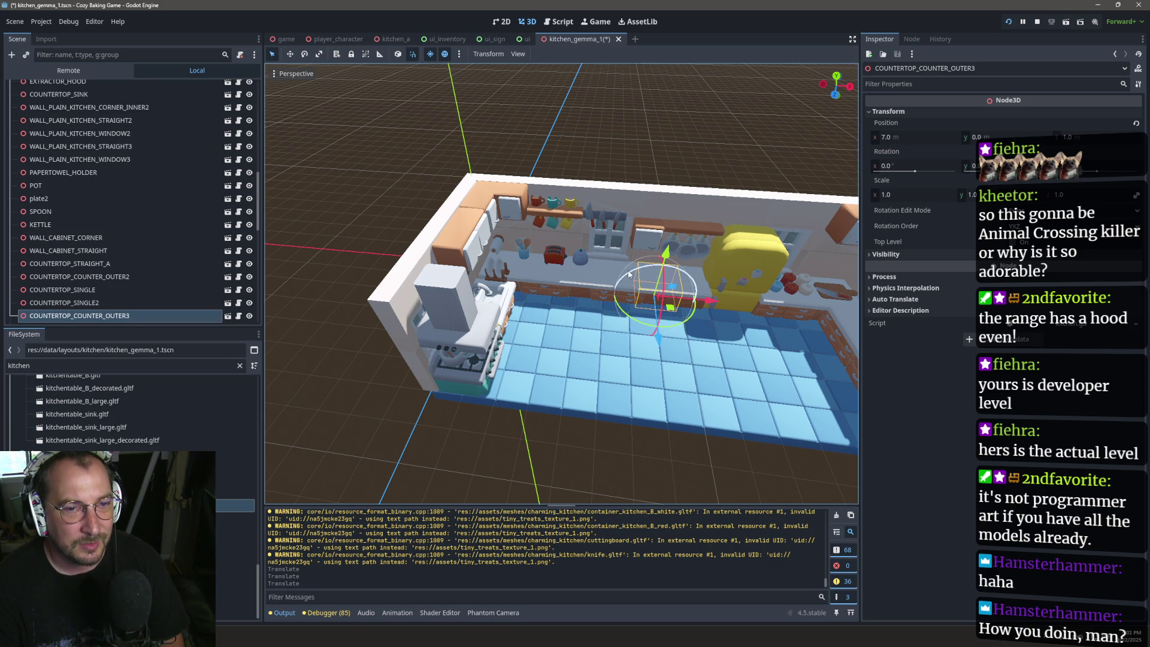
{"action": "left_click", "coordinate": [561, 262]}
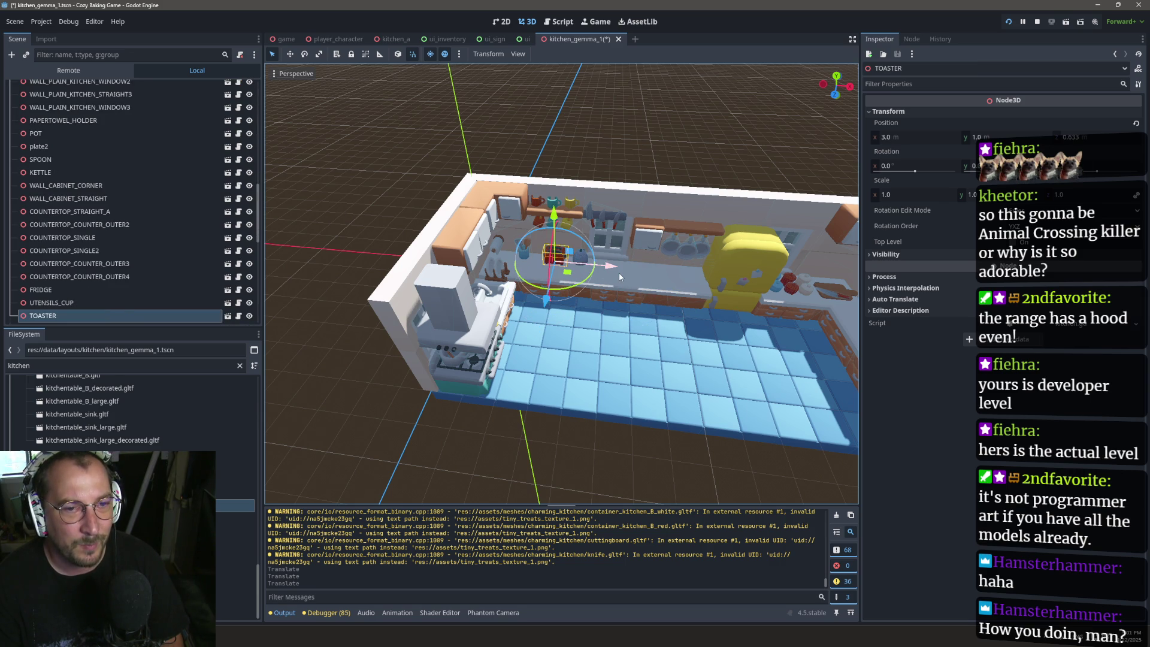
{"action": "left_click", "coordinate": [602, 294]}
{"action": "left_click", "coordinate": [611, 291]}
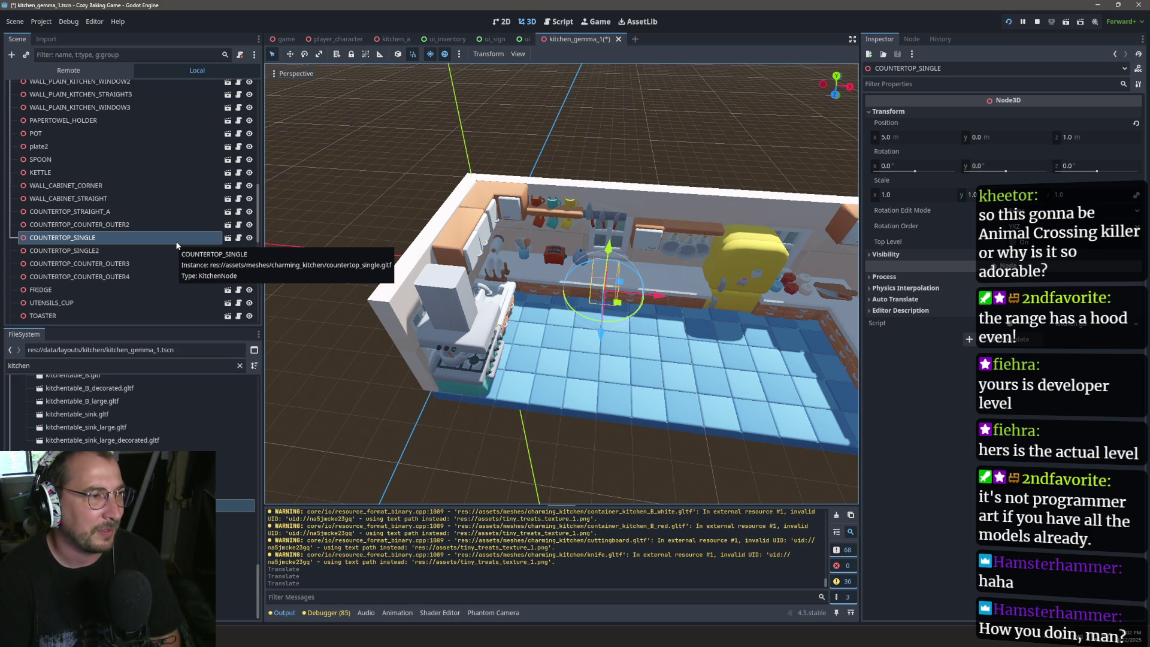
{"action": "scroll", "coordinate": [168, 437], "scroll_direction": "down", "scroll_amount": 10}
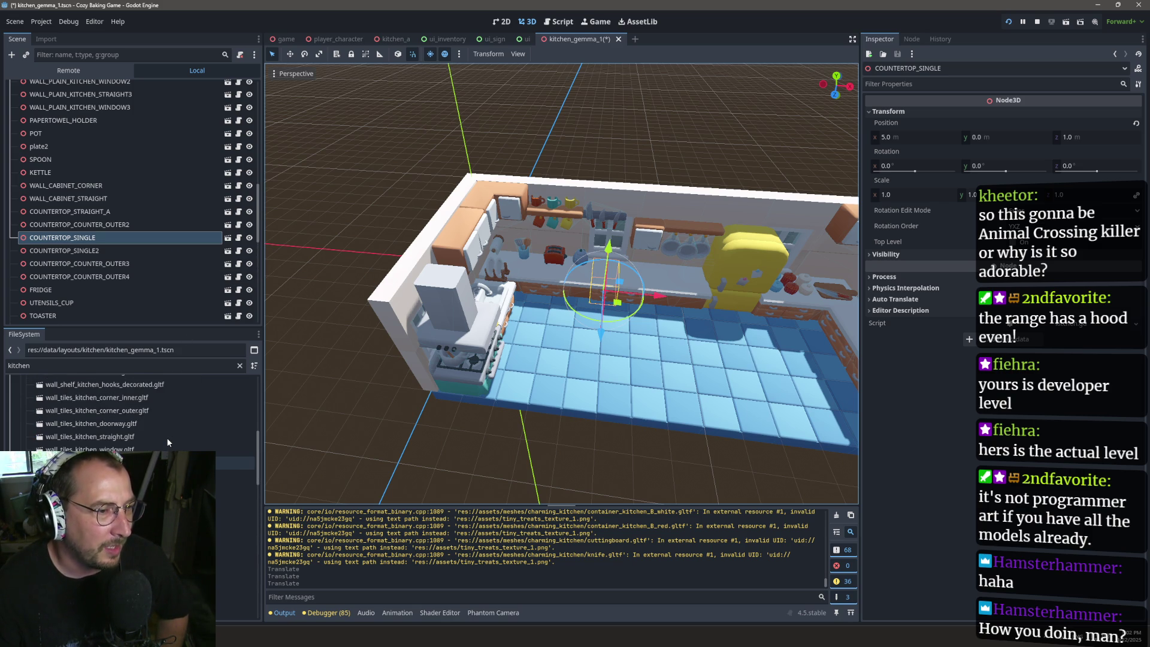
{"action": "scroll", "coordinate": [167, 438], "scroll_direction": "up", "scroll_amount": 12}
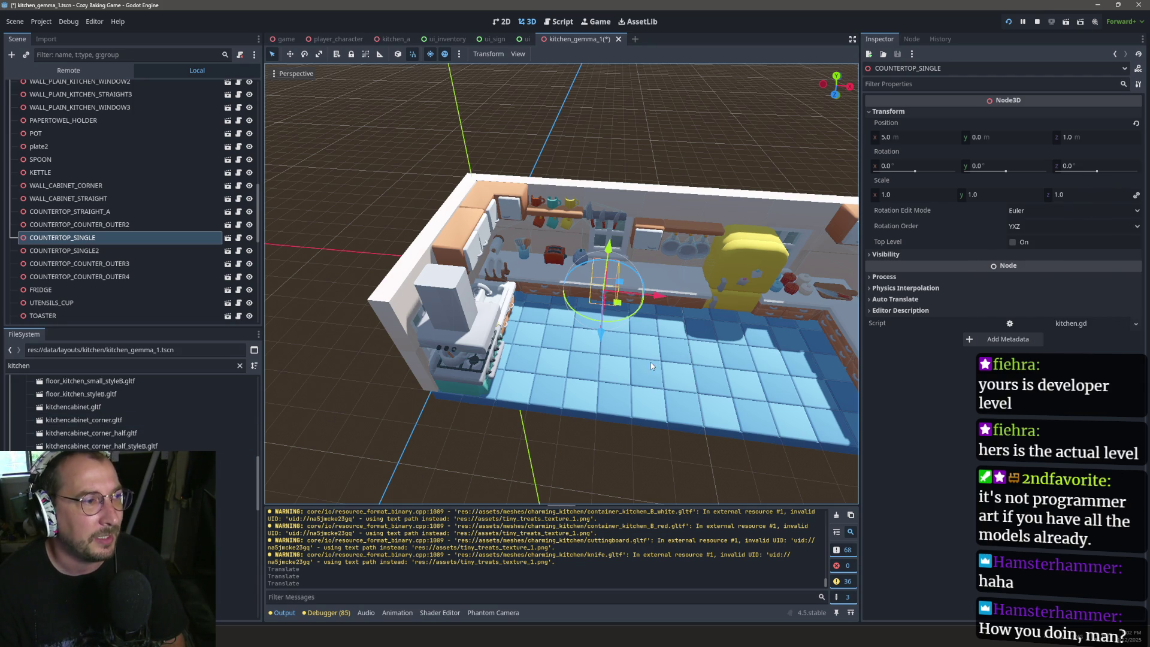
{"action": "mouse_move", "coordinate": [651, 362]}
{"action": "left_mouse_down"}
{"action": "mouse_move", "coordinate": [575, 337]}
{"action": "mouse_move", "coordinate": [458, 344]}
{"action": "mouse_move", "coordinate": [669, 316]}
{"action": "mouse_move", "coordinate": [559, 307]}
{"action": "mouse_move", "coordinate": [604, 305]}
{"action": "left_mouse_up"}
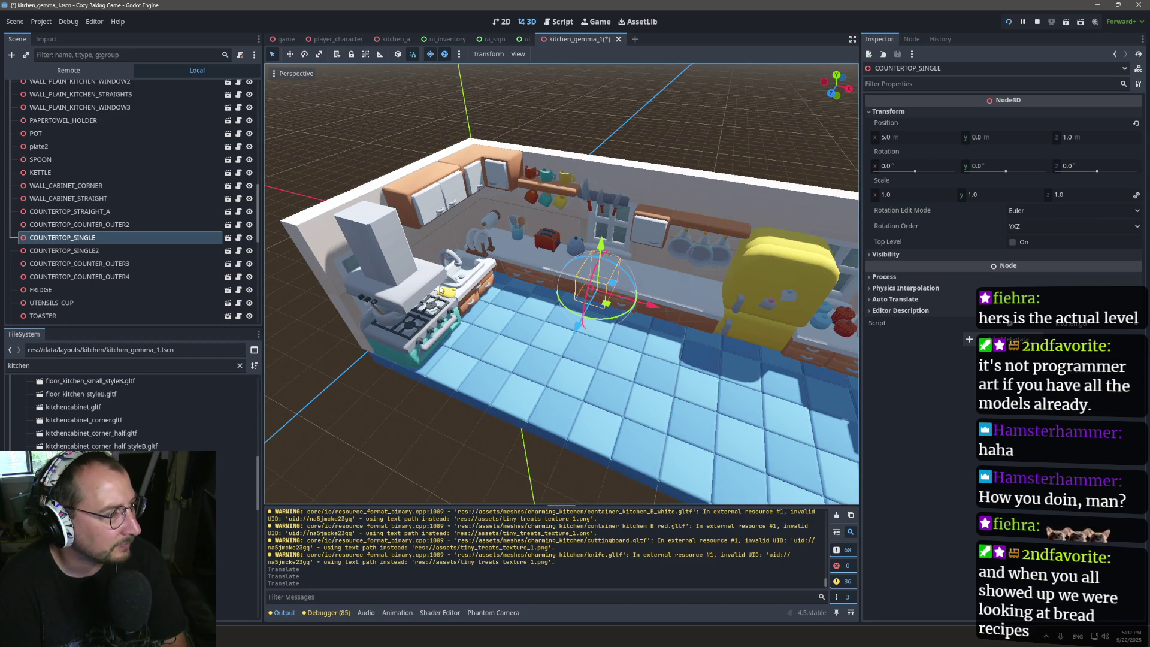
Switch to the French Bread recipe page, clear the text selection, and return to Godot.
{"action": "key", "text": "ctrl+super+Right"}
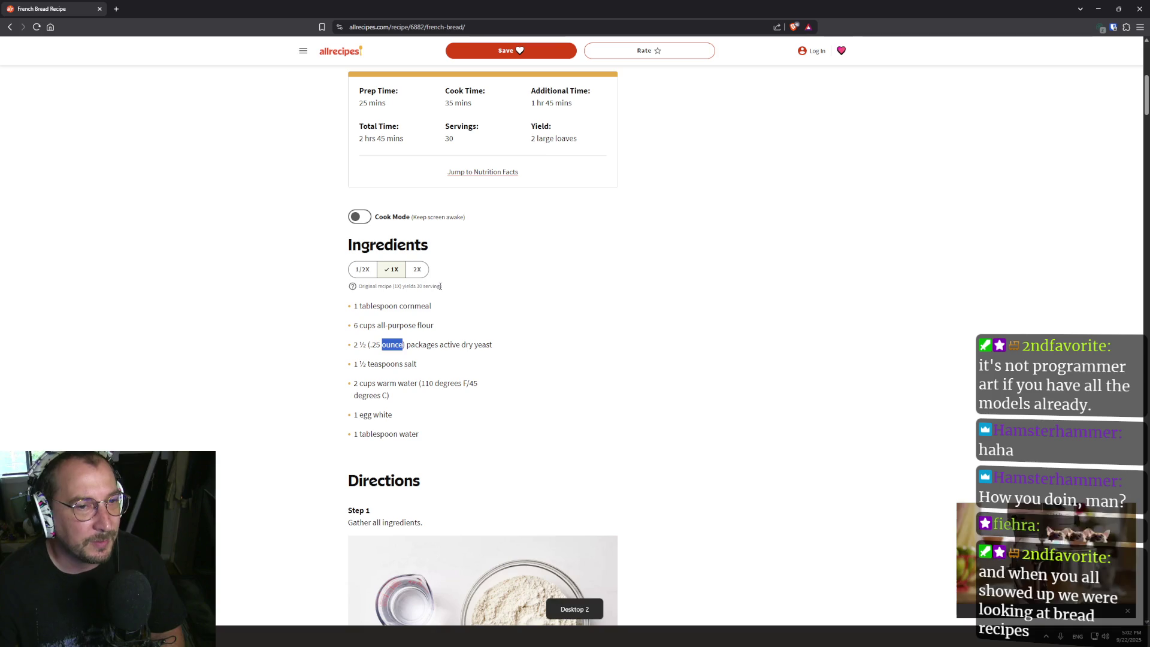
{"action": "left_click", "coordinate": [474, 400]}
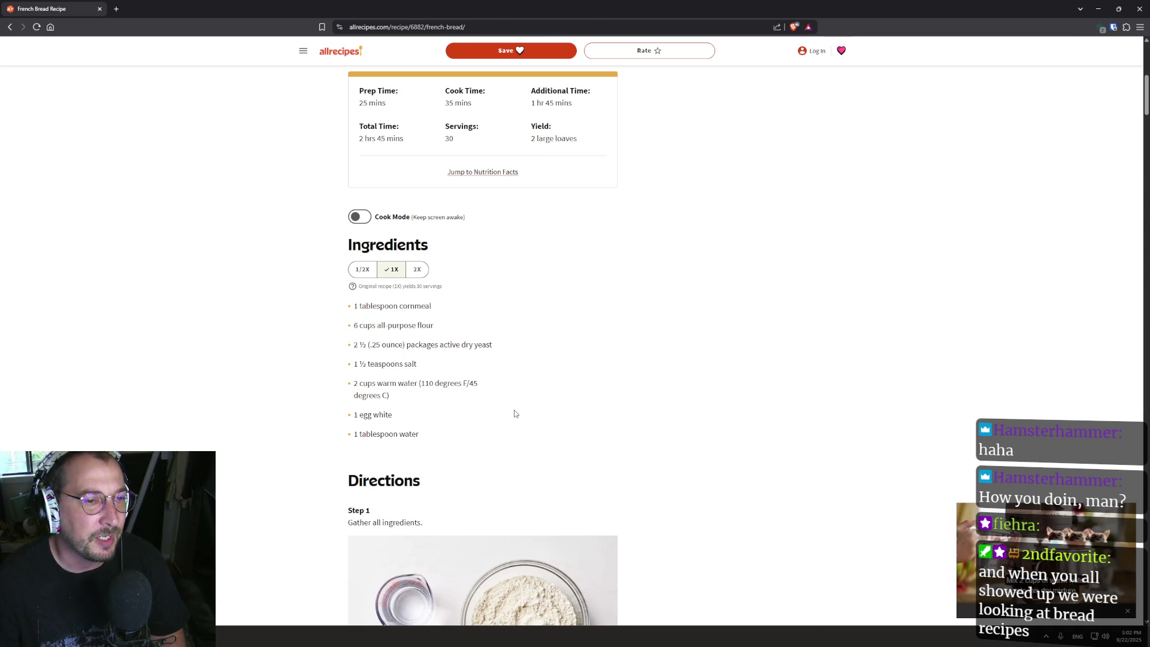
{"action": "key", "text": "ctrl+super+Left"}
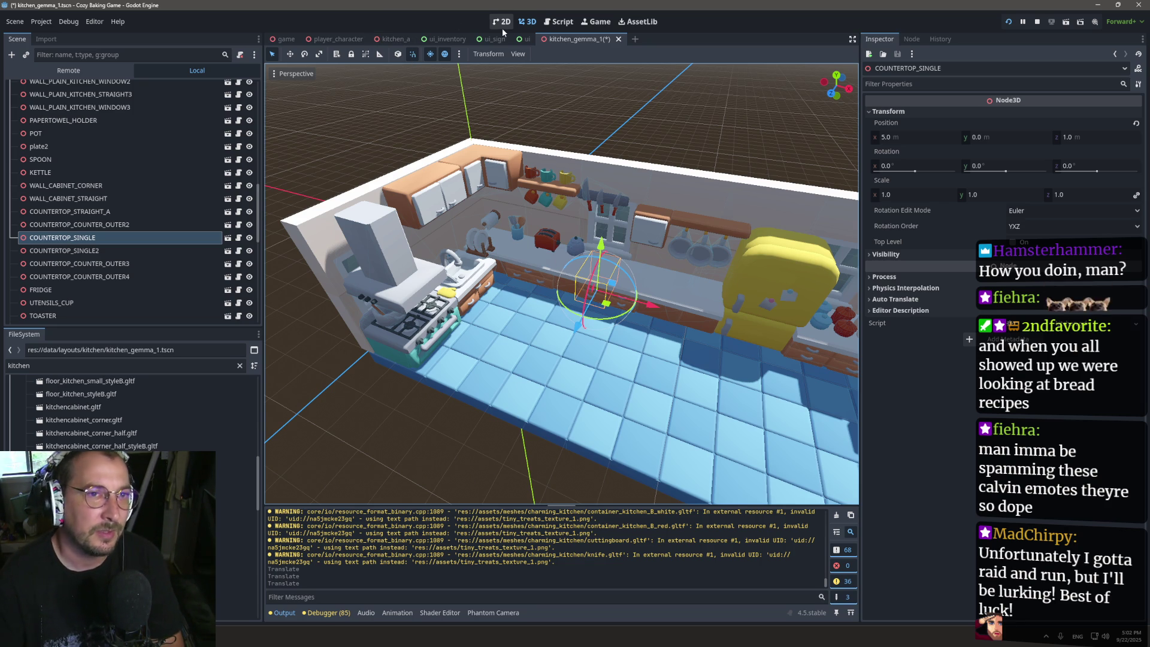
Collapse and re-expand the charming_kitchen folder, then clear the kitchen file filter.
{"action": "scroll", "coordinate": [181, 407], "scroll_direction": "up", "scroll_amount": 10}
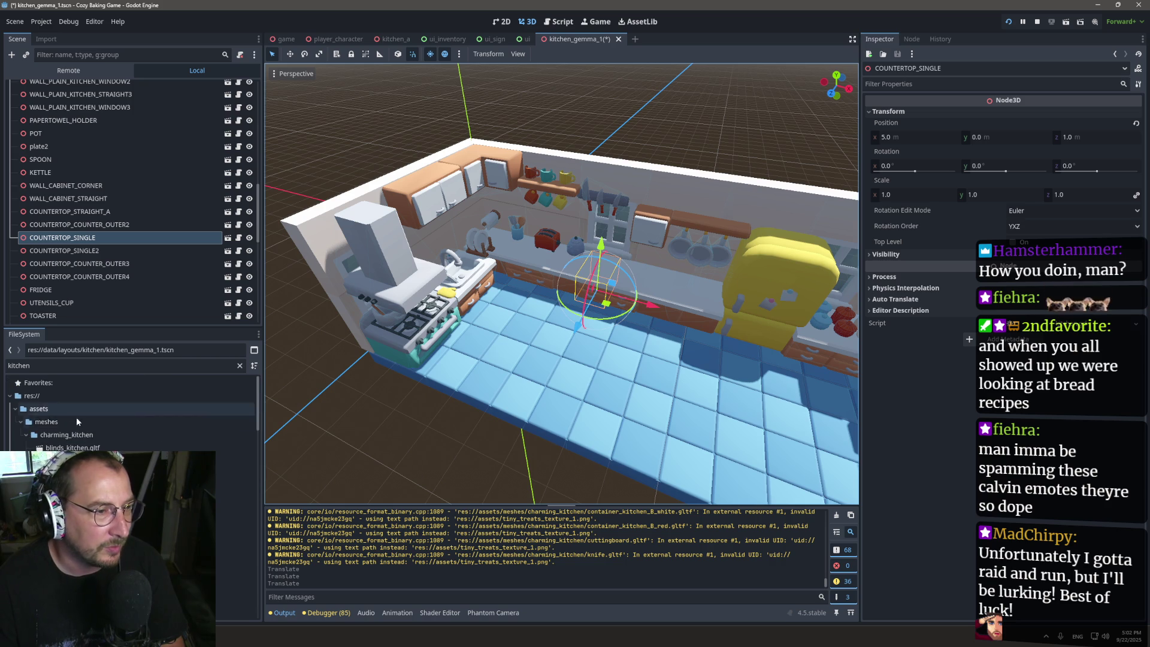
{"action": "left_click", "coordinate": [26, 434]}
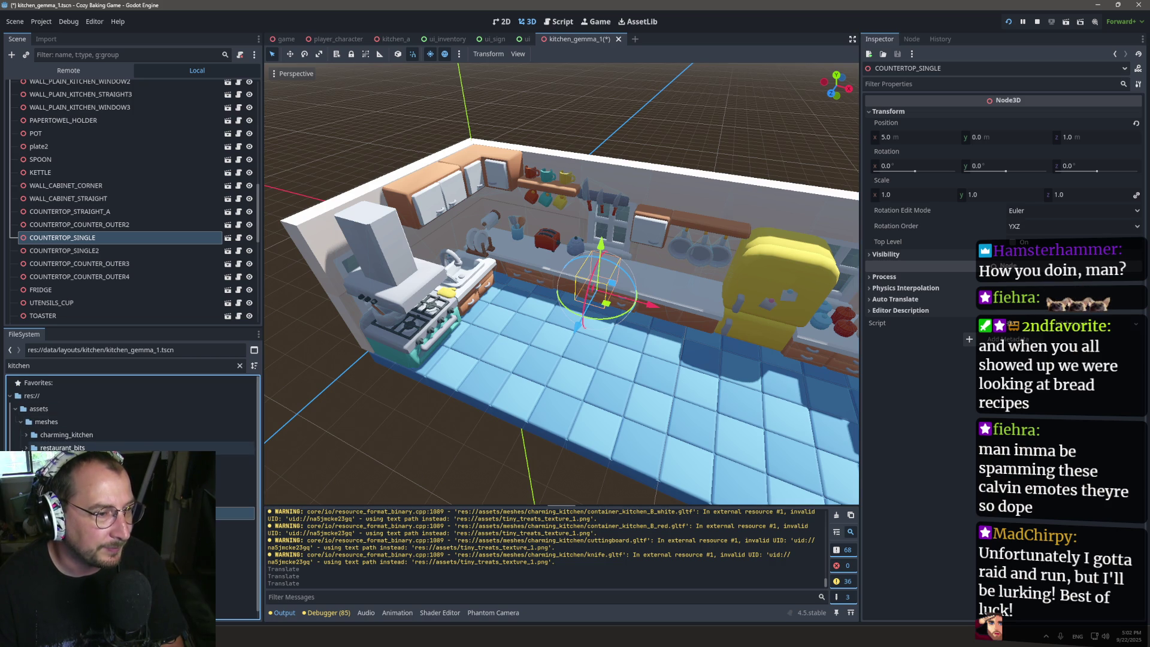
{"action": "left_click", "coordinate": [26, 434]}
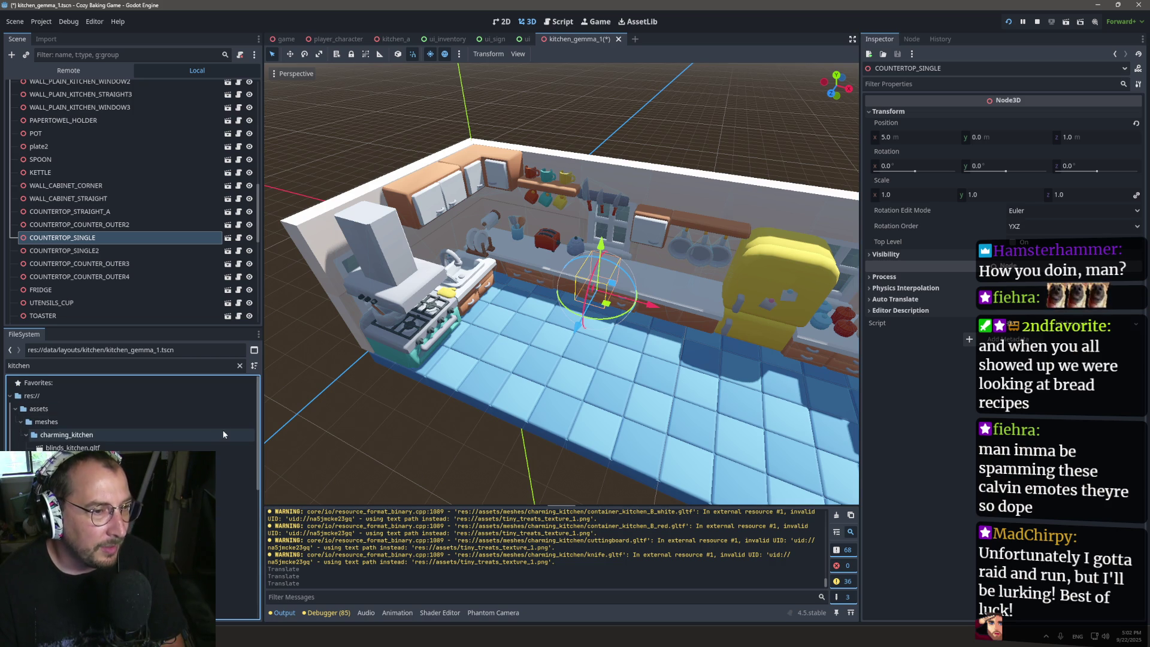
{"action": "left_click", "coordinate": [239, 366]}
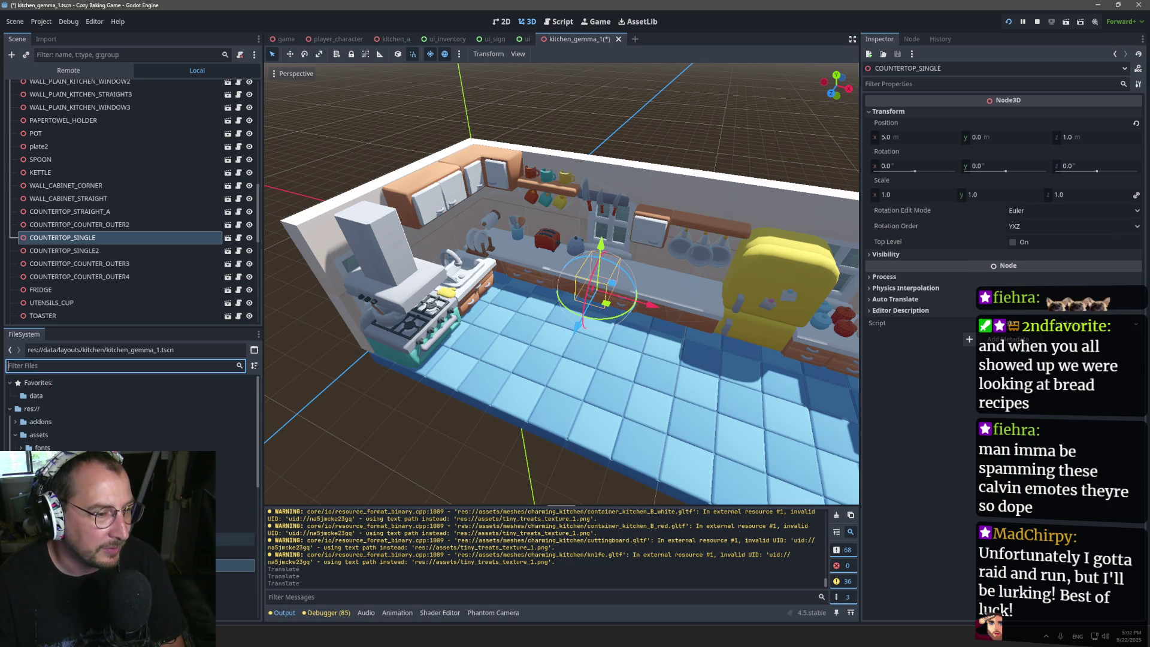
{"action": "scroll", "coordinate": [120, 413], "scroll_direction": "down", "scroll_amount": 1}
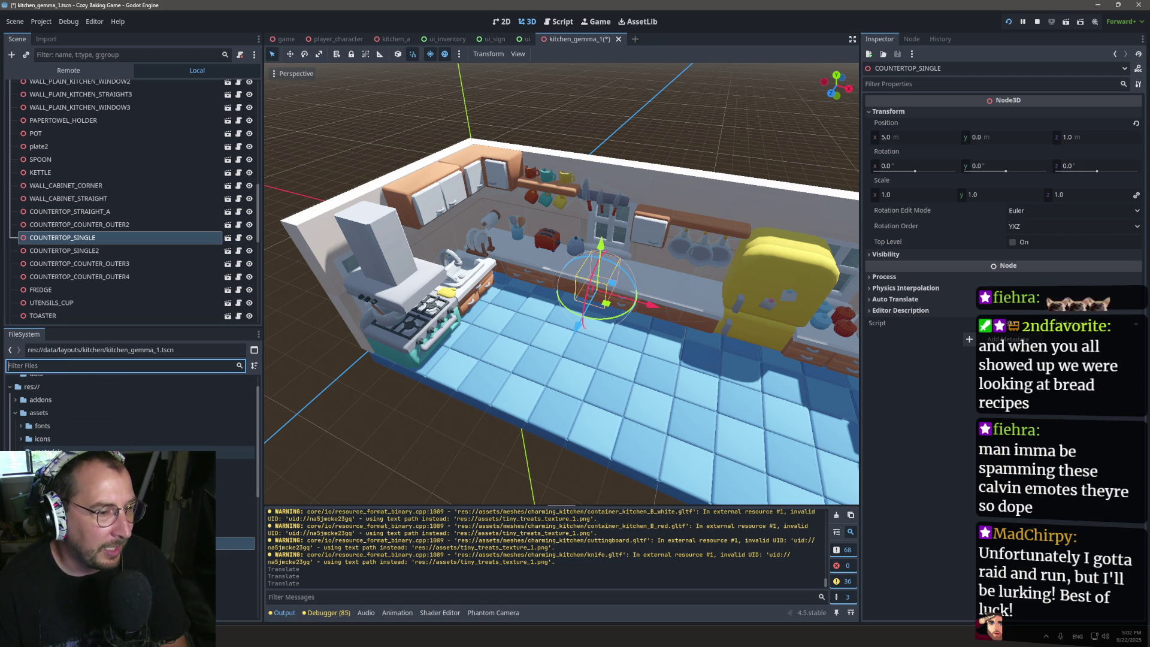
{"action": "scroll", "coordinate": [120, 414], "scroll_direction": "down", "scroll_amount": 5}
{"action": "scroll", "coordinate": [120, 480], "scroll_direction": "down", "scroll_amount": 3}
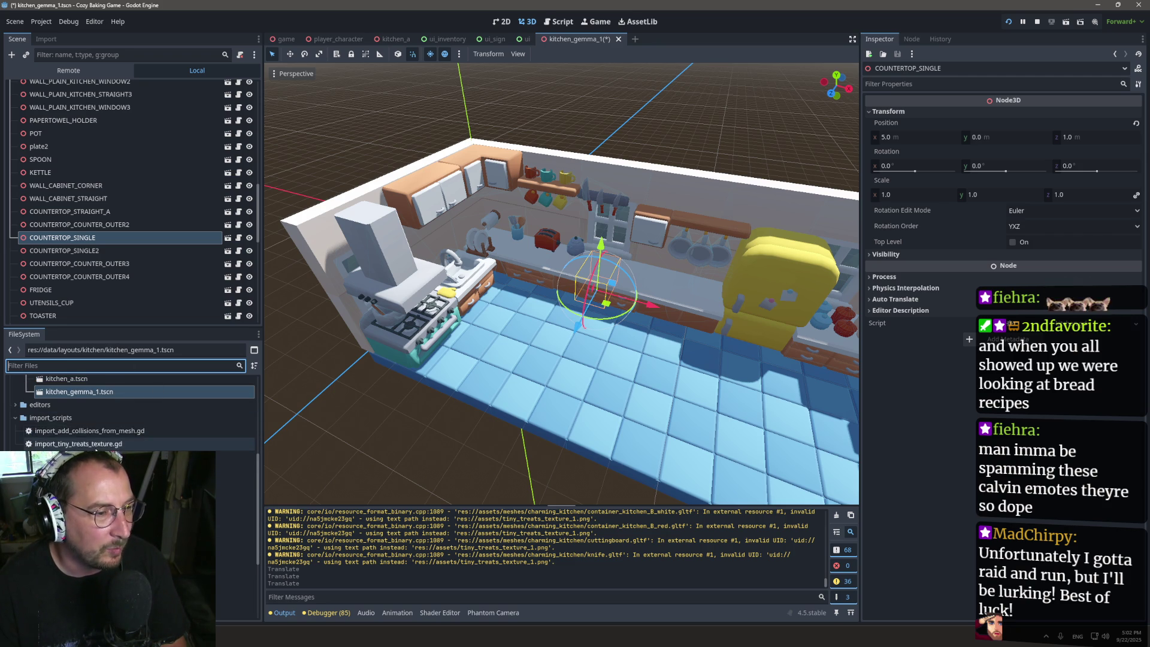
{"action": "scroll", "coordinate": [120, 420], "scroll_direction": "up", "scroll_amount": 1}
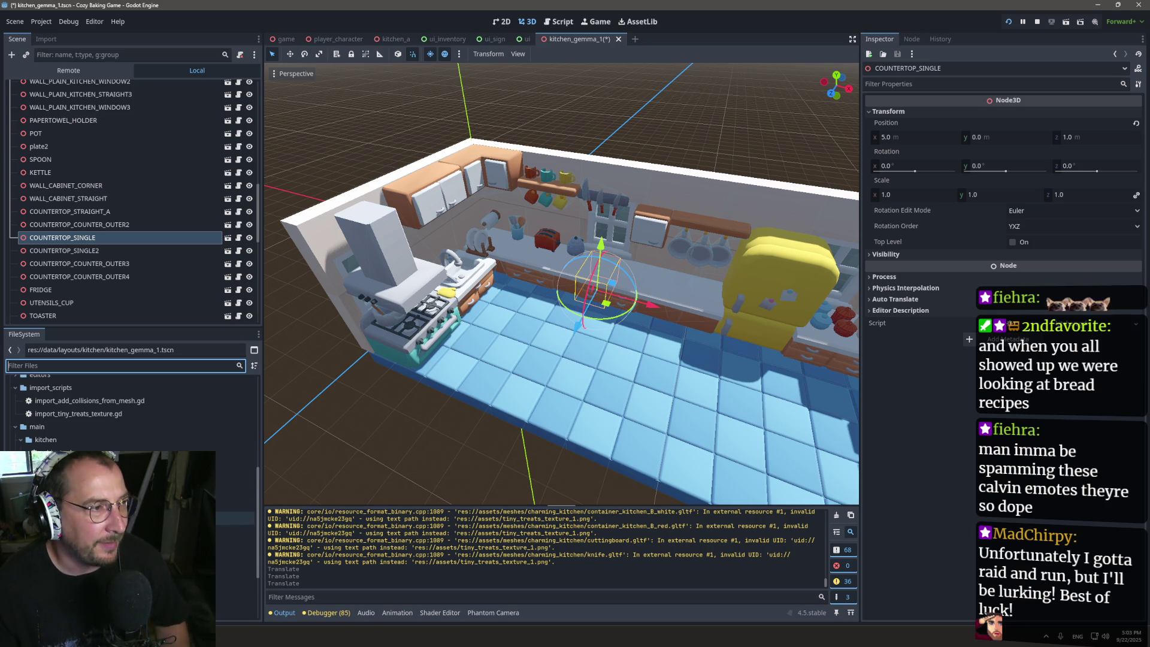
Open kitchen_layout_resource.gd and close kitchen_gemma_1 choosing Don't Save.
{"action": "double_click", "coordinate": [224, 518]}
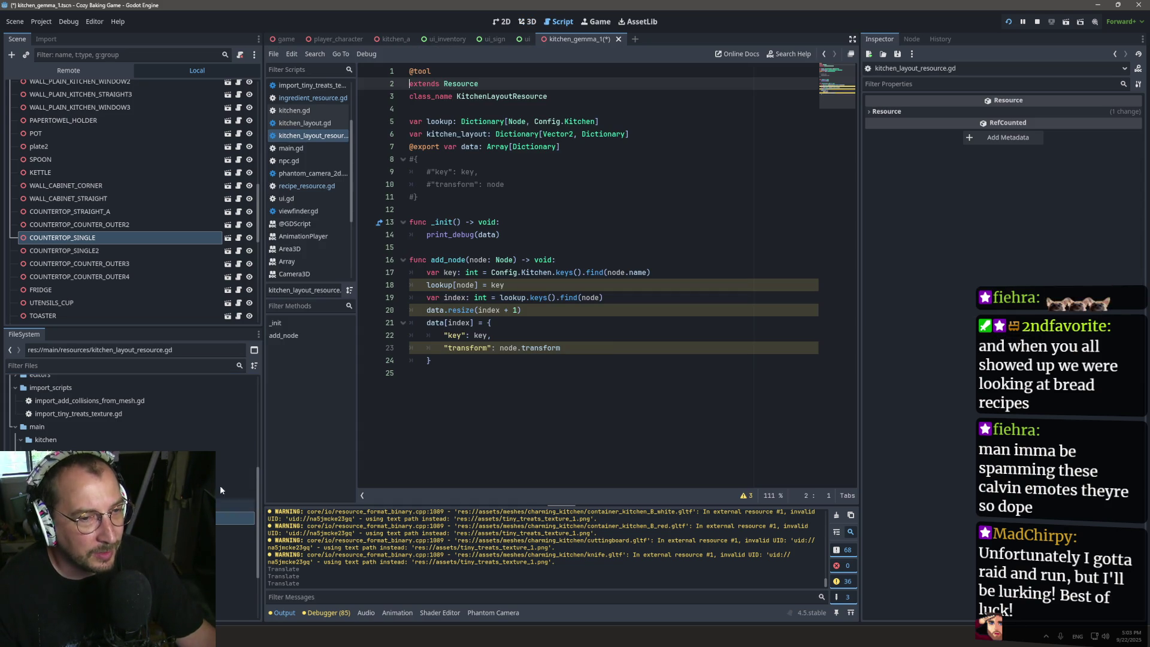
{"action": "left_click", "coordinate": [619, 39]}
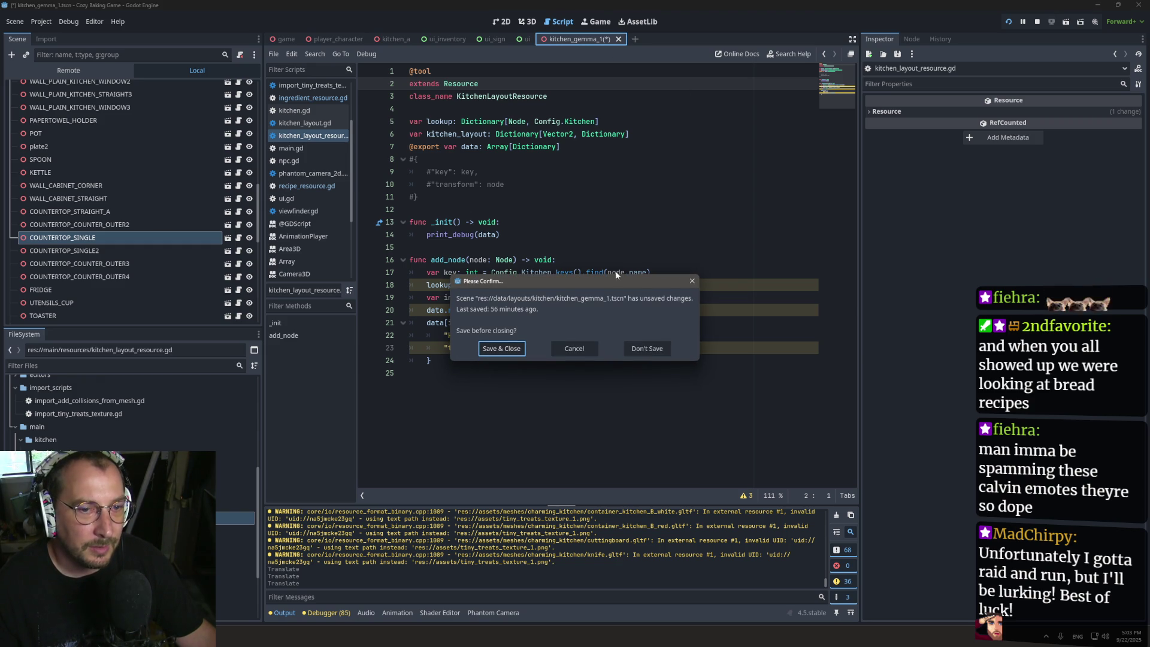
{"action": "left_click", "coordinate": [648, 348]}
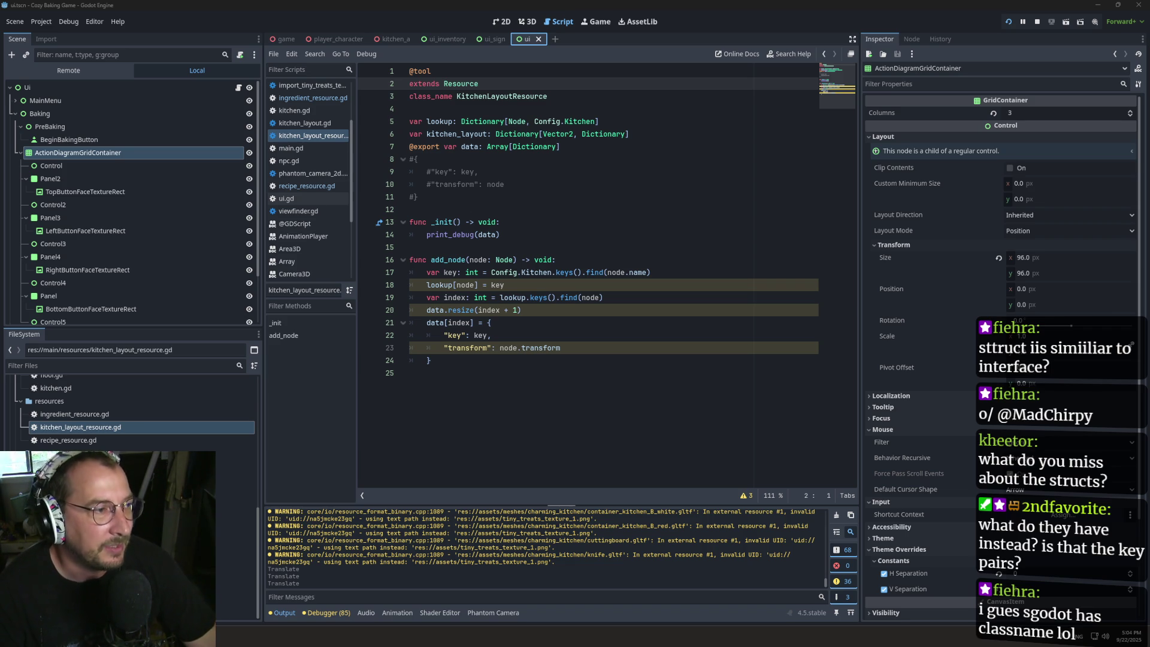
{"action": "left_click", "coordinate": [592, 284]}
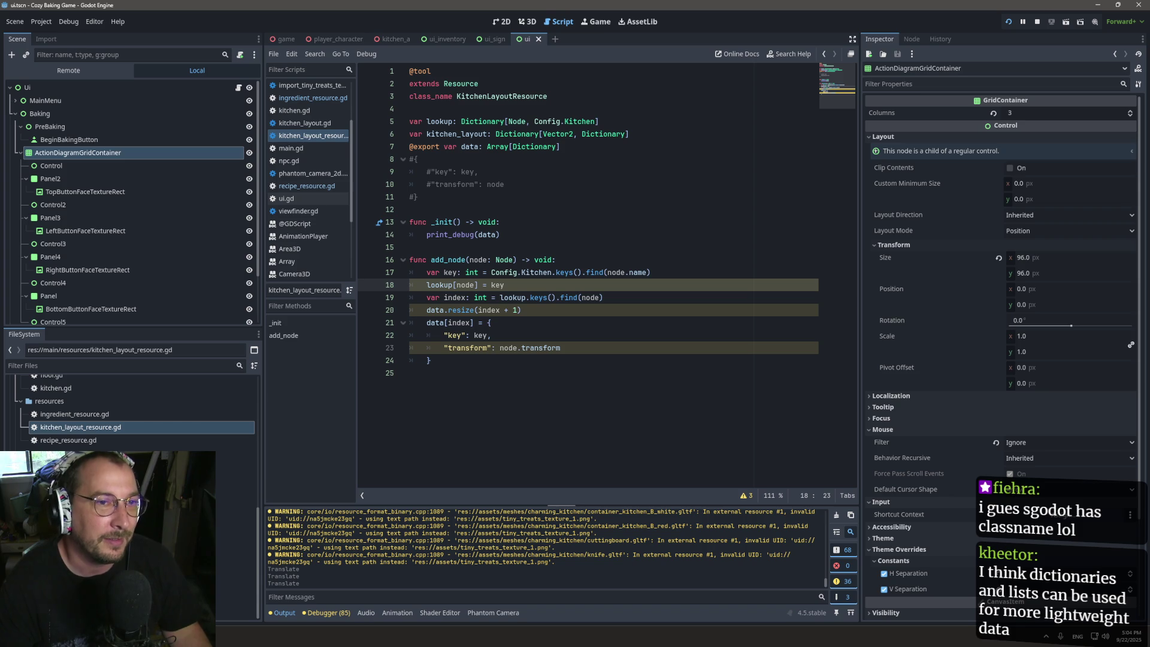
{"action": "left_click", "coordinate": [543, 245]}
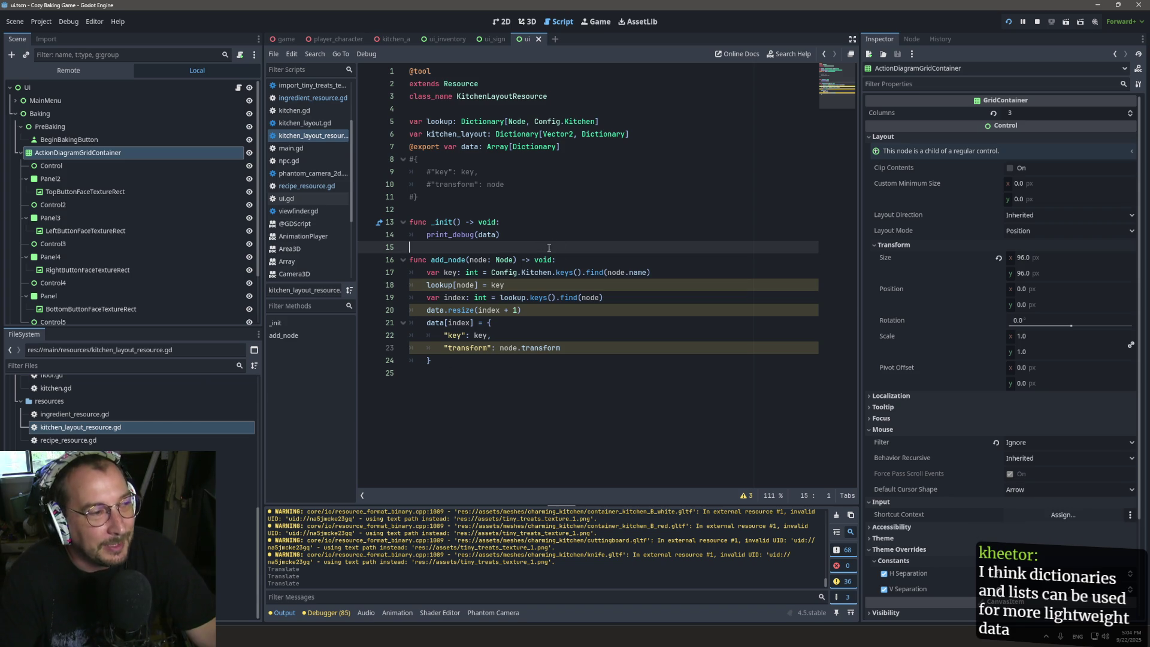
{"action": "left_click", "coordinate": [484, 200]}
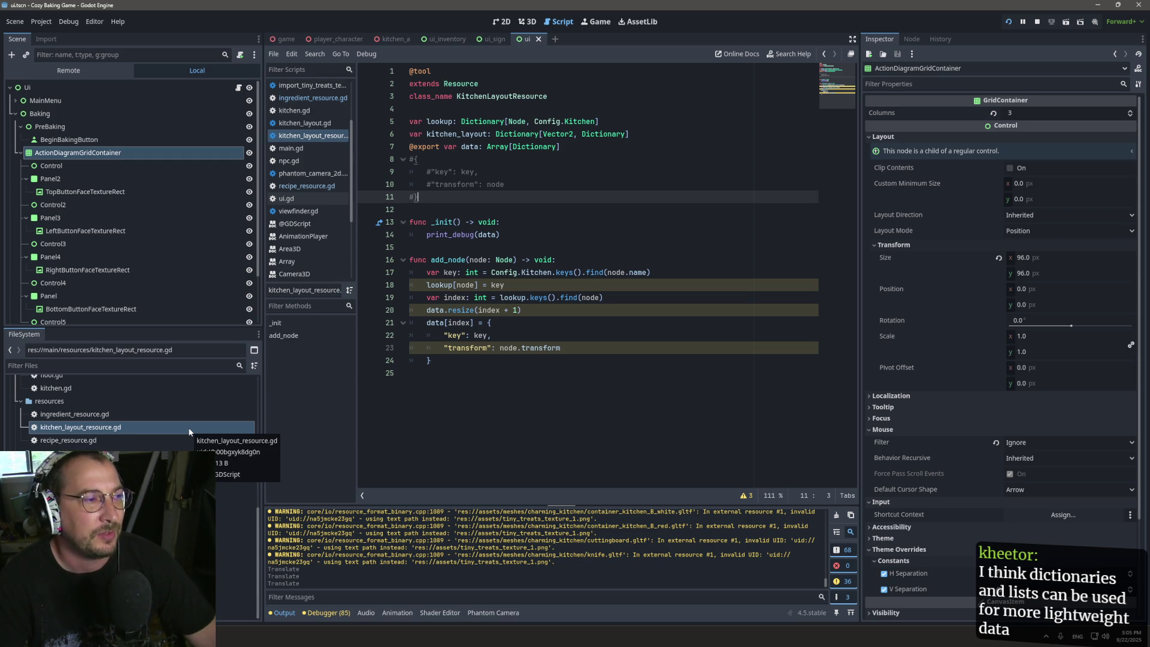
{"action": "left_click", "coordinate": [107, 414]}
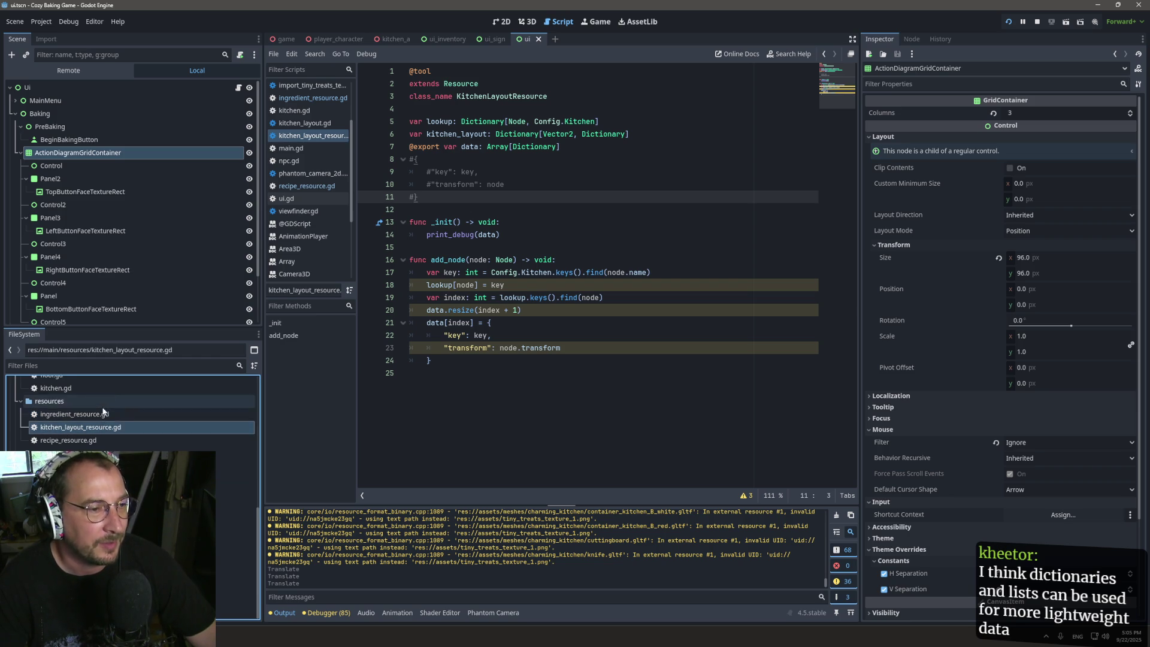
Open ingredient_resource.gd in the Script editor.
{"action": "double_click", "coordinate": [108, 415]}
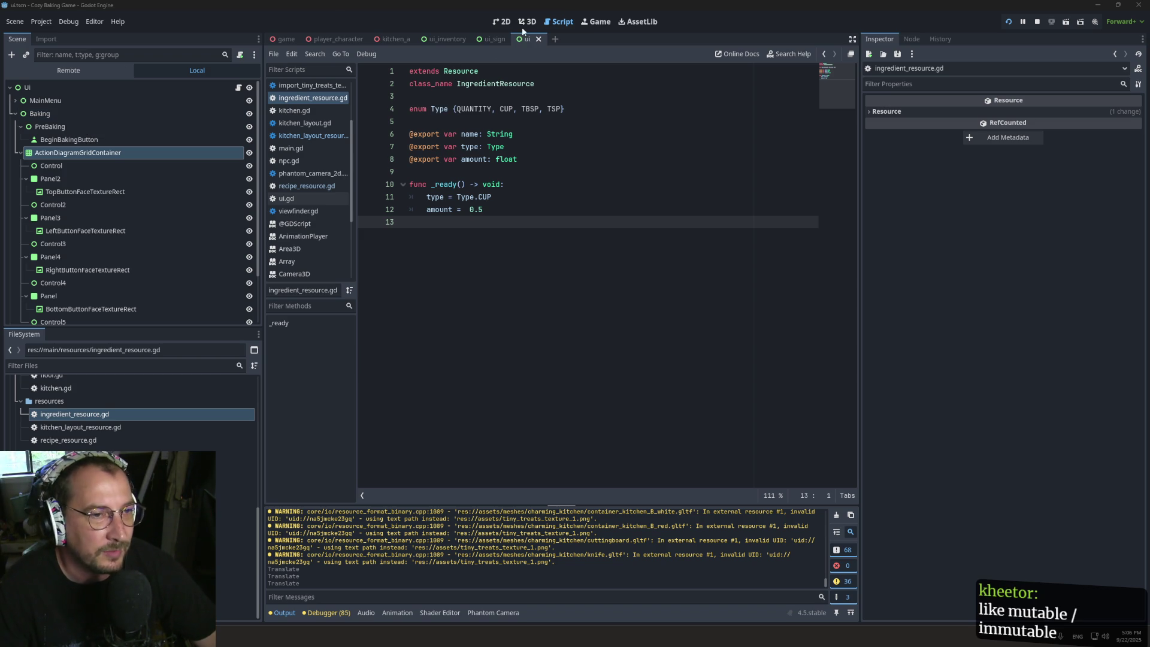
Select lines in ingredient_resource.gd, then flip between the recipe, ingredient and kitchen layout scripts.
{"action": "left_click", "coordinate": [537, 259]}
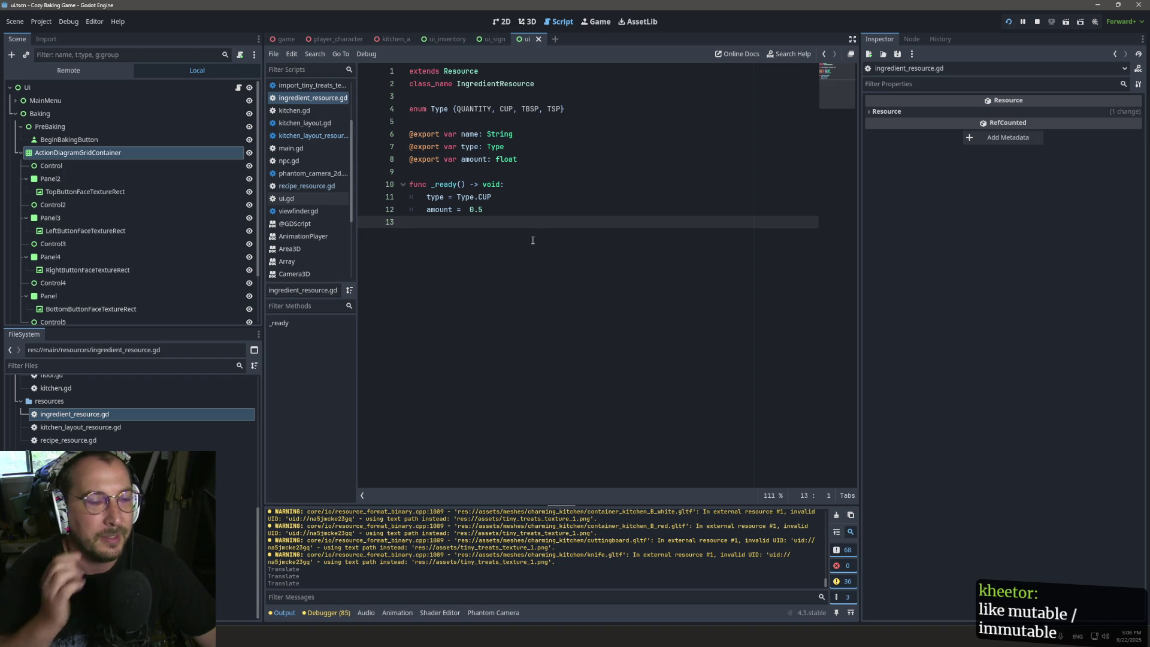
{"action": "key", "text": "shift+Up"}
{"action": "key", "text": "shift+Up"}
{"action": "key", "text": "shift+Up"}
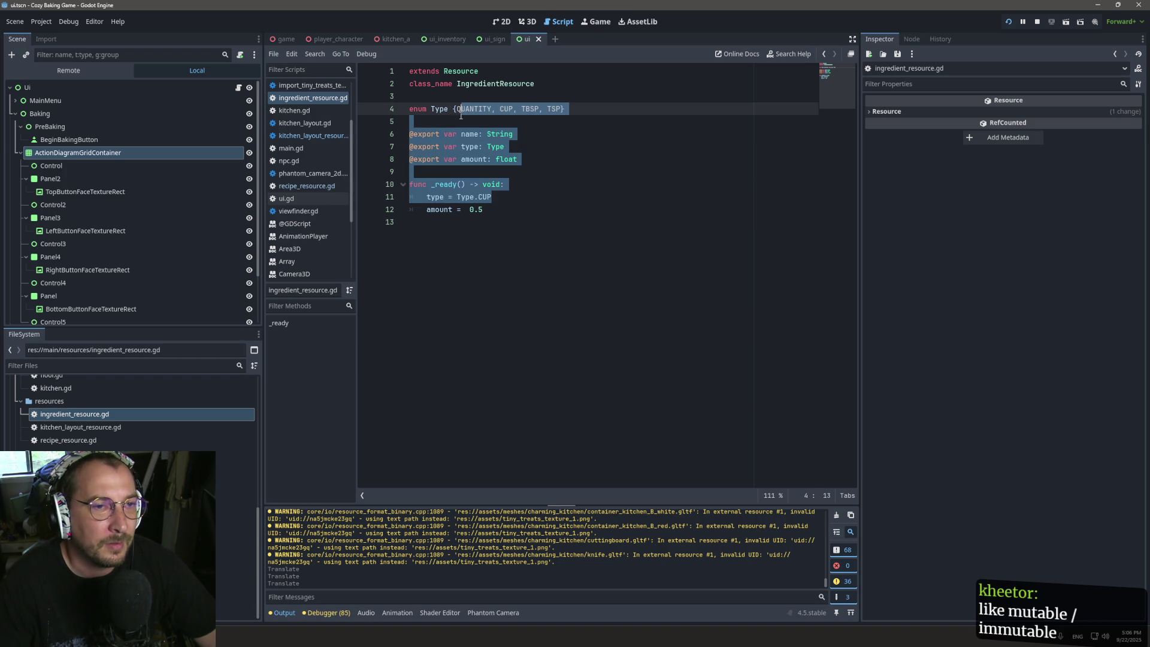
{"action": "left_click", "coordinate": [593, 220]}
{"action": "key", "text": "Down"}
{"action": "key", "text": "Down"}
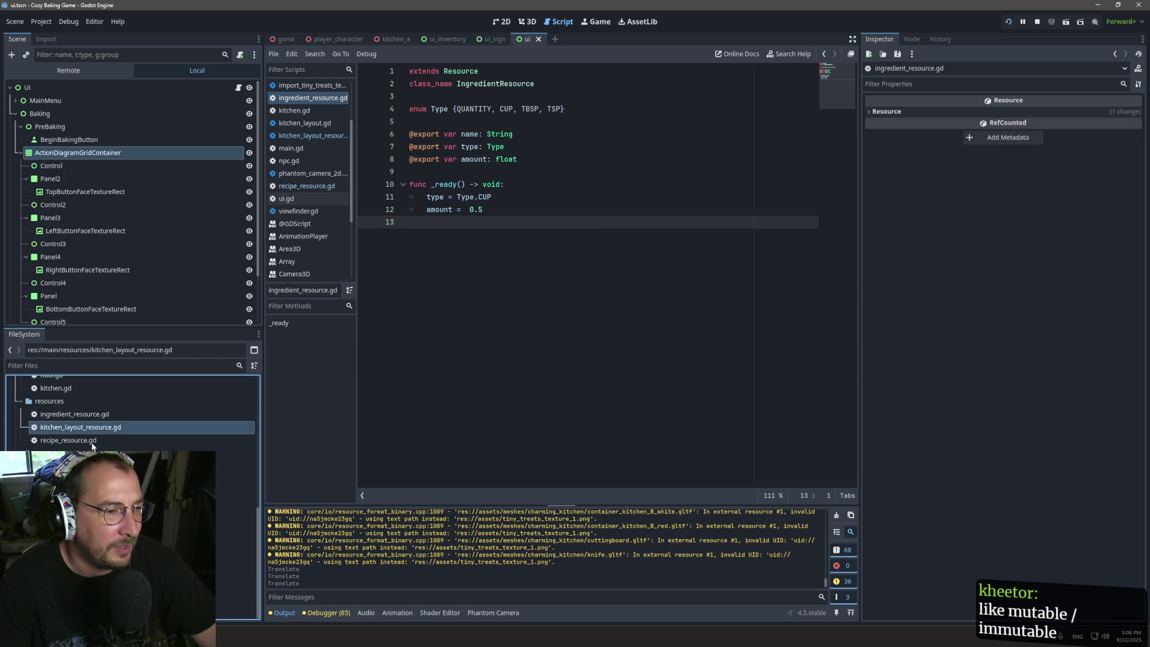
{"action": "left_click", "coordinate": [102, 414]}
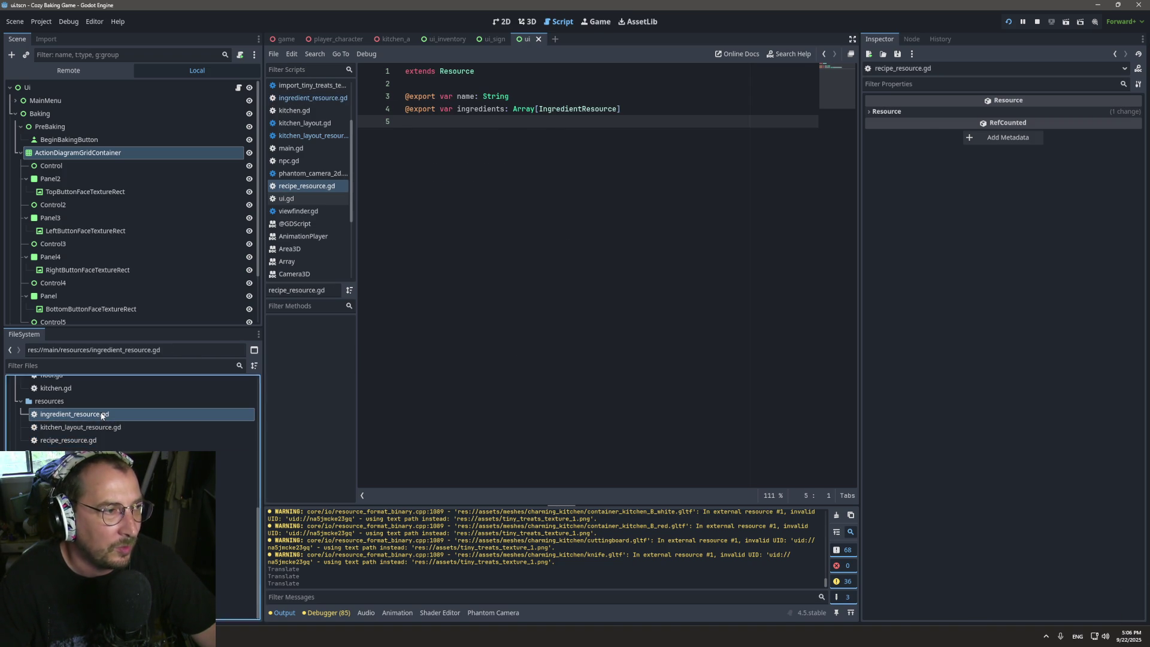
{"action": "left_click", "coordinate": [107, 440]}
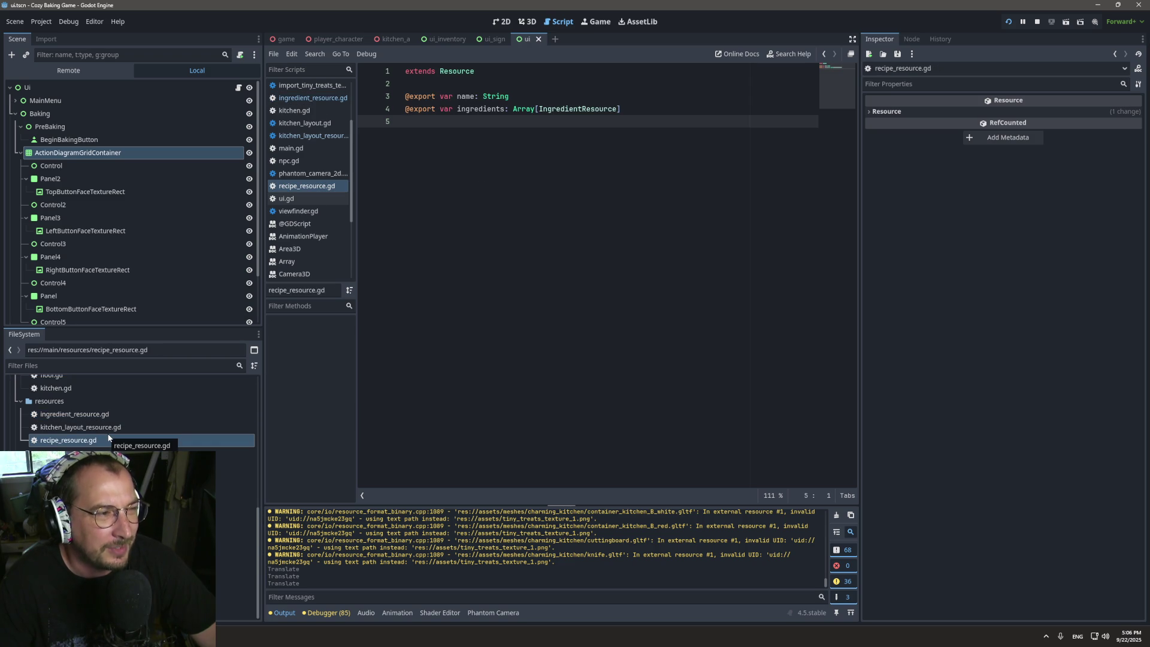
{"action": "left_click", "coordinate": [104, 413]}
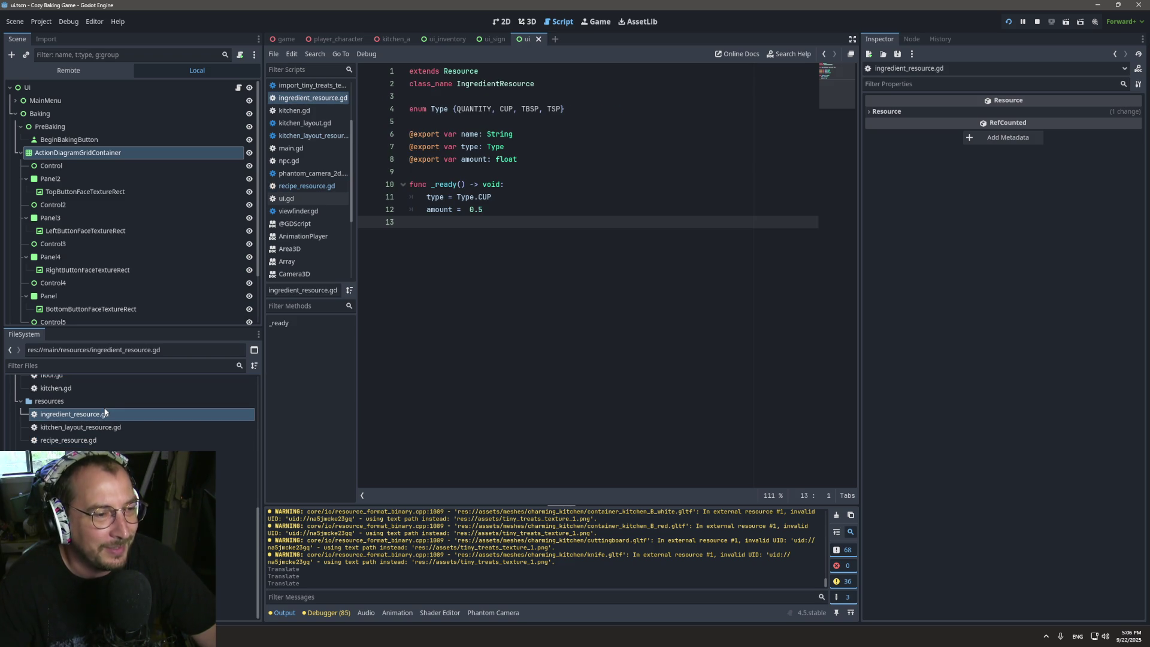
{"action": "left_click", "coordinate": [132, 444]}
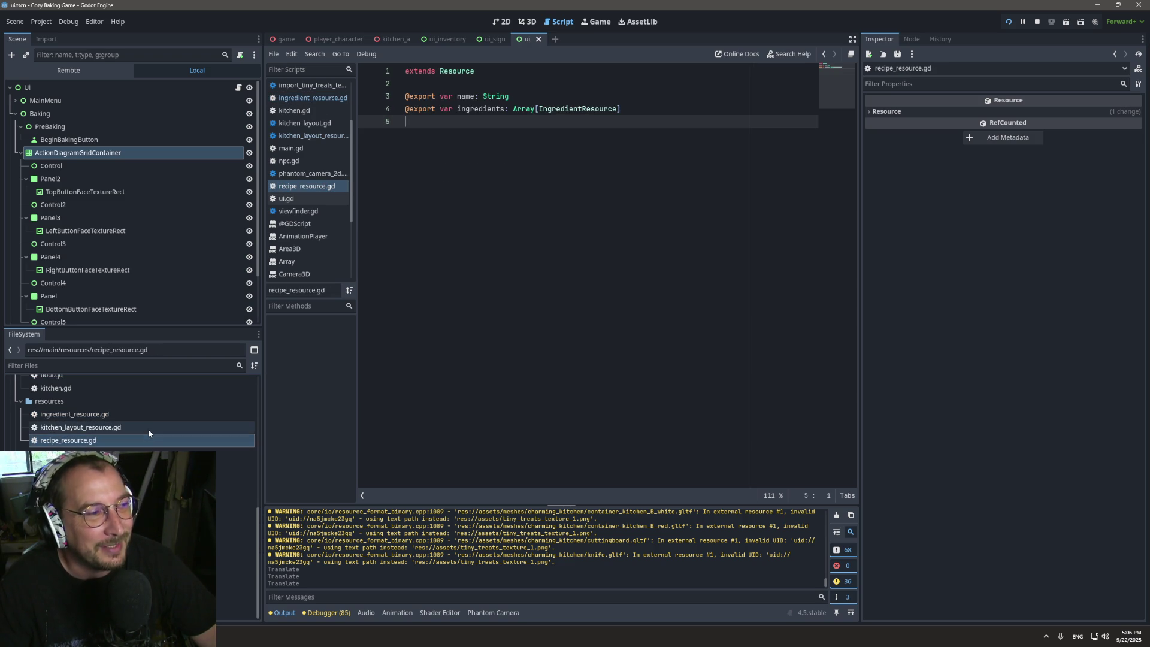
{"action": "left_click", "coordinate": [138, 426]}
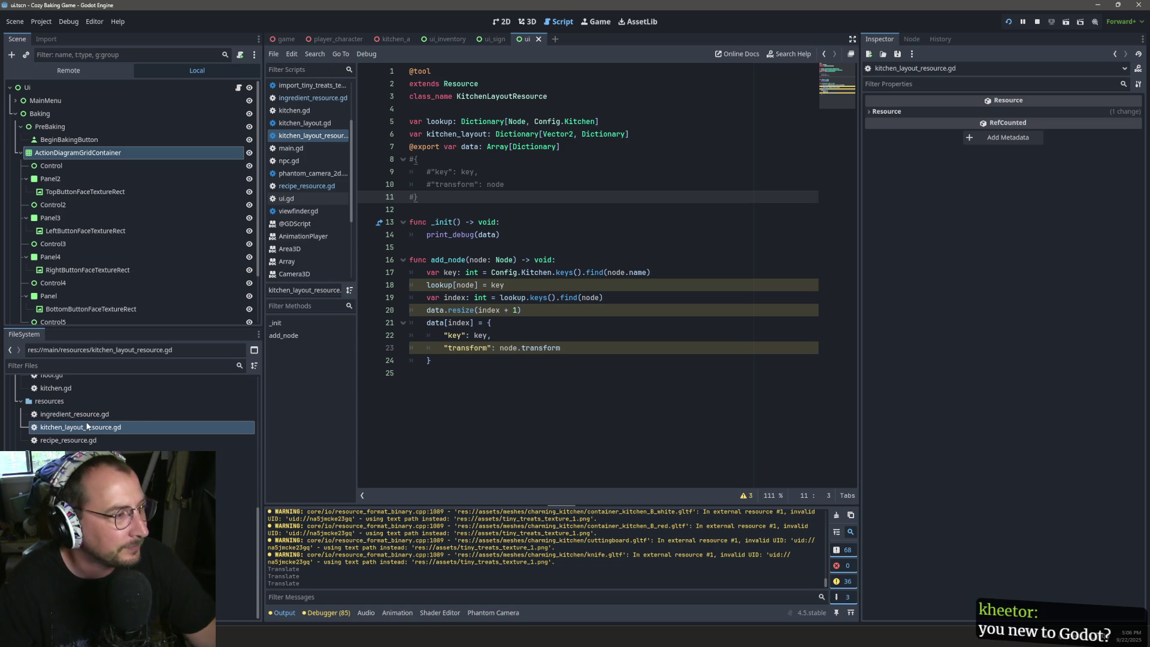
Reopen the ingredient, kitchen layout and recipe scripts in turn, ending on ingredient_resource.gd.
{"action": "double_click", "coordinate": [86, 441]}
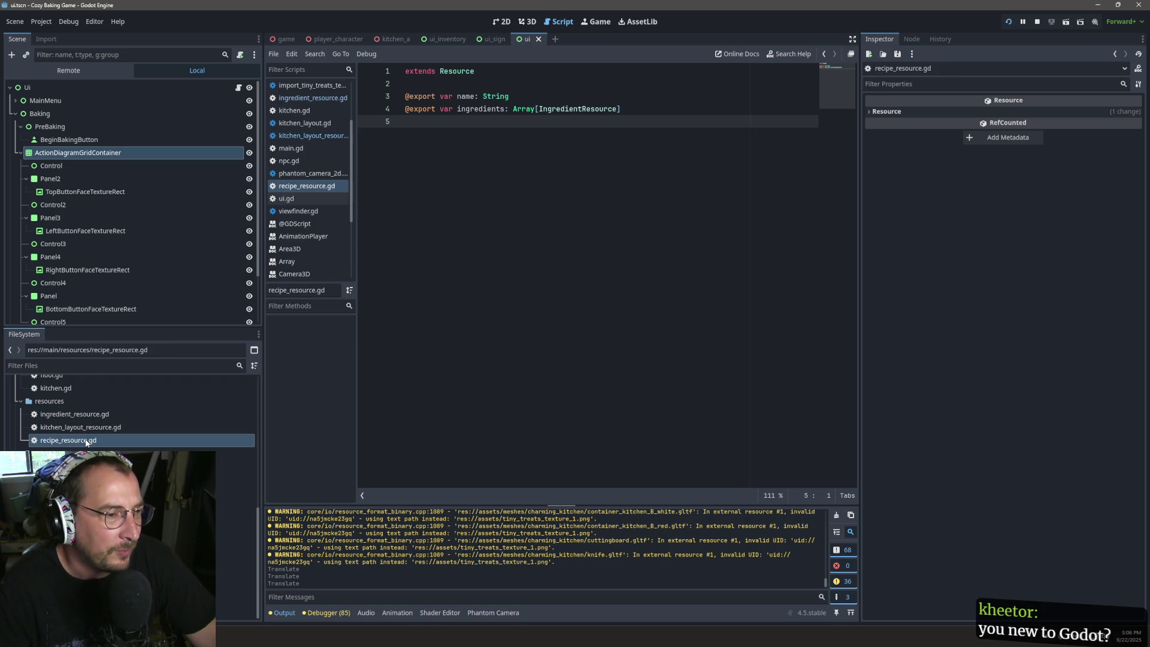
{"action": "double_click", "coordinate": [98, 414]}
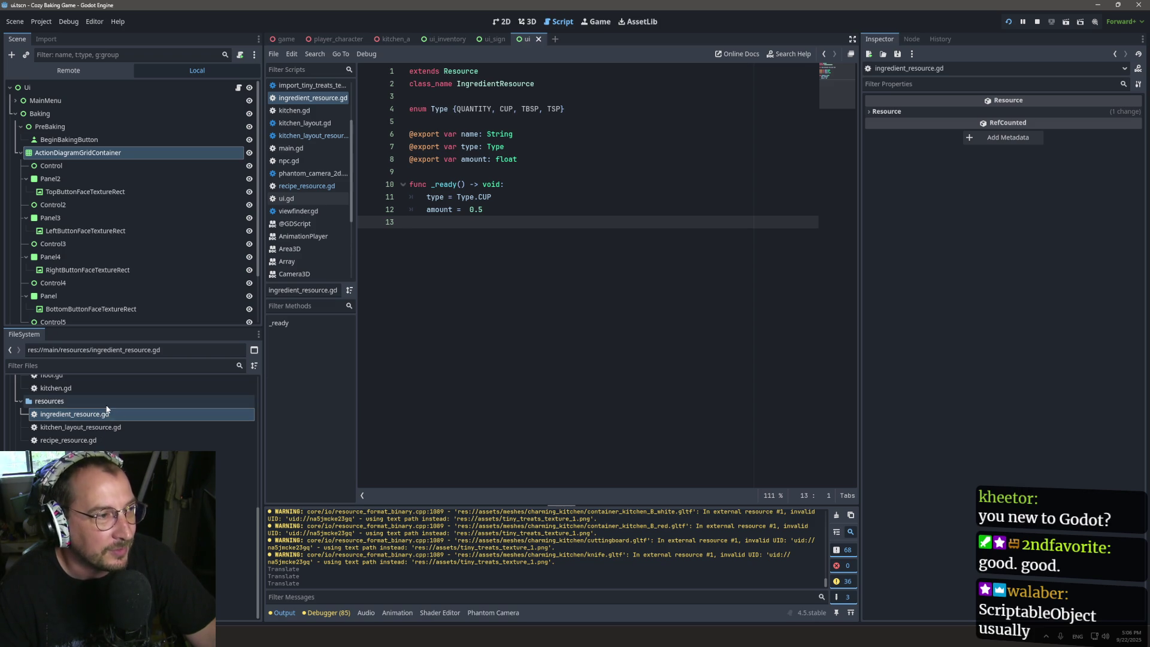
{"action": "double_click", "coordinate": [110, 427]}
{"action": "double_click", "coordinate": [111, 415]}
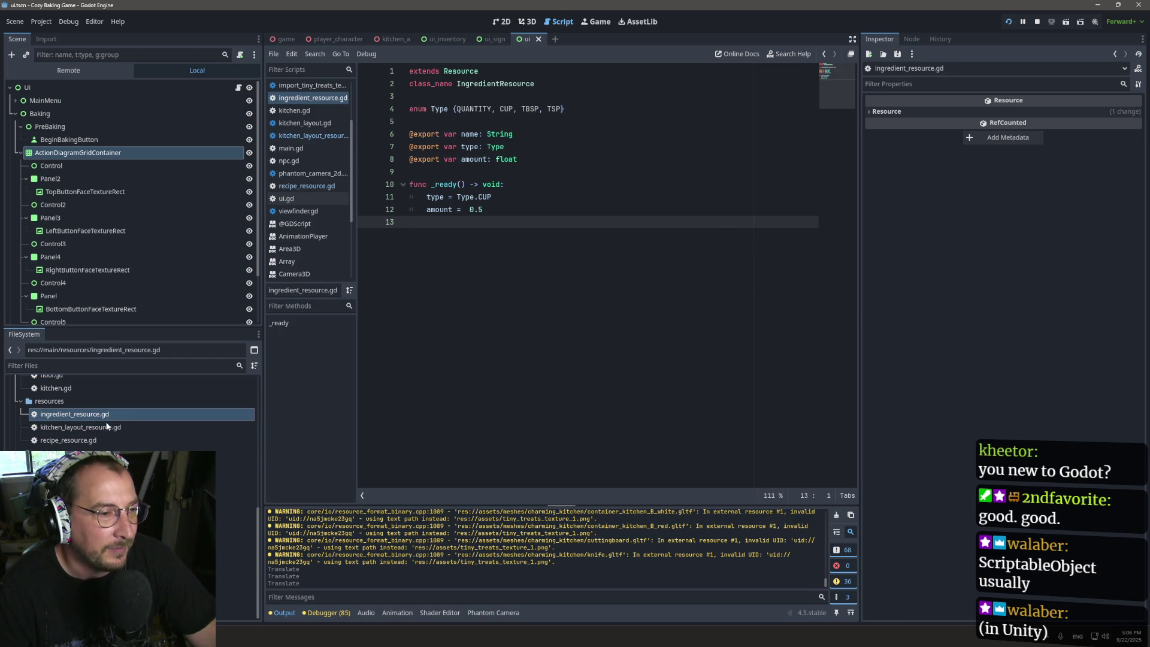
{"action": "double_click", "coordinate": [100, 440]}
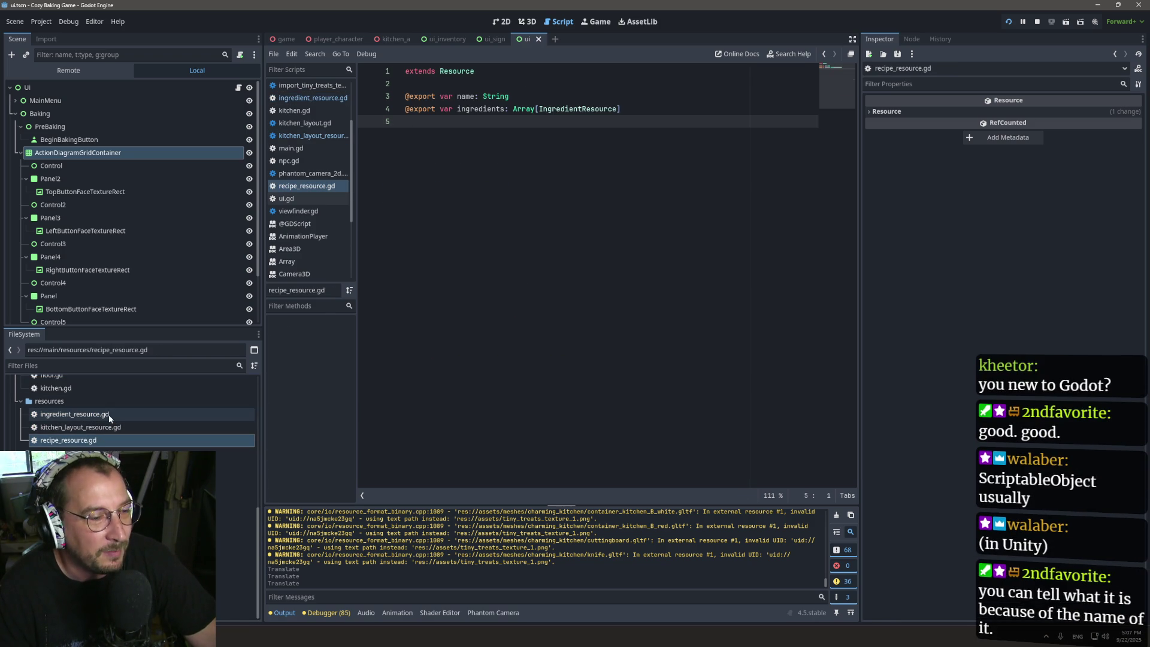
{"action": "left_click", "coordinate": [105, 427]}
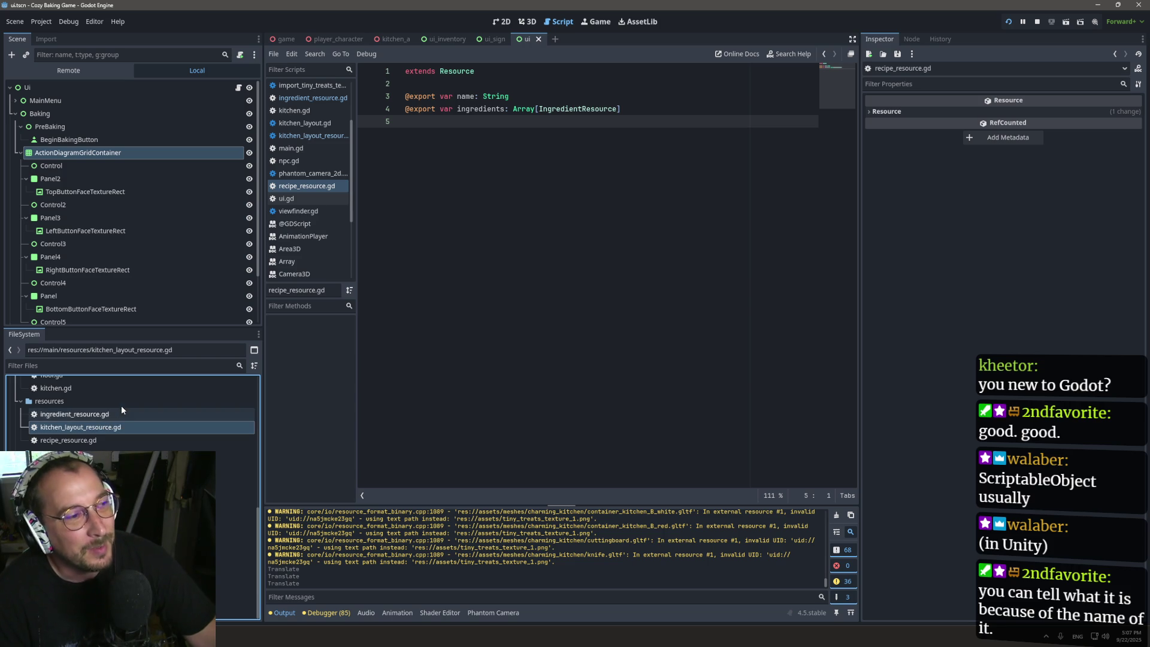
{"action": "double_click", "coordinate": [121, 405]}
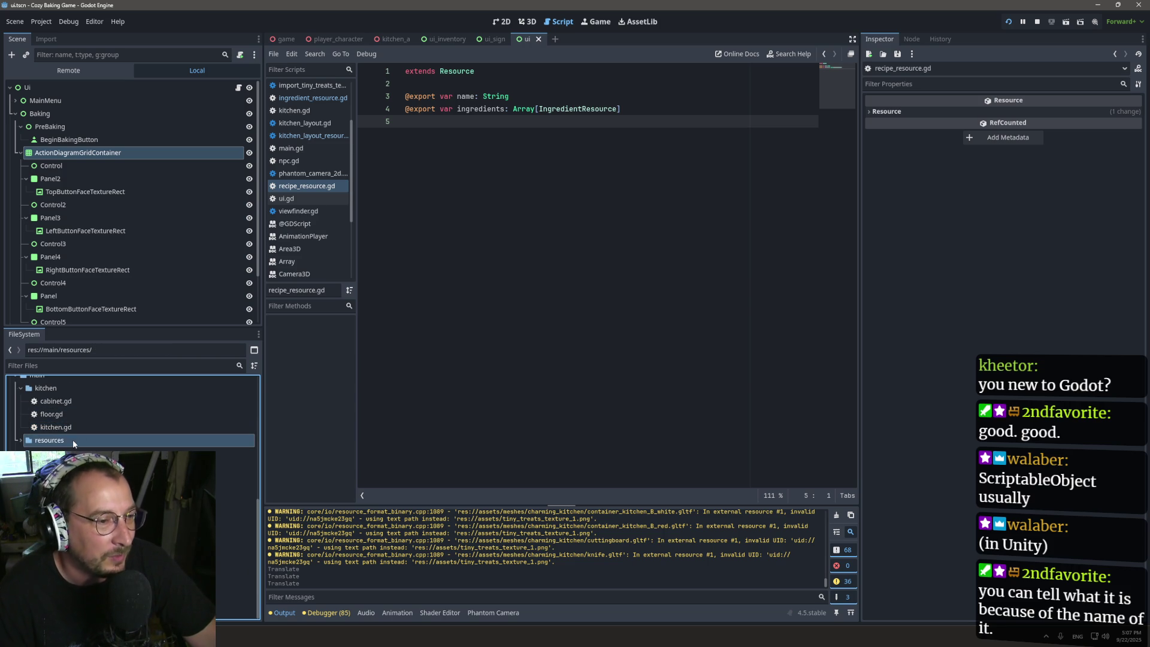
{"action": "double_click", "coordinate": [73, 440]}
{"action": "left_click", "coordinate": [90, 454]}
{"action": "double_click", "coordinate": [90, 454]}
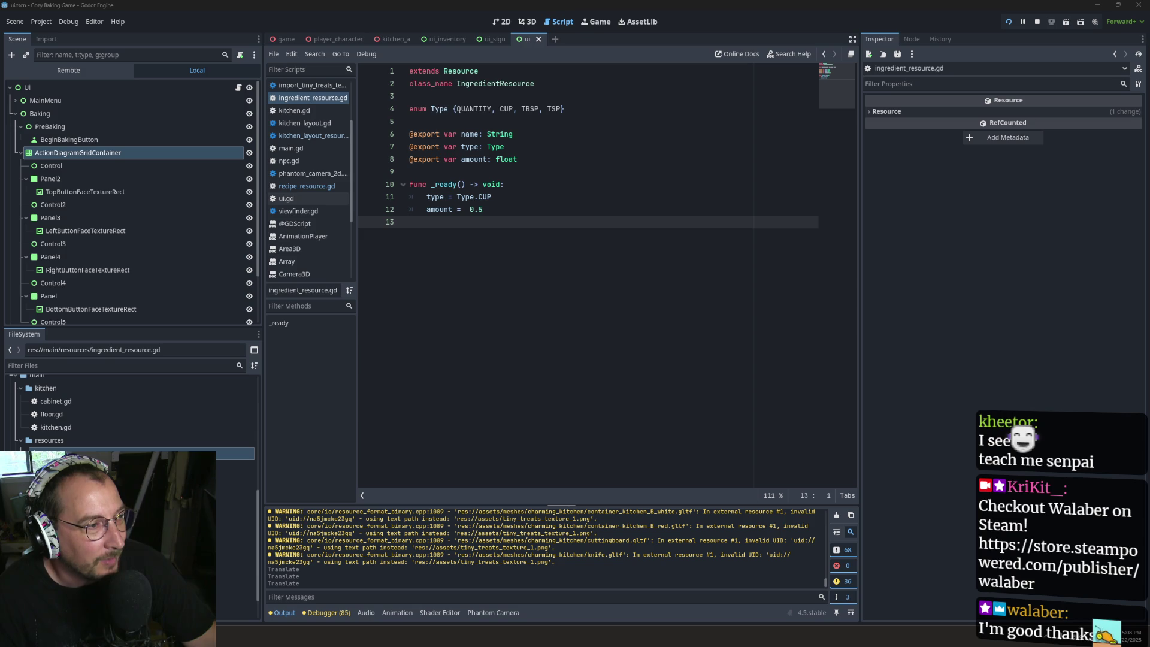
Open recipe_resource.gd to view its IngredientResource array, then bring up the empty 3D view.
{"action": "left_click", "coordinate": [538, 322]}
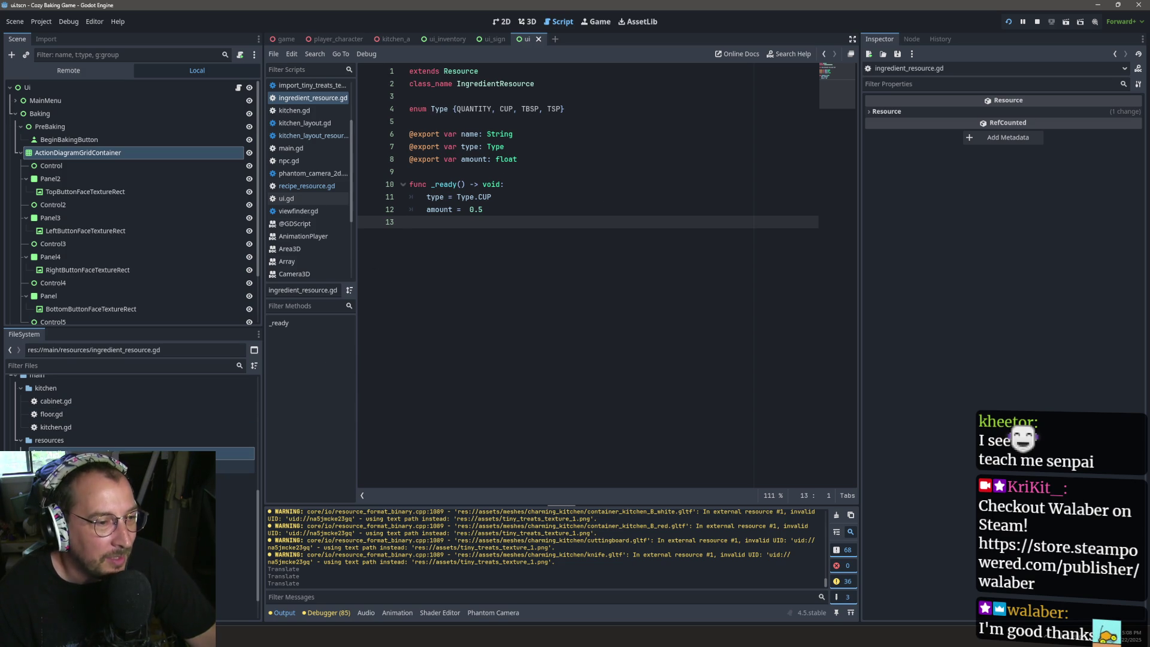
{"action": "double_click", "coordinate": [66, 479]}
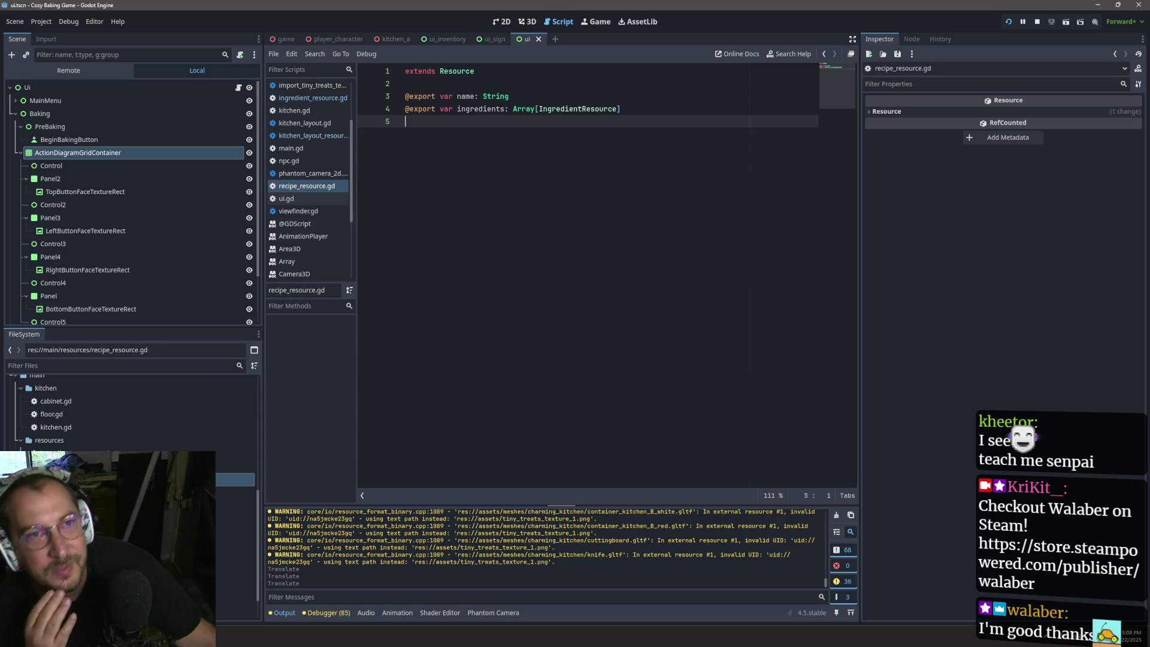
{"action": "left_click", "coordinate": [525, 23]}
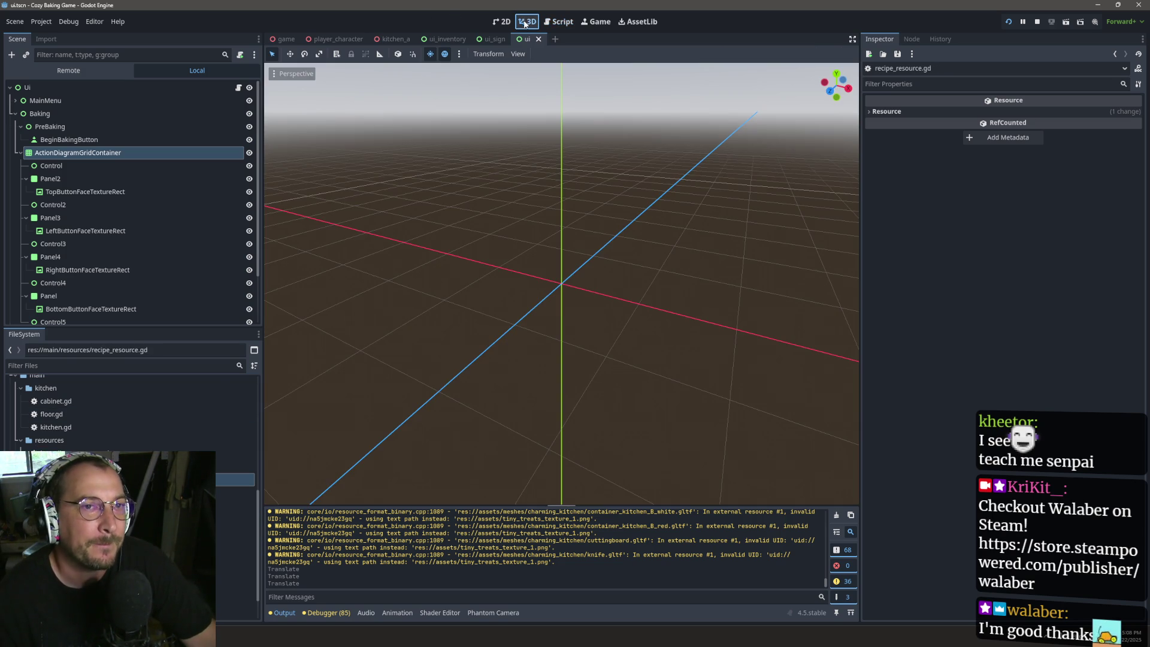
Switch to the Game workspace to see the running kitchen with its Begin Selling prompt.
{"action": "left_click", "coordinate": [598, 22]}
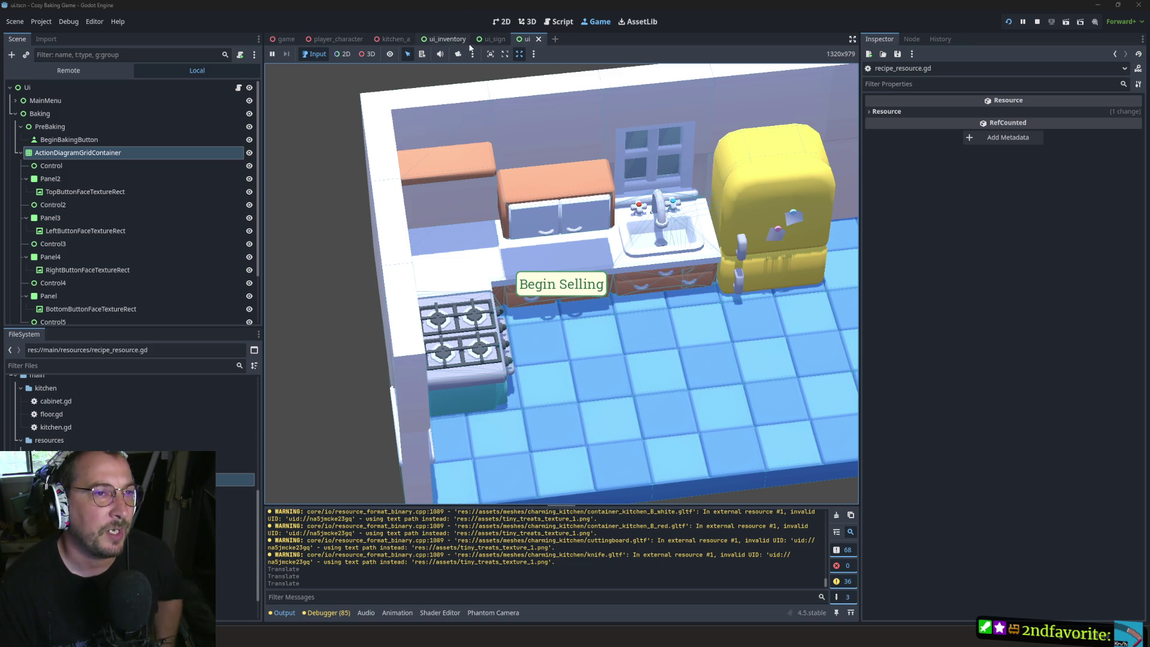
{"action": "key", "text": "ctrl+super+Right"}
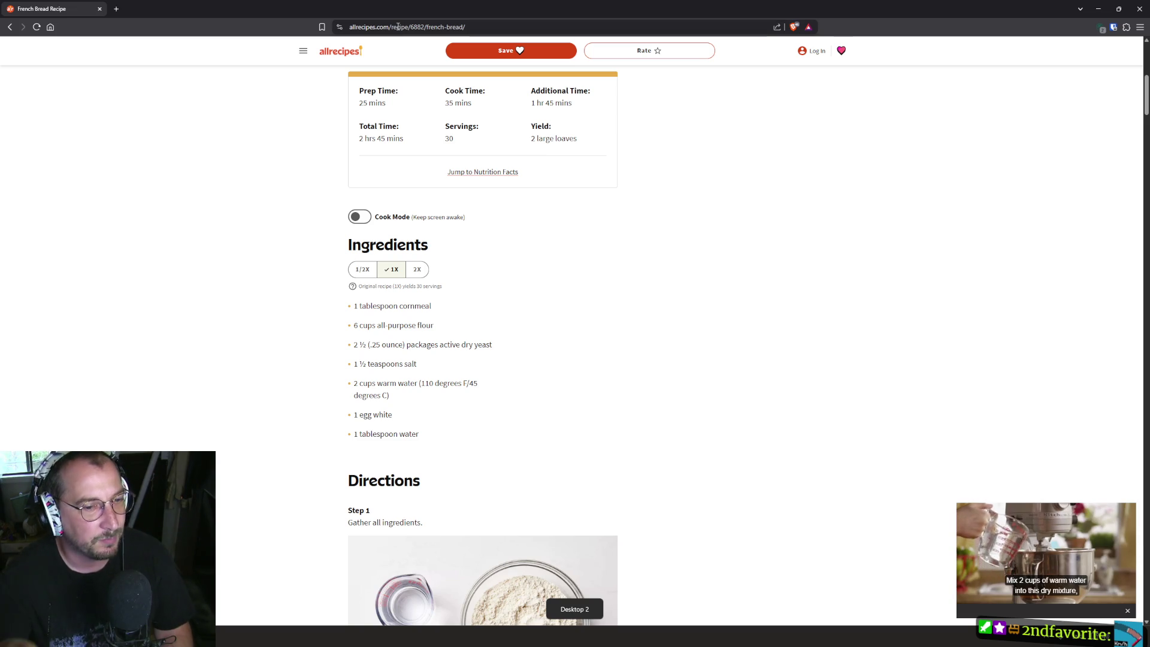
{"action": "key", "text": "ctrl+super+Left"}
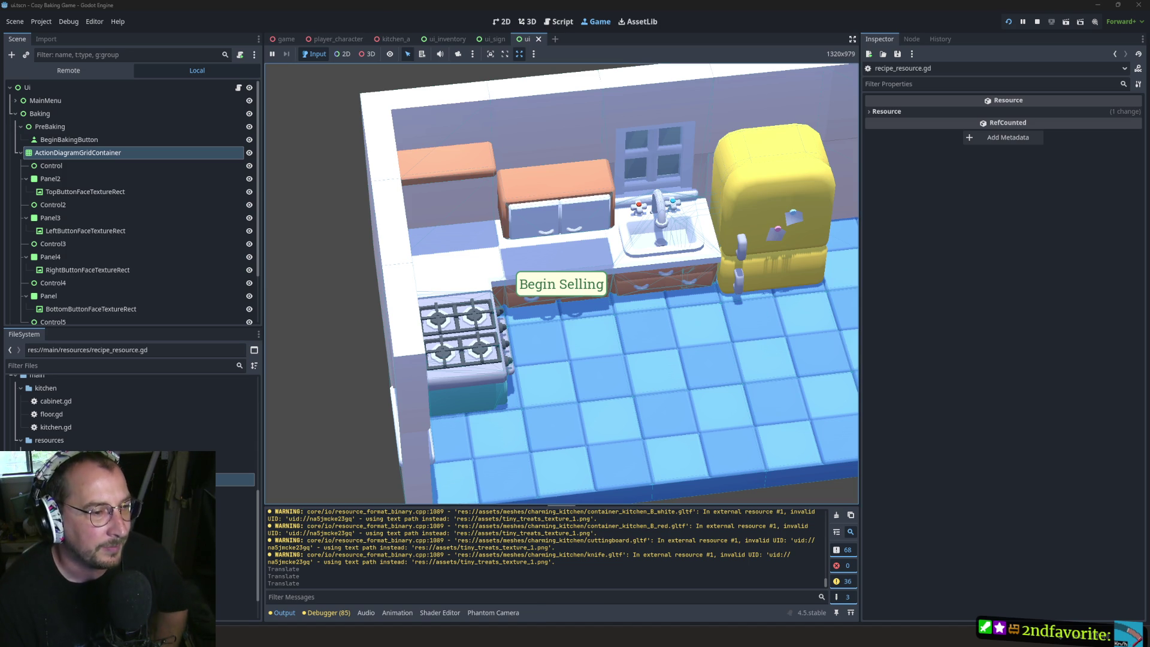
Open the New Resource dialog from the resources folder twice, cancelling it both times.
{"action": "scroll", "coordinate": [129, 419], "scroll_direction": "up", "scroll_amount": 3}
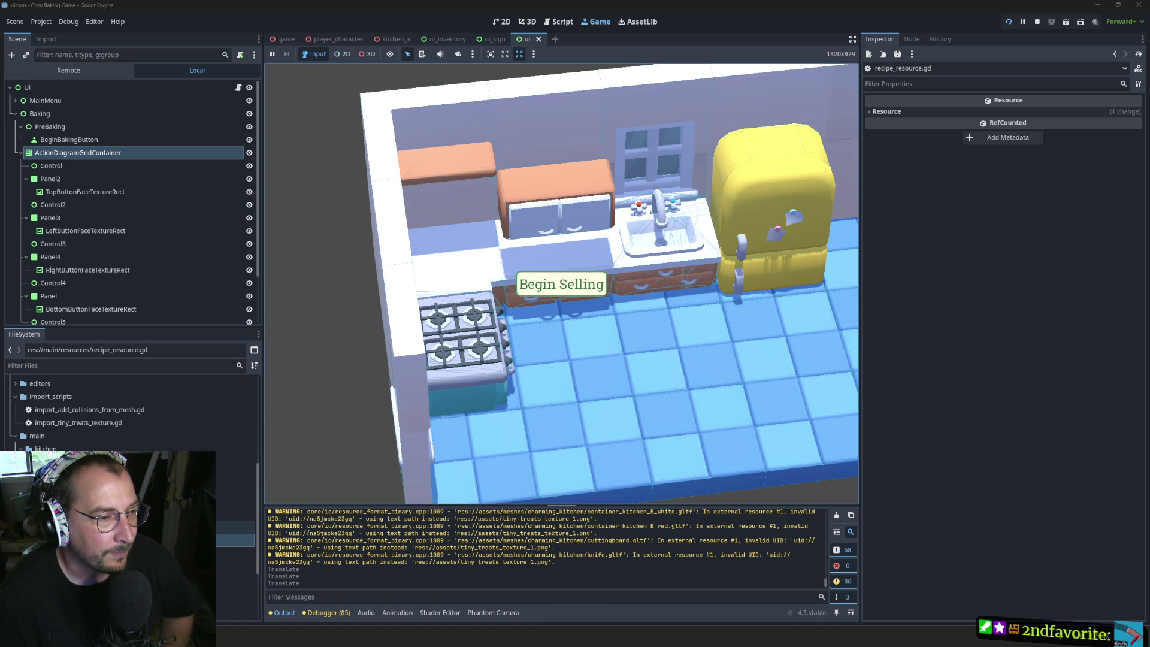
{"action": "right_click", "coordinate": [89, 501]}
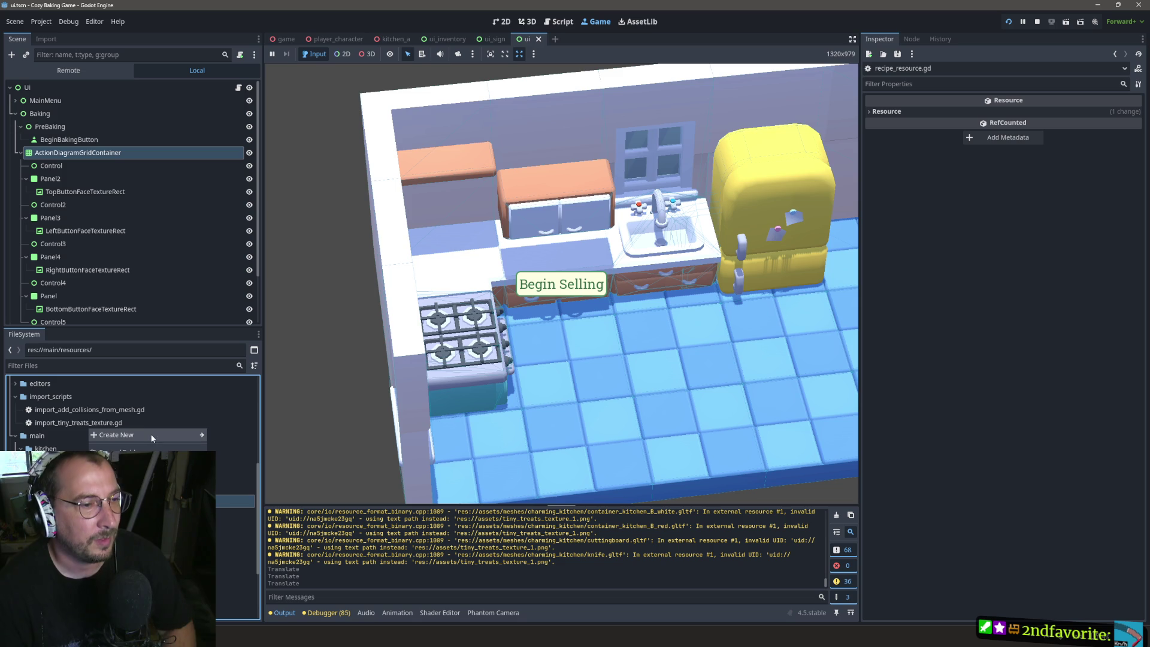
{"action": "mouse_move", "coordinate": [198, 435]}
{"action": "left_click", "coordinate": [235, 473]}
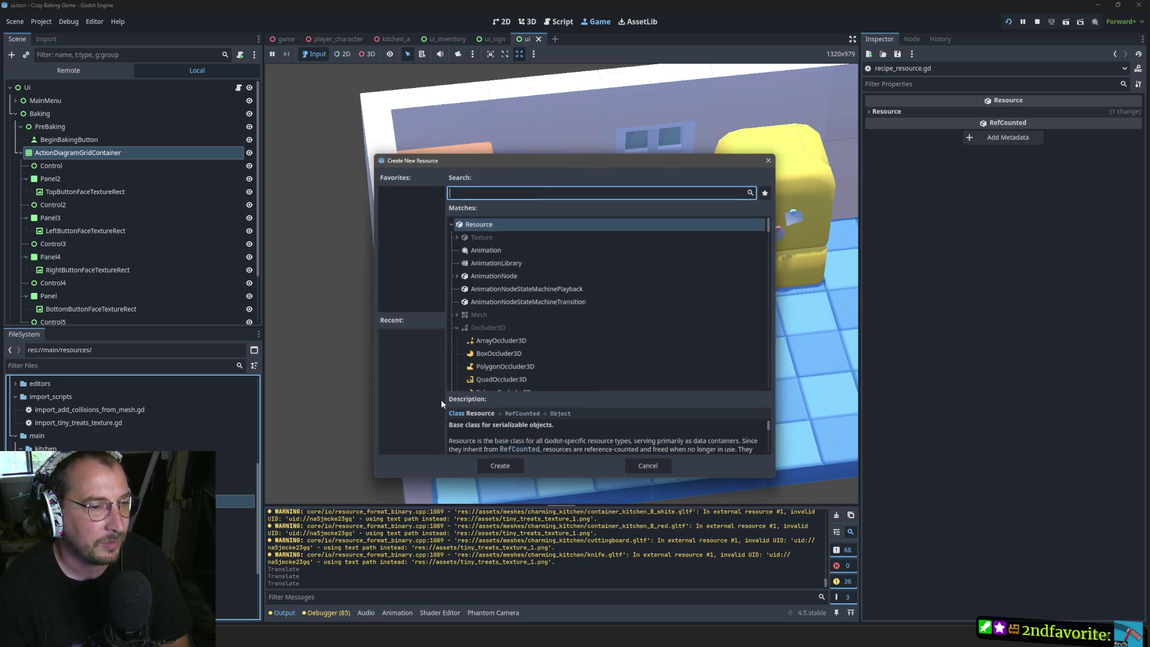
{"action": "key", "text": "Escape"}
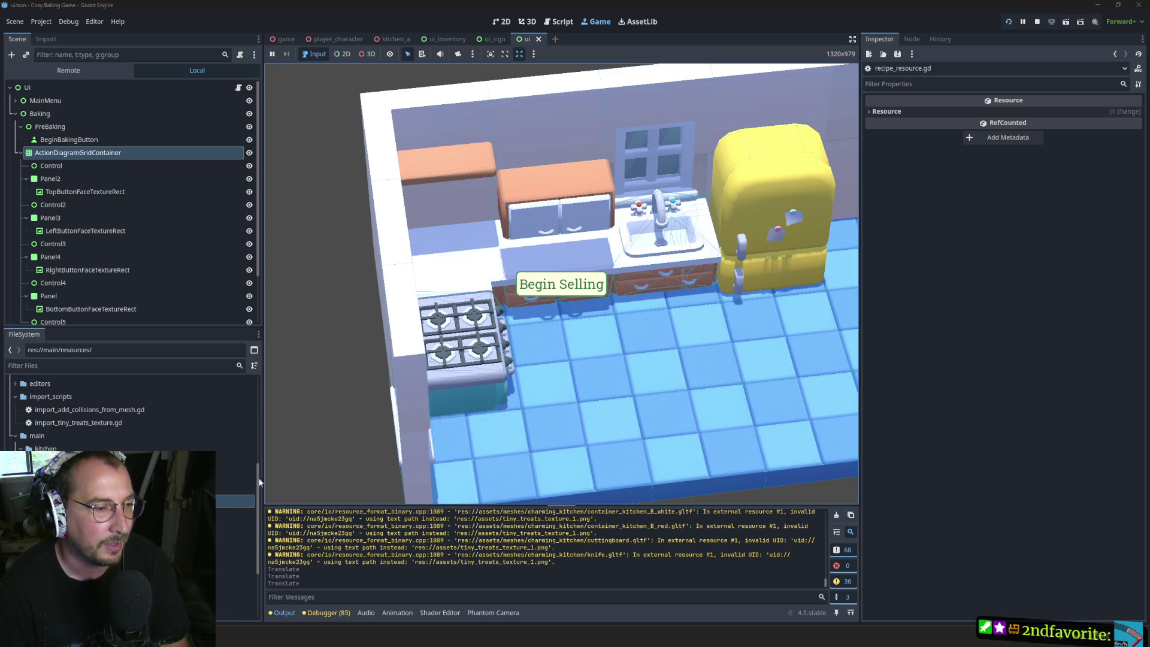
{"action": "right_click", "coordinate": [100, 429]}
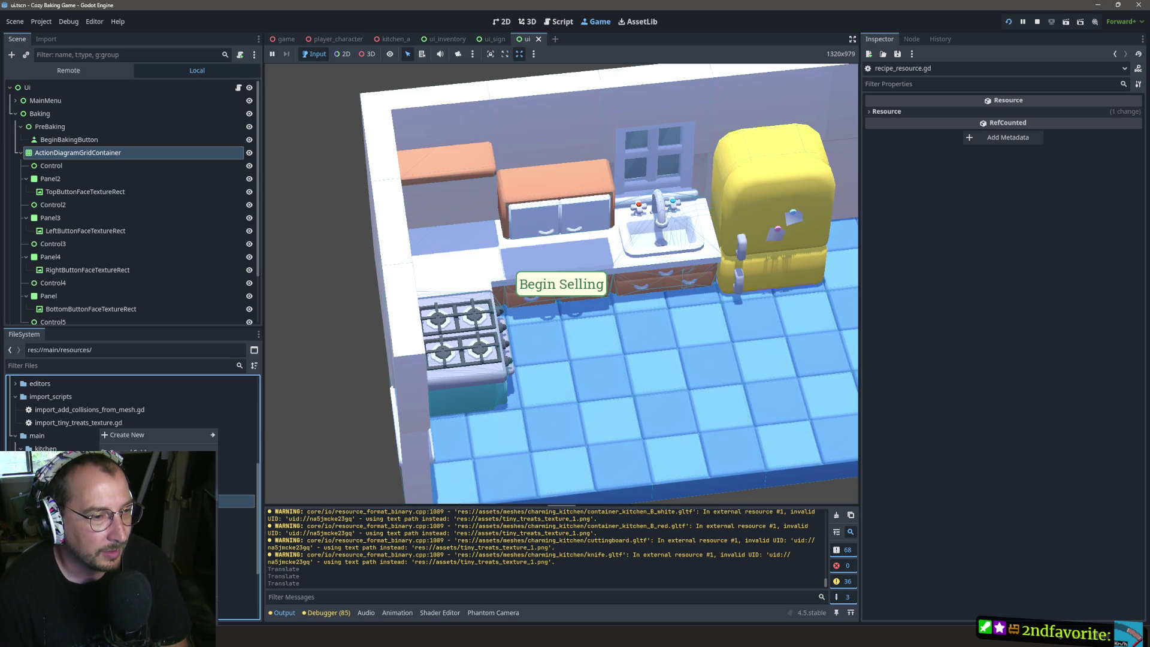
{"action": "mouse_move", "coordinate": [204, 435]}
{"action": "left_click", "coordinate": [247, 479]}
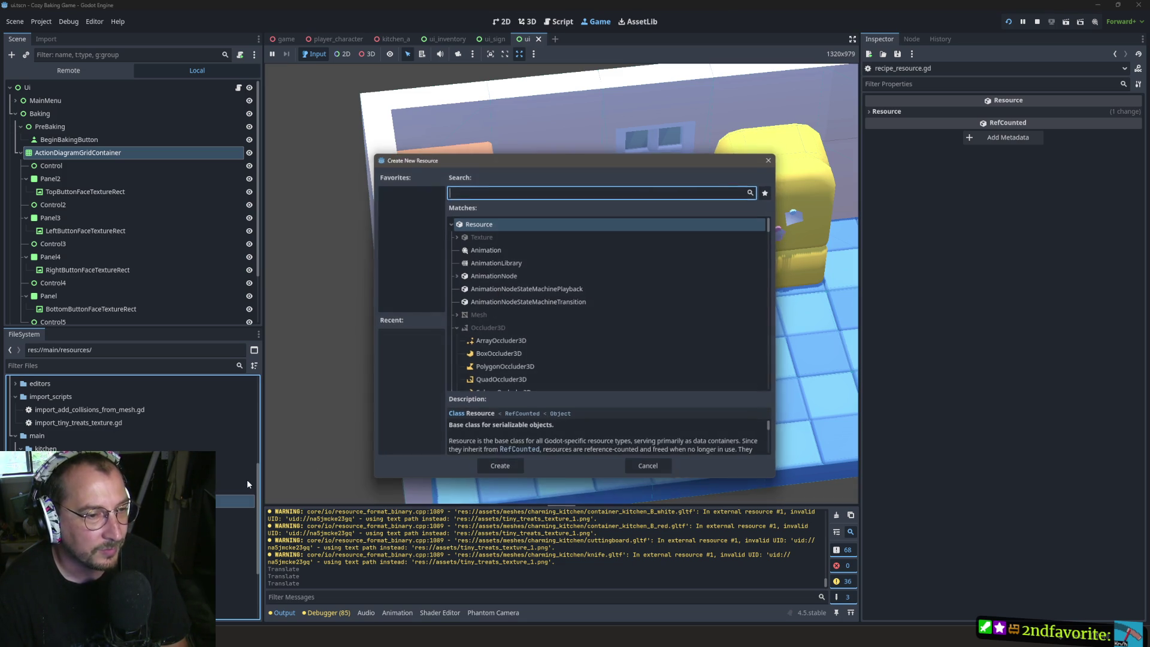
{"action": "key", "text": "Escape"}
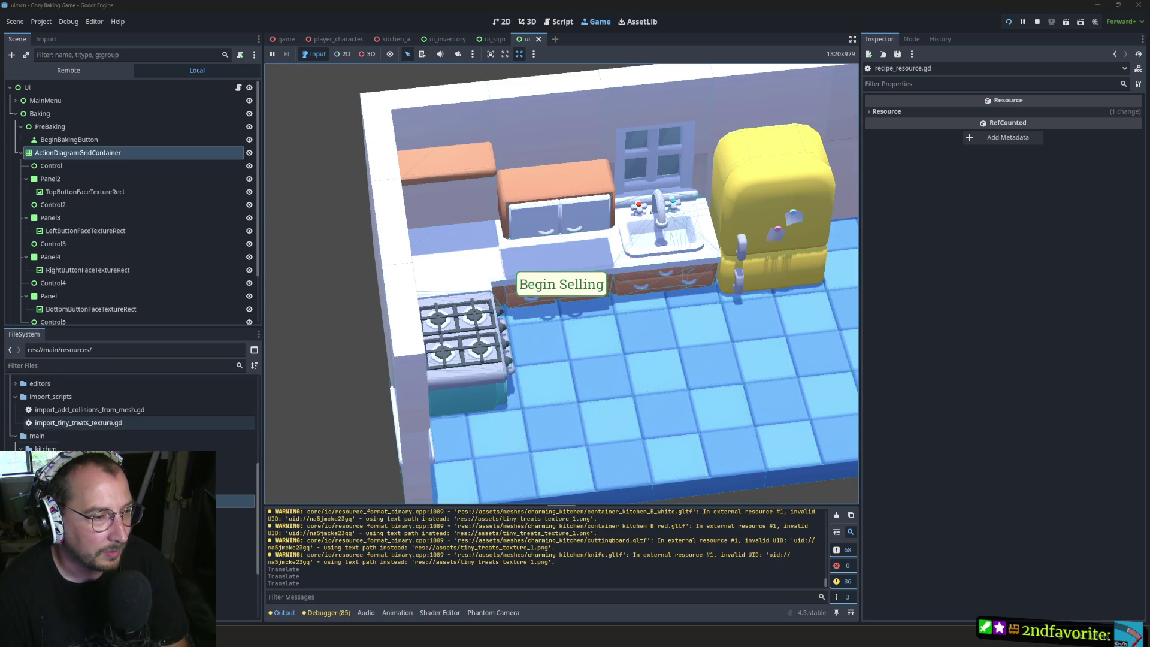
Create the script recipes_resource.gd in main/resources, inheriting from Resource.
{"action": "right_click", "coordinate": [70, 429]}
{"action": "mouse_move", "coordinate": [131, 495]}
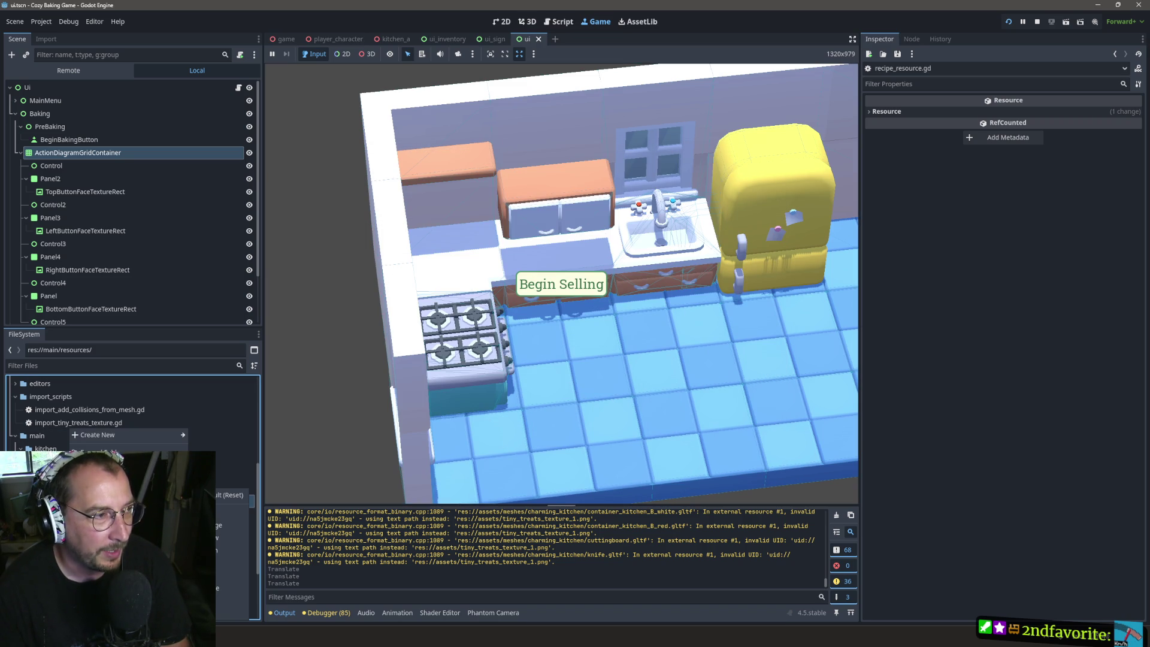
{"action": "mouse_move", "coordinate": [149, 441]}
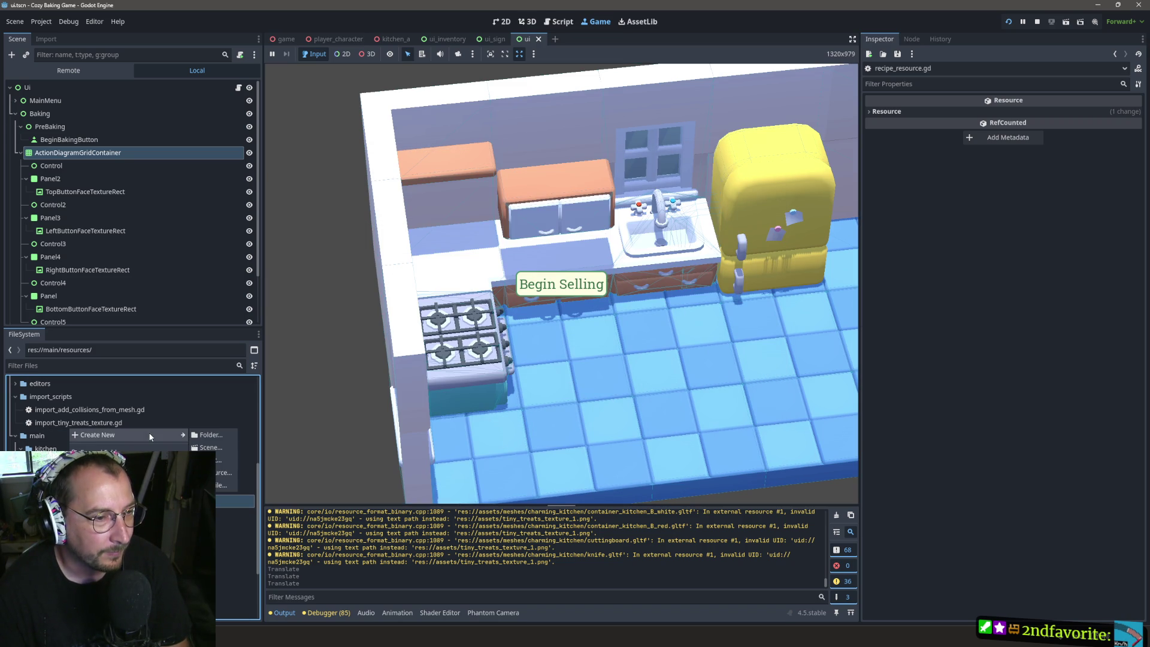
{"action": "left_click", "coordinate": [211, 460]}
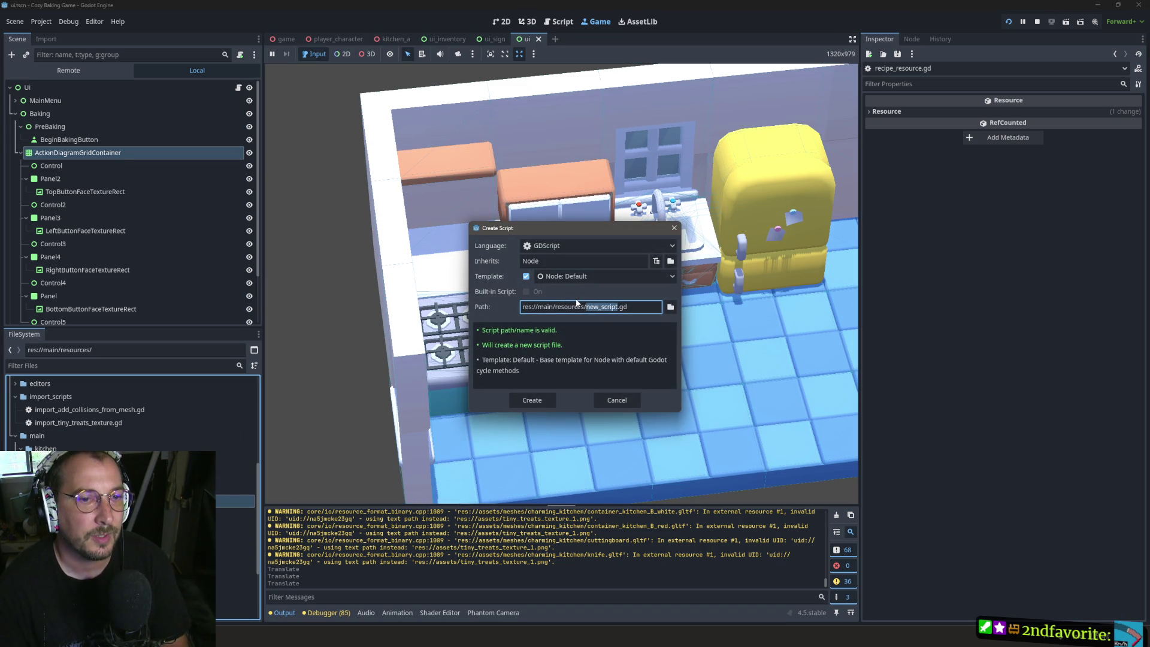
{"action": "type", "text": "resource"}
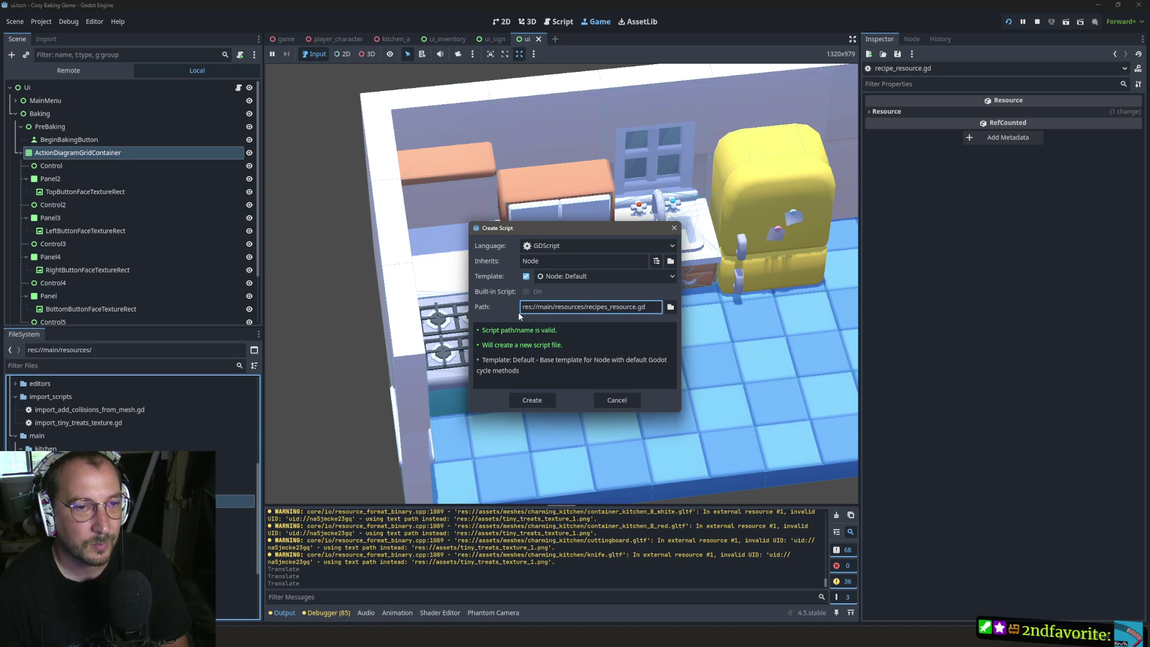
{"action": "left_click", "coordinate": [534, 259]}
{"action": "type", "text": "Re"}
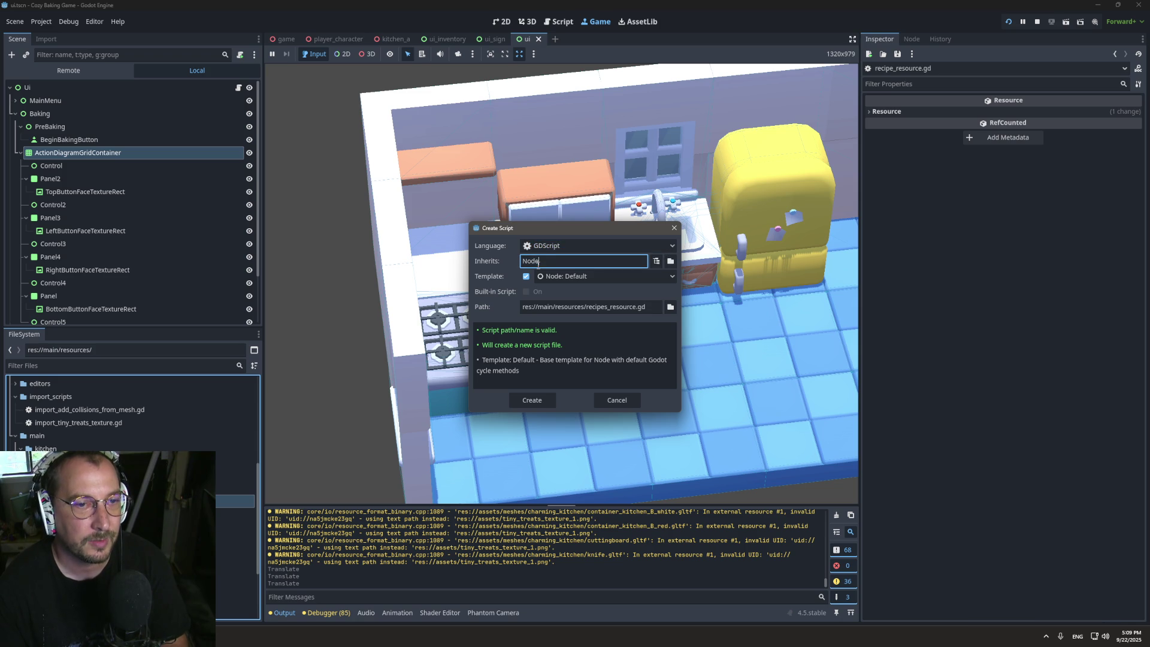
{"action": "double_click", "coordinate": [538, 262]}
{"action": "type", "text": "Resourc"}
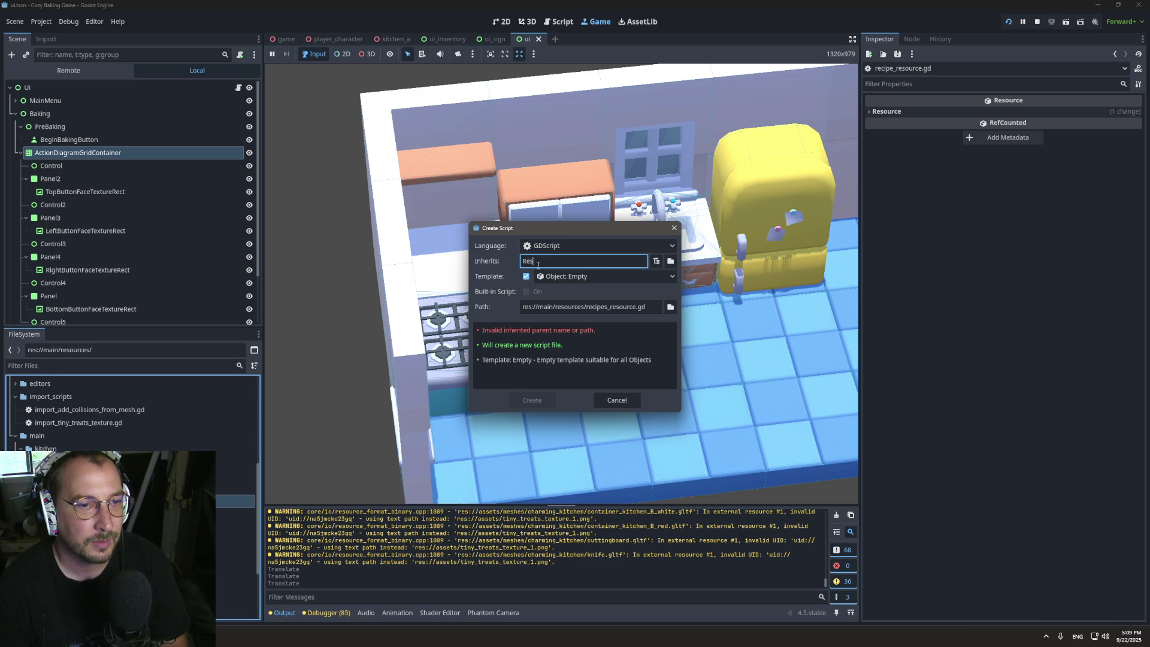
{"action": "type", "text": "e"}
{"action": "left_click", "coordinate": [524, 408]}
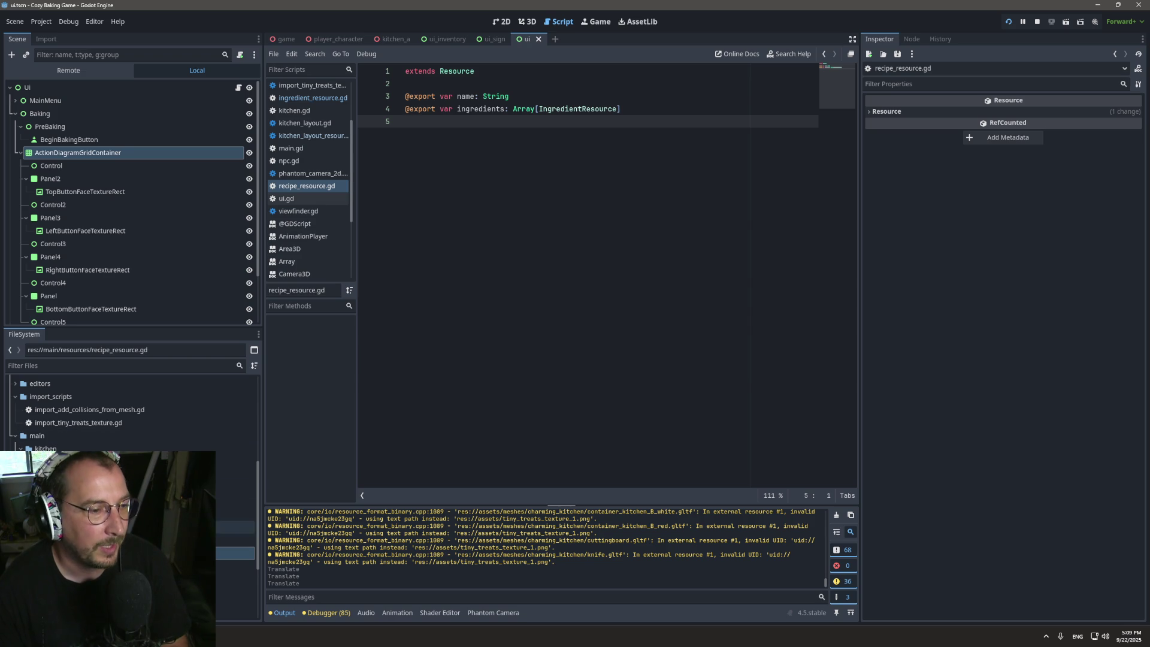
Add an exported recipes variable typed Array[RecipeResource] to recipes_resource.gd.
{"action": "key", "text": "Return"}
{"action": "key", "text": "Return"}
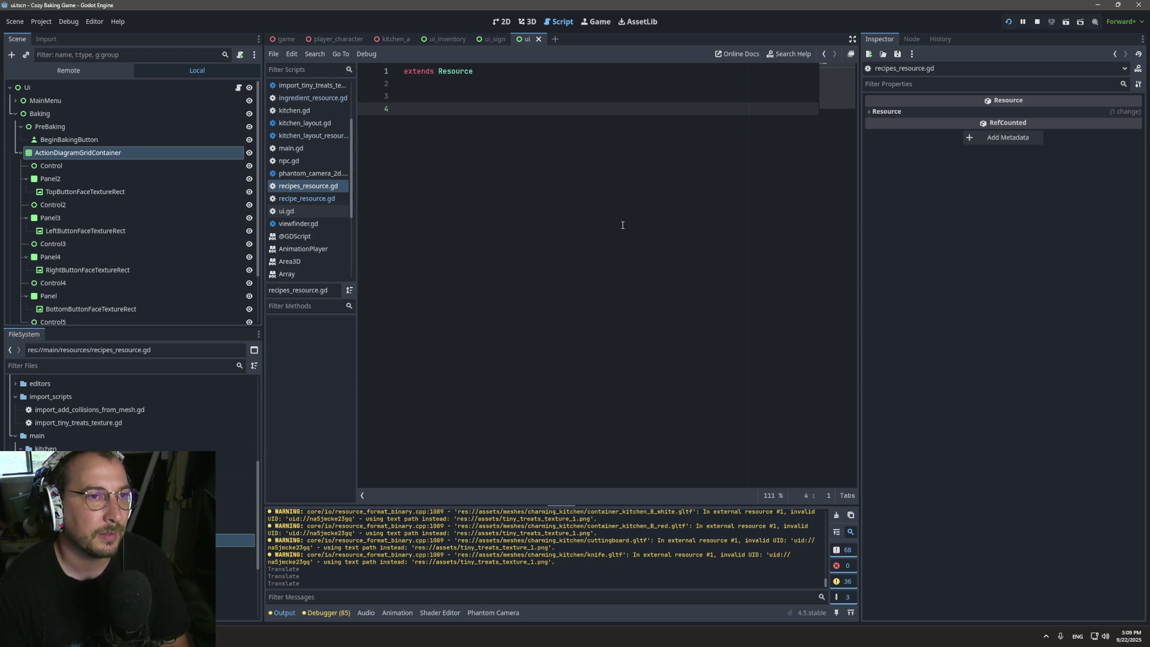
{"action": "type", "text": "@"}
{"action": "key", "text": "BackSpace"}
{"action": "key", "text": "BackSpace"}
{"action": "type", "text": "@expor"}
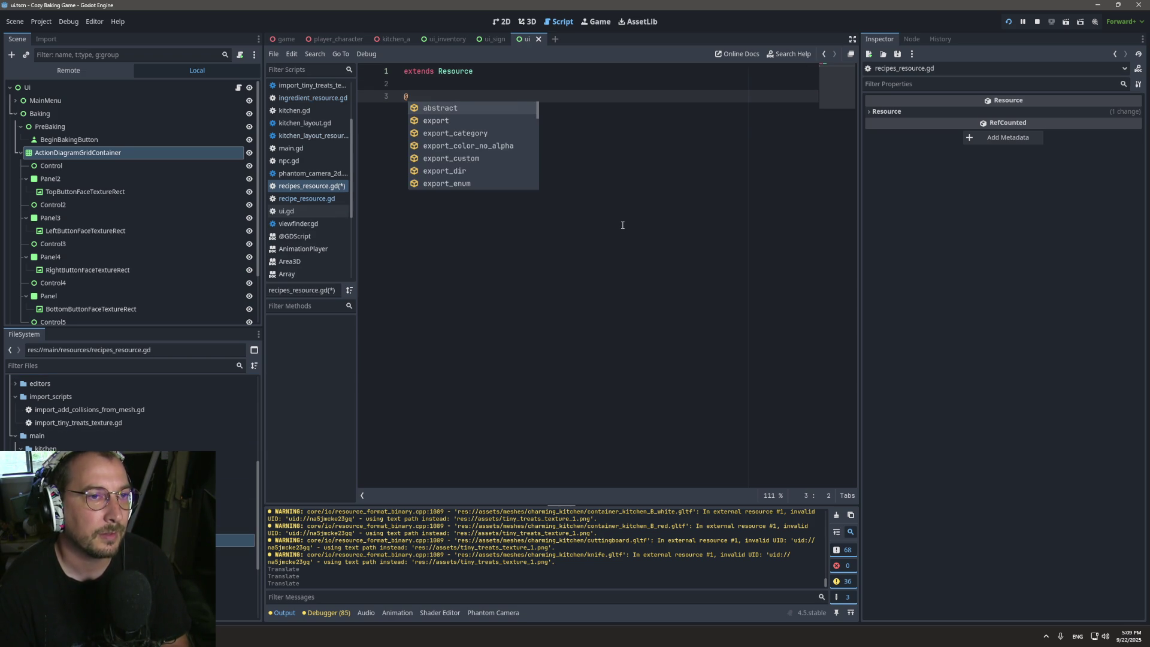
{"action": "type", "text": "t var r"}
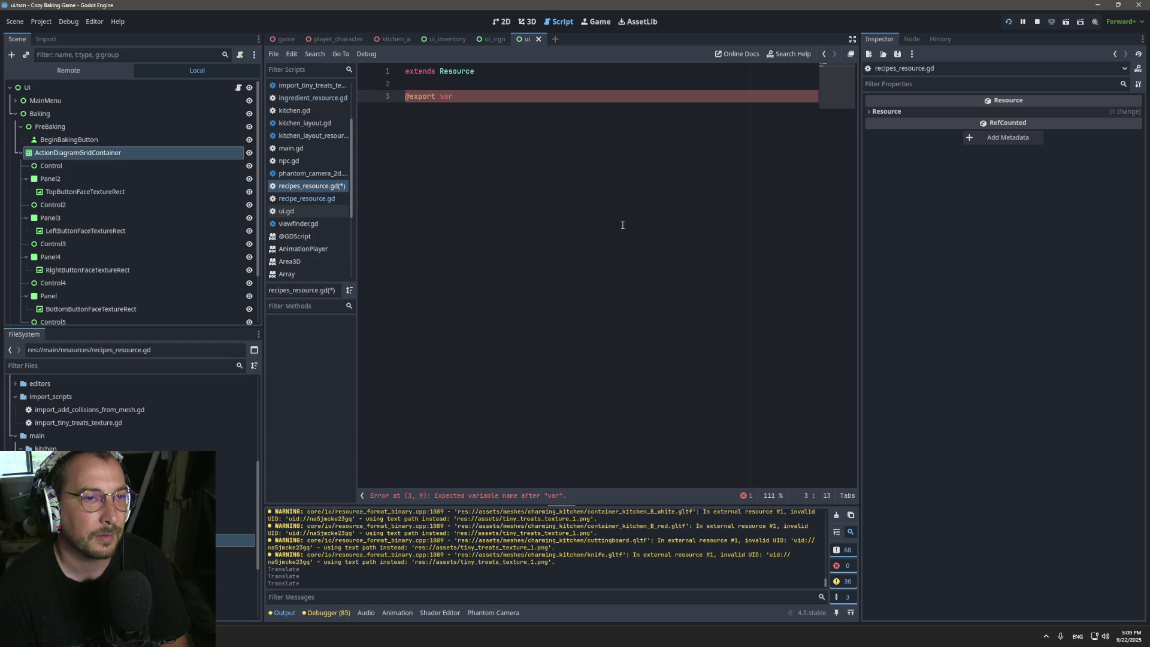
{"action": "type", "text": "ecipes"}
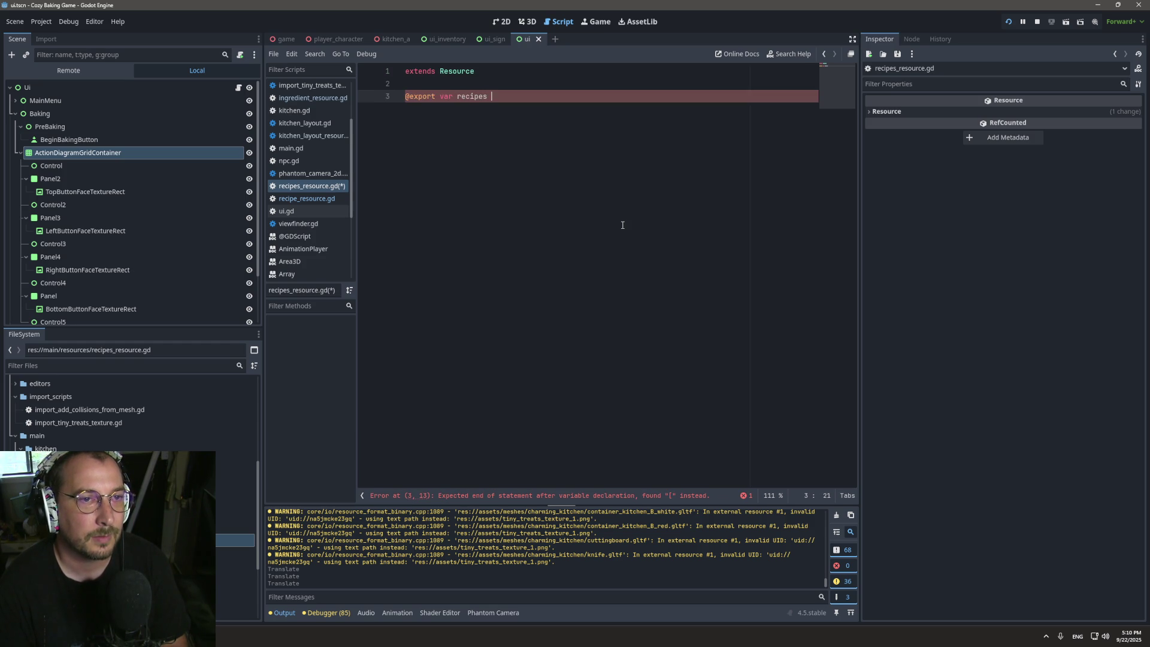
{"action": "key", "text": "BackSpace"}
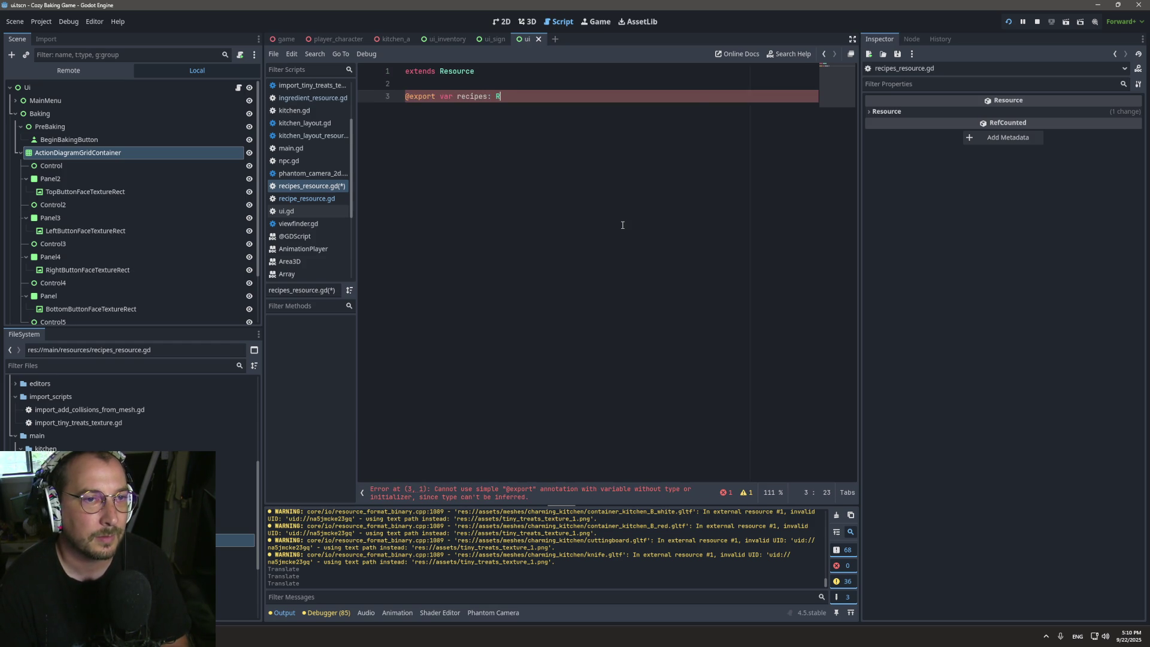
{"action": "type", "text": "ec"}
{"action": "key", "text": "BackSpace"}
{"action": "key", "text": "BackSpace"}
{"action": "key", "text": "BackSpace"}
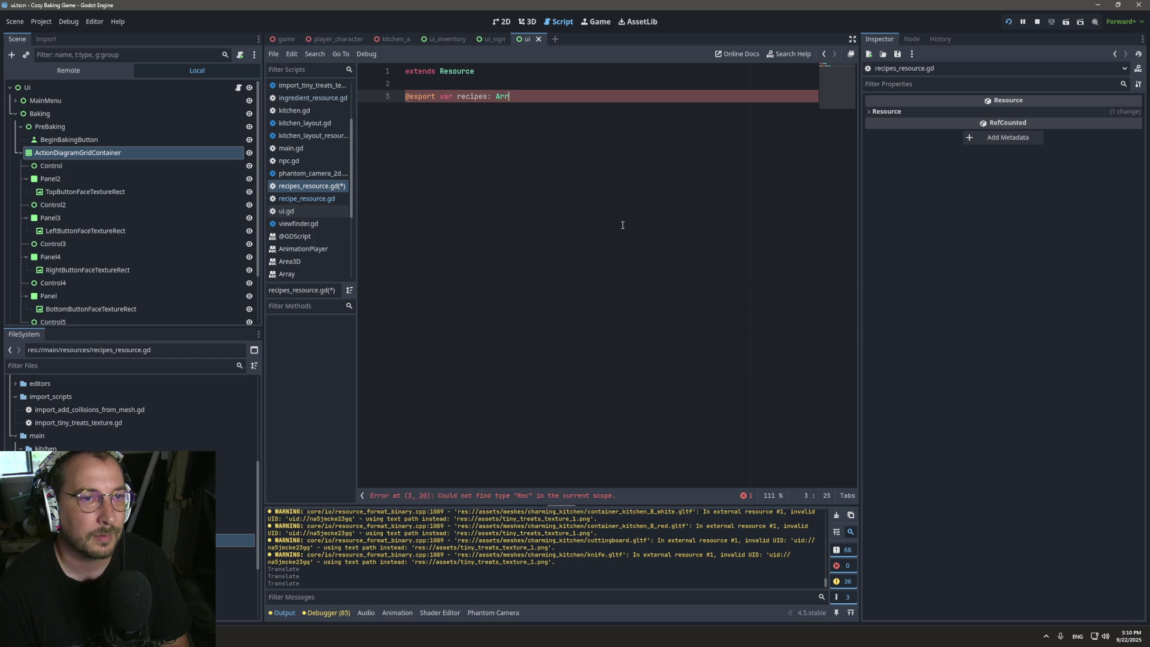
{"action": "key", "text": "BackSpace"}
{"action": "type", "text": "[Re"}
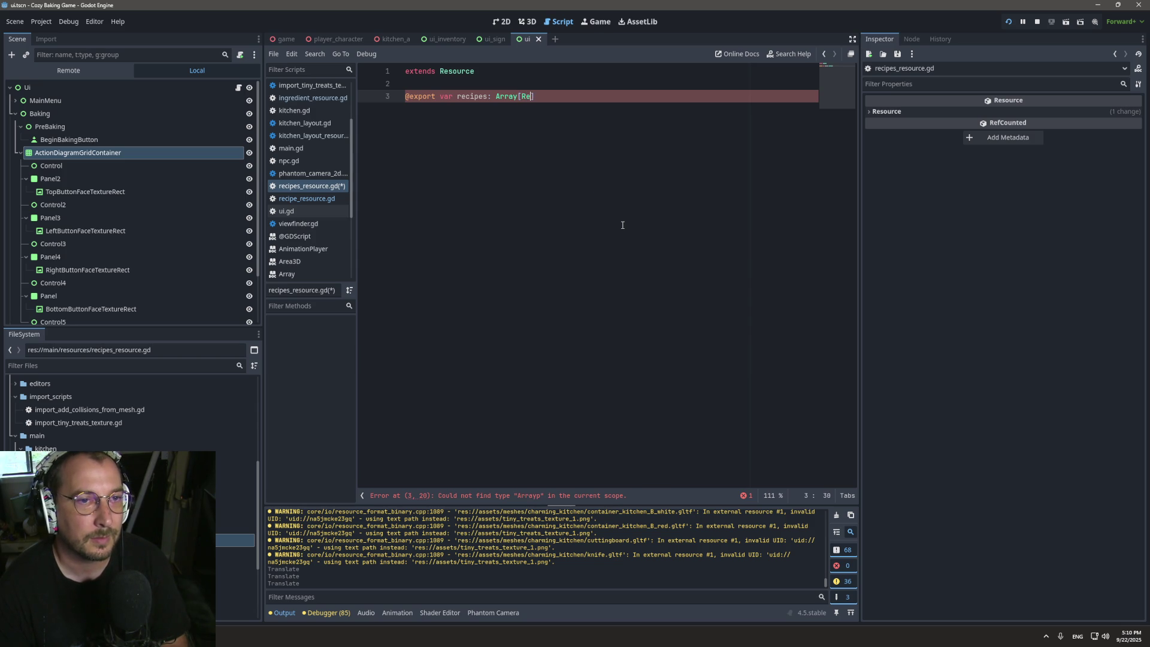
{"action": "type", "text": "cipe"}
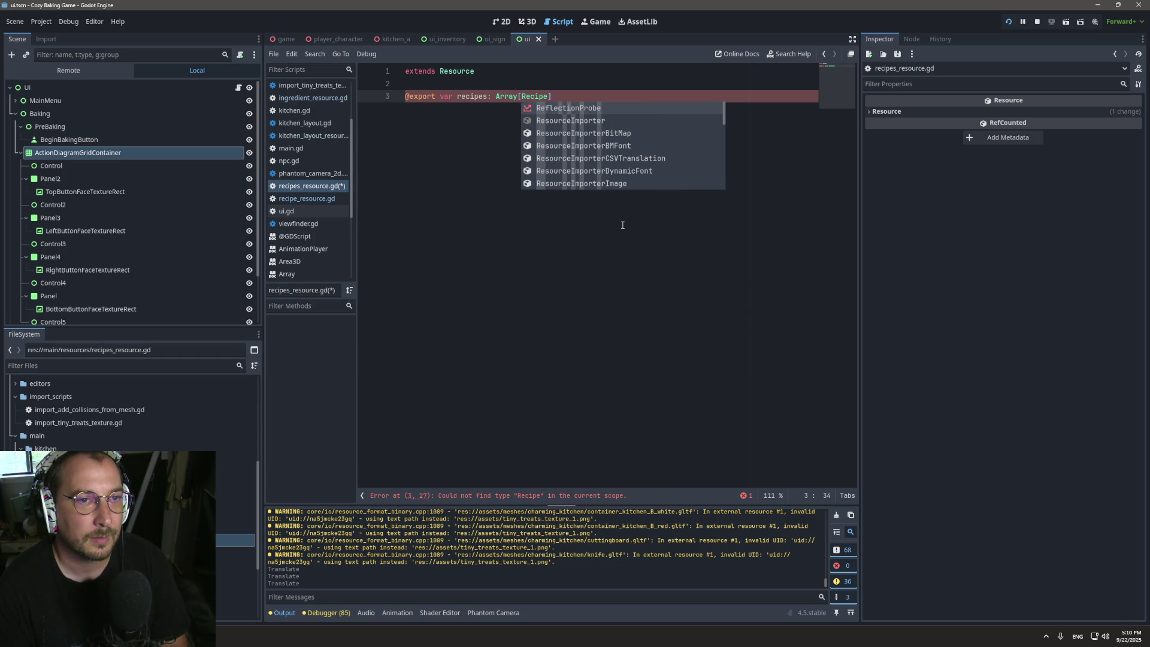
{"action": "type", "text": "Resource"}
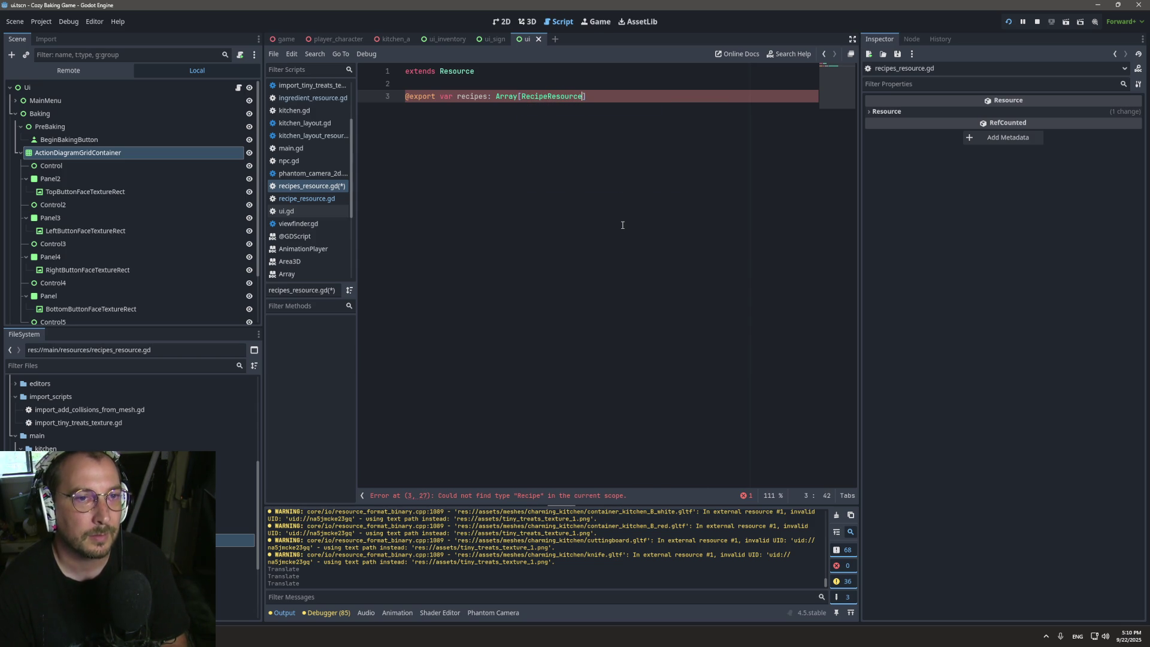
Declare class_name RecipesResource, save, and jump to the RecipeResource script.
{"action": "left_click", "coordinate": [521, 78]}
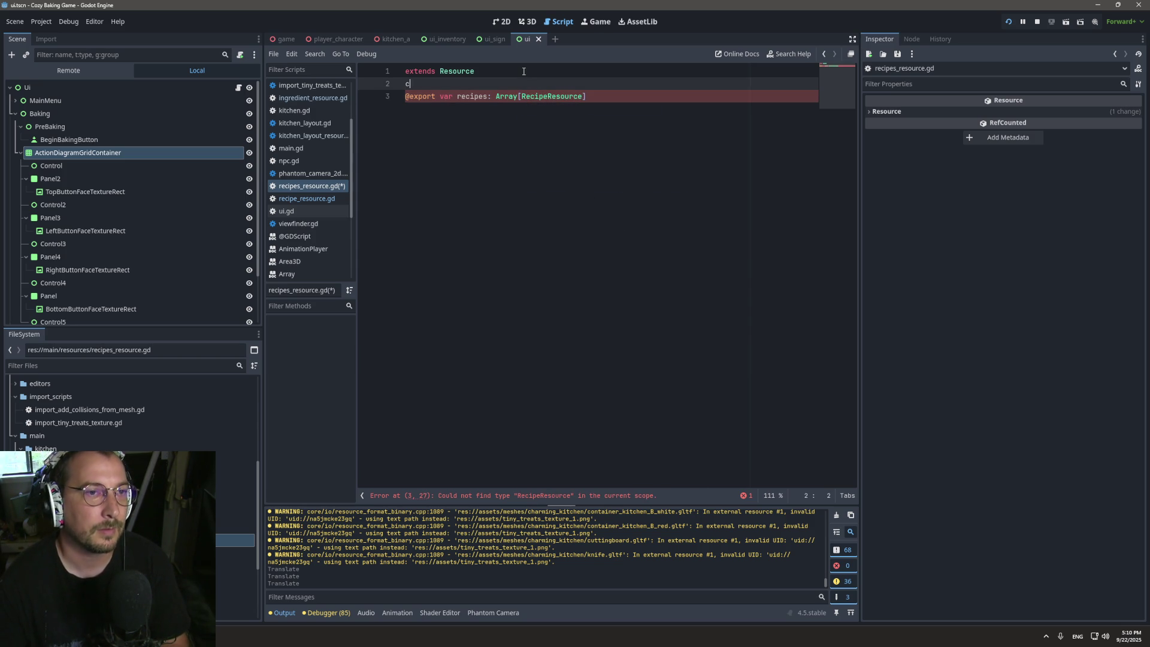
{"action": "type", "text": "e RecipeResource"}
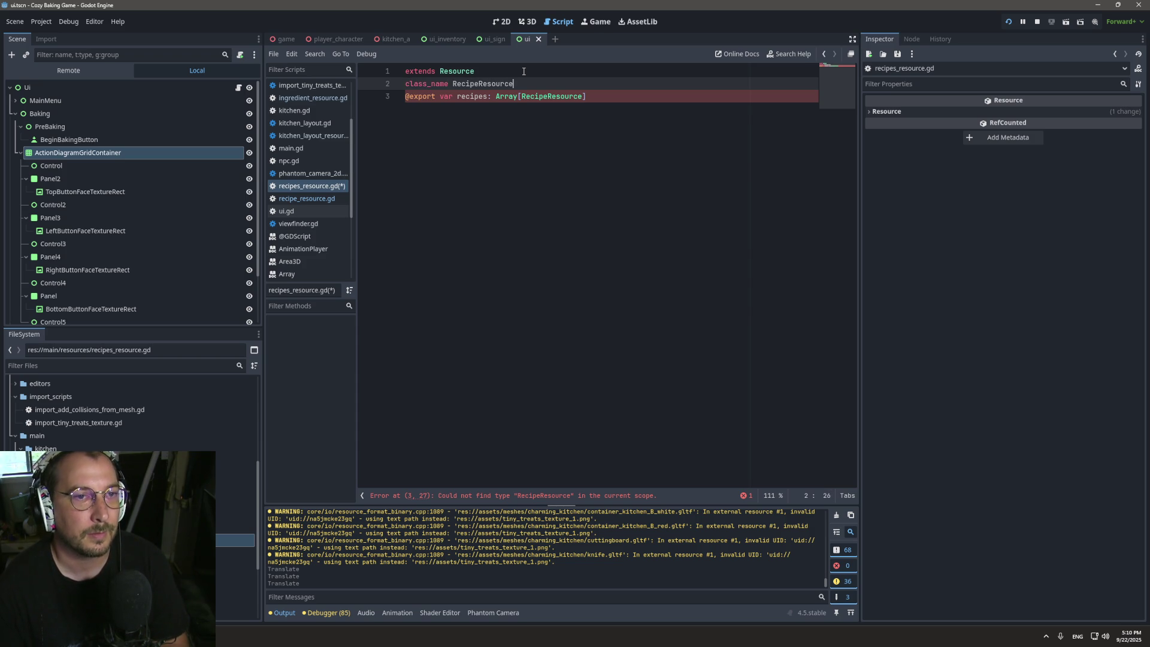
{"action": "key", "text": "Return"}
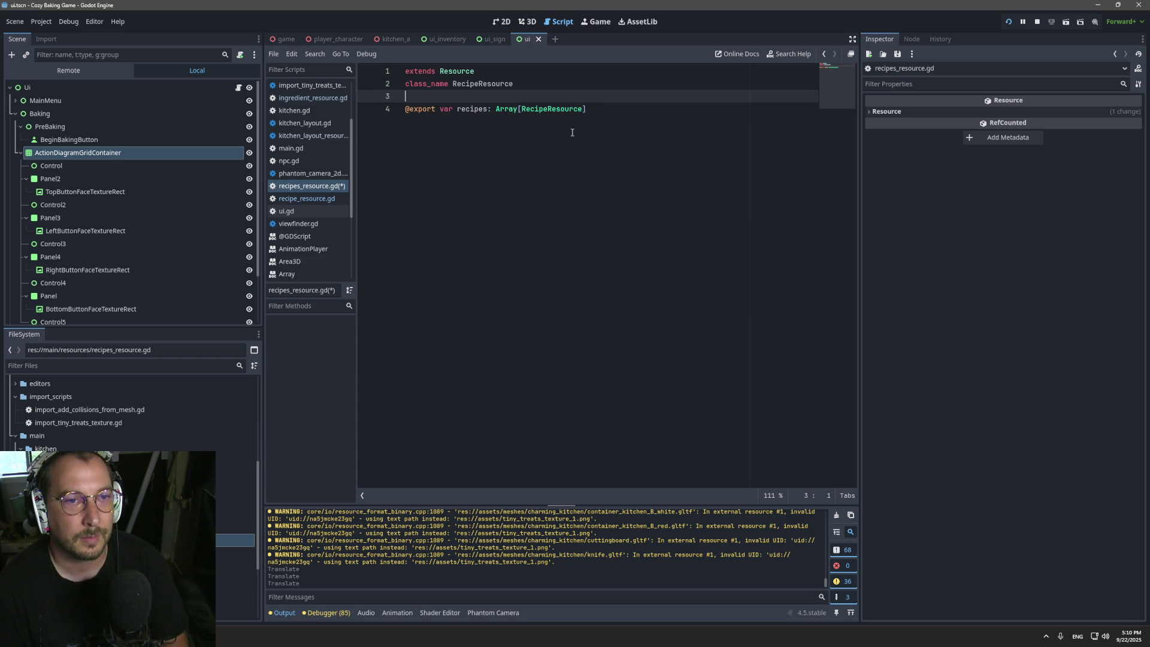
{"action": "left_click", "coordinate": [521, 108]}
{"action": "key", "text": "ctrl+s"}
{"action": "double_click", "coordinate": [477, 84]}
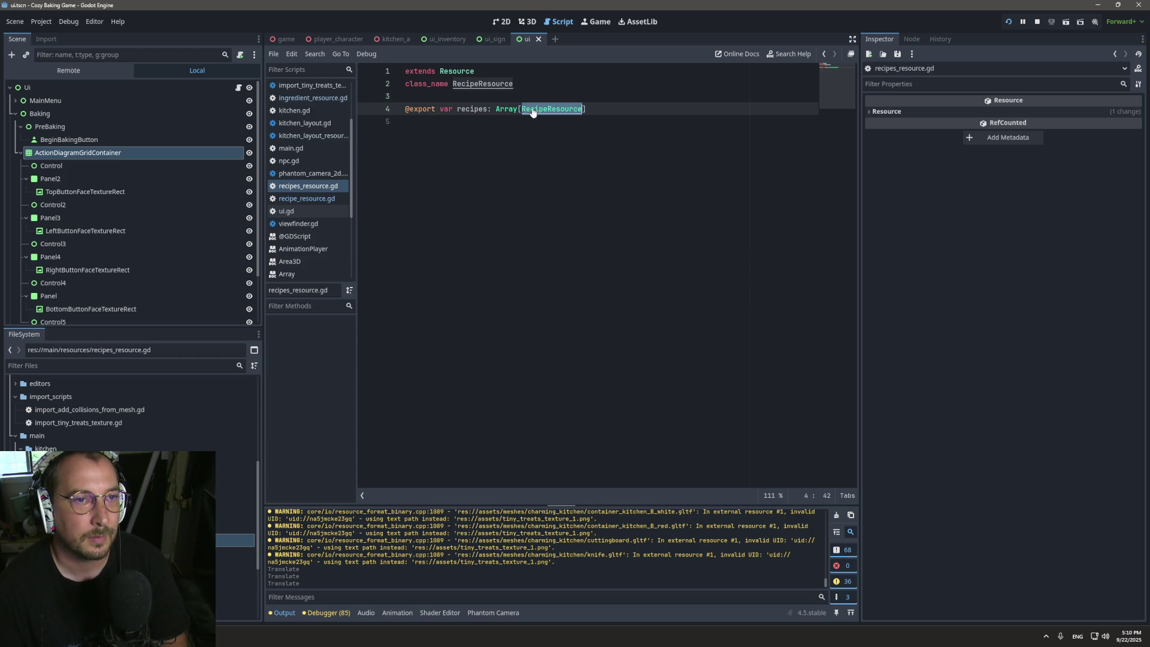
{"action": "left_click", "coordinate": [477, 84]}
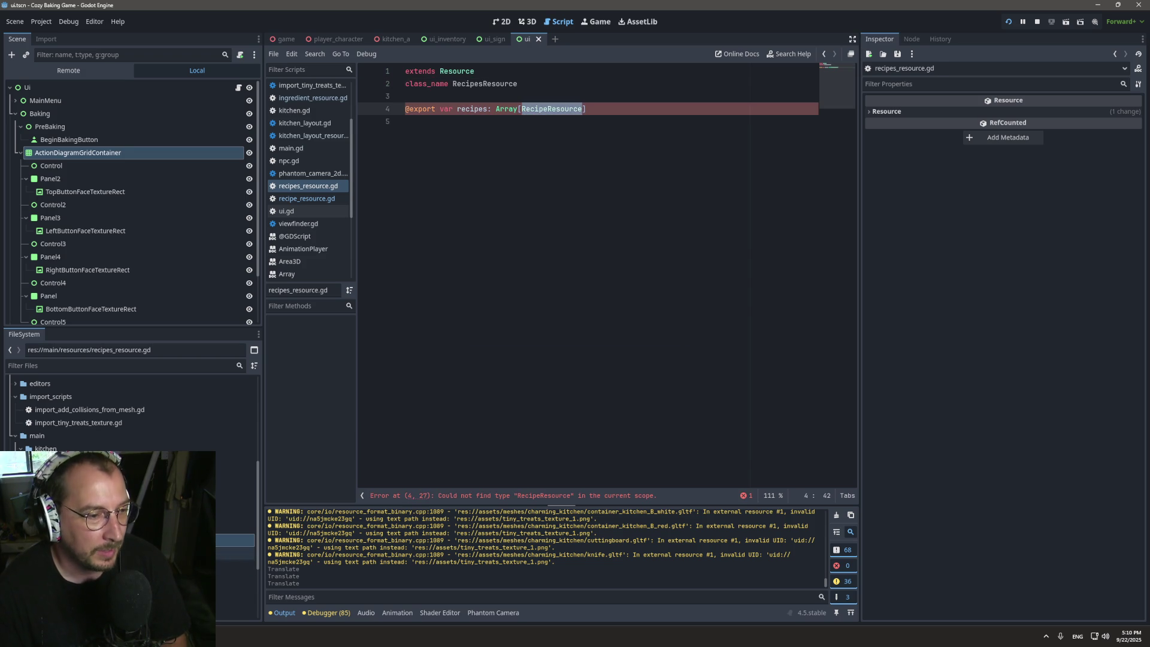
{"action": "left_click", "coordinate": [538, 108], "text": "ctrl"}
{"action": "left_click", "coordinate": [516, 82]}
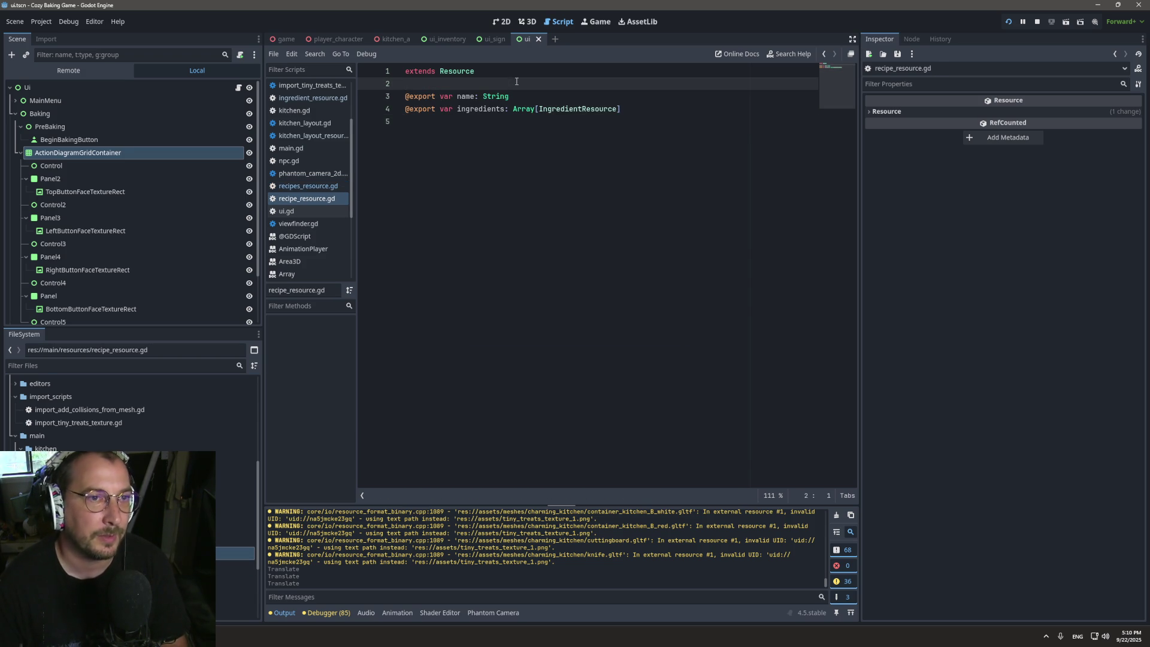
Declare class_name RecipeResource in recipe_resource.gd, then open ingredient_resource.gd for reference.
{"action": "key", "text": "BackSpace"}
{"action": "type", "text": "lass"}
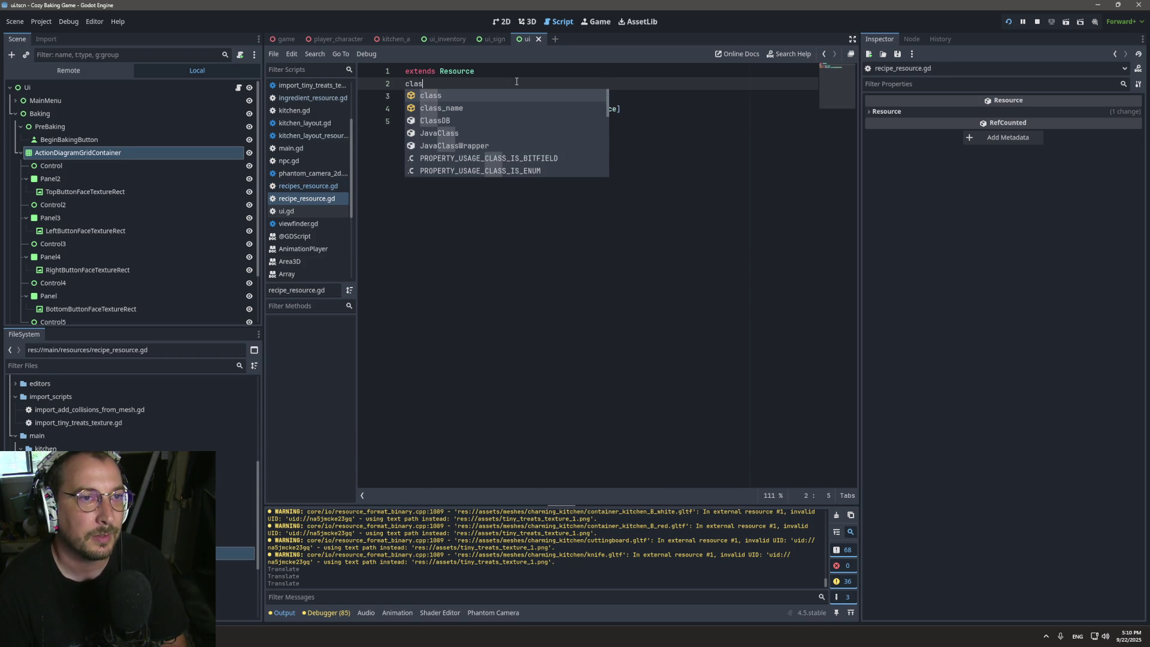
{"action": "type", "text": "_name RecipeResource"}
{"action": "key", "text": "Return"}
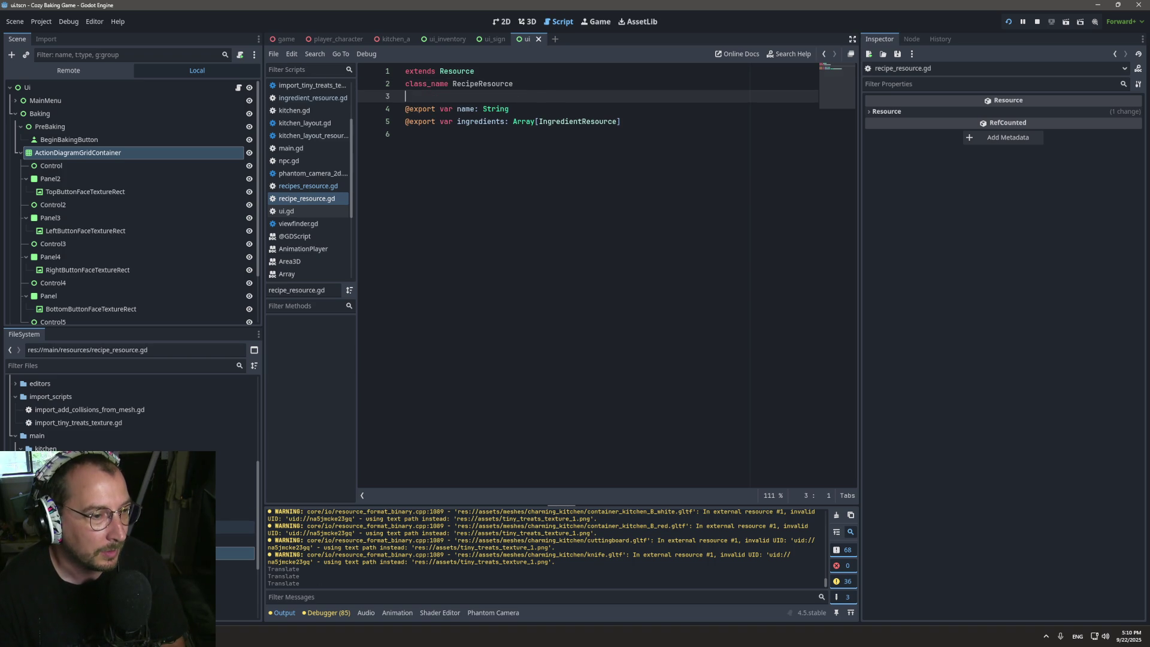
{"action": "left_click", "coordinate": [234, 514]}
{"action": "double_click", "coordinate": [233, 514]}
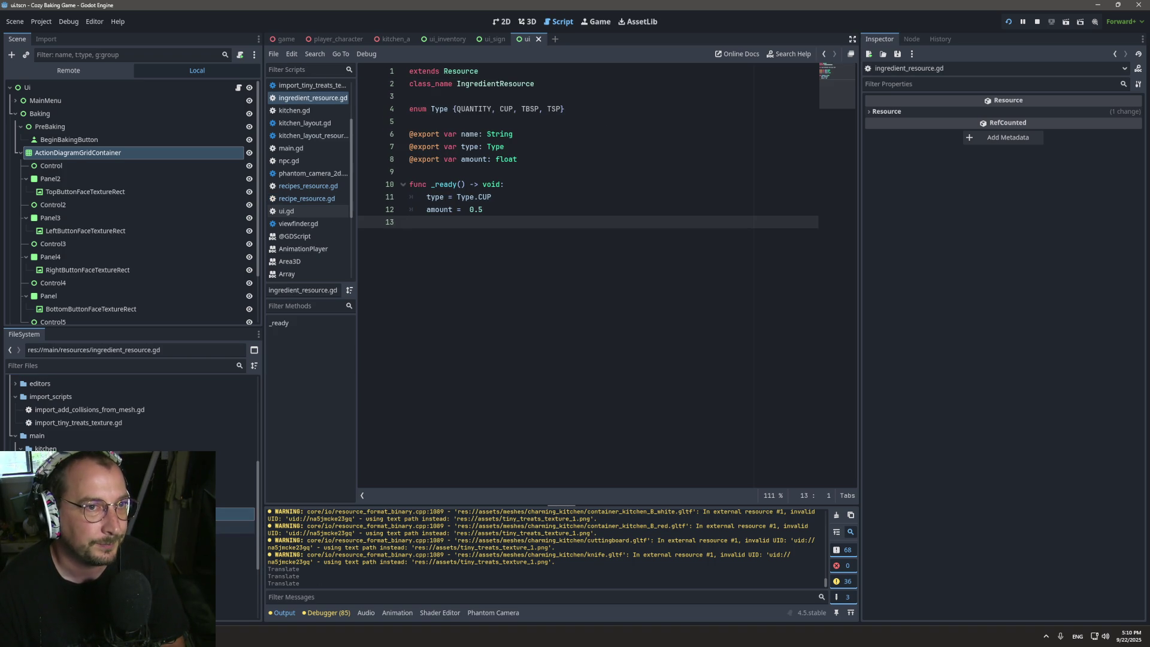
Reopen recipe_resource.gd and scroll FileSystem up to the data folder.
{"action": "double_click", "coordinate": [234, 553]}
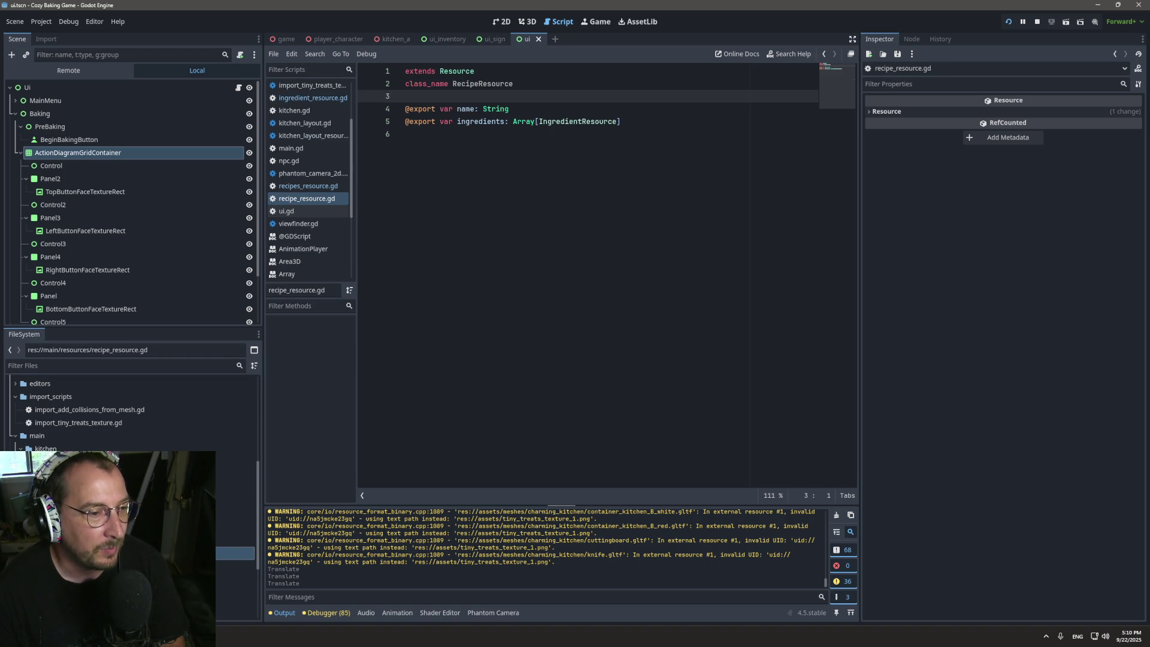
{"action": "left_click", "coordinate": [233, 461]}
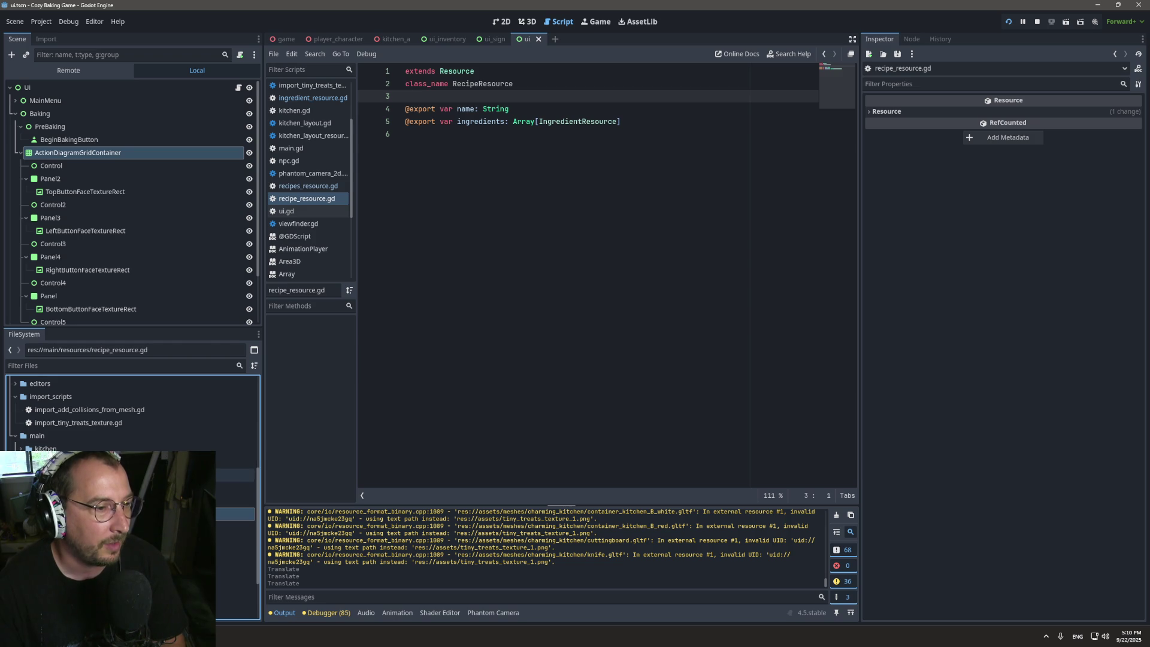
{"action": "scroll", "coordinate": [233, 462], "scroll_direction": "up", "scroll_amount": 5}
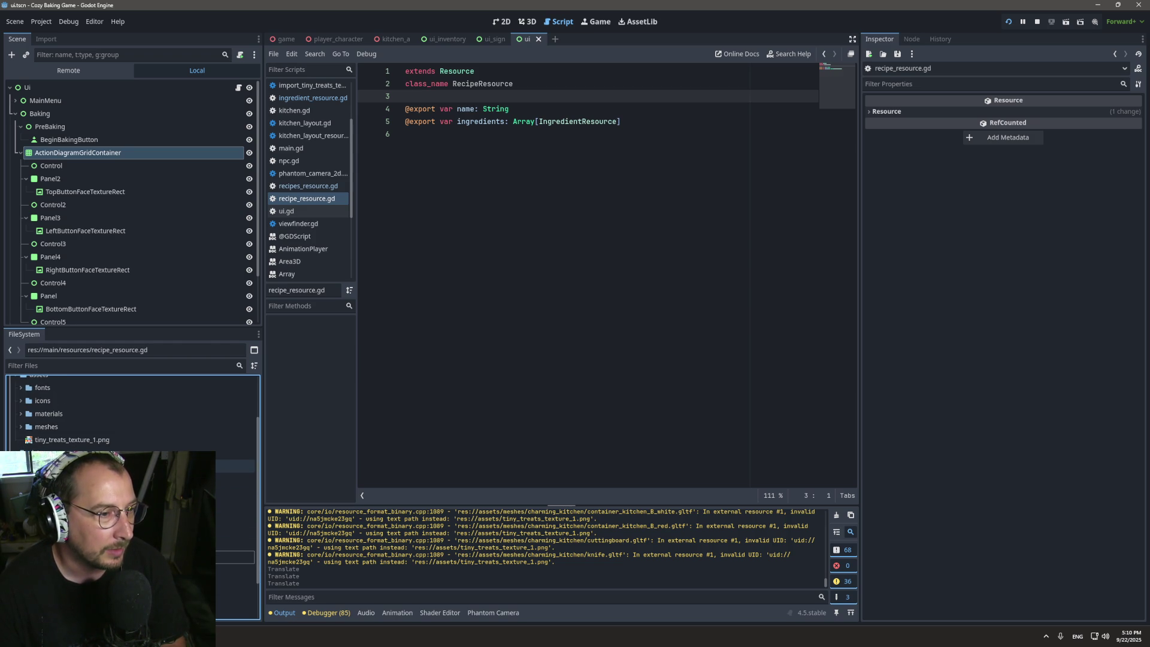
Create a new folder inside data, entering the name recipe.
{"action": "right_click", "coordinate": [24, 454]}
{"action": "mouse_move", "coordinate": [71, 435]}
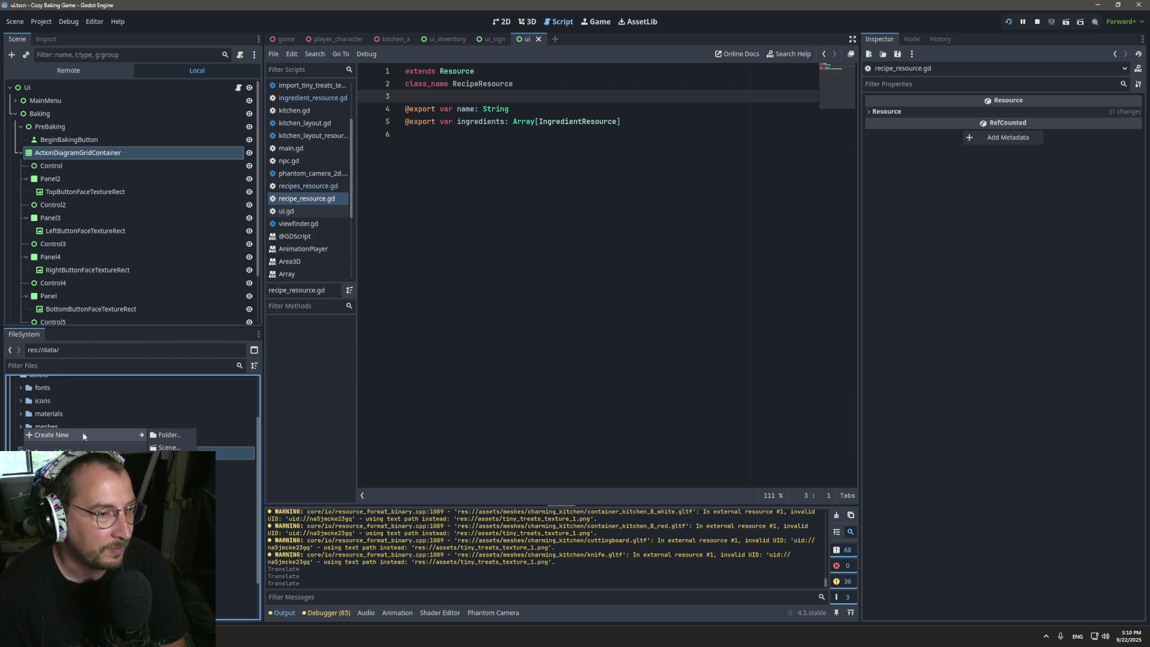
{"action": "left_click", "coordinate": [159, 434]}
{"action": "type", "text": "recipe"}
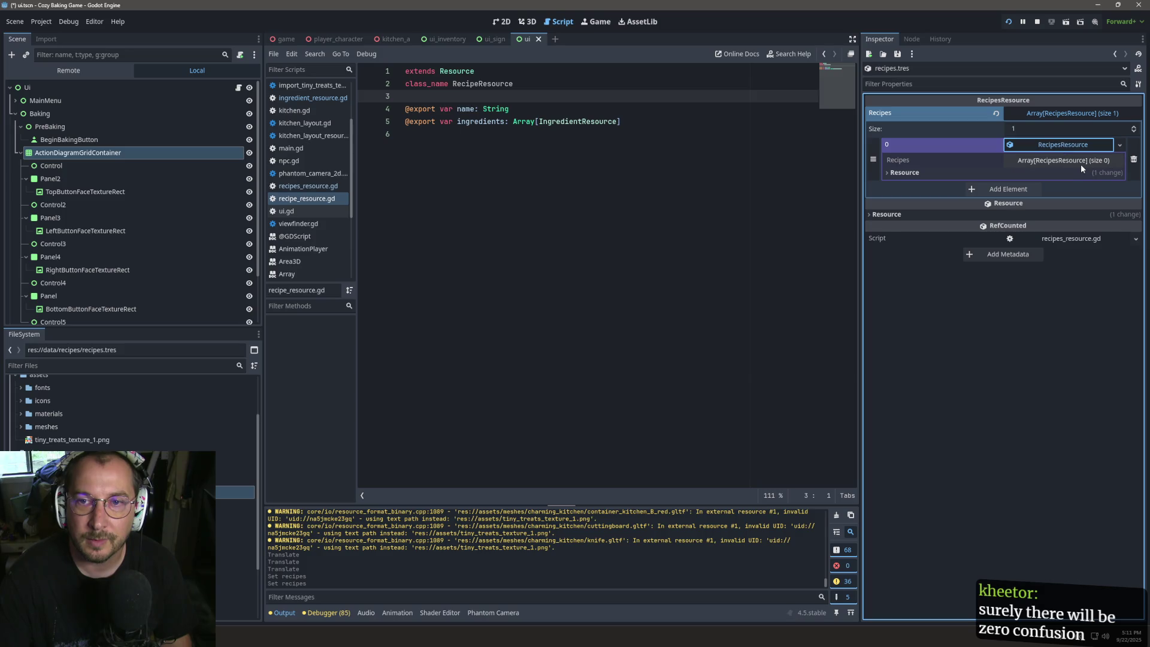
Expand the nested Recipes list and add an element, leaving it empty.
{"action": "left_click", "coordinate": [1069, 161]}
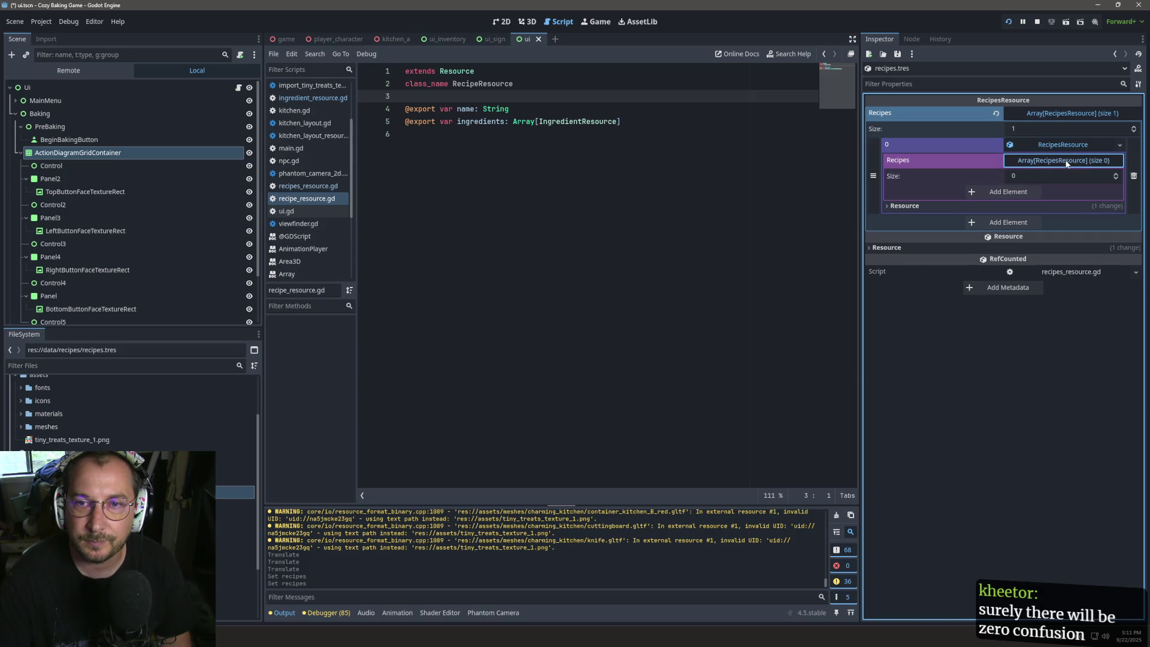
{"action": "left_click", "coordinate": [1068, 145]}
{"action": "left_click", "coordinate": [1069, 147]}
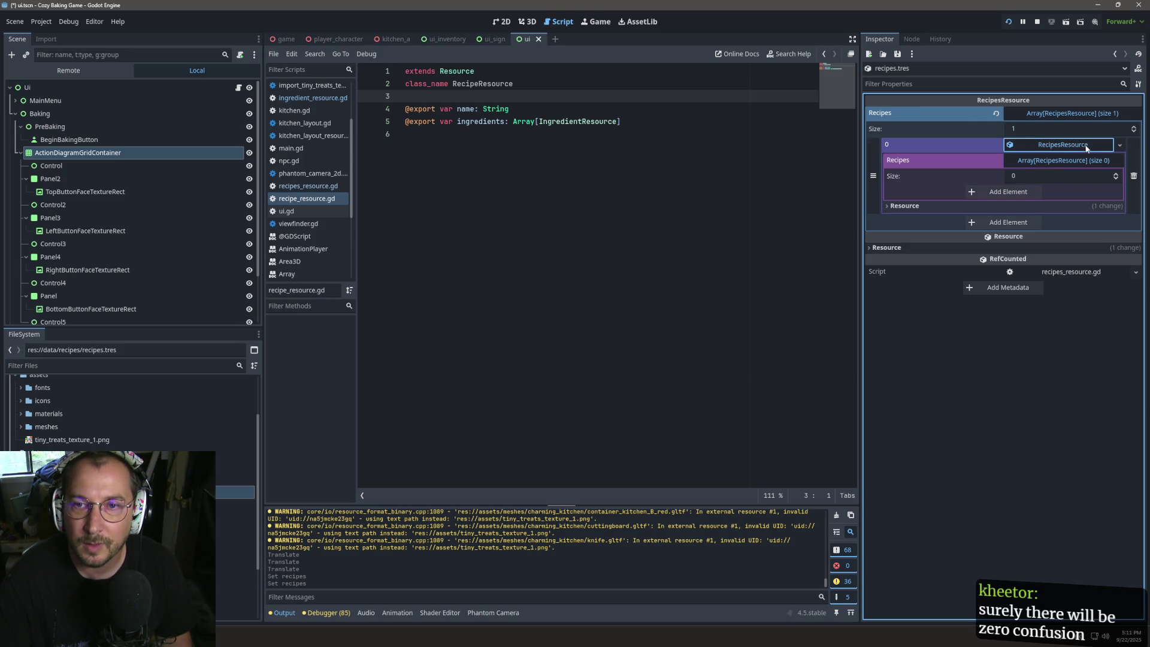
{"action": "left_click", "coordinate": [1117, 174]}
{"action": "left_click", "coordinate": [1058, 193]}
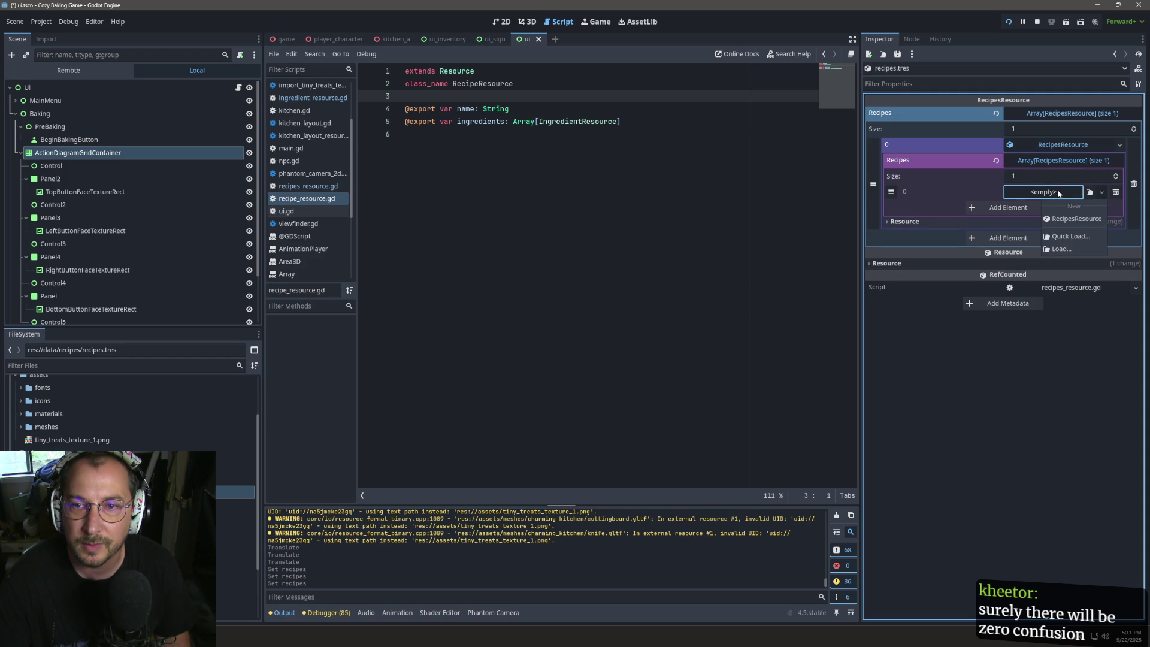
{"action": "left_click", "coordinate": [1052, 164]}
{"action": "left_click", "coordinate": [1051, 166]}
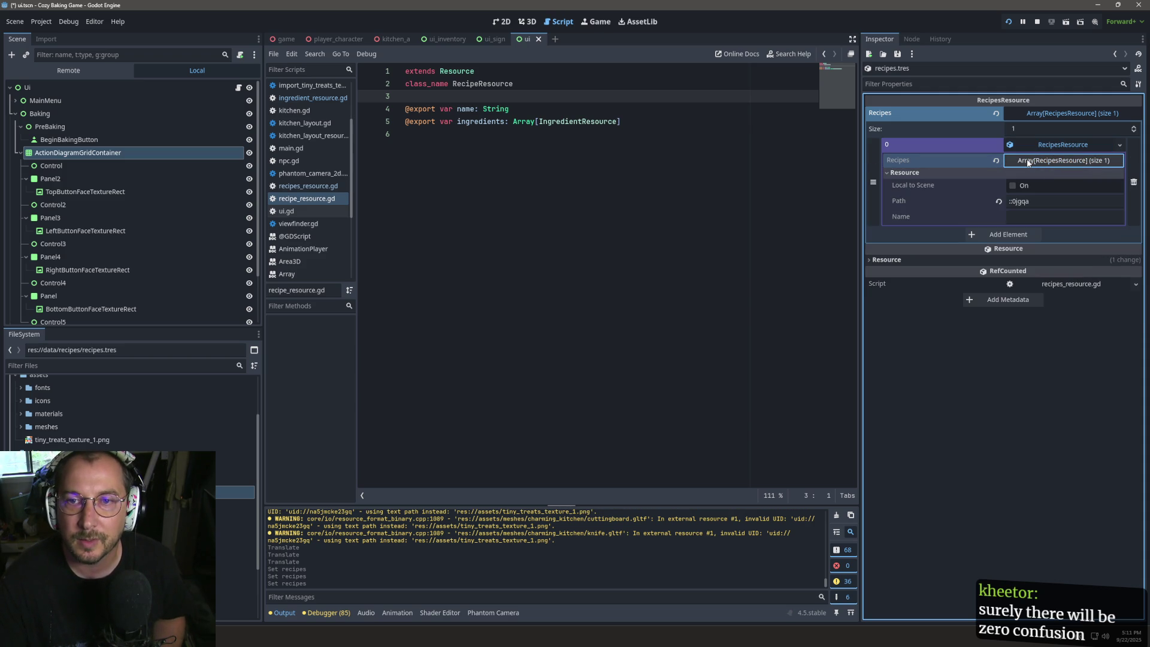
{"action": "left_click", "coordinate": [1055, 144]}
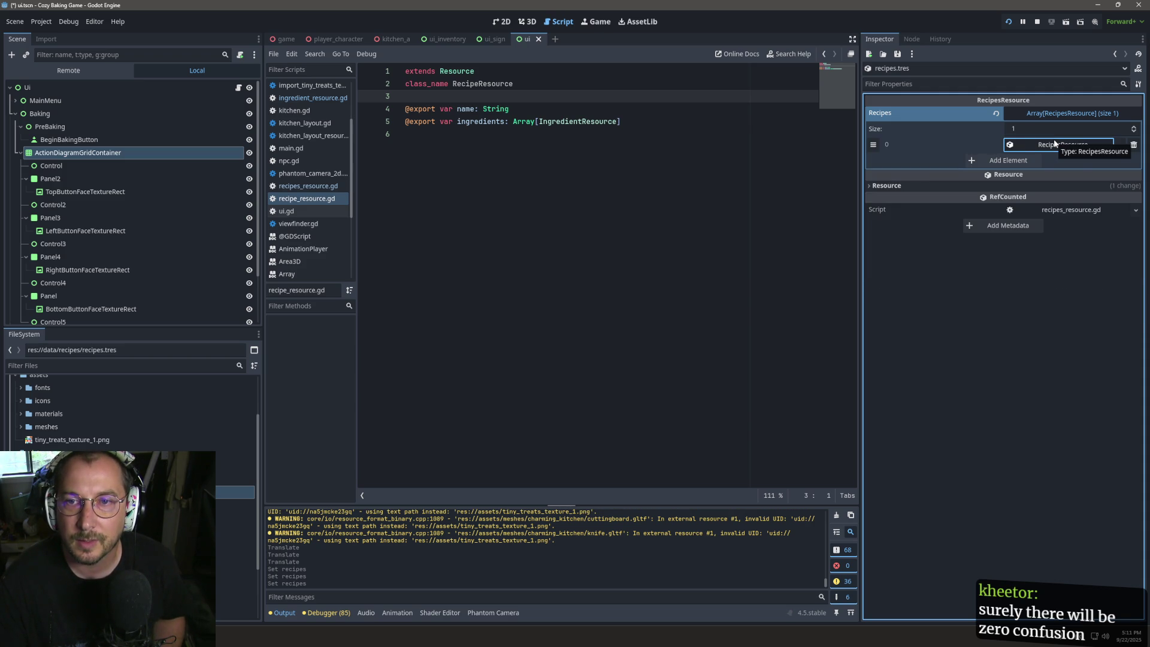
{"action": "left_click", "coordinate": [1054, 144]}
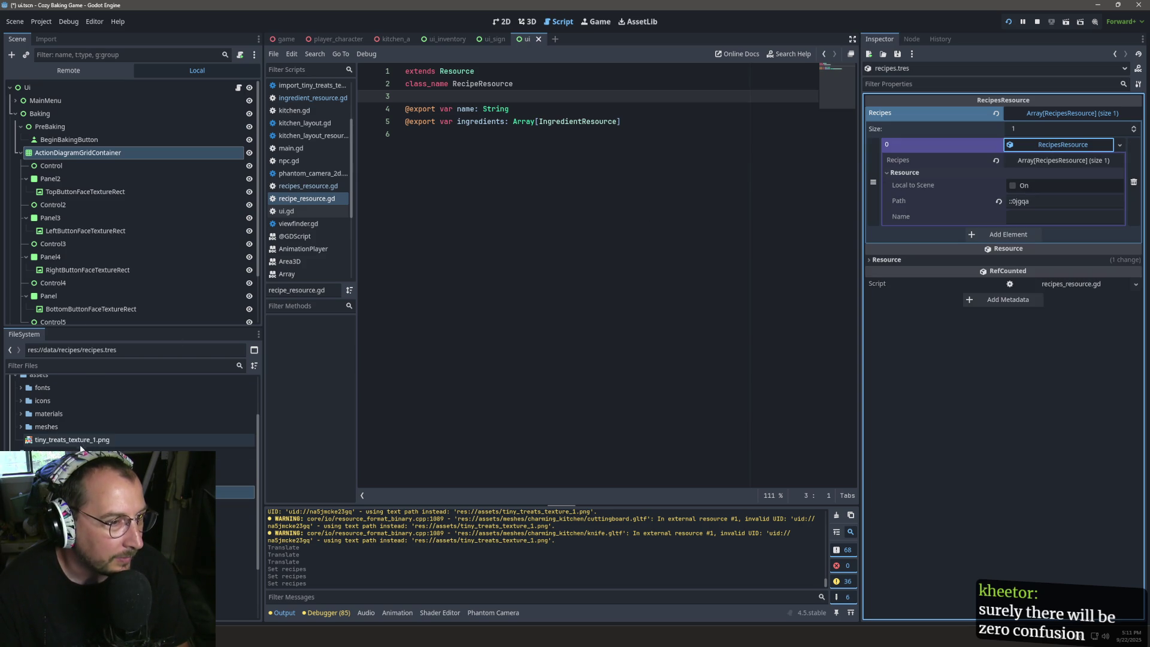
Compare the recipes_resource.gd and recipe_resource.gd scripts.
{"action": "left_click", "coordinate": [312, 187]}
{"action": "left_click", "coordinate": [314, 199]}
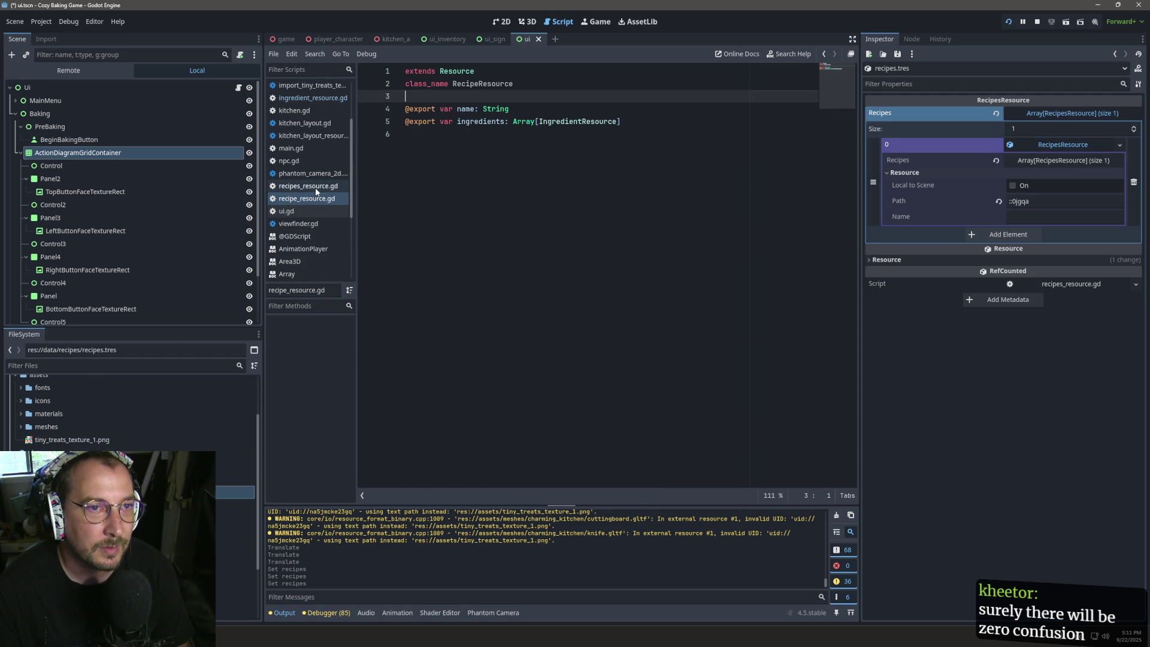
{"action": "left_click", "coordinate": [316, 189]}
{"action": "left_click", "coordinate": [312, 199]}
Save, remove the Recipes element back to size 0, and reload the current project.
{"action": "key", "text": "ctrl+s"}
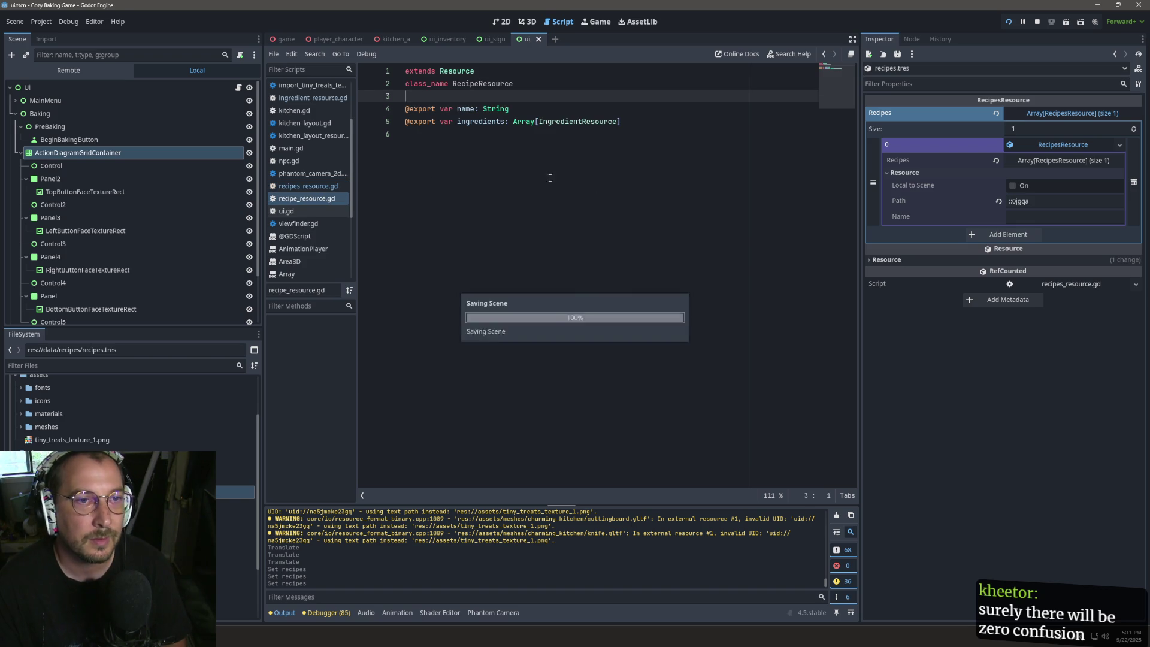
{"action": "left_click", "coordinate": [783, 228]}
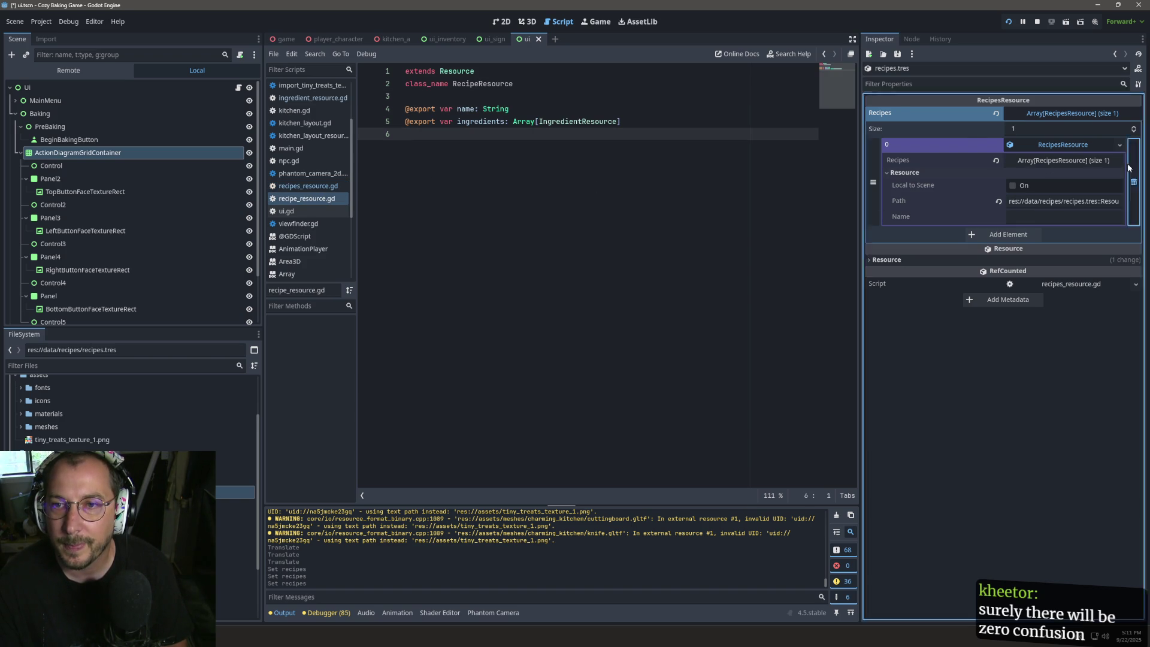
{"action": "left_click", "coordinate": [1135, 132]}
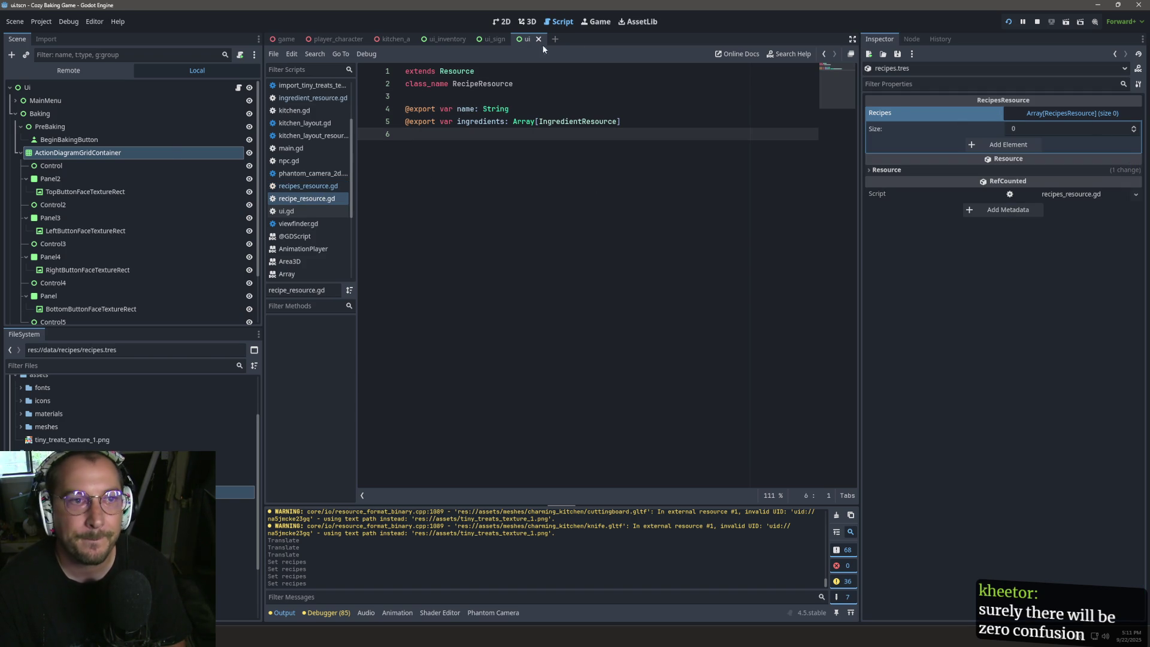
{"action": "left_click", "coordinate": [42, 25]}
{"action": "left_click", "coordinate": [72, 160]}
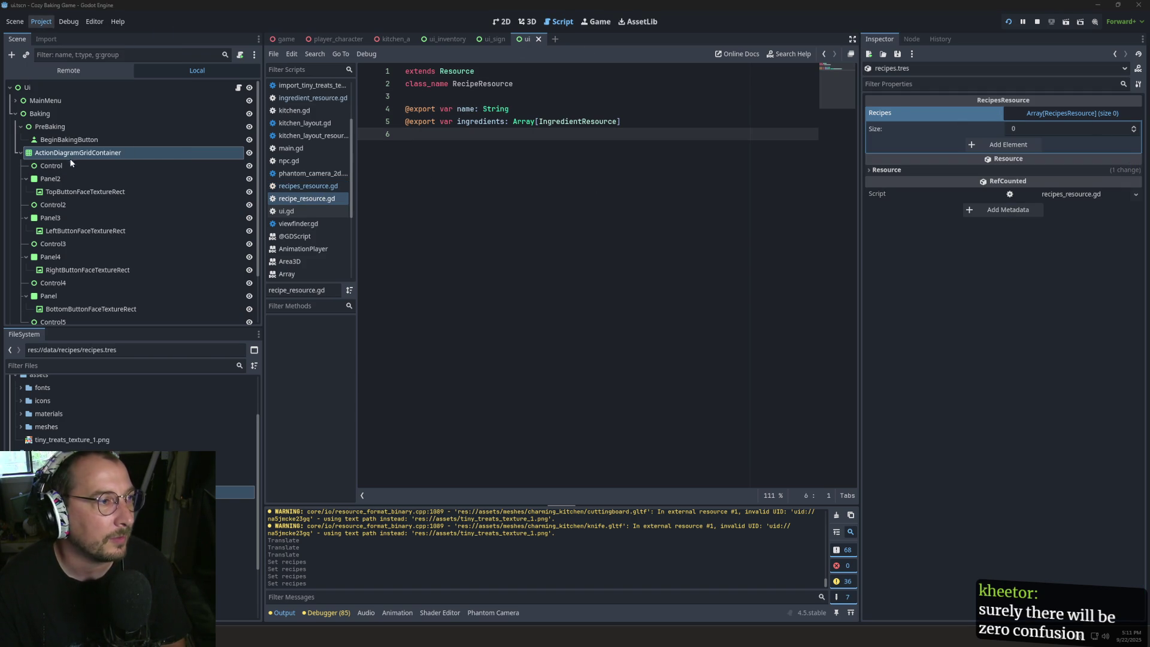
Stop and reload, then add a New RecipeResource as Recipes element 0 in recipes.tres.
{"action": "left_click", "coordinate": [542, 332]}
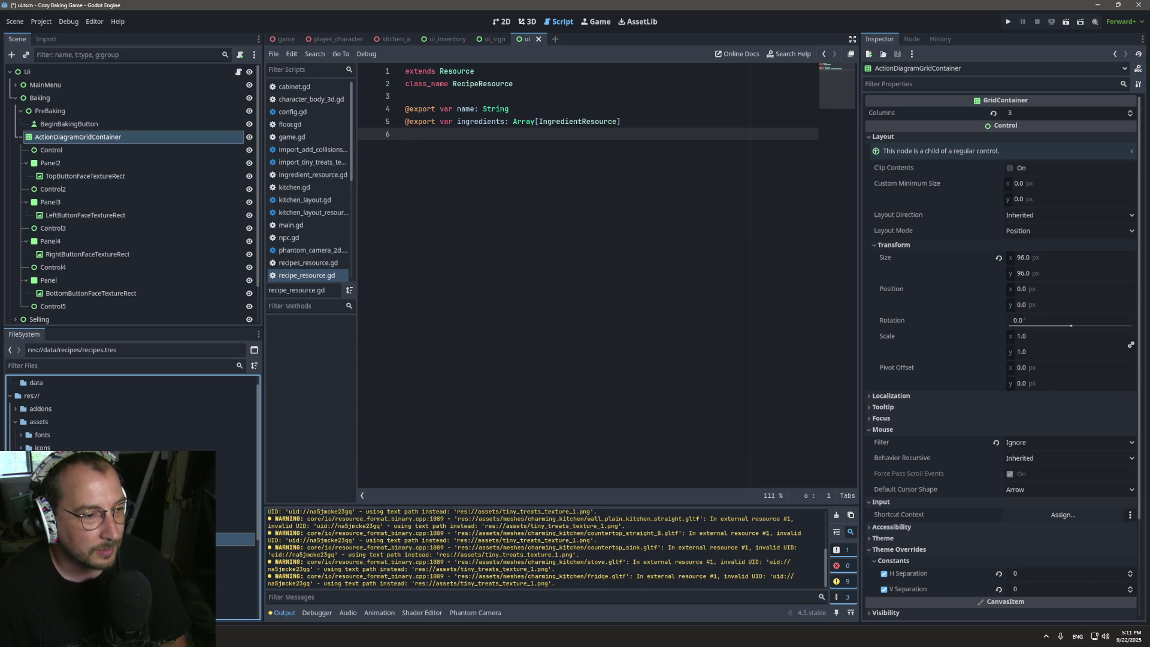
{"action": "double_click", "coordinate": [180, 539]}
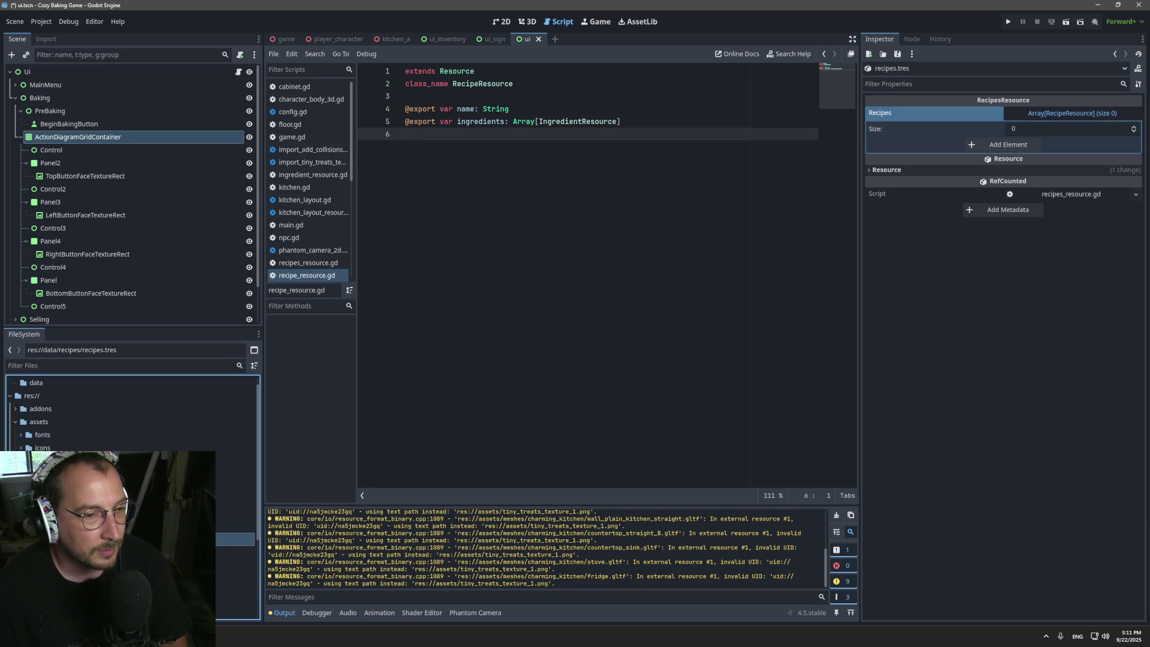
{"action": "left_click", "coordinate": [1134, 128]}
{"action": "left_click", "coordinate": [1060, 145]}
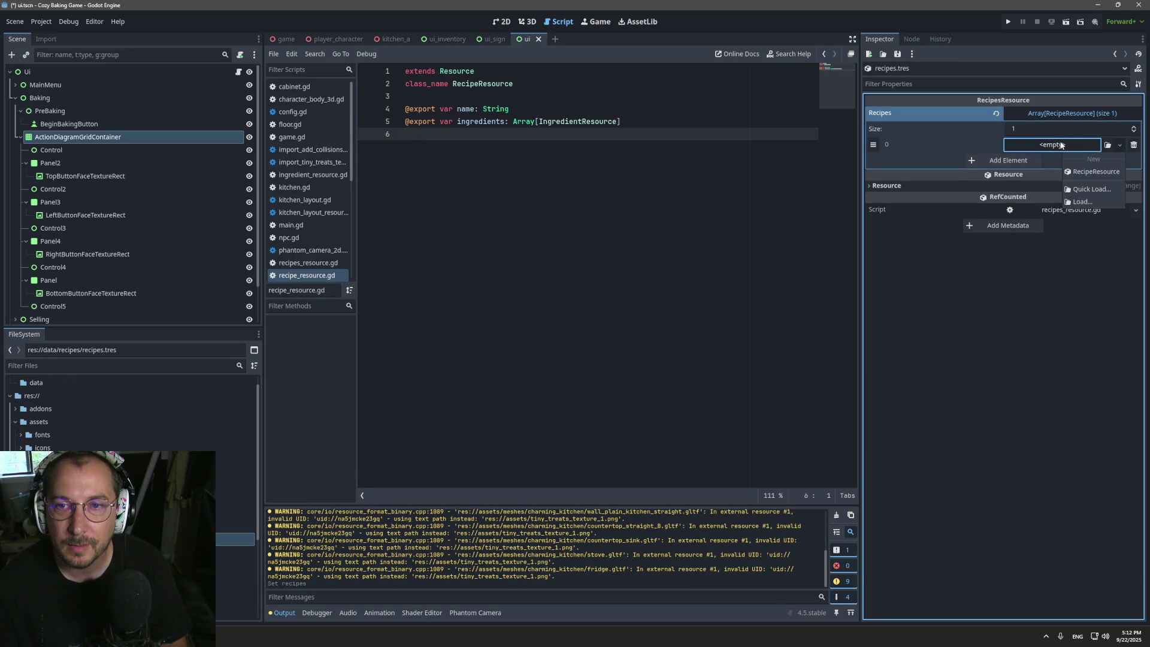
{"action": "left_click", "coordinate": [1081, 174]}
Give the recipe's Ingredients list one New IngredientResource, then collapse the recipe.
{"action": "left_click", "coordinate": [1053, 144]}
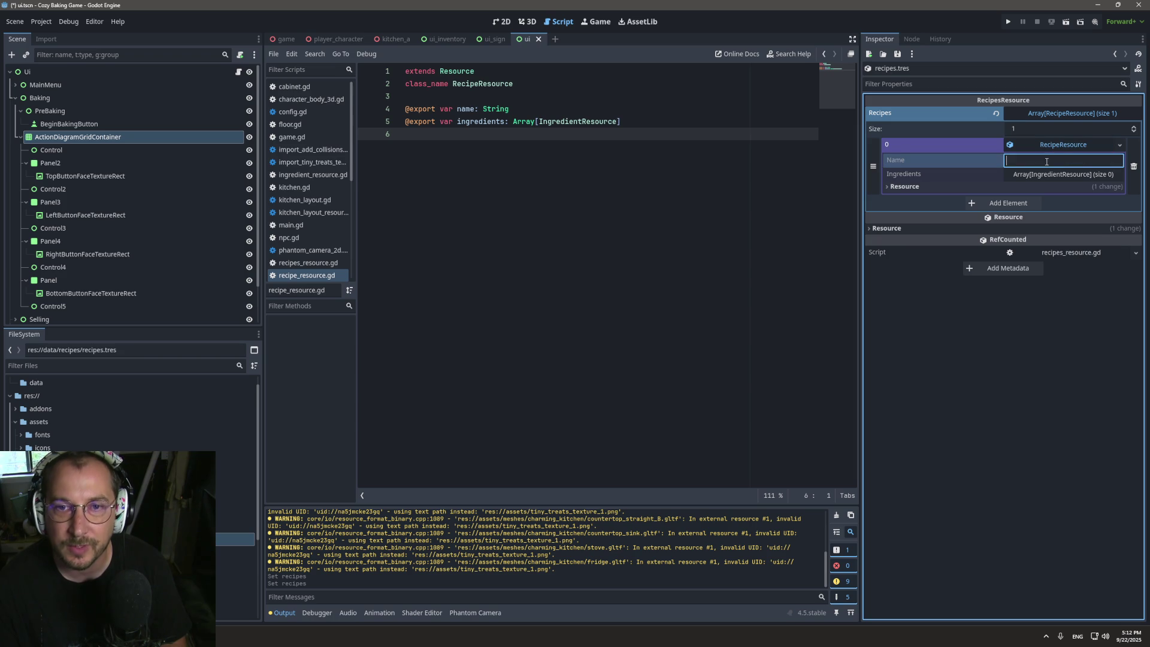
{"action": "left_click", "coordinate": [1069, 174]}
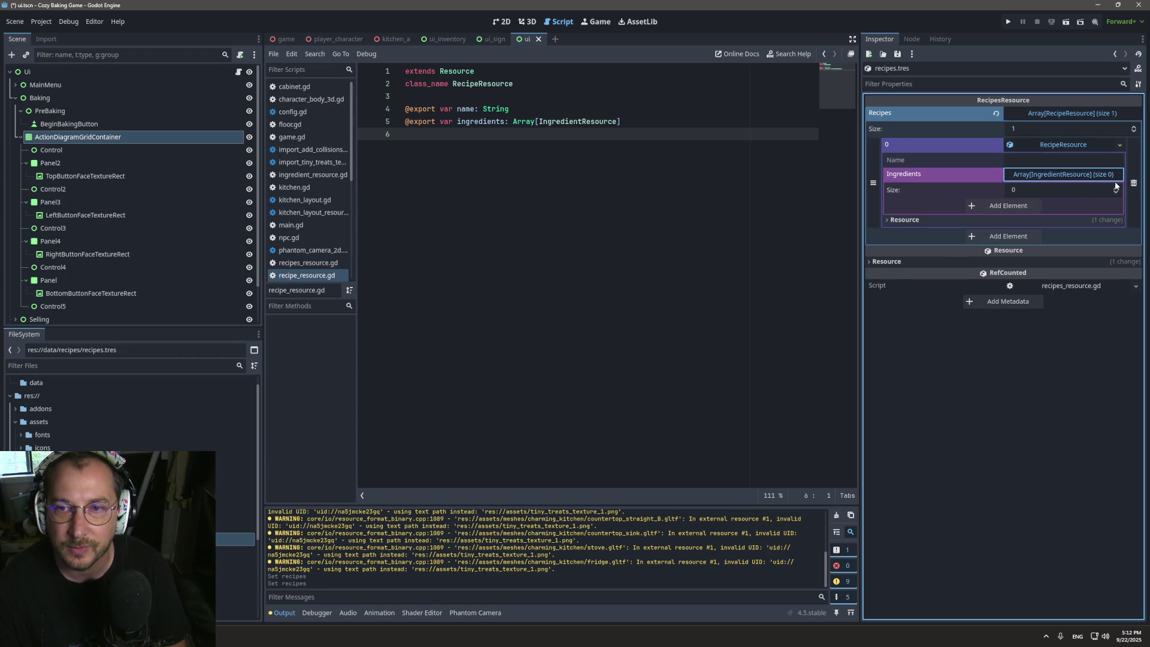
{"action": "left_click", "coordinate": [1116, 187]}
{"action": "left_click", "coordinate": [1055, 204]}
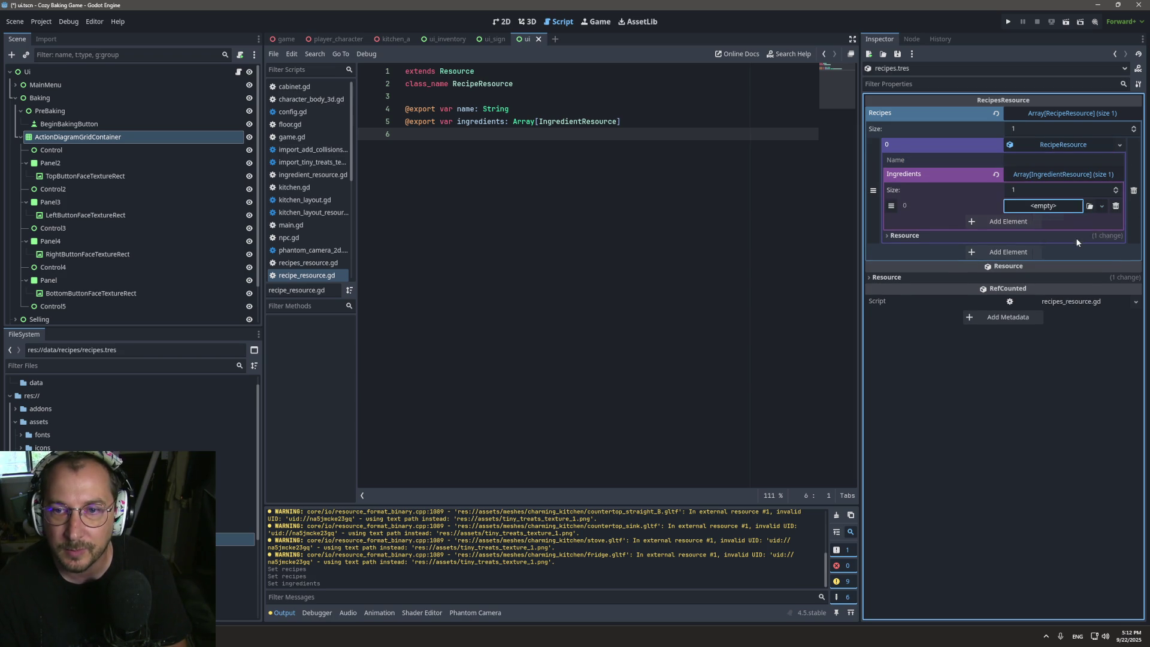
{"action": "left_click", "coordinate": [1060, 209]}
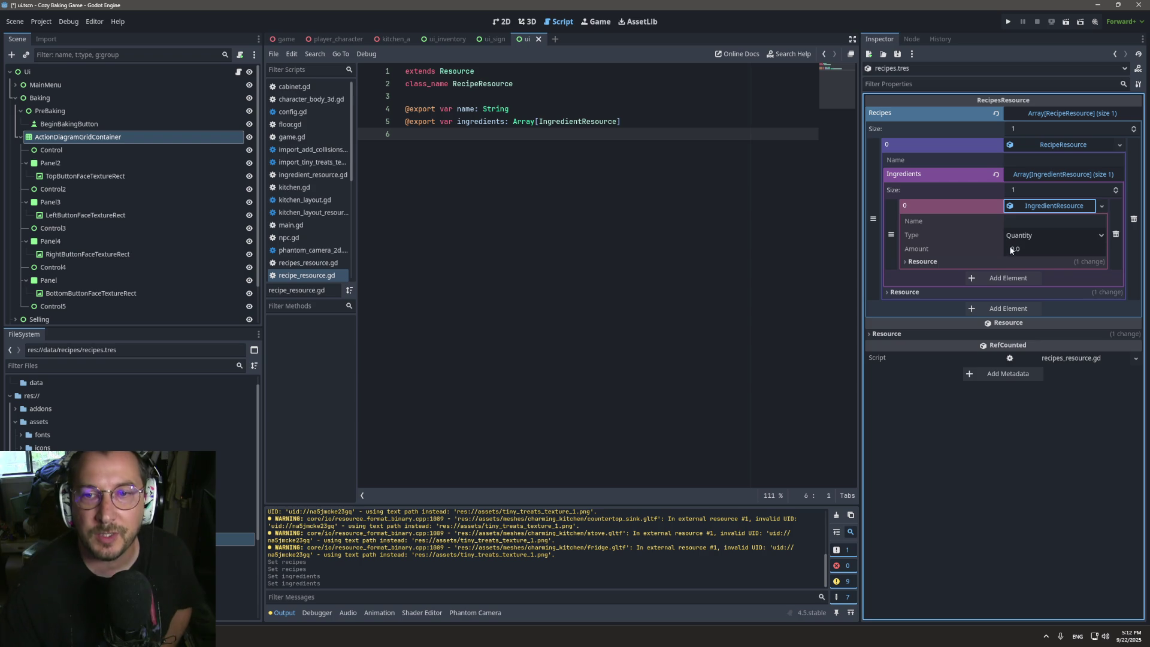
{"action": "left_click", "coordinate": [1141, 41]}
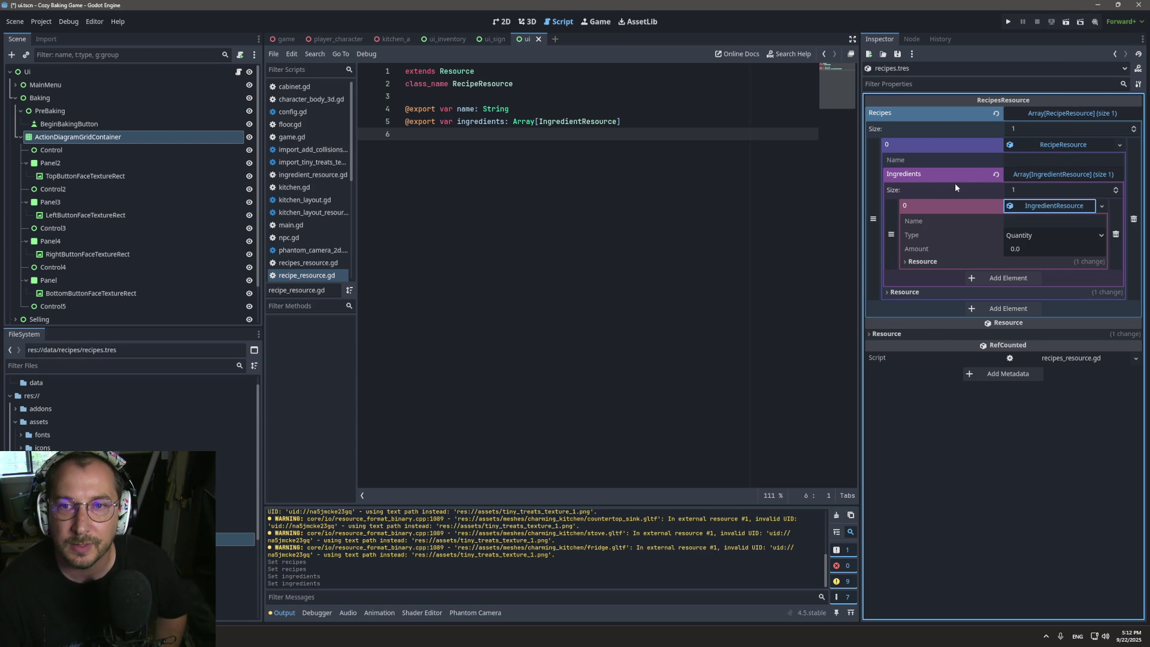
{"action": "left_click", "coordinate": [1060, 145]}
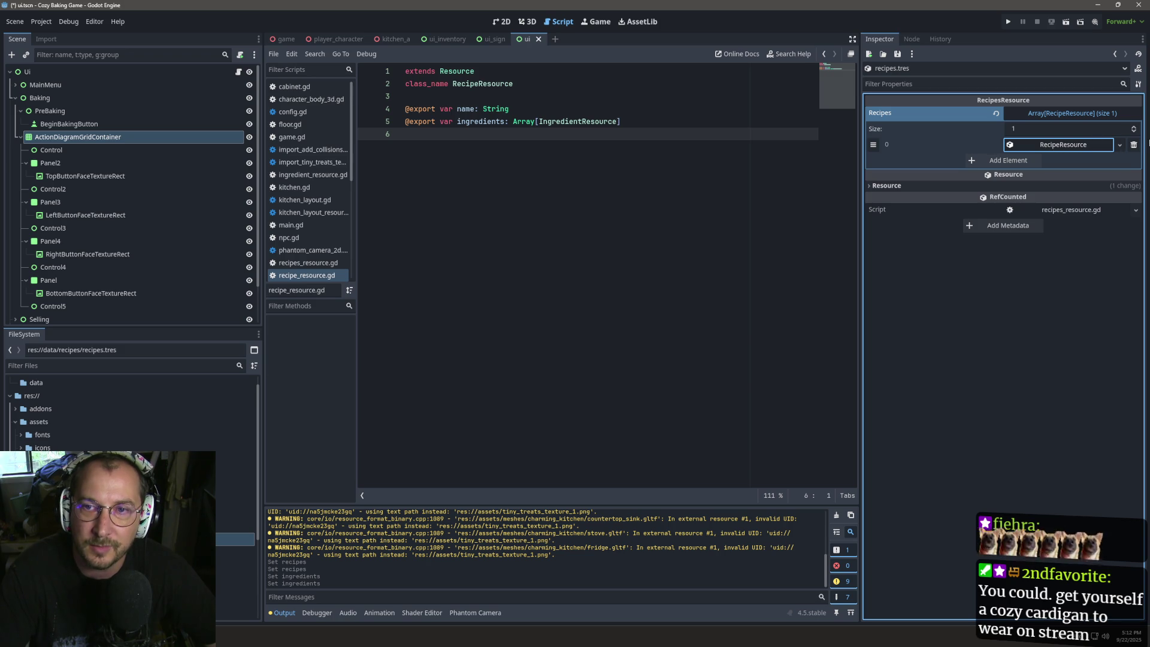
Add Recipes element 1 as a New RecipeResource, then inspect and collapse both recipes.
{"action": "left_click", "coordinate": [1133, 126]}
{"action": "left_click", "coordinate": [1052, 160]}
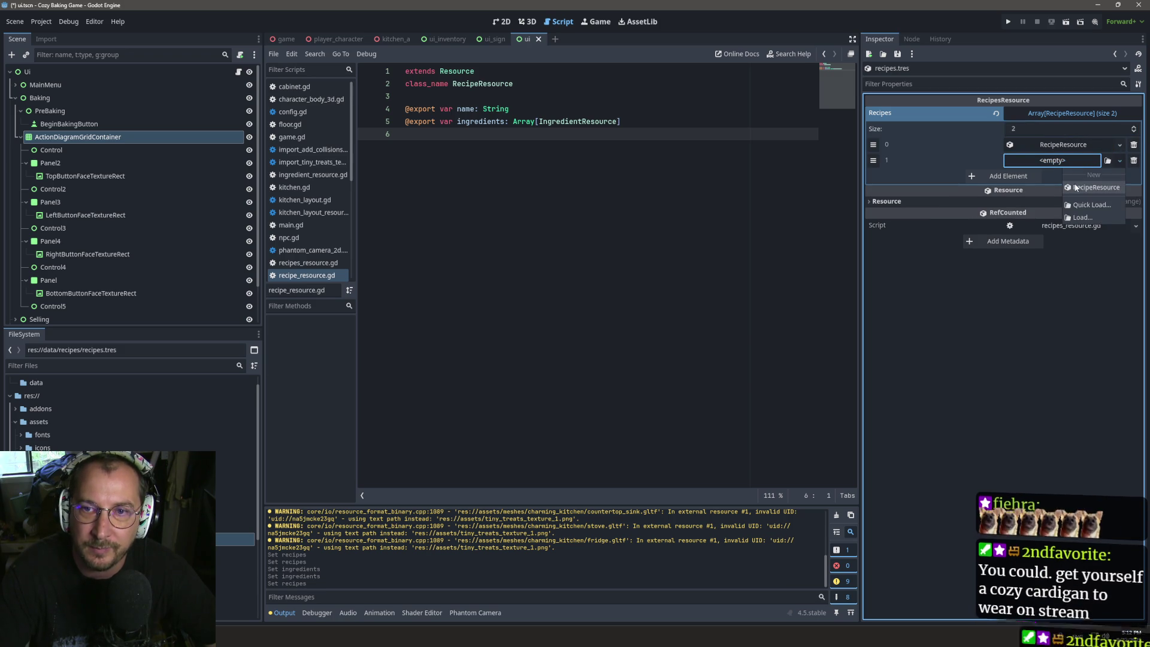
{"action": "left_click", "coordinate": [1077, 188]}
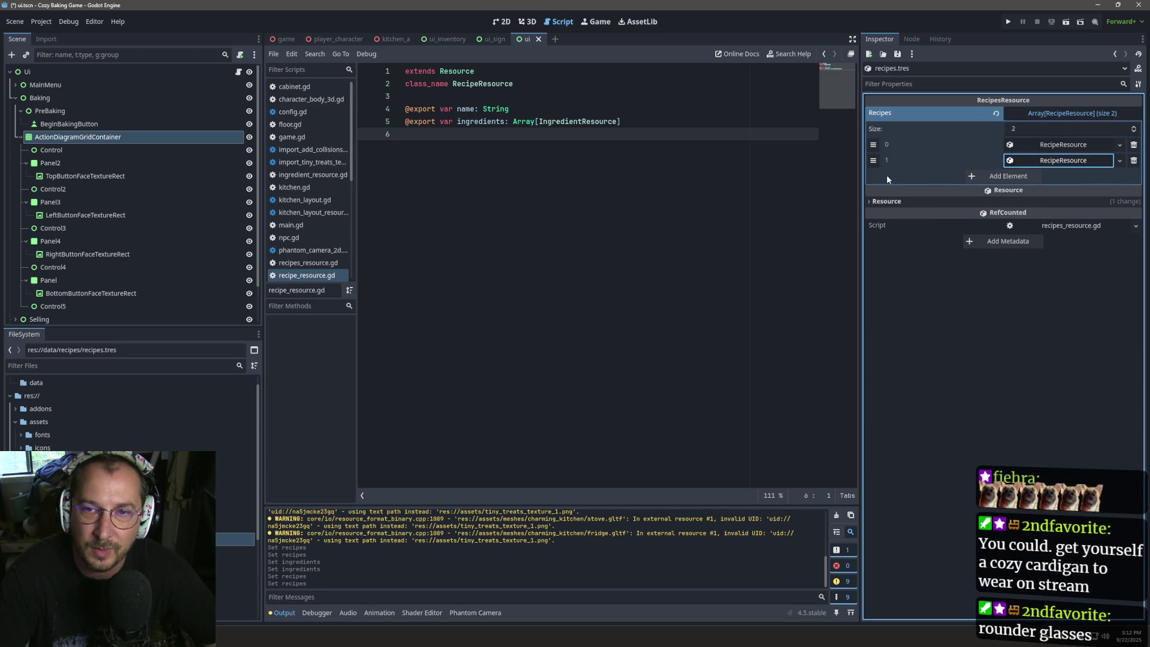
{"action": "left_click", "coordinate": [1061, 147]}
{"action": "left_click", "coordinate": [1049, 150]}
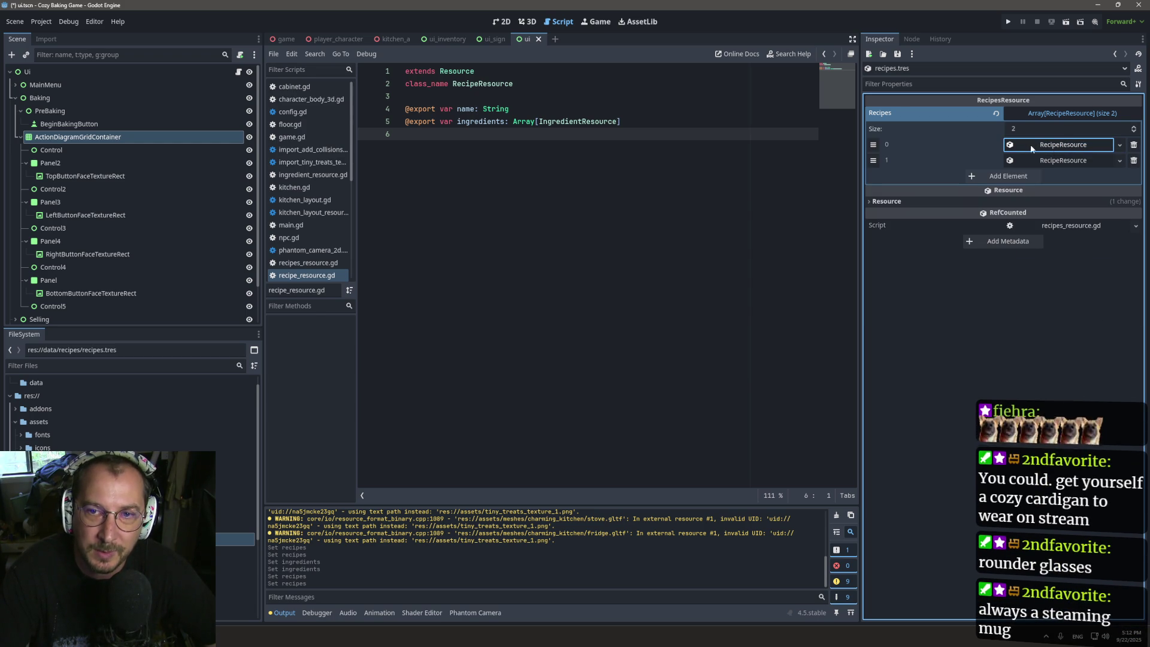
{"action": "left_click", "coordinate": [1079, 161]}
{"action": "left_click", "coordinate": [1072, 147]}
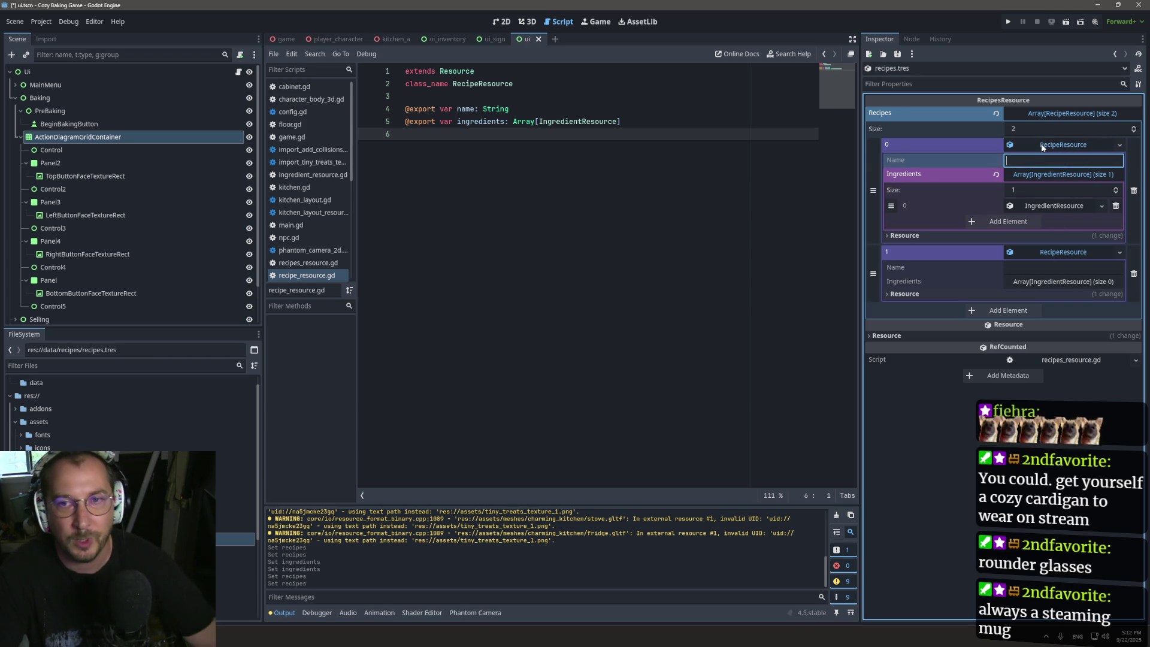
{"action": "left_click", "coordinate": [1055, 145]}
{"action": "left_click", "coordinate": [1059, 161]}
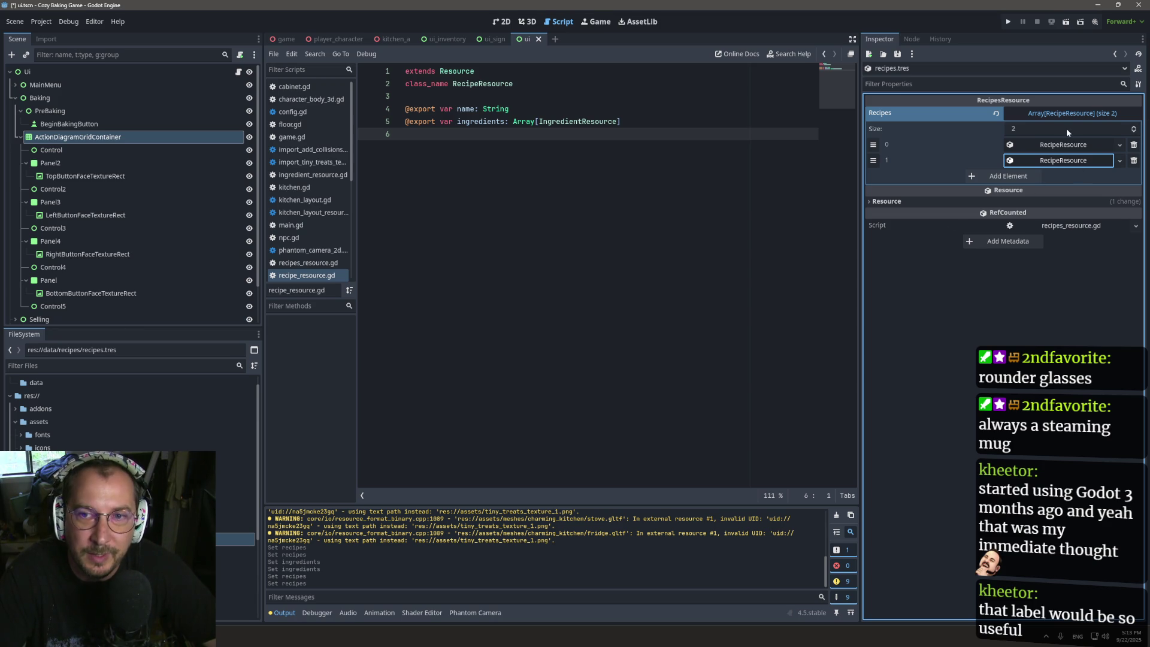
{"action": "left_click", "coordinate": [1066, 146]}
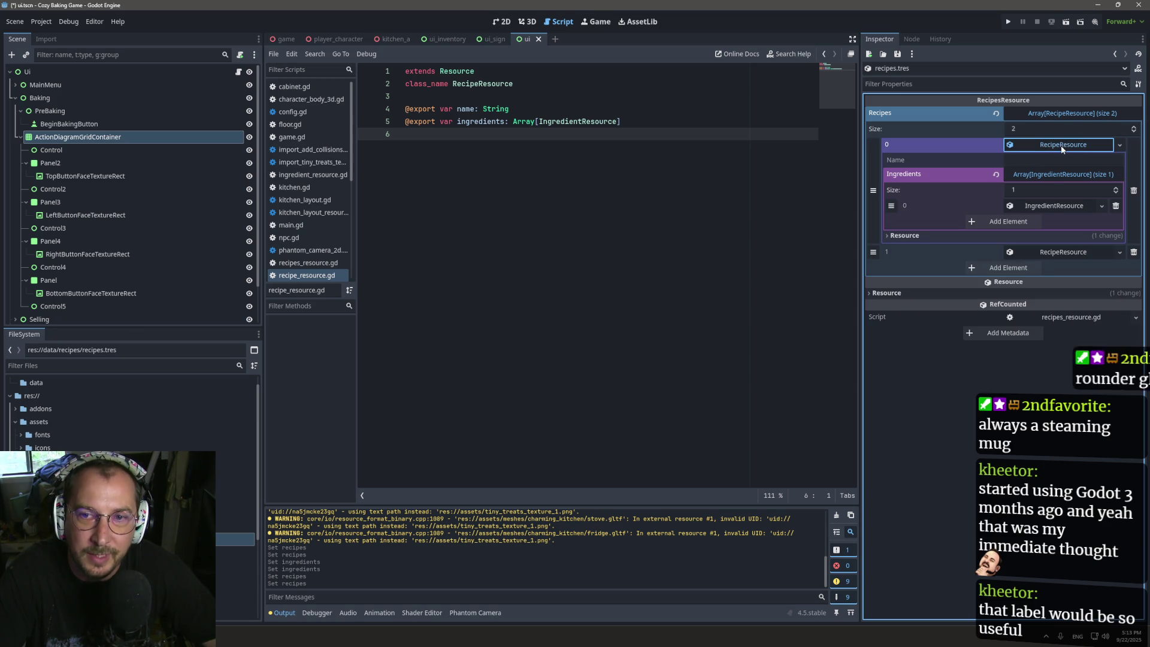
{"action": "left_click", "coordinate": [1056, 206]}
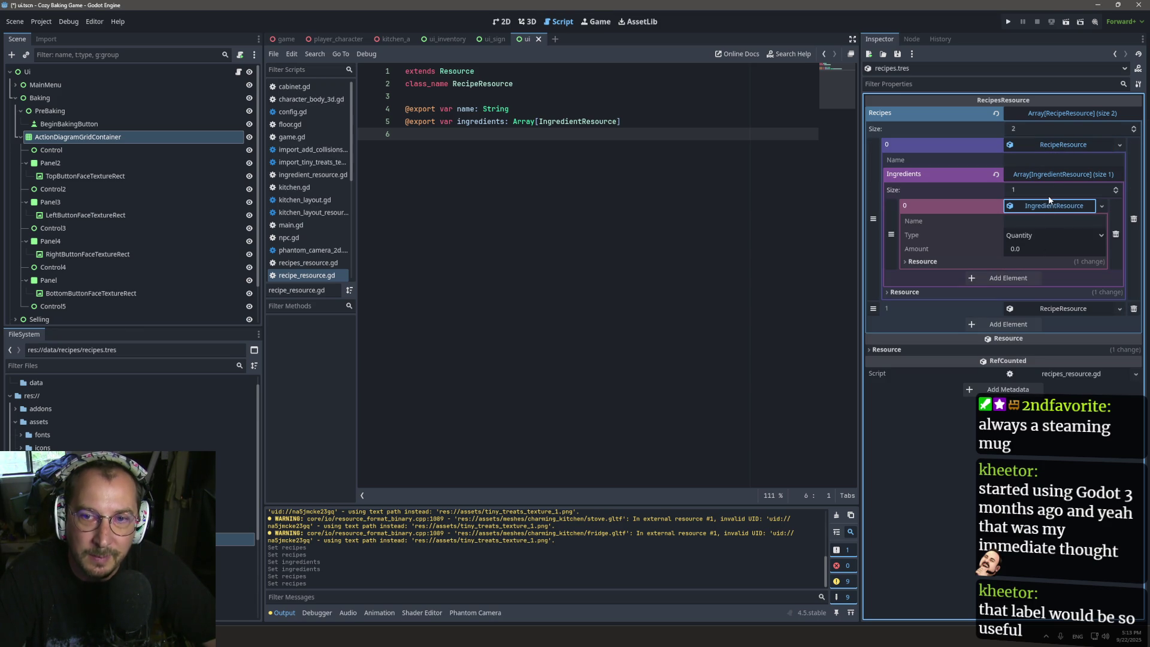
{"action": "left_click", "coordinate": [1049, 207]}
{"action": "left_click", "coordinate": [1061, 145]}
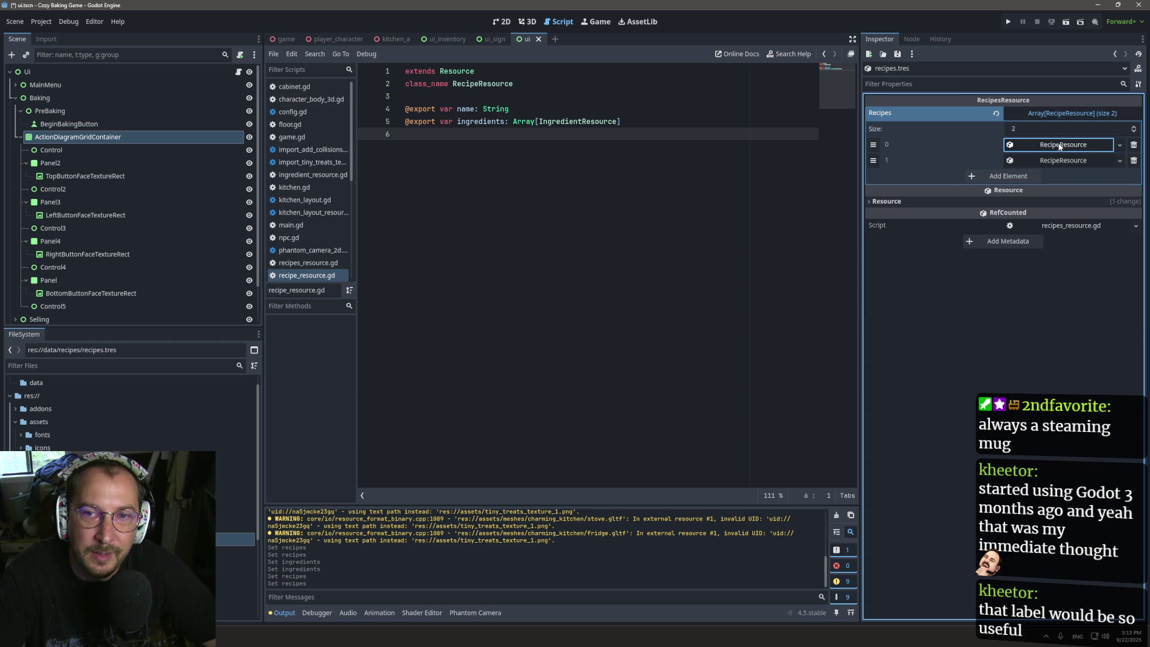
{"action": "right_click", "coordinate": [1060, 145]}
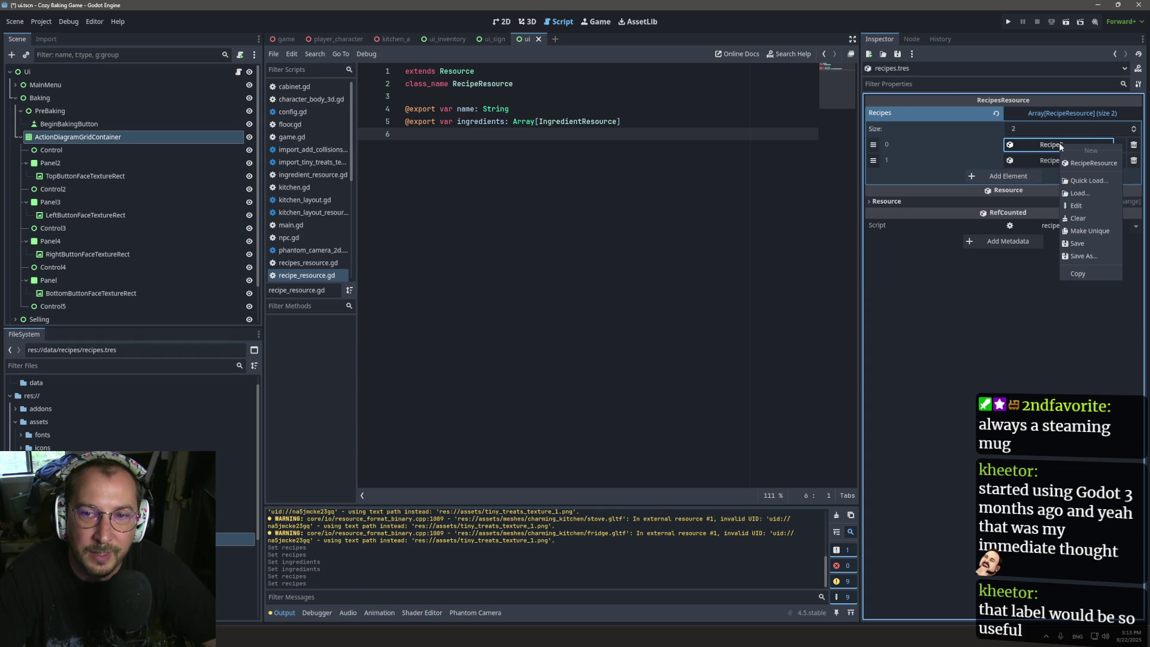
{"action": "left_click", "coordinate": [1079, 274]}
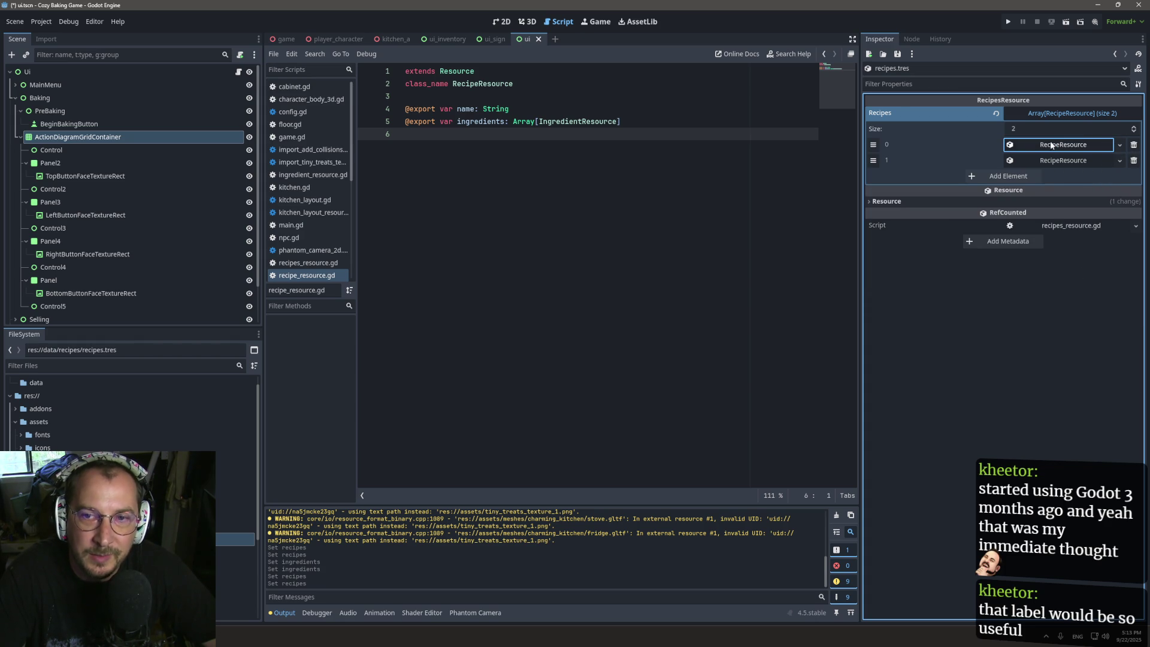
{"action": "right_click", "coordinate": [1048, 161]}
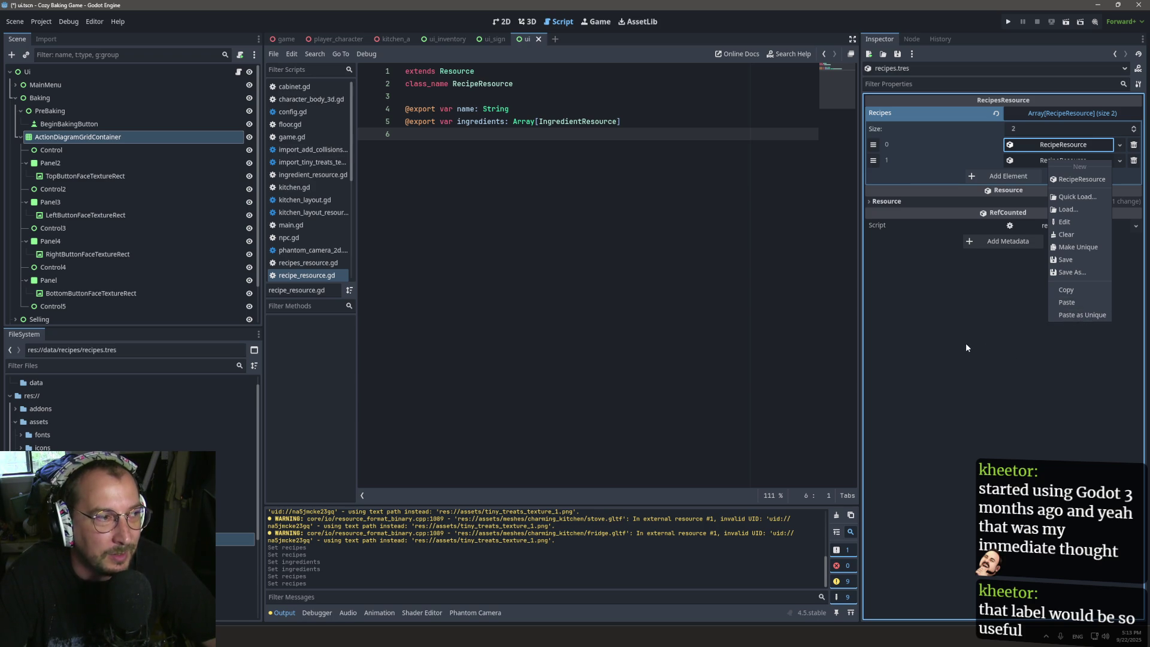
{"action": "left_click", "coordinate": [989, 318]}
{"action": "left_click", "coordinate": [1049, 160]}
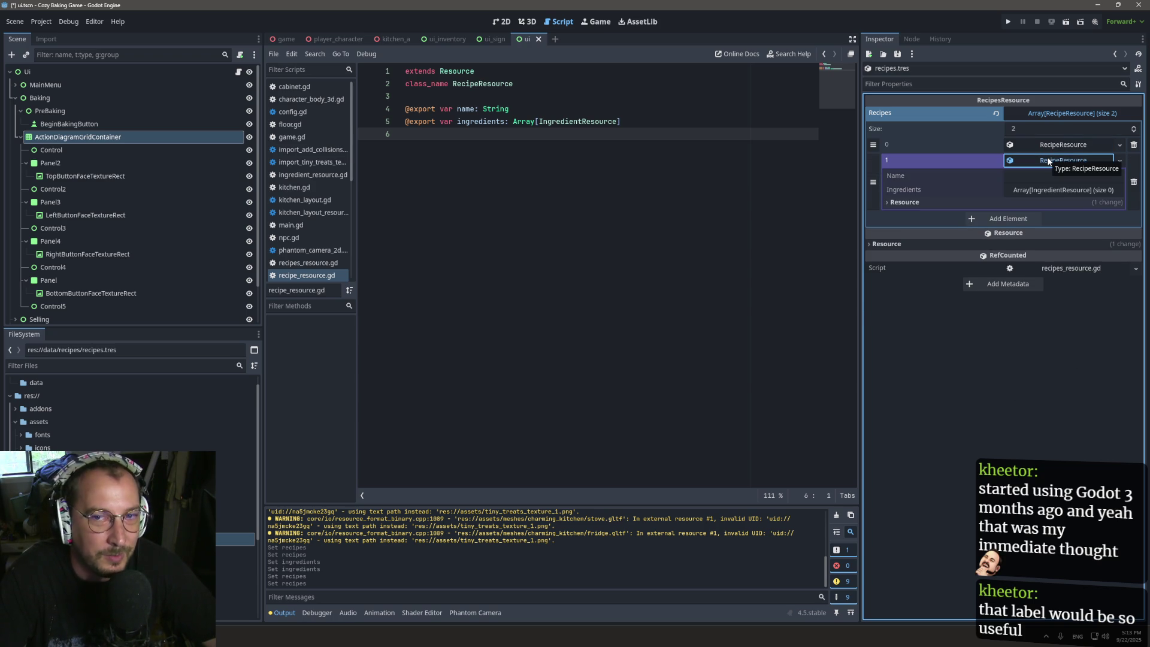
{"action": "left_click", "coordinate": [1049, 160]}
{"action": "left_click", "coordinate": [1049, 160]}
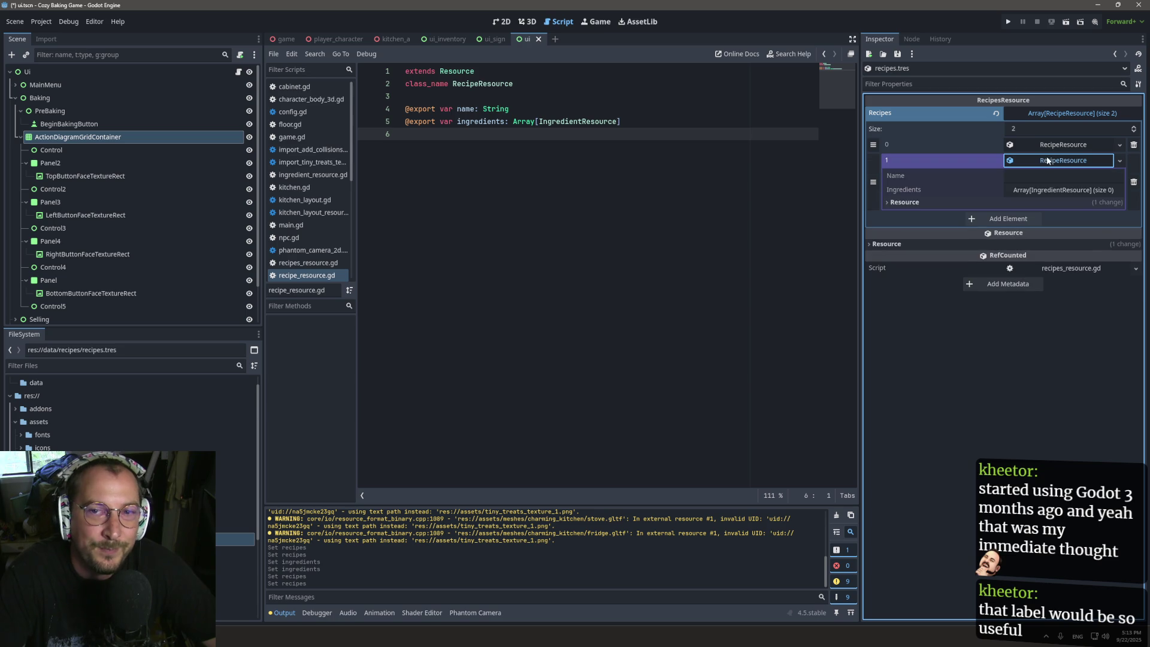
{"action": "left_click", "coordinate": [1046, 145]}
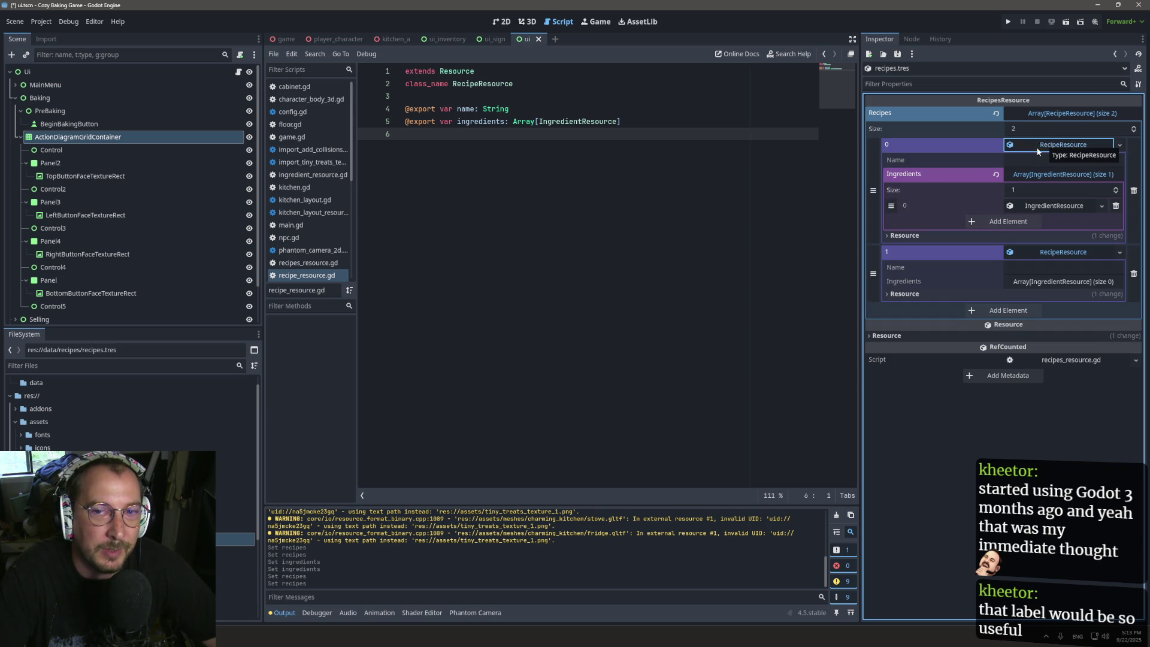
{"action": "left_click", "coordinate": [1062, 252]}
{"action": "left_click", "coordinate": [1038, 145]}
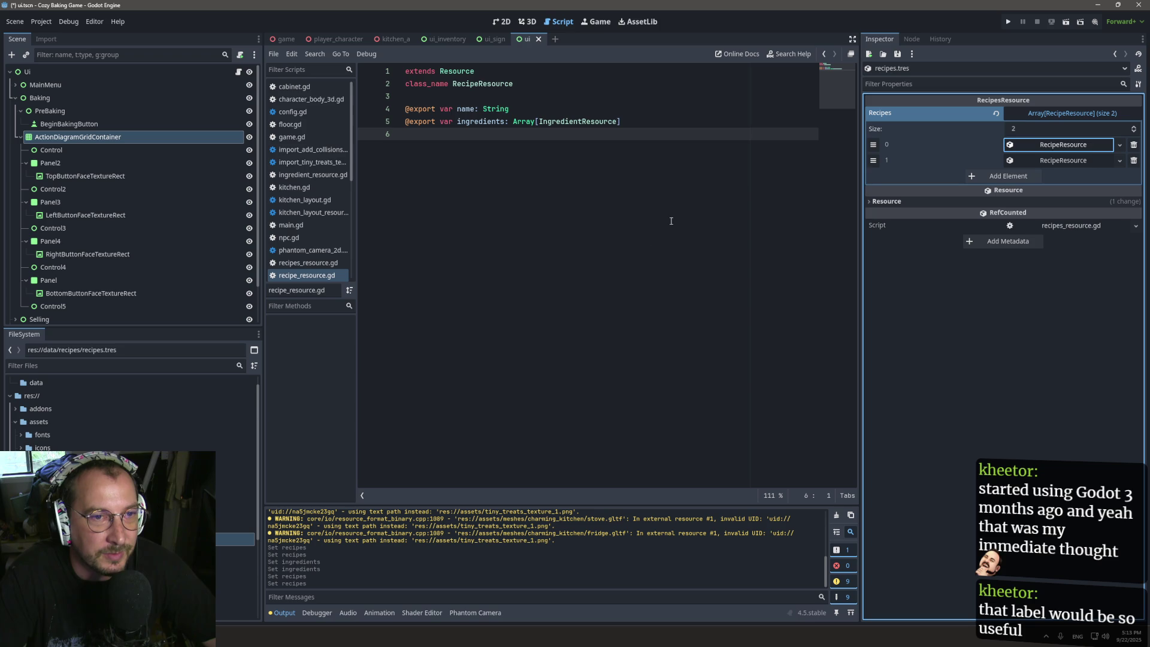
{"action": "left_click", "coordinate": [648, 271]}
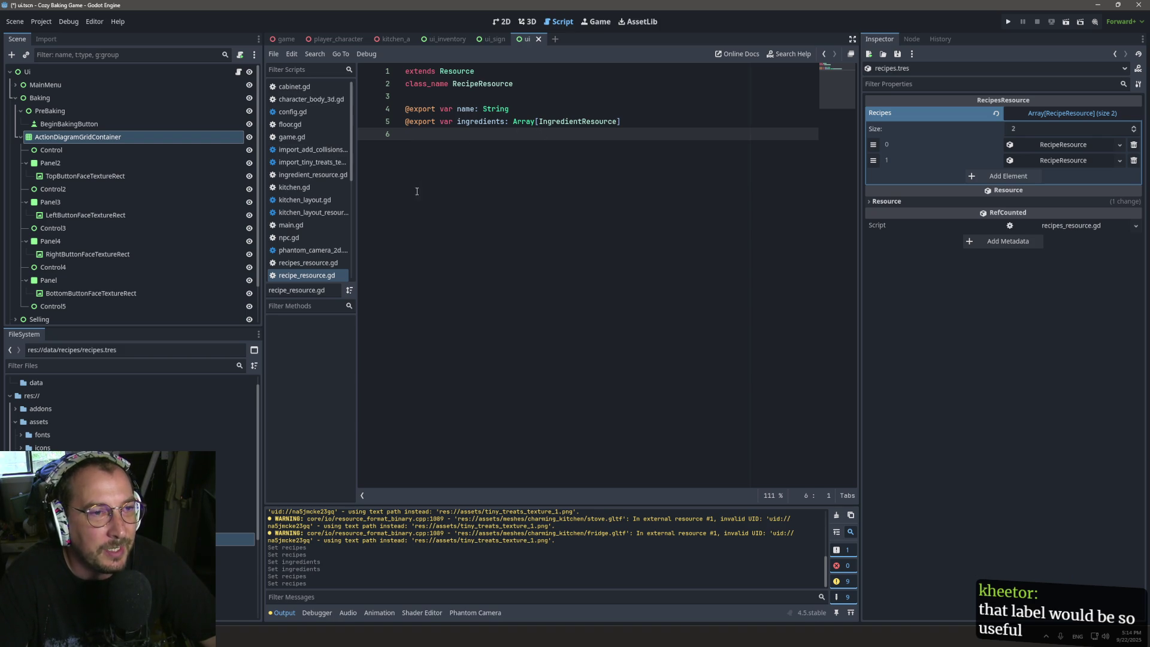
{"action": "scroll", "coordinate": [318, 262], "scroll_direction": "down", "scroll_amount": 8}
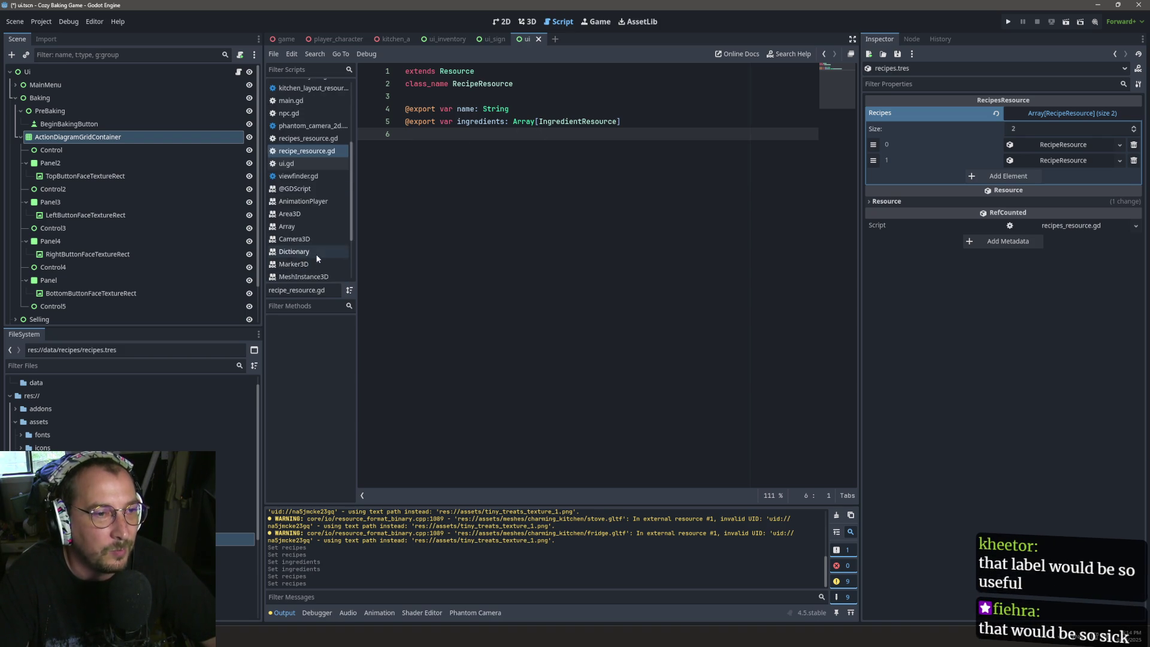
{"action": "scroll", "coordinate": [300, 228], "scroll_direction": "up", "scroll_amount": 8}
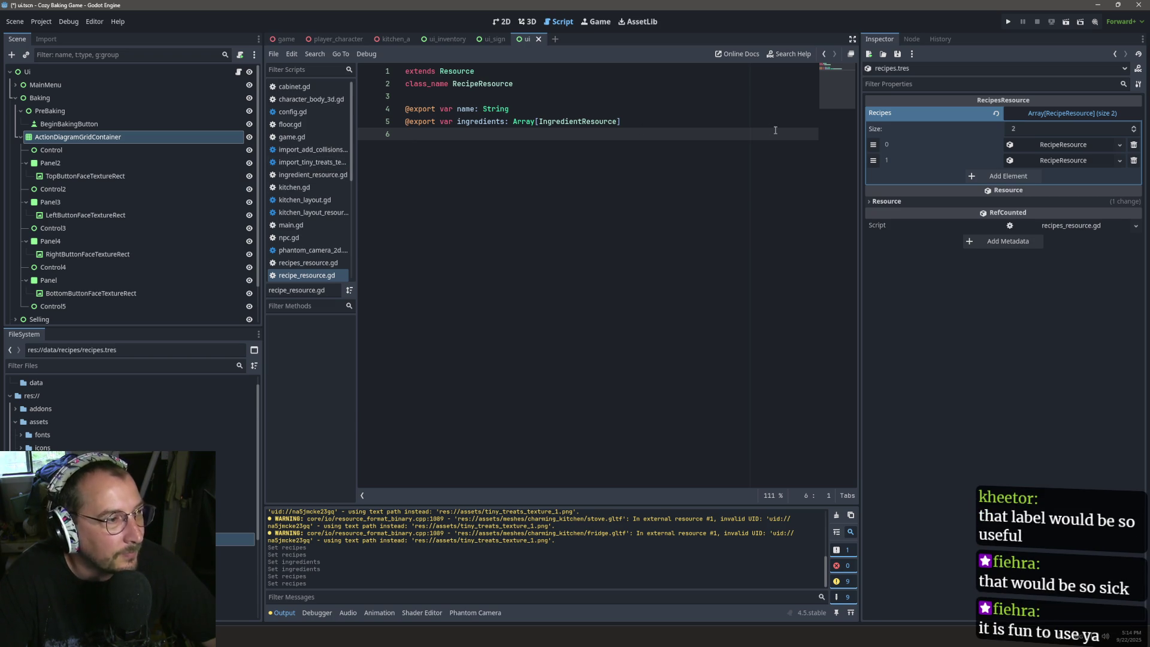
Place the cursor on script line 6, then open the Project menu.
{"action": "left_click", "coordinate": [586, 174]}
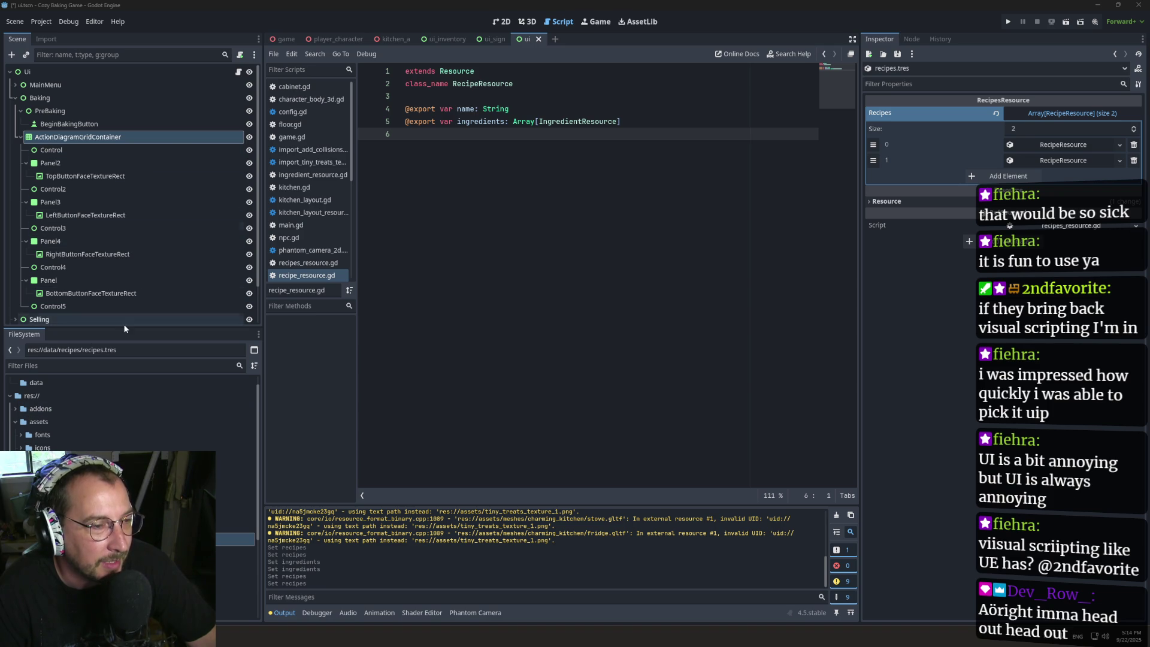
{"action": "left_click", "coordinate": [40, 23]}
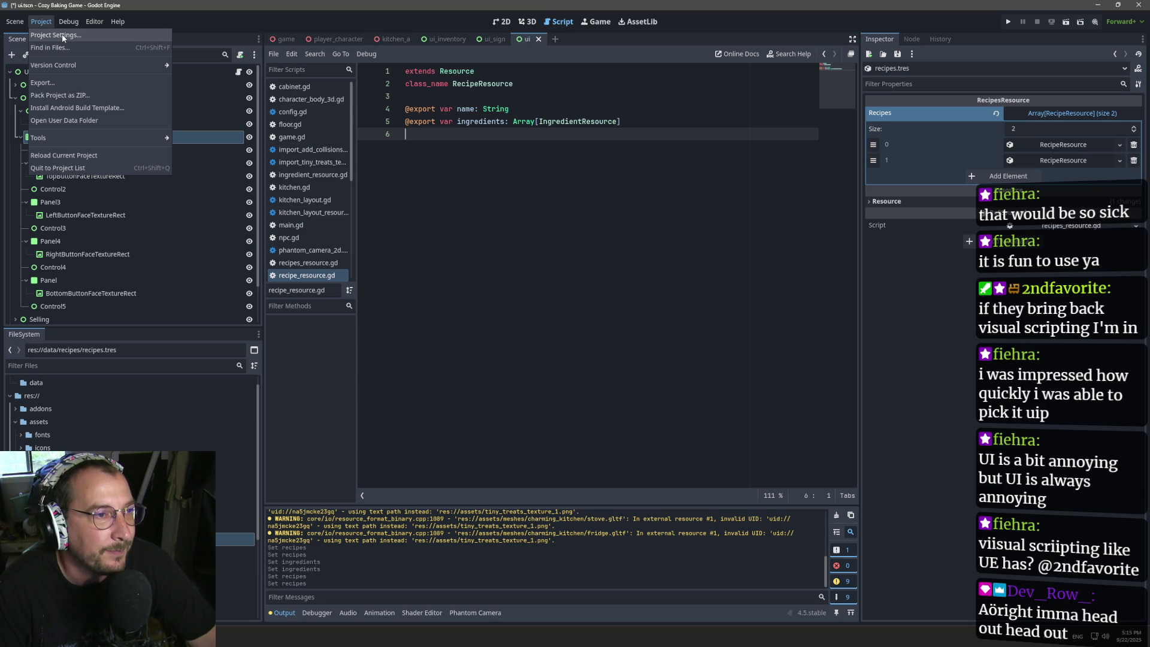
{"action": "left_click", "coordinate": [76, 83]}
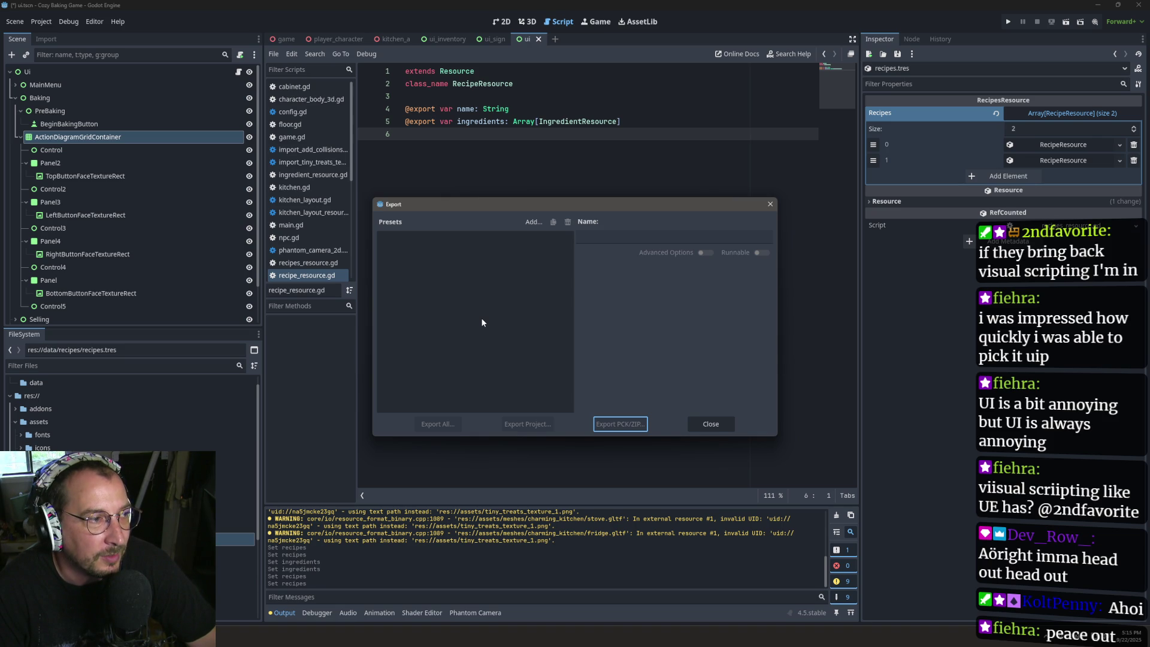
{"action": "left_click", "coordinate": [724, 426]}
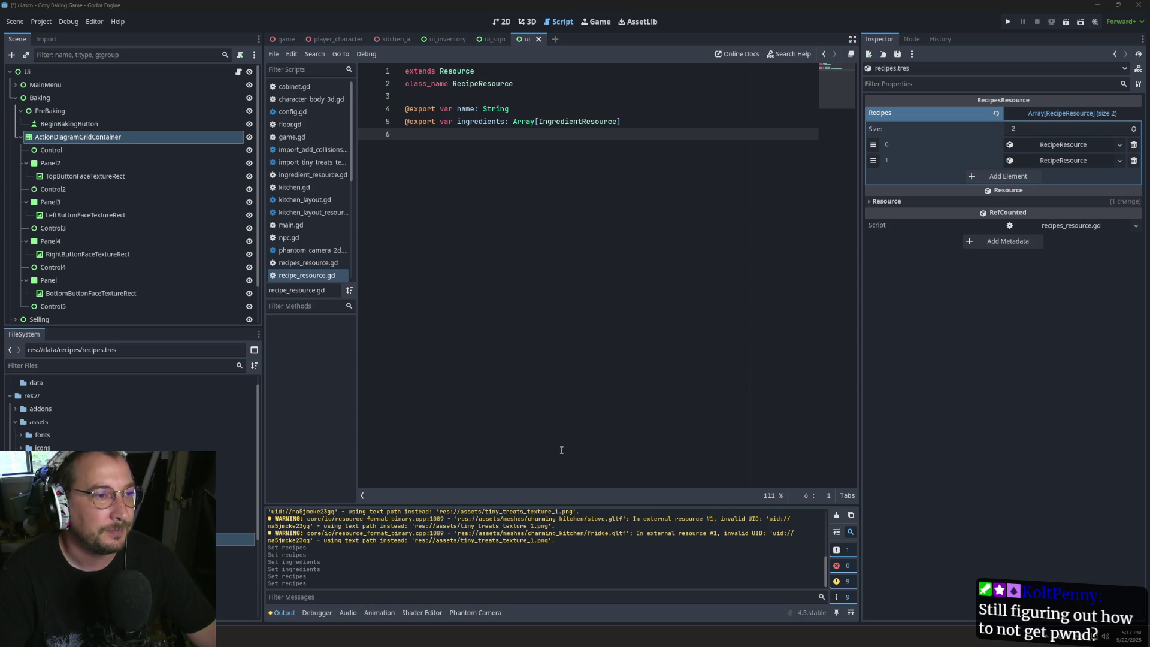
Collapse Baking, expand Living in the scene tree, and save the scene.
{"action": "left_click", "coordinate": [14, 99]}
{"action": "left_click", "coordinate": [16, 124]}
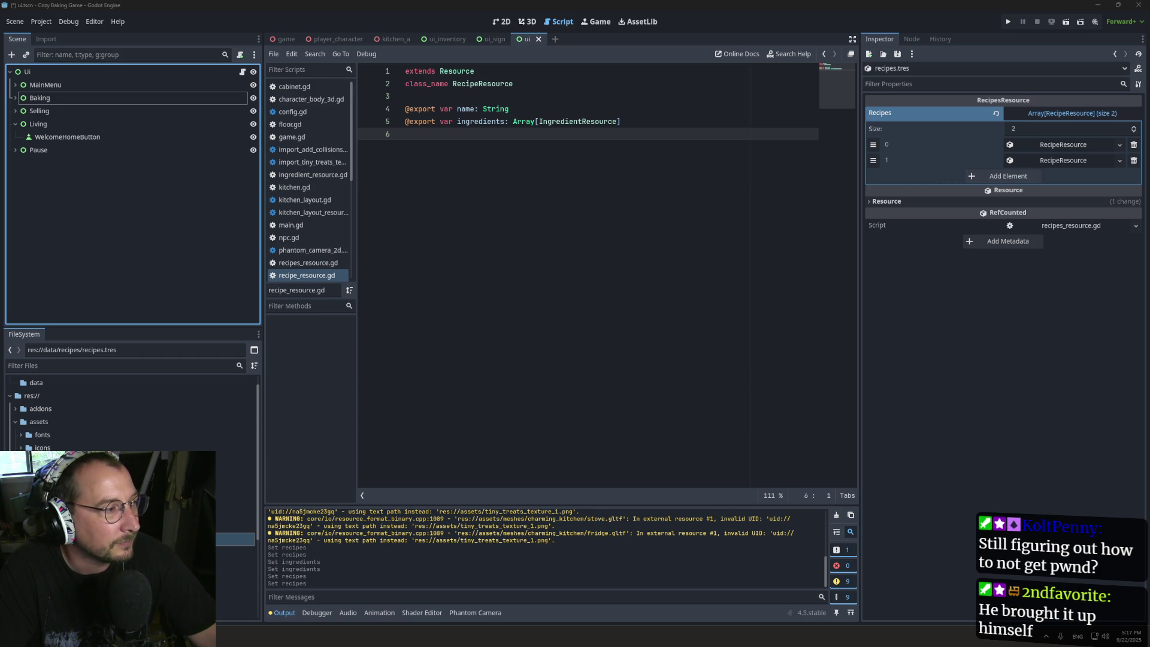
{"action": "left_click", "coordinate": [665, 278]}
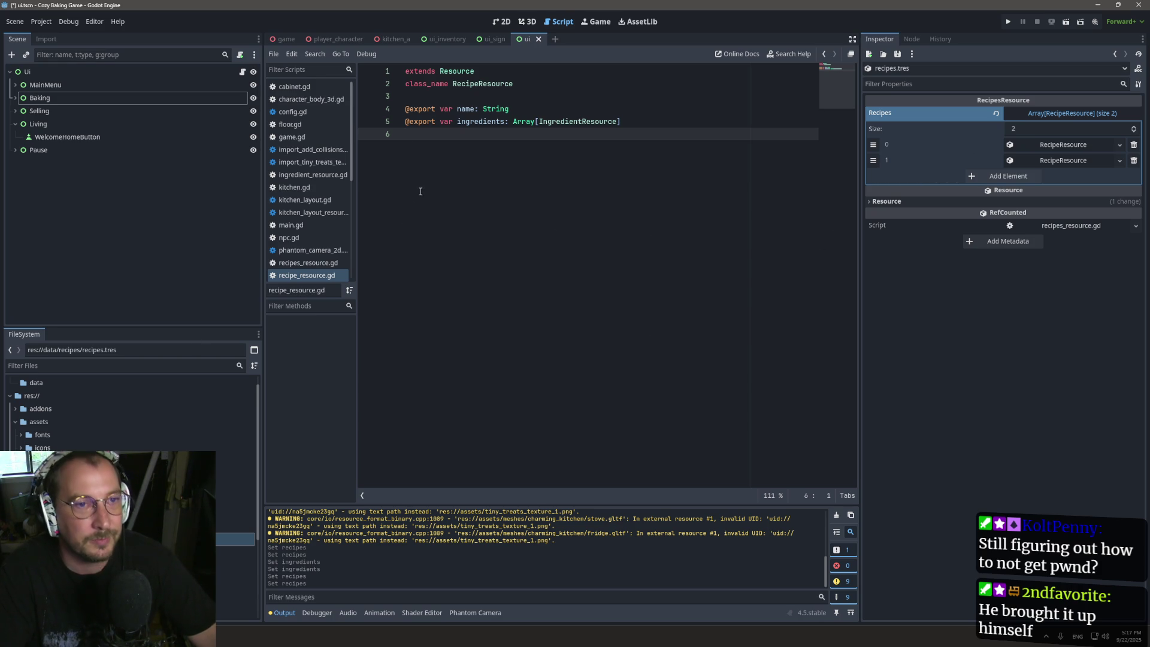
{"action": "key", "text": "ctrl+s"}
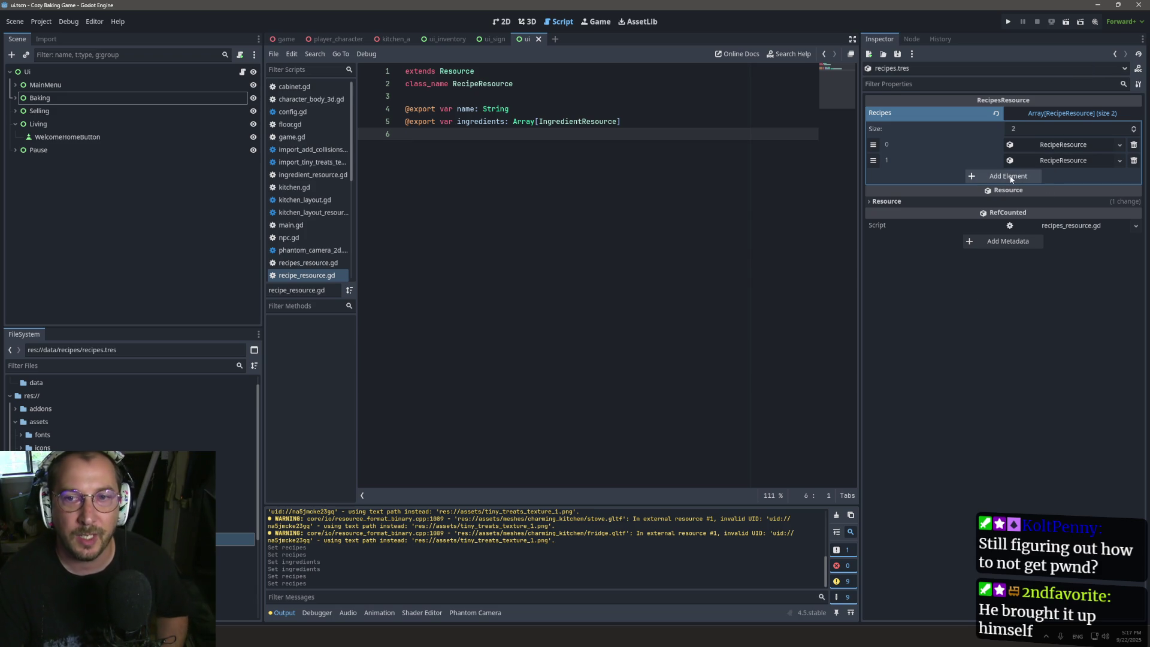
Delete the second recipe, name the remaining one 'French Bread', and switch to the browser desktop.
{"action": "left_click", "coordinate": [1134, 161]}
{"action": "left_click", "coordinate": [1084, 144]}
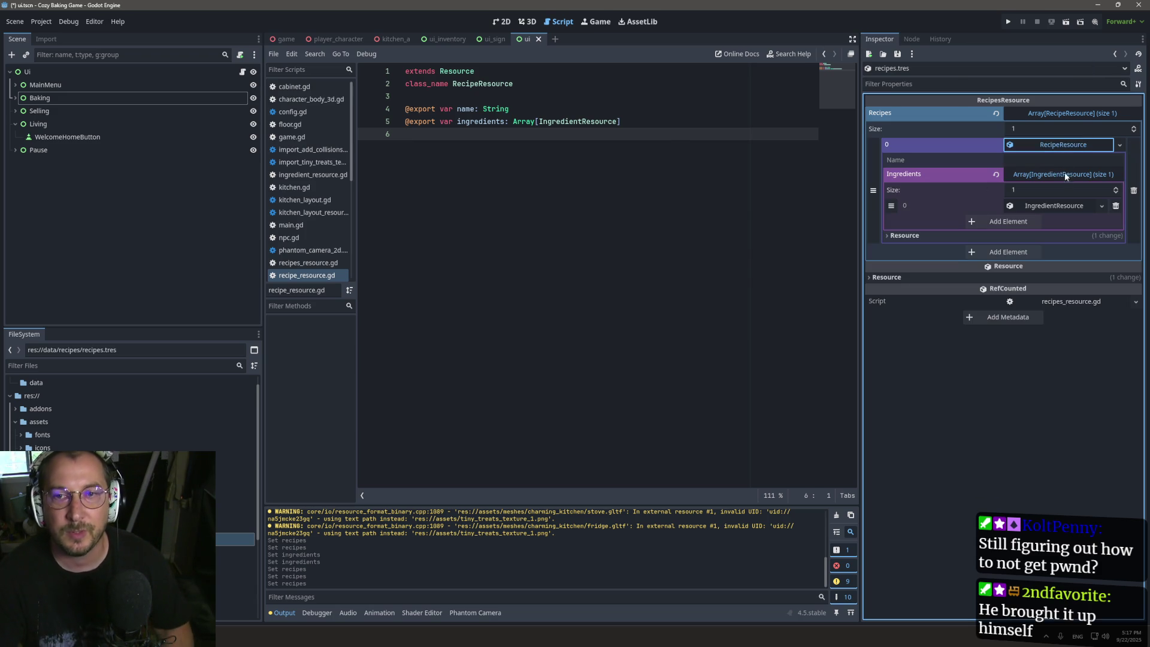
{"action": "left_click", "coordinate": [1052, 160]}
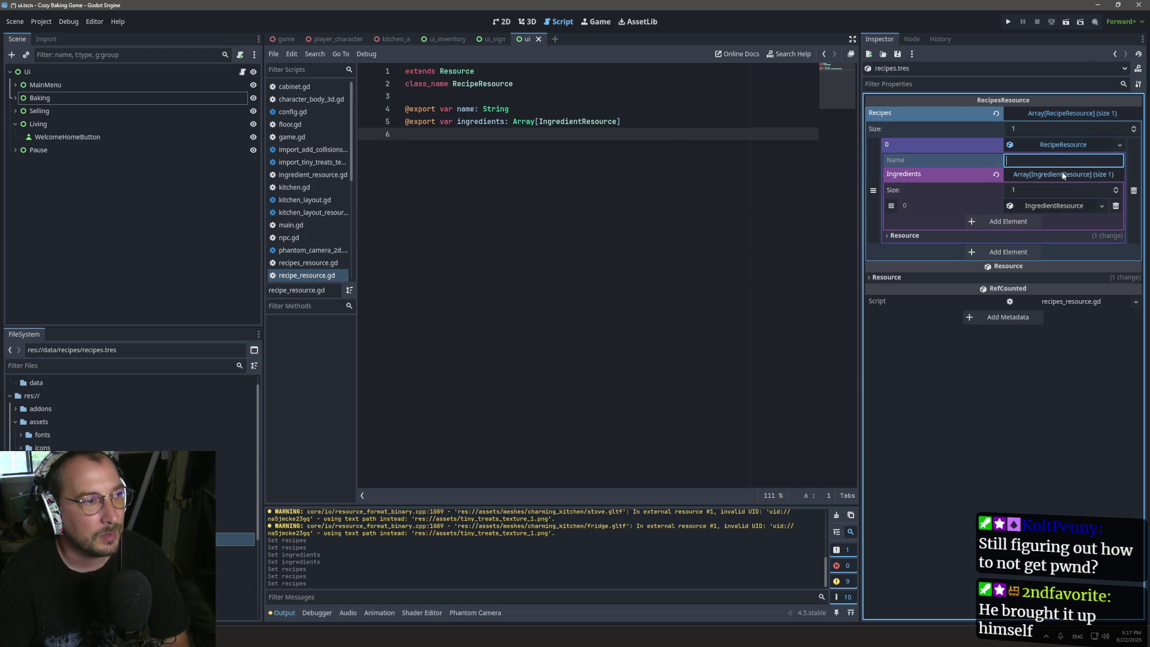
{"action": "type", "text": "French Br"}
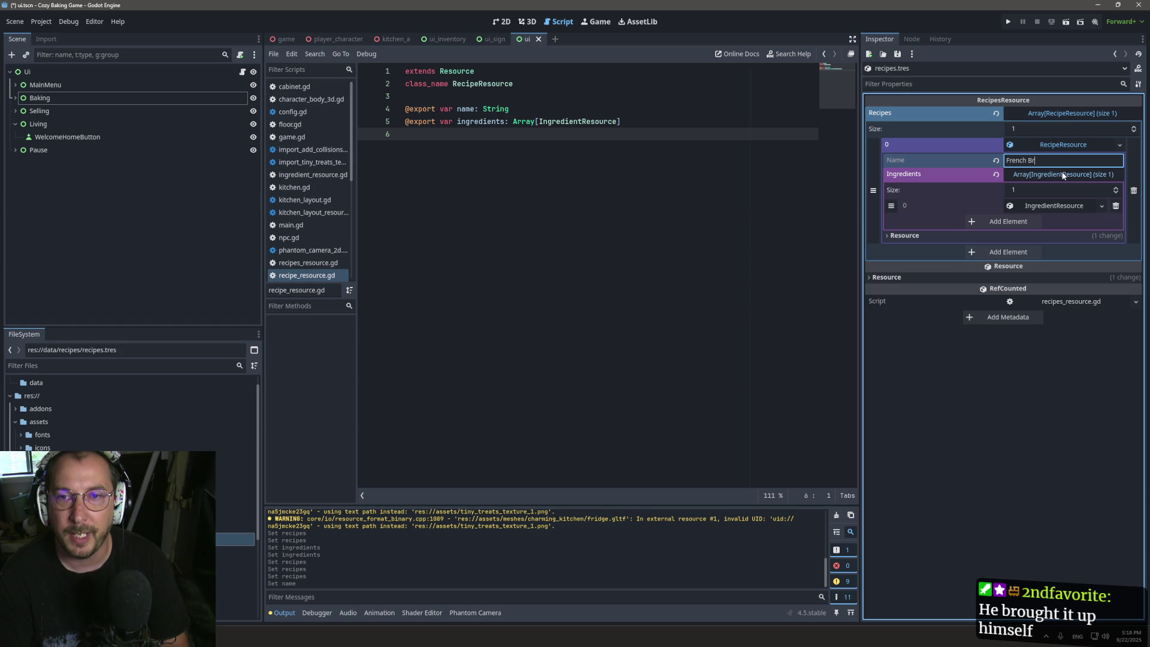
{"action": "type", "text": "ead"}
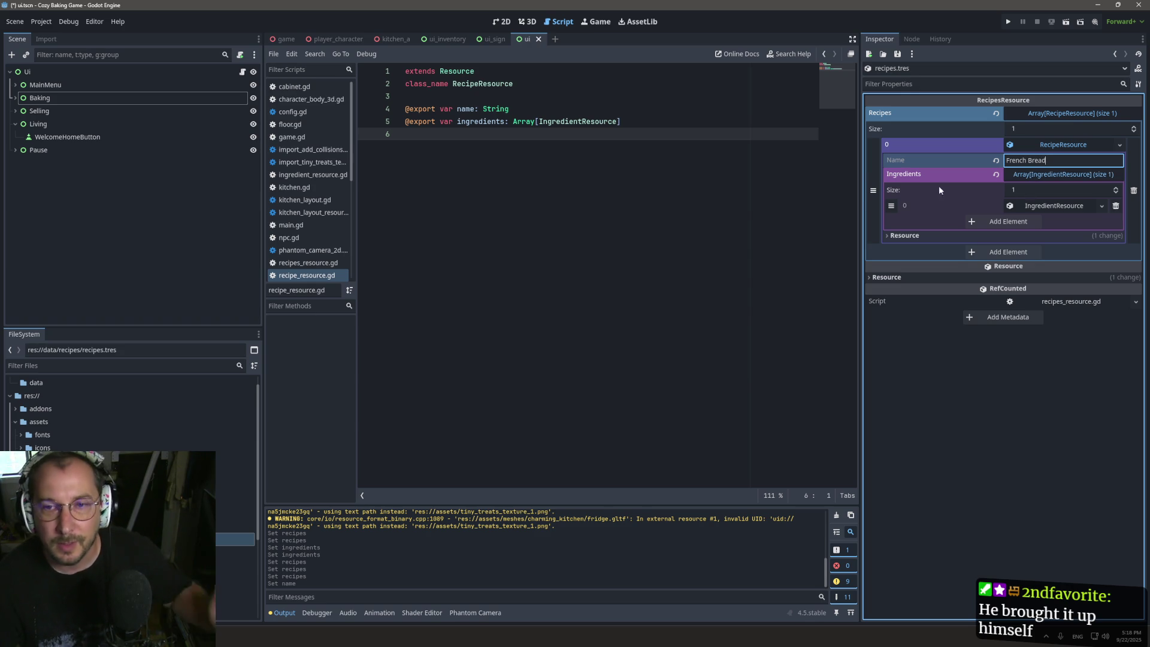
{"action": "key", "text": "ctrl+super+Right"}
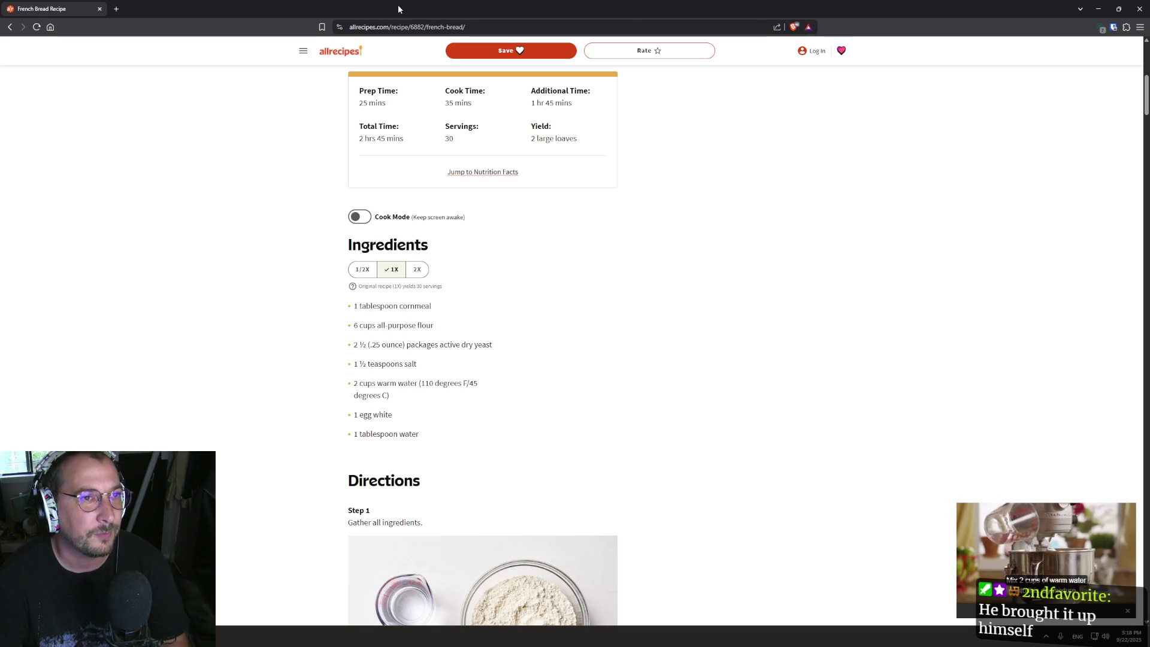
Move the Brave browser window to Desktop 3 through Task View.
{"action": "key", "text": "super+Tab"}
{"action": "right_click", "coordinate": [532, 262]}
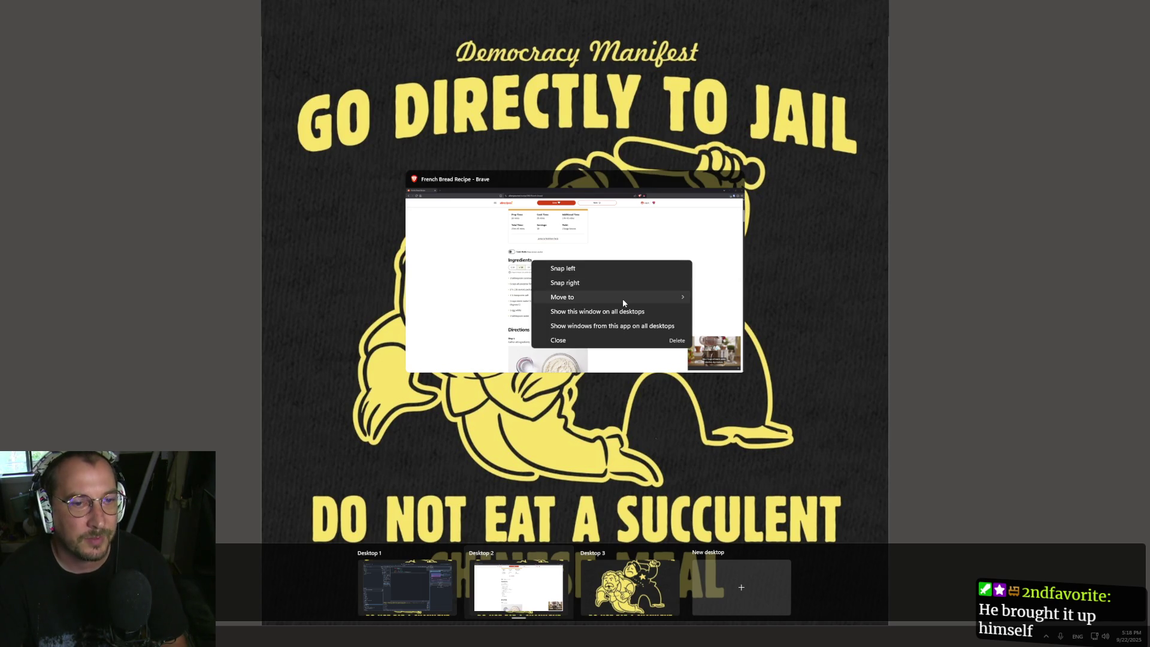
{"action": "mouse_move", "coordinate": [664, 295]}
{"action": "left_click", "coordinate": [724, 313]}
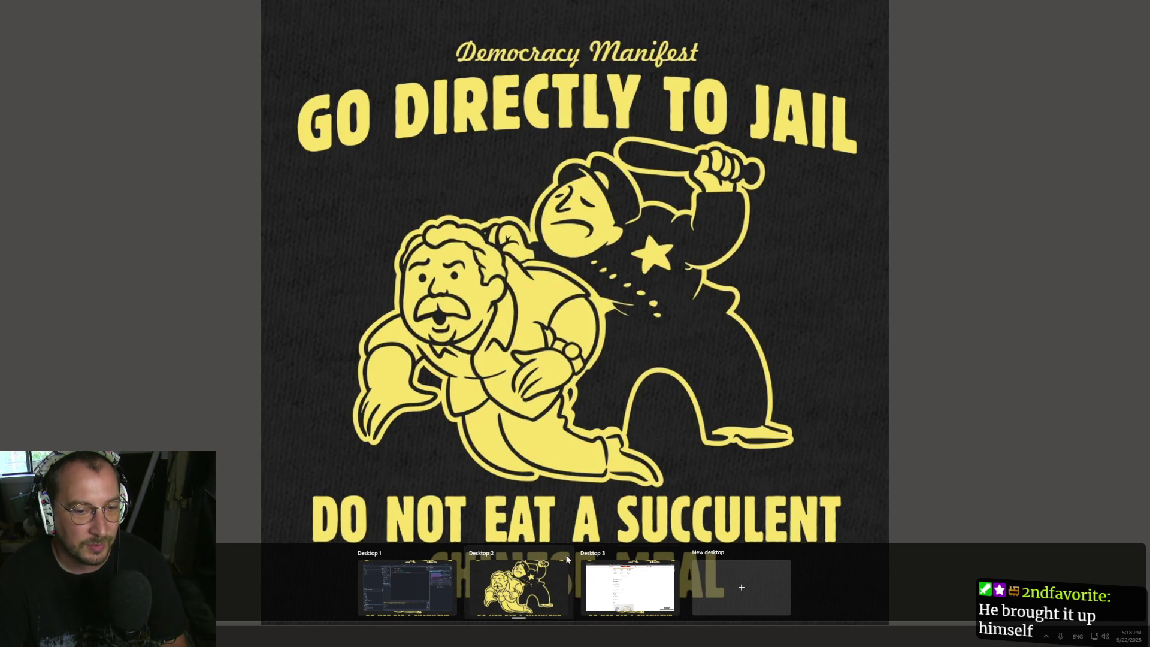
{"action": "mouse_move", "coordinate": [630, 588]}
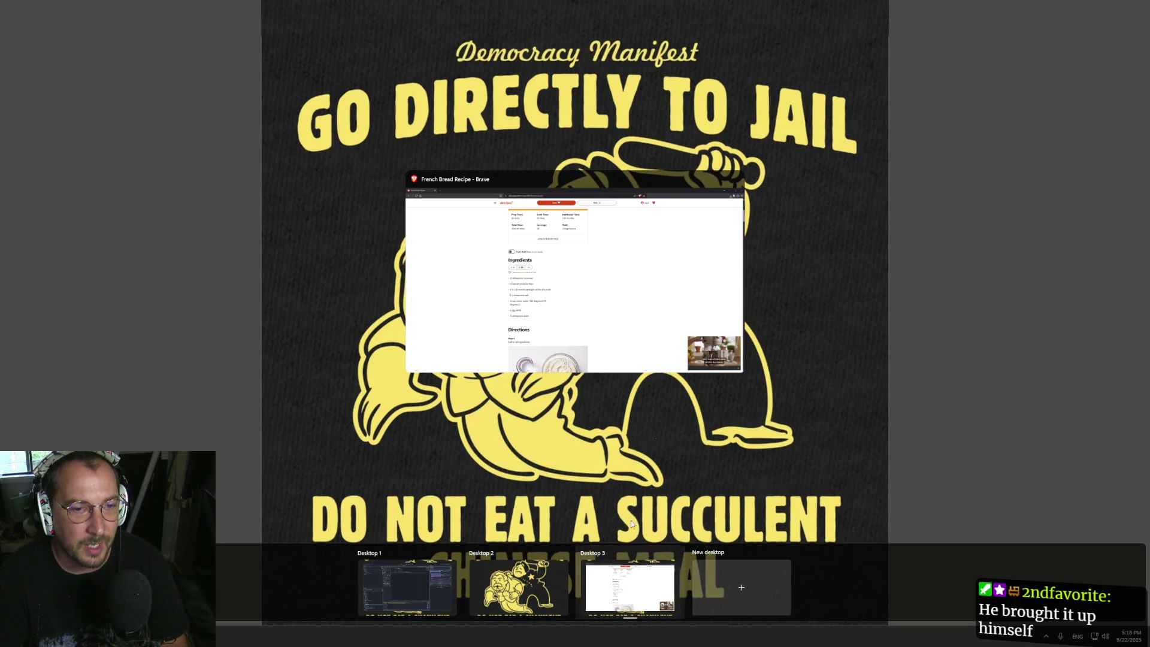
{"action": "left_click", "coordinate": [635, 334]}
Move Brave to Desktop 1 with Godot and snap it to the right half.
{"action": "key", "text": "super+Tab"}
{"action": "right_click", "coordinate": [599, 330]}
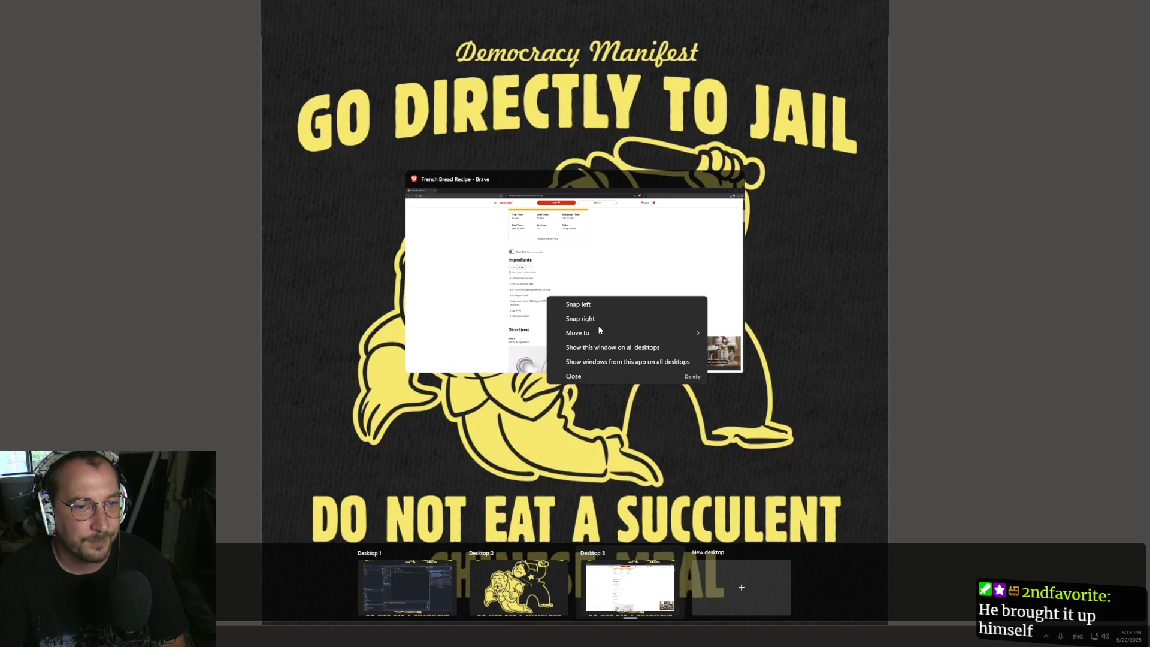
{"action": "mouse_move", "coordinate": [706, 333]}
{"action": "left_click", "coordinate": [756, 333]}
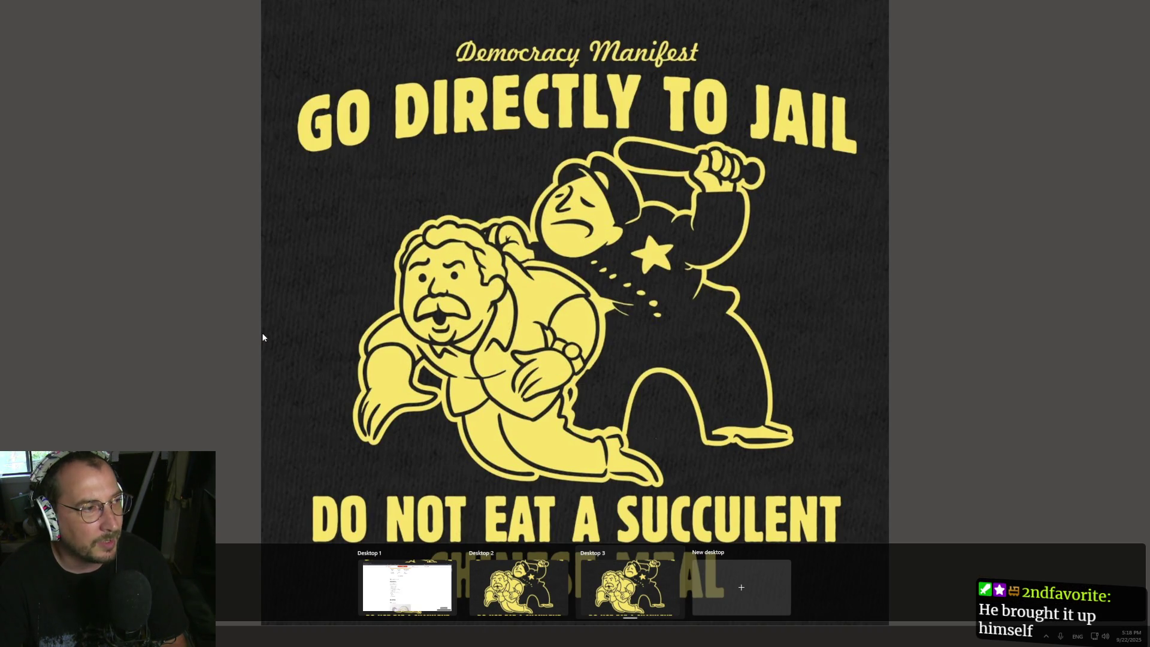
{"action": "key", "text": "Escape"}
{"action": "key", "text": "ctrl+super+Left"}
{"action": "key", "text": "ctrl+super+Left"}
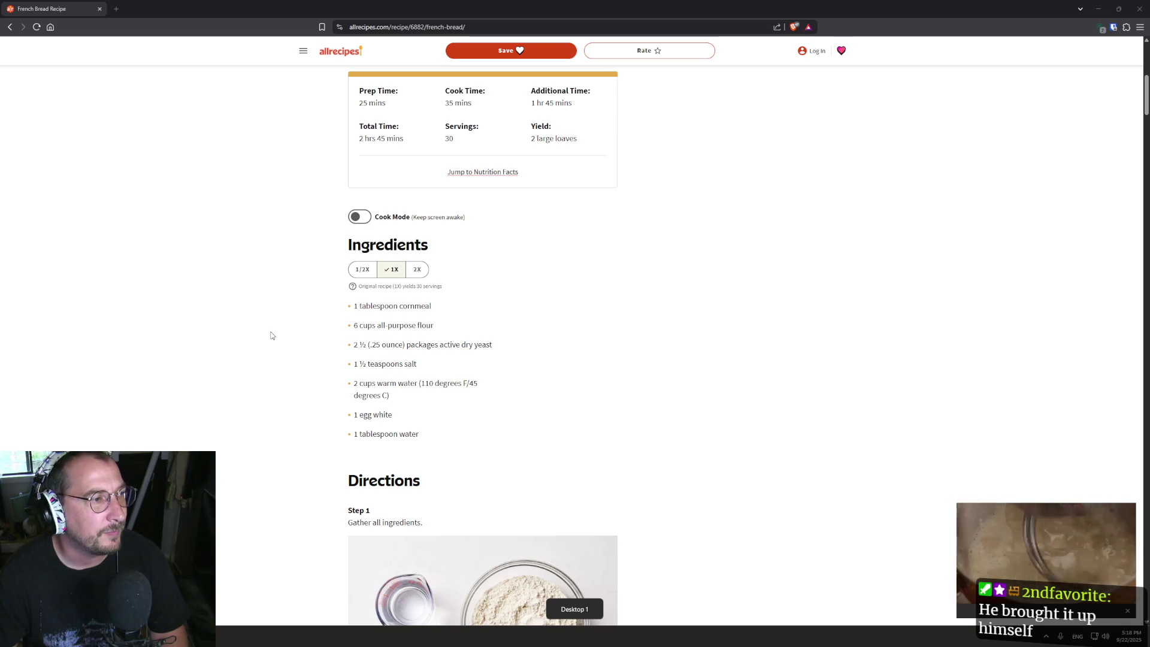
{"action": "key", "text": "ctrl+super+Right"}
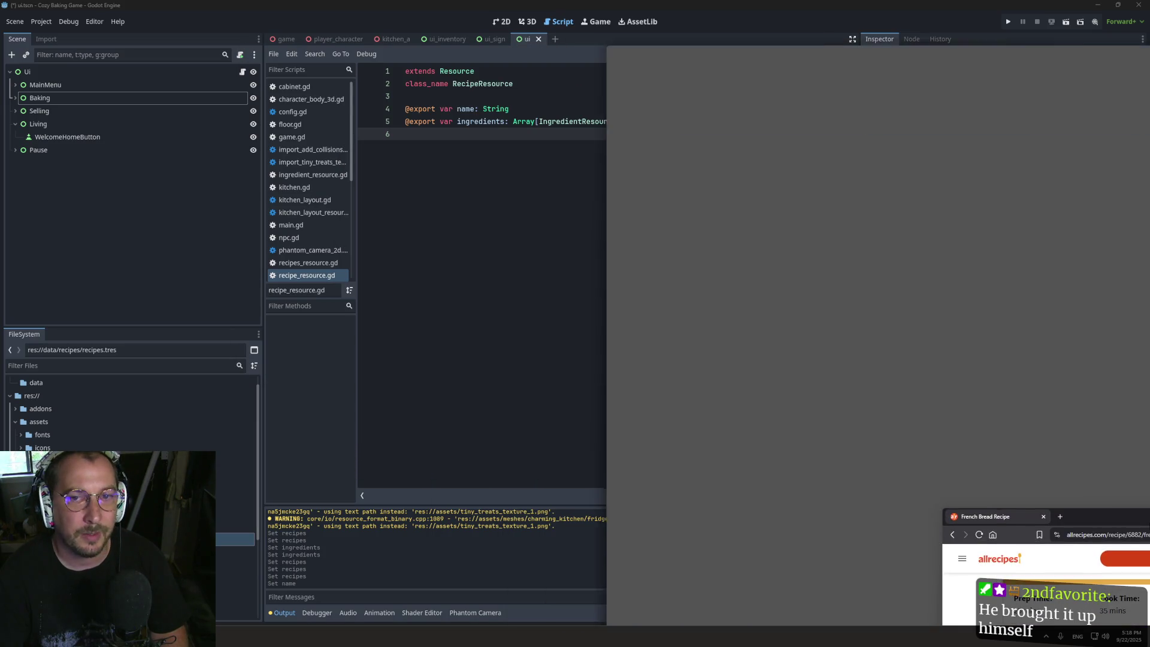
{"action": "key", "text": "super+Right"}
Fill the left half with Godot, widen it, and select '1 tablespoon cornmeal' on the recipe page.
{"action": "left_click", "coordinate": [279, 179]}
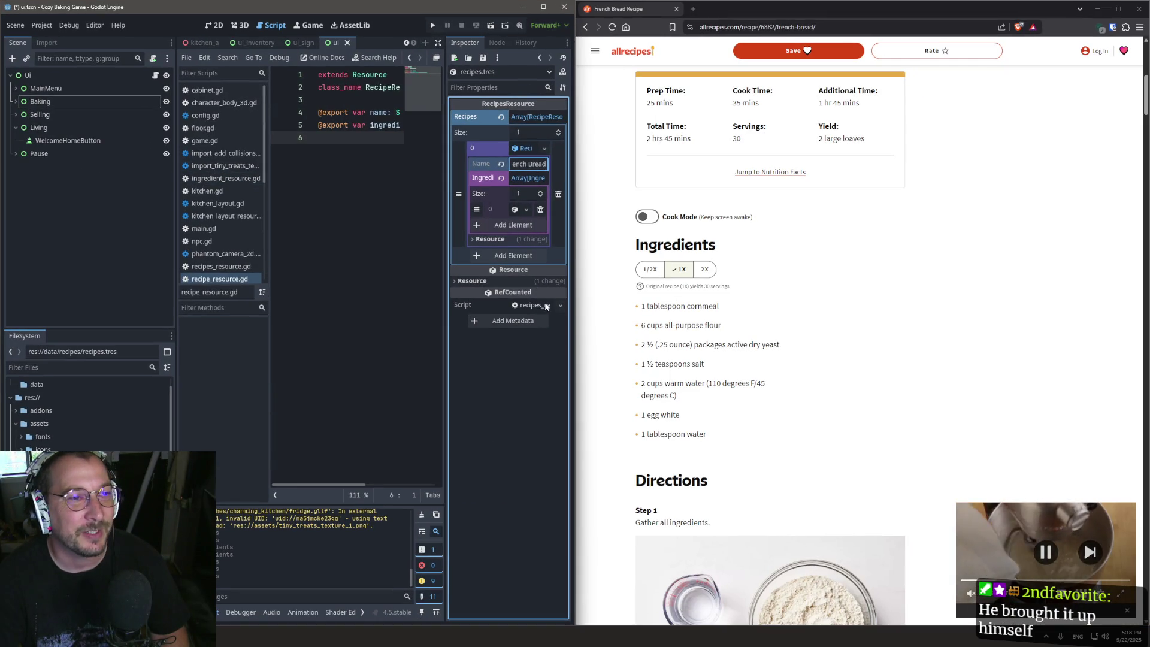
{"action": "left_click_drag", "start_coordinate": [575, 258], "coordinate": [797, 258]}
{"action": "triple_click", "coordinate": [870, 246]}
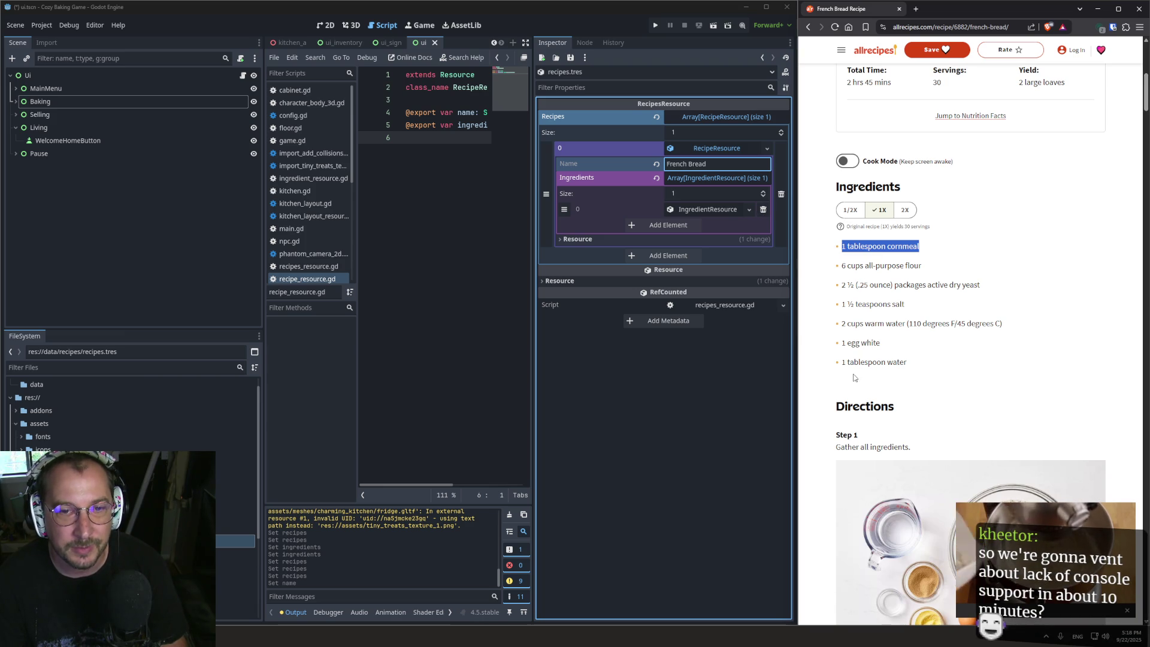
Raise the French Bread Ingredients array size to 7 and resize the editor panels.
{"action": "left_click", "coordinate": [763, 191]}
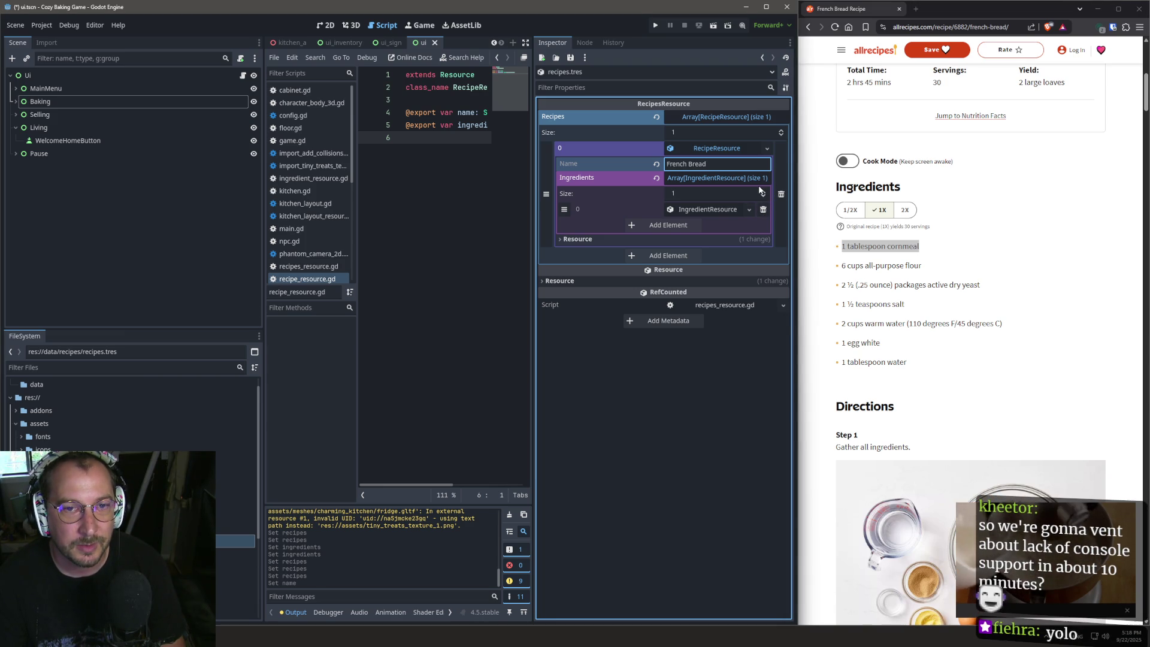
{"action": "left_click", "coordinate": [762, 191]}
{"action": "left_click", "coordinate": [762, 192]}
{"action": "left_click", "coordinate": [763, 192]}
{"action": "left_click", "coordinate": [762, 192]}
{"action": "left_click", "coordinate": [764, 194]}
{"action": "left_click", "coordinate": [763, 194]}
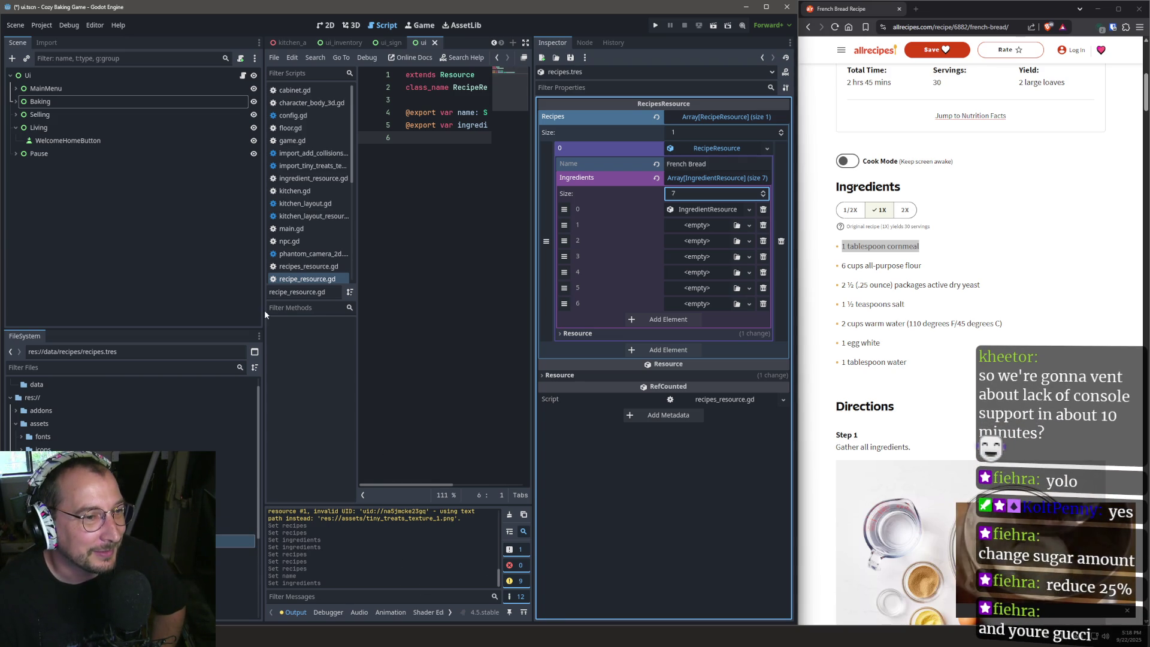
{"action": "left_click_drag", "start_coordinate": [264, 310], "coordinate": [145, 284]}
{"action": "left_click_drag", "start_coordinate": [105, 279], "coordinate": [18, 417]}
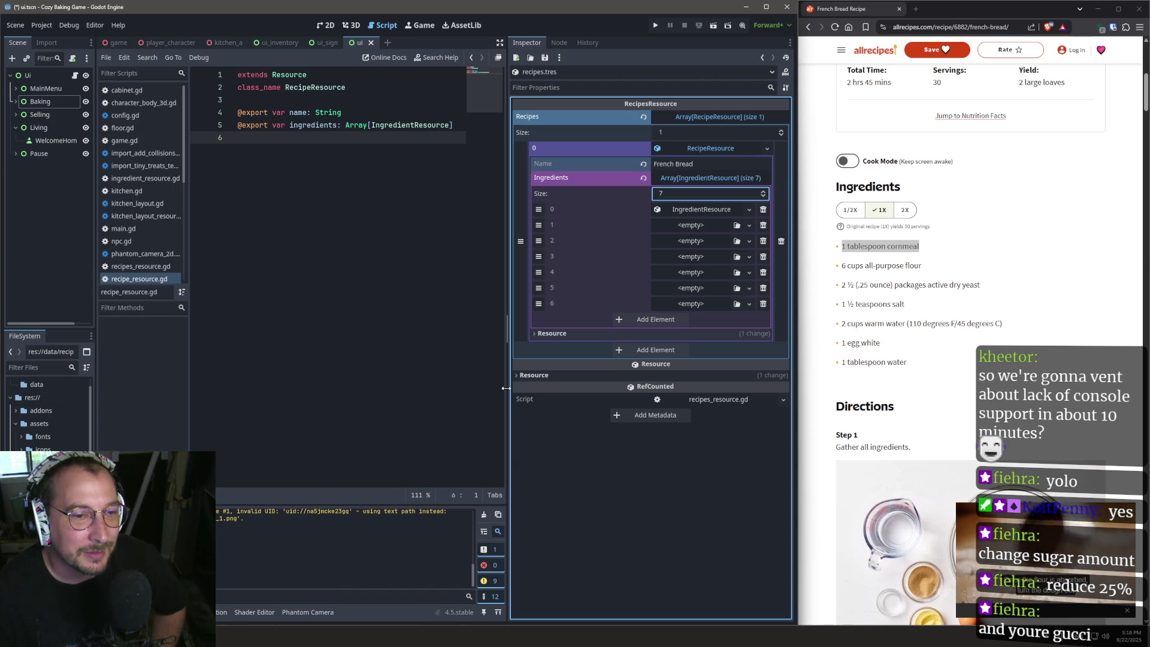
{"action": "left_click_drag", "start_coordinate": [507, 388], "coordinate": [626, 392]}
Browse the project scripts, from cabinet.gd through kitchen_layout.gd, ending on game.gd.
{"action": "left_click", "coordinate": [129, 88]}
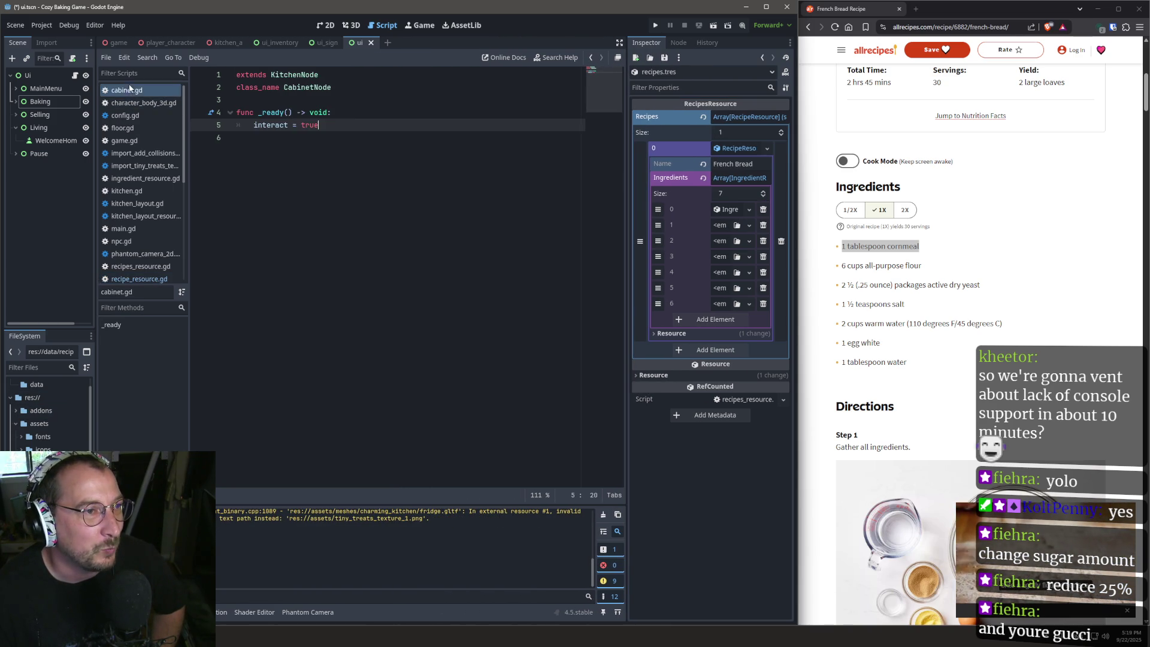
{"action": "left_click", "coordinate": [131, 103]}
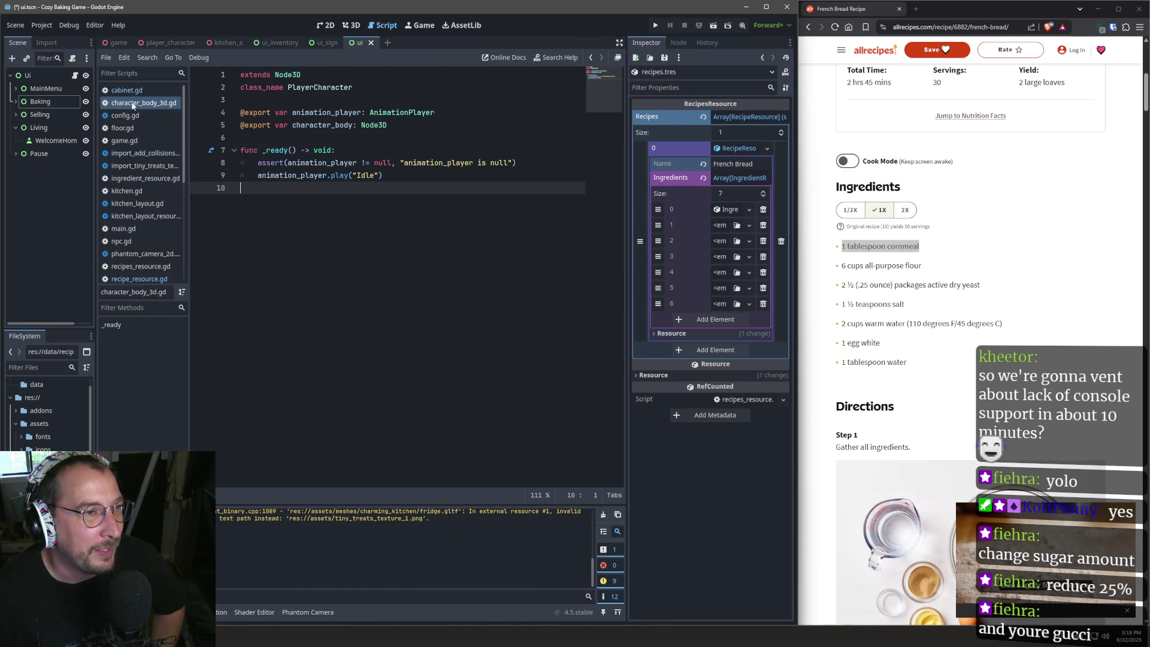
{"action": "left_click", "coordinate": [133, 141]}
{"action": "left_click", "coordinate": [136, 153]}
{"action": "left_click", "coordinate": [135, 166]}
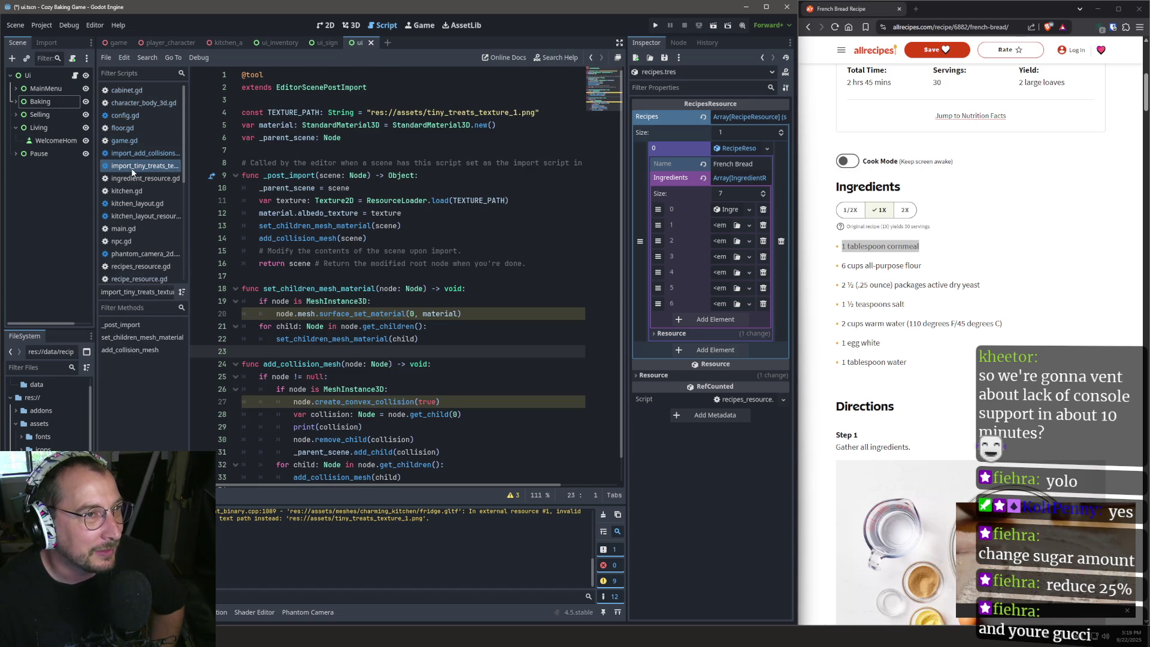
{"action": "left_click", "coordinate": [133, 178]}
{"action": "left_click", "coordinate": [129, 204]}
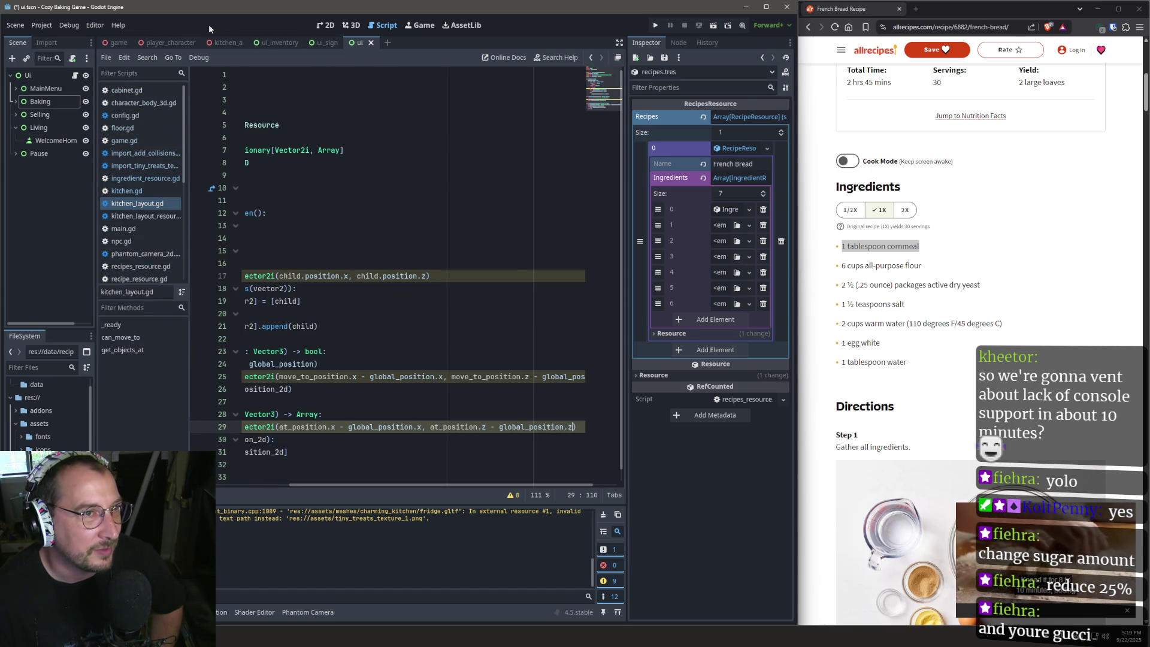
{"action": "left_click", "coordinate": [140, 153]}
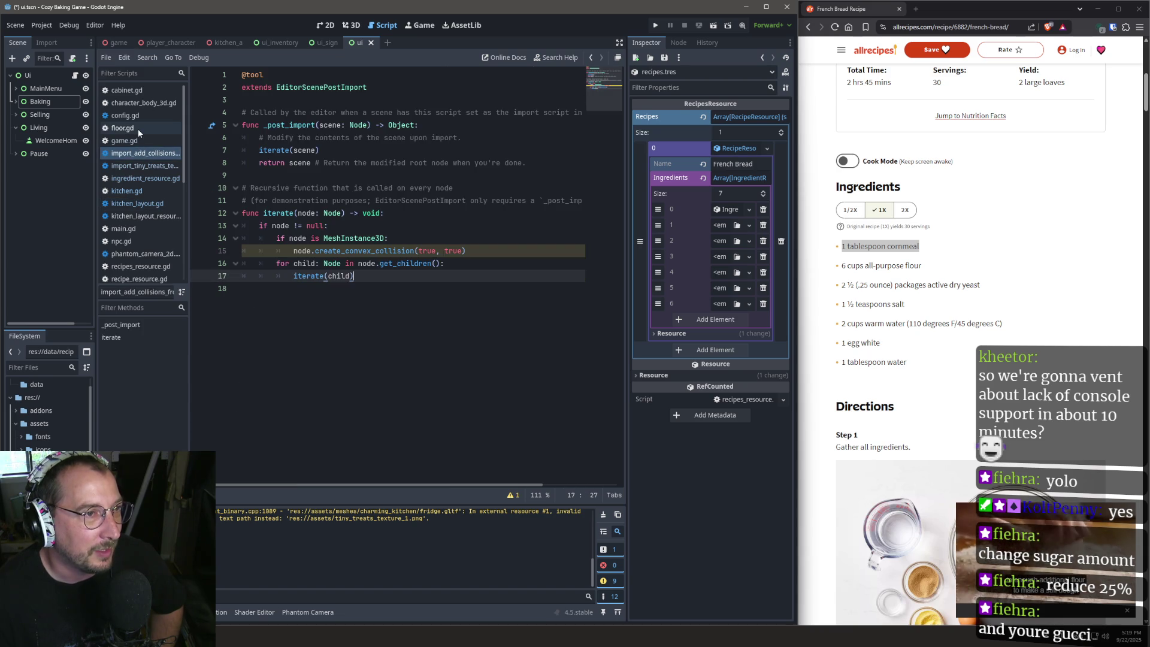
{"action": "left_click", "coordinate": [138, 138]}
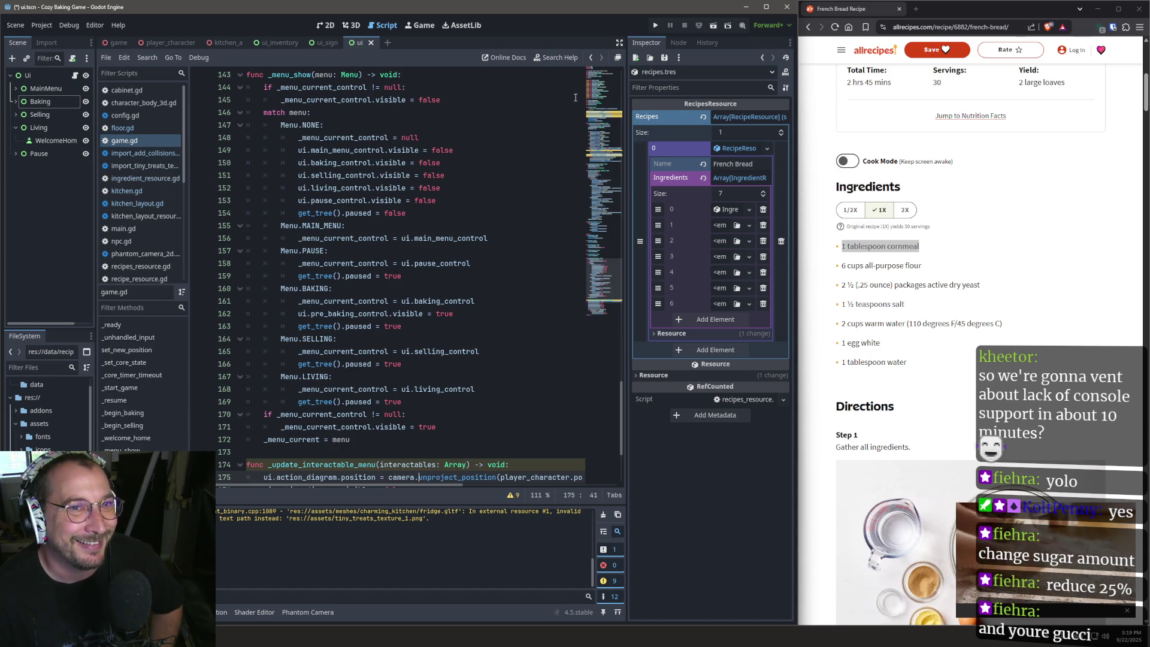
Undock and close the floating Script Editor, then return to game.gd at line 155.
{"action": "left_click", "coordinate": [618, 58]}
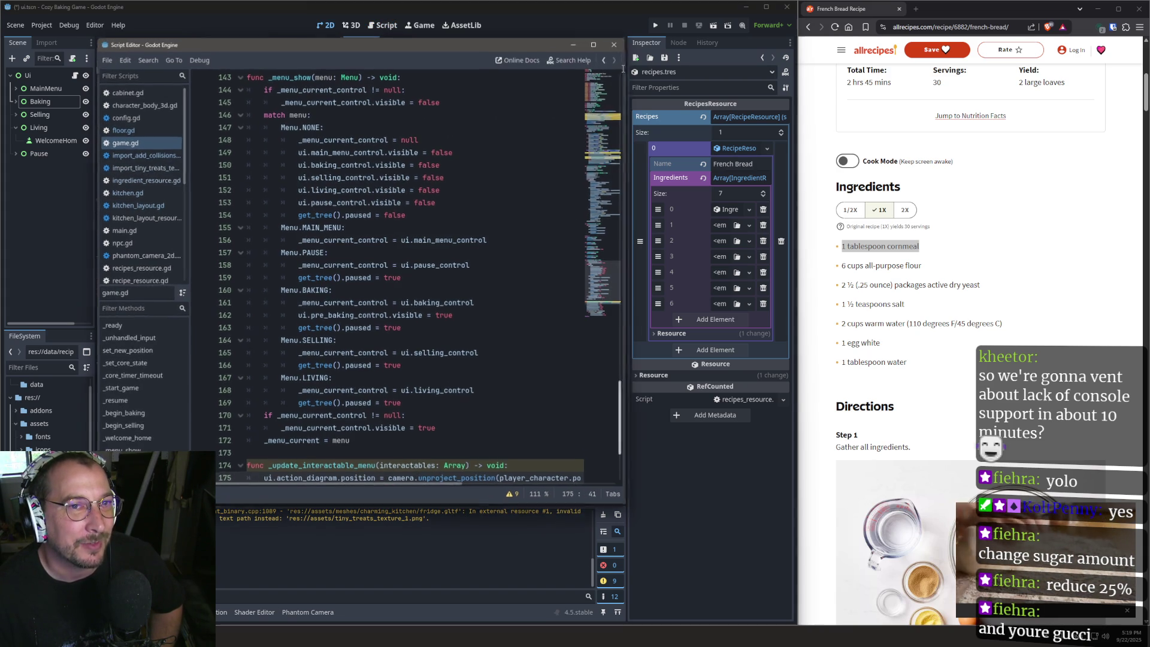
{"action": "mouse_move", "coordinate": [544, 46]}
{"action": "left_mouse_down"}
{"action": "mouse_move", "coordinate": [565, 192]}
{"action": "mouse_move", "coordinate": [605, 207]}
{"action": "left_mouse_up"}
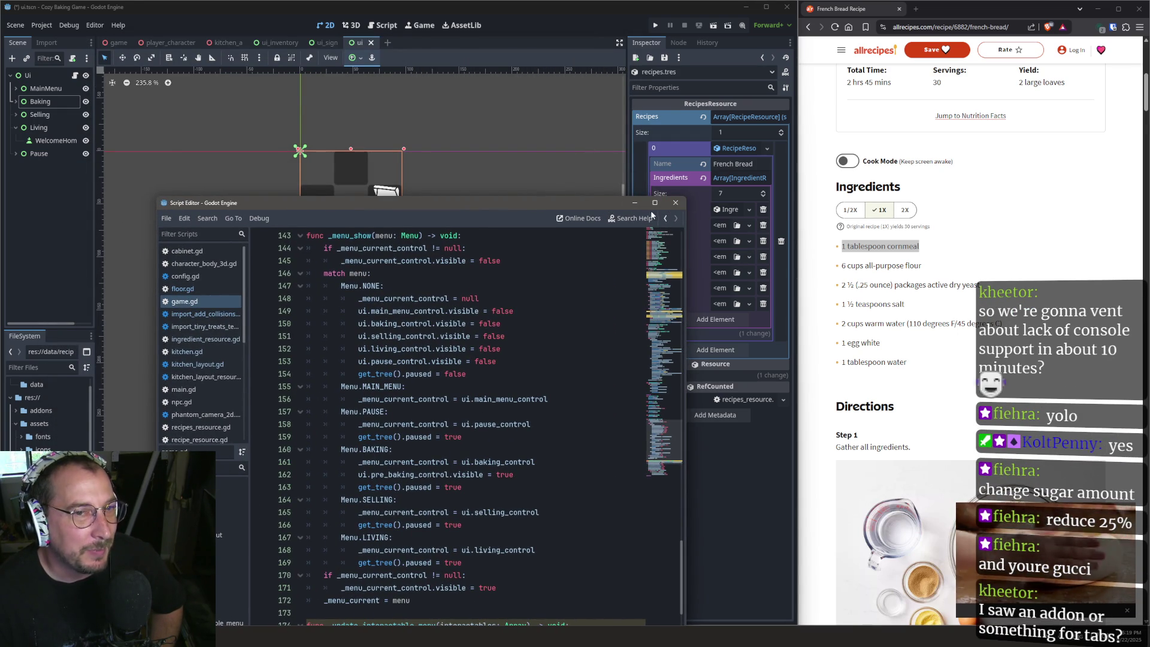
{"action": "left_click", "coordinate": [676, 203]}
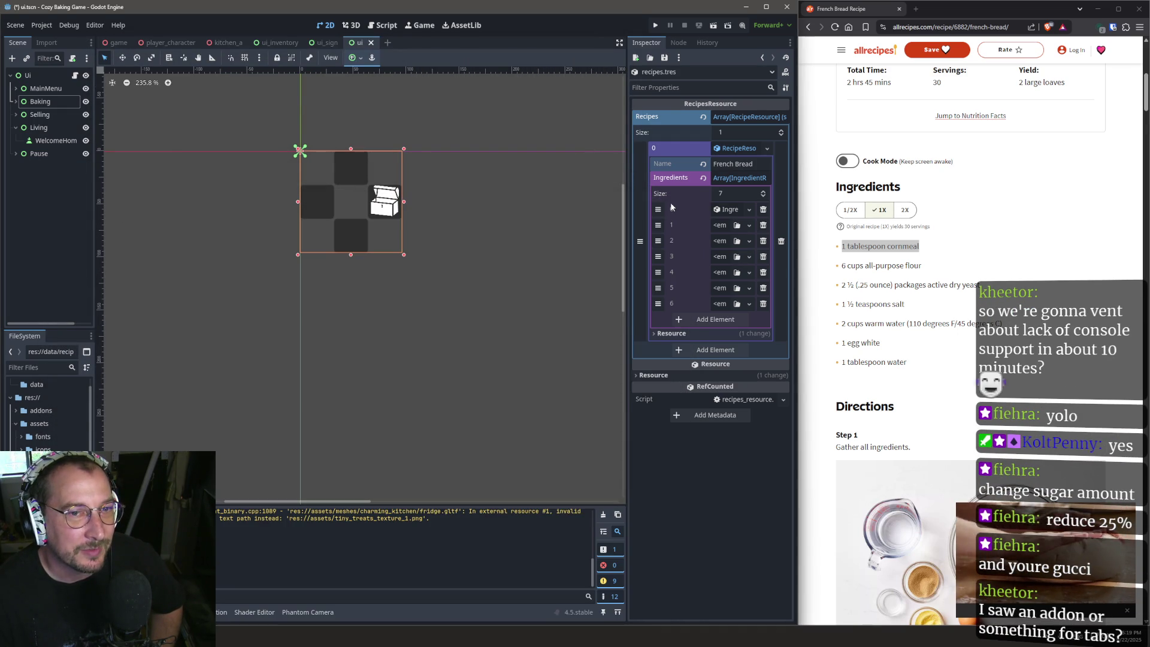
{"action": "left_click", "coordinate": [383, 26]}
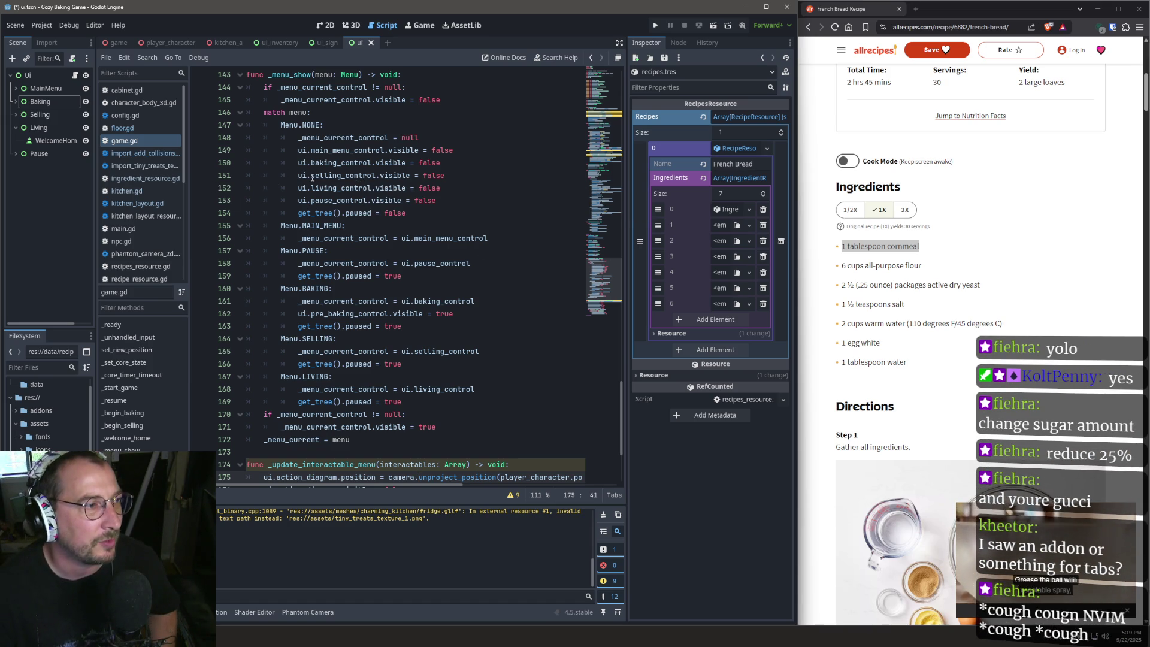
{"action": "left_click", "coordinate": [271, 228]}
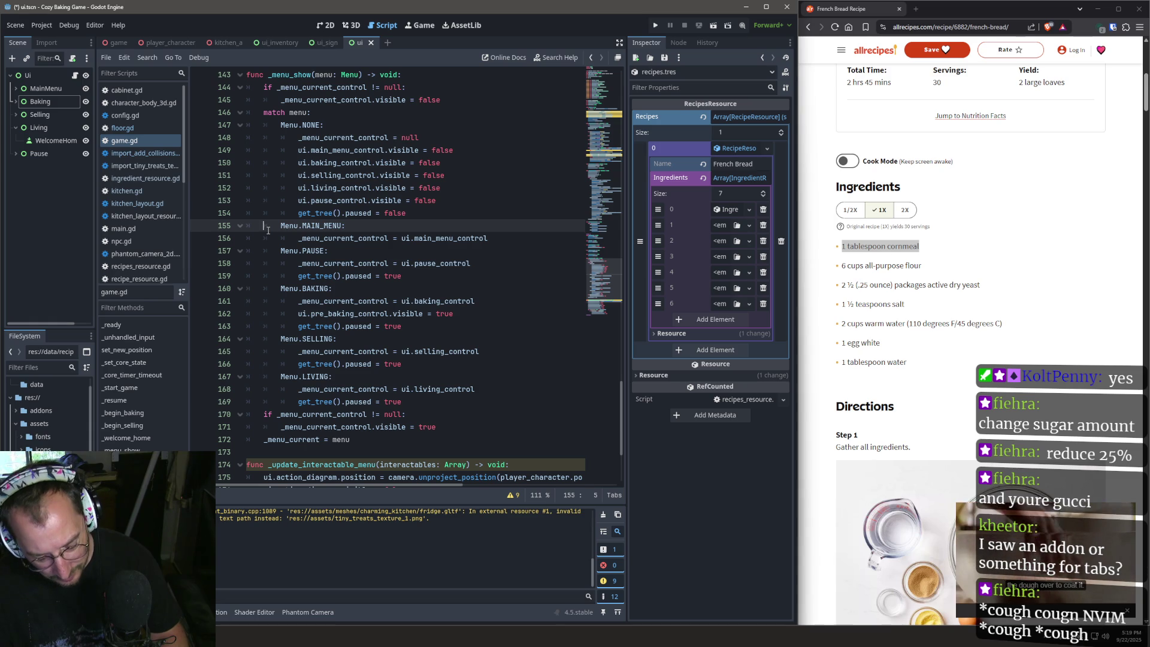
{"action": "key", "text": "ctrl+r"}
{"action": "key", "text": "Escape"}
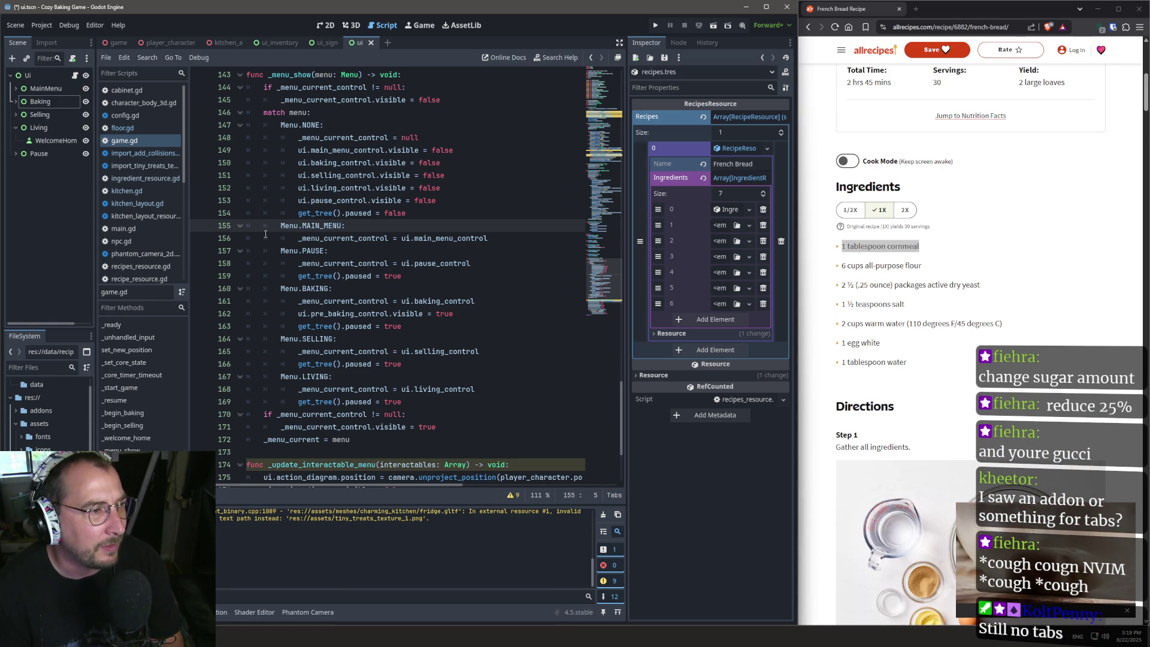
Create new IngredientResources in Ingredients elements 1, 2 and 3.
{"action": "left_click", "coordinate": [721, 227]}
{"action": "left_click", "coordinate": [728, 253]}
{"action": "left_click", "coordinate": [723, 241]}
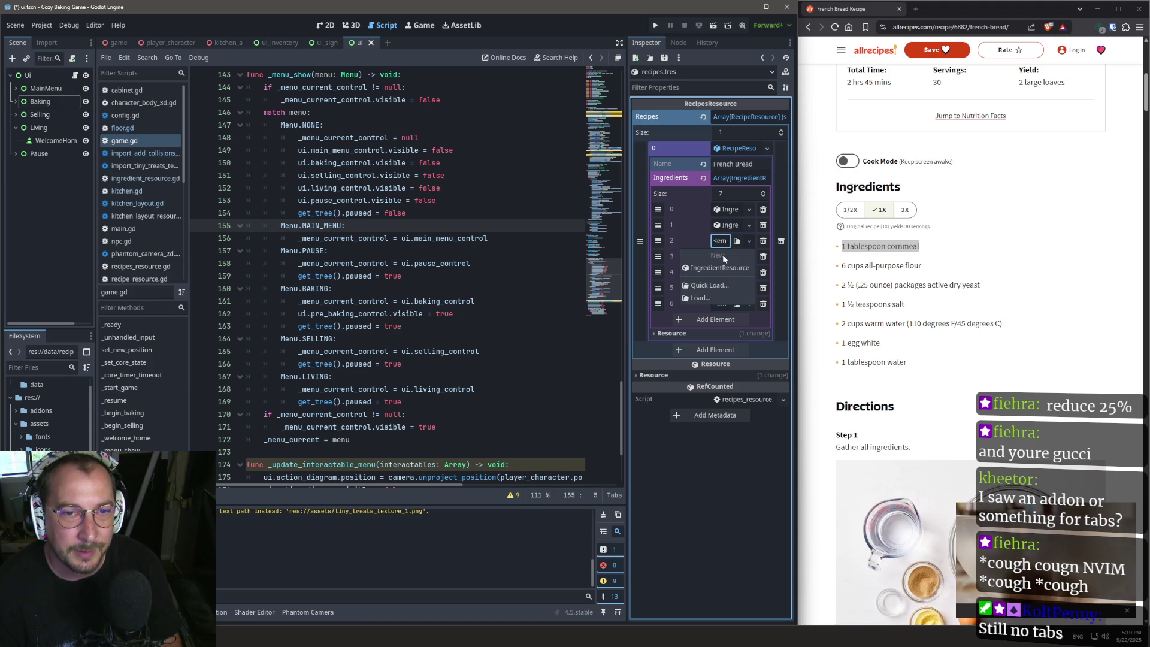
{"action": "left_click", "coordinate": [715, 267]}
{"action": "left_click", "coordinate": [721, 256]}
{"action": "left_click", "coordinate": [721, 283]}
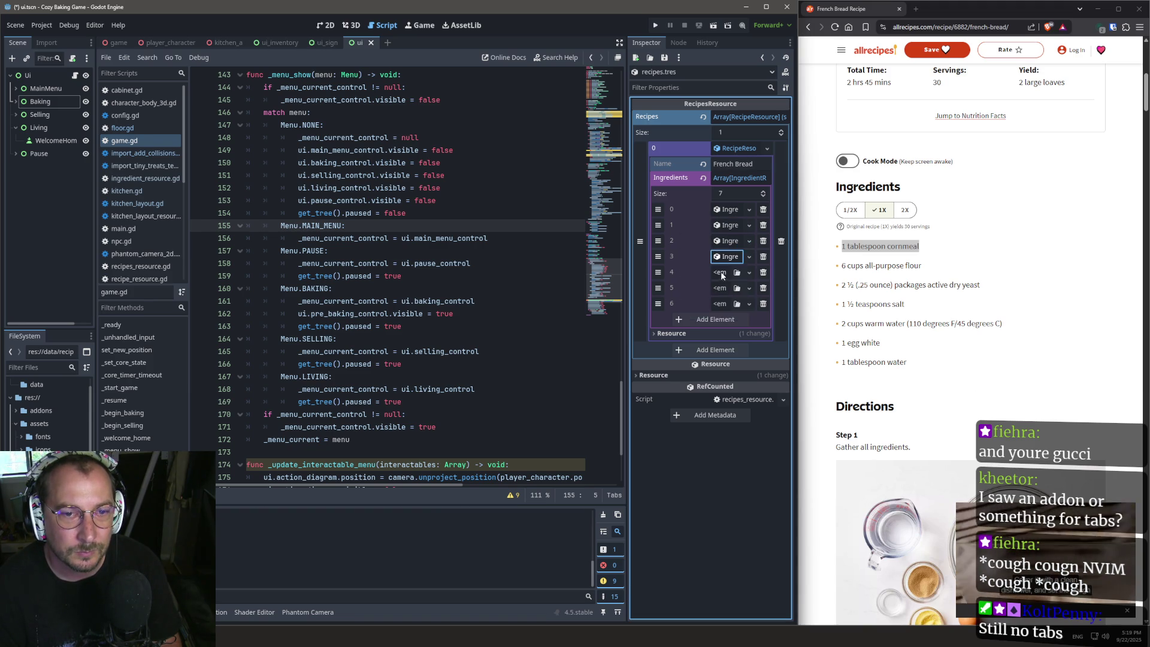
Fill elements 4, 5 and 6 with new IngredientResources and widen the Inspector.
{"action": "left_click", "coordinate": [721, 272]}
{"action": "left_click", "coordinate": [721, 300]}
{"action": "left_click", "coordinate": [723, 286]}
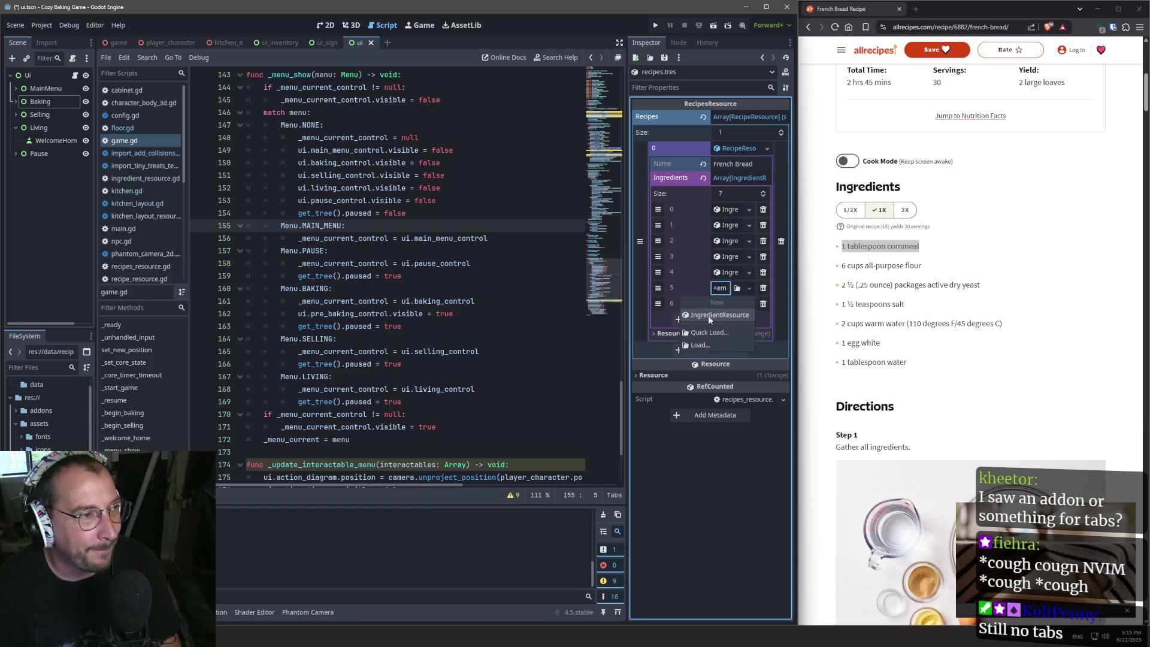
{"action": "left_click", "coordinate": [712, 316]}
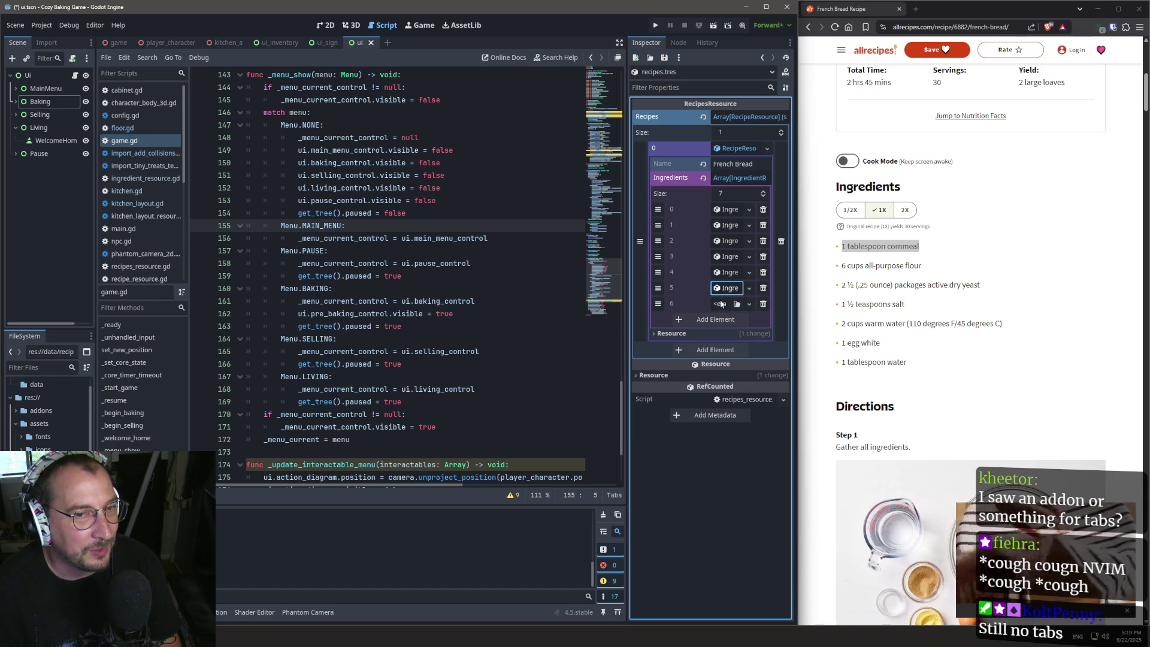
{"action": "left_click", "coordinate": [722, 304]}
{"action": "left_click", "coordinate": [710, 331]}
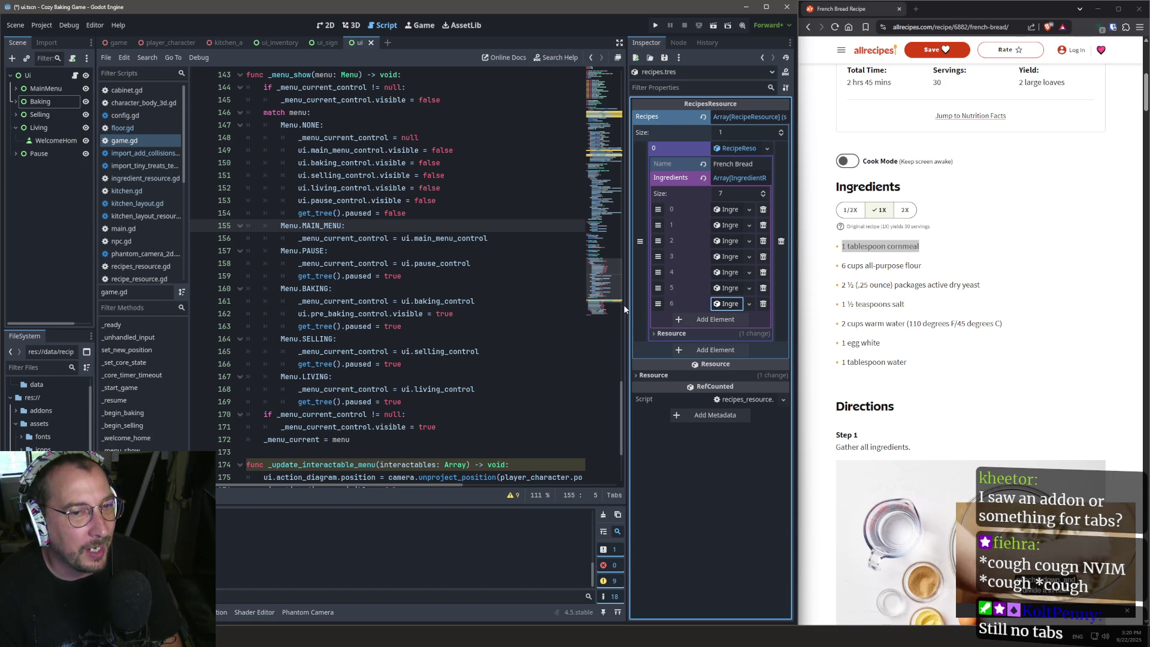
{"action": "left_click_drag", "start_coordinate": [627, 305], "coordinate": [570, 305]}
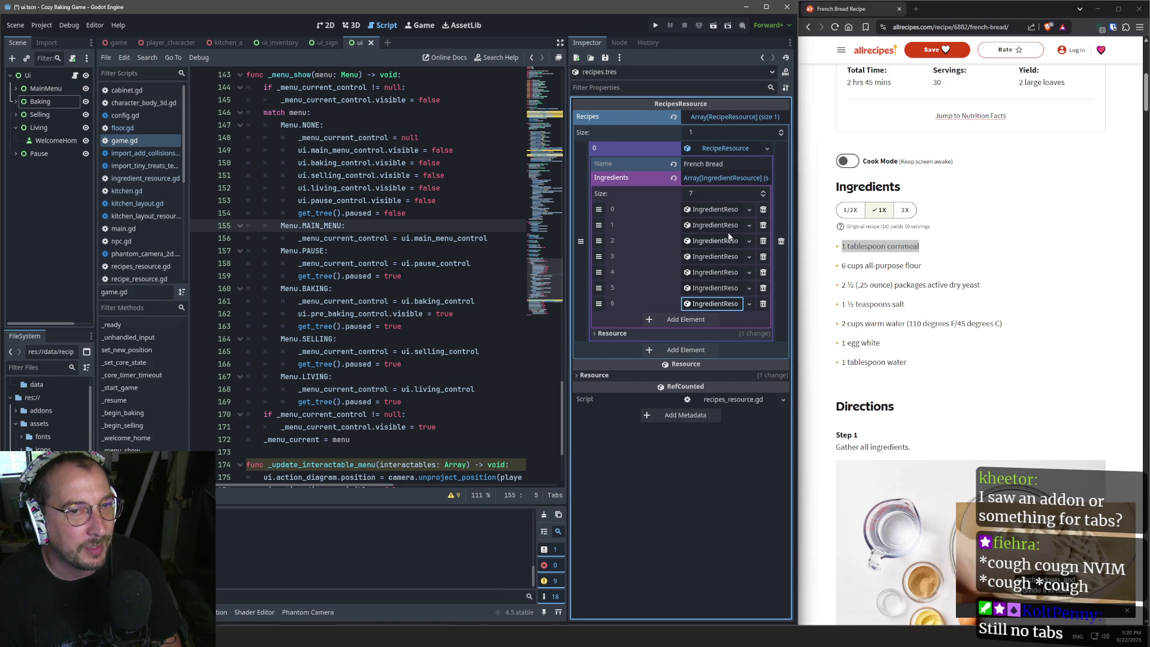
Expand ingredient 0, enter the test Name 'laksjdklasjd', then revert the Name to empty.
{"action": "left_click", "coordinate": [709, 211]}
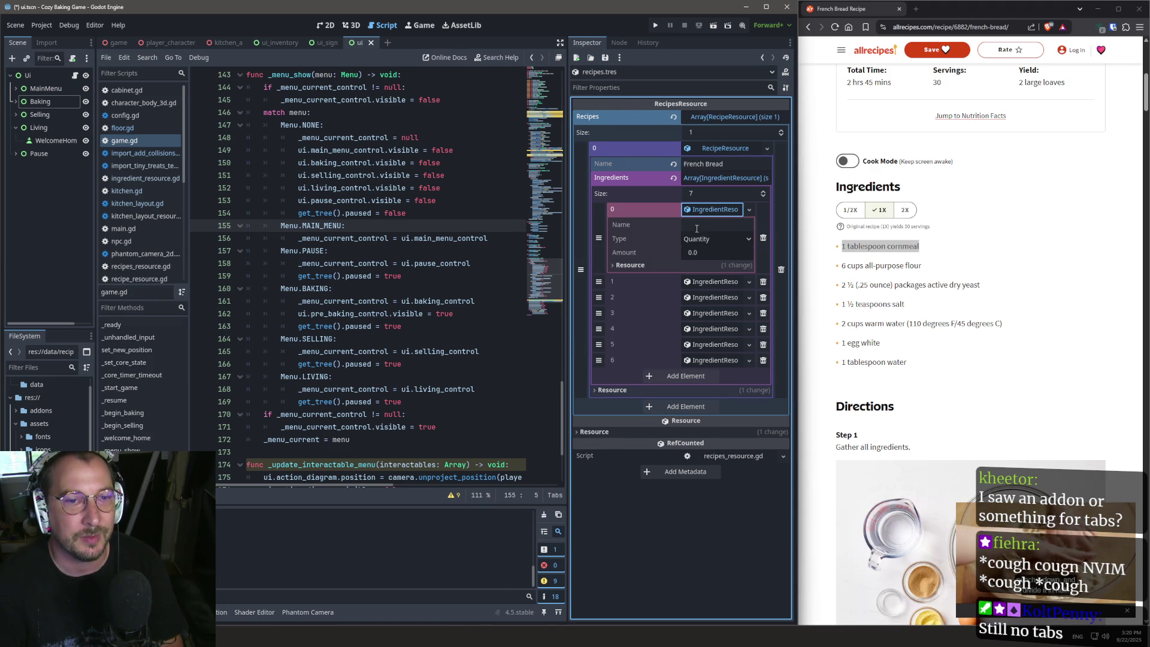
{"action": "left_click", "coordinate": [706, 226]}
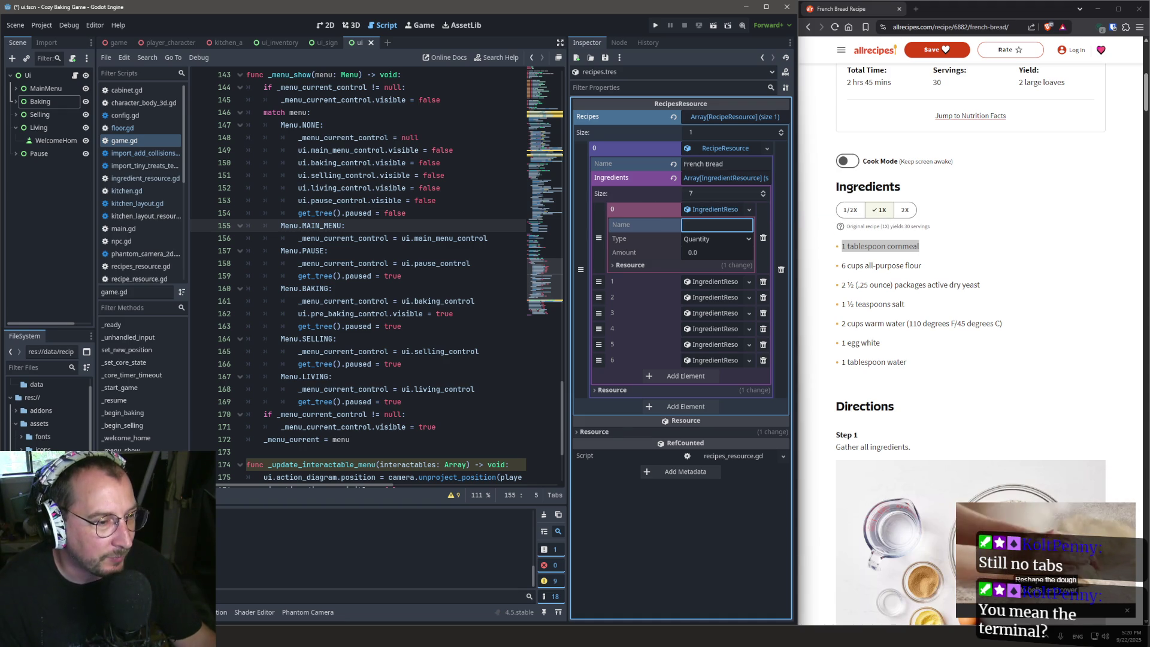
{"action": "left_click_drag", "start_coordinate": [95, 239], "coordinate": [225, 240]}
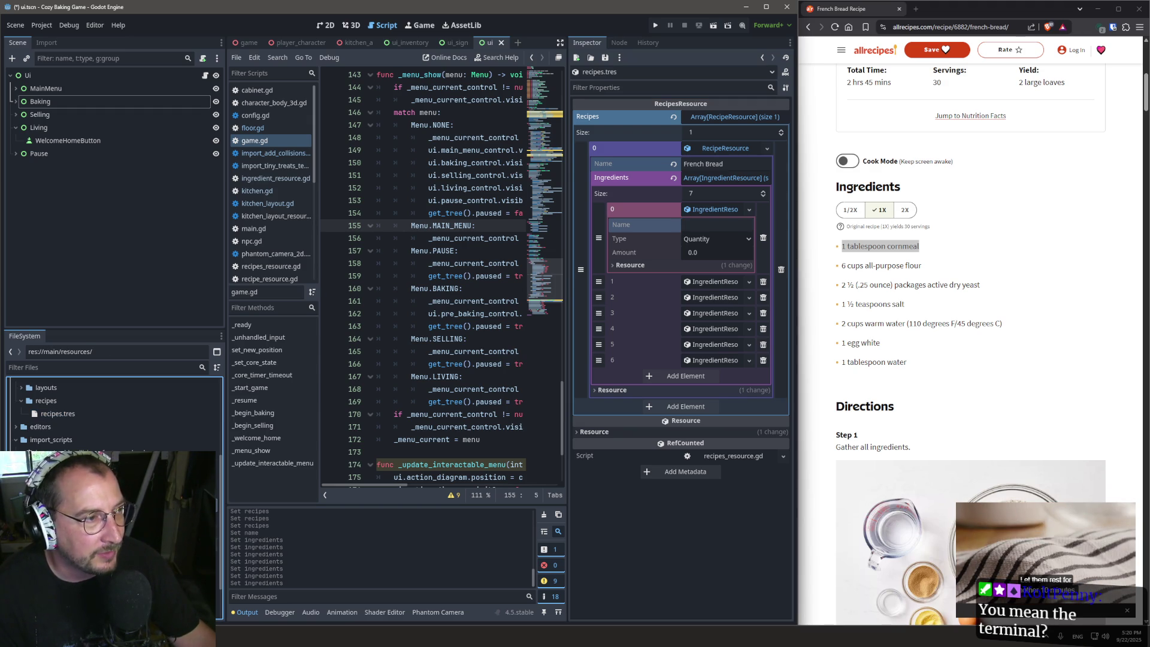
{"action": "left_click", "coordinate": [692, 227]}
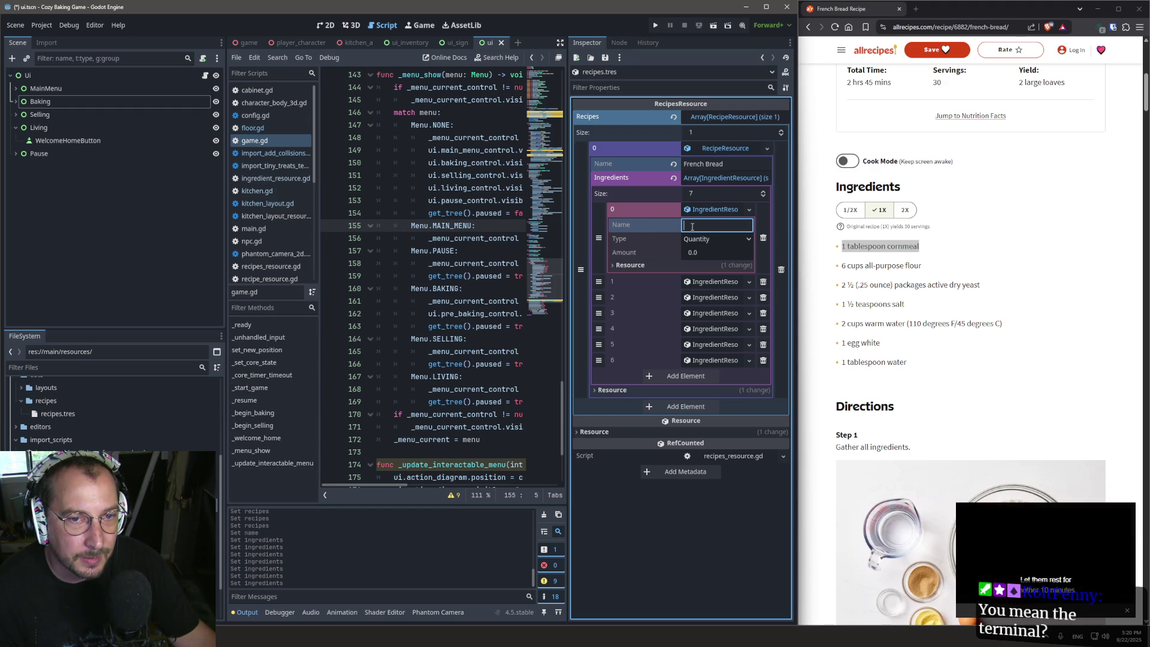
{"action": "type", "text": "laksjdklasjd"}
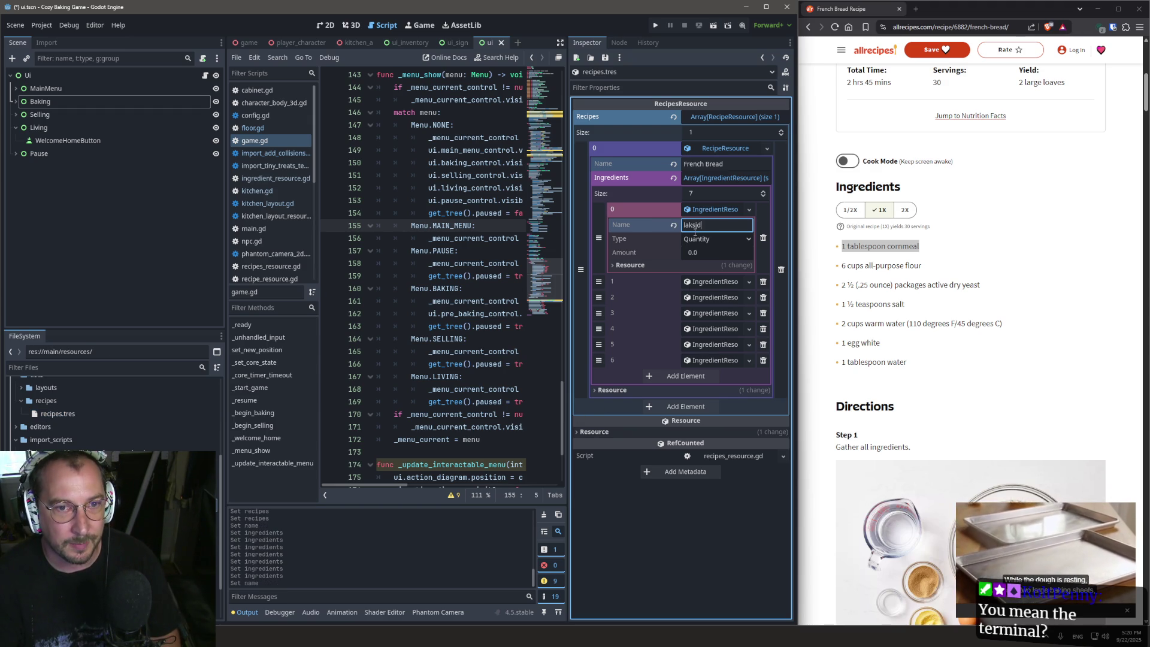
{"action": "left_click", "coordinate": [473, 250]}
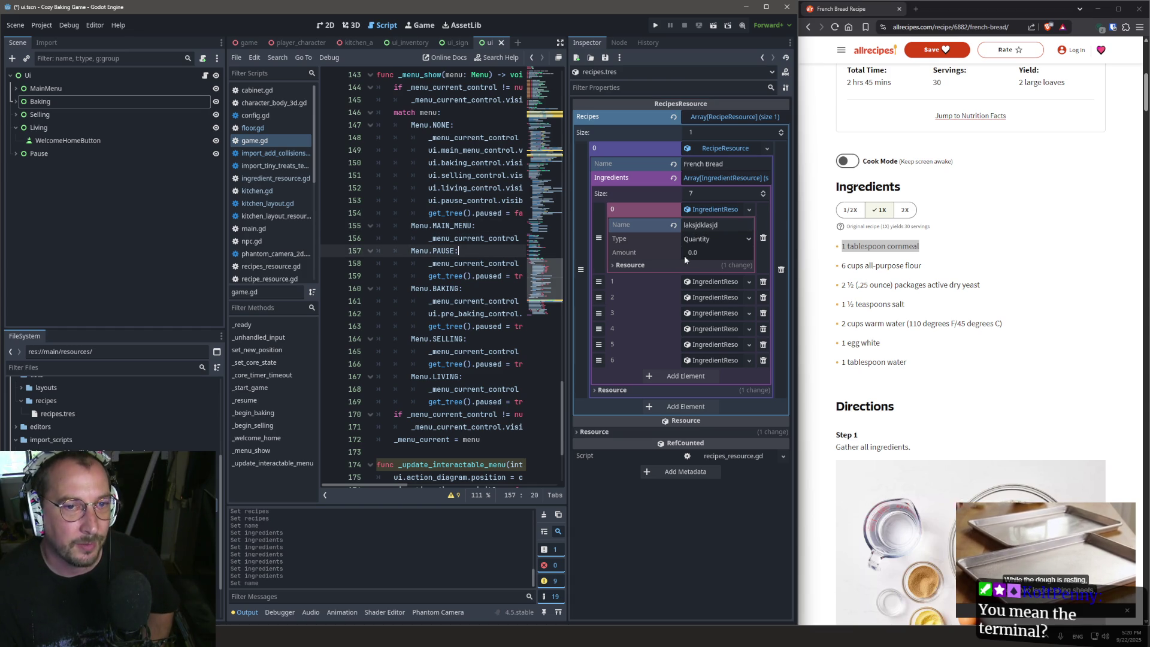
{"action": "left_click", "coordinate": [722, 224]}
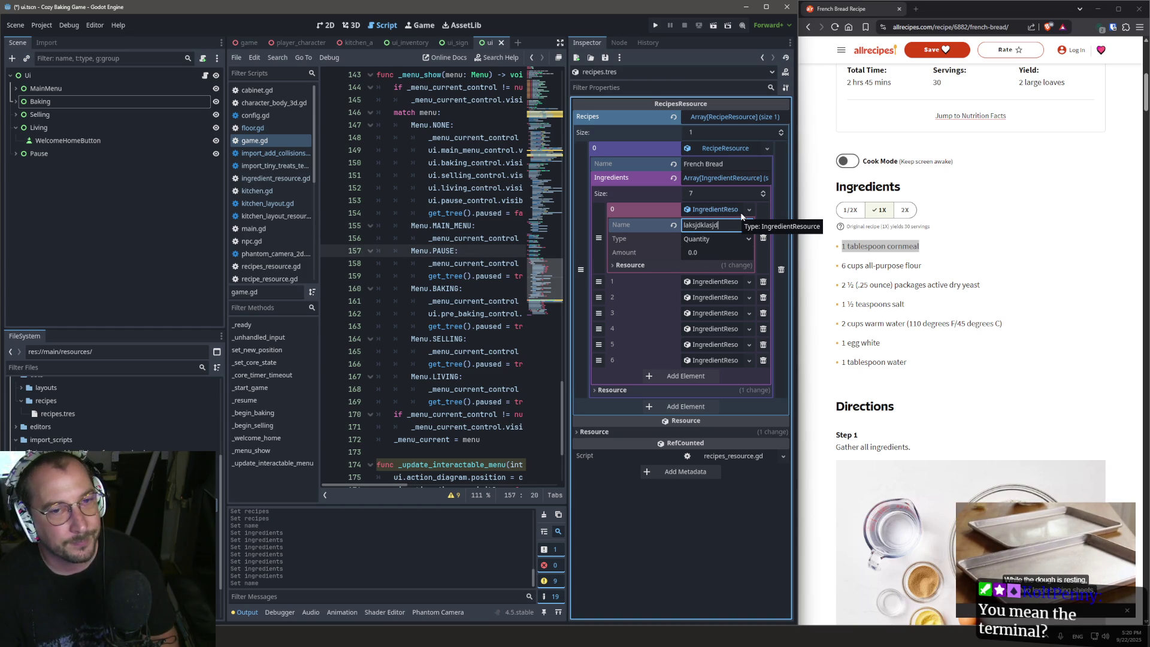
{"action": "left_click", "coordinate": [674, 225]}
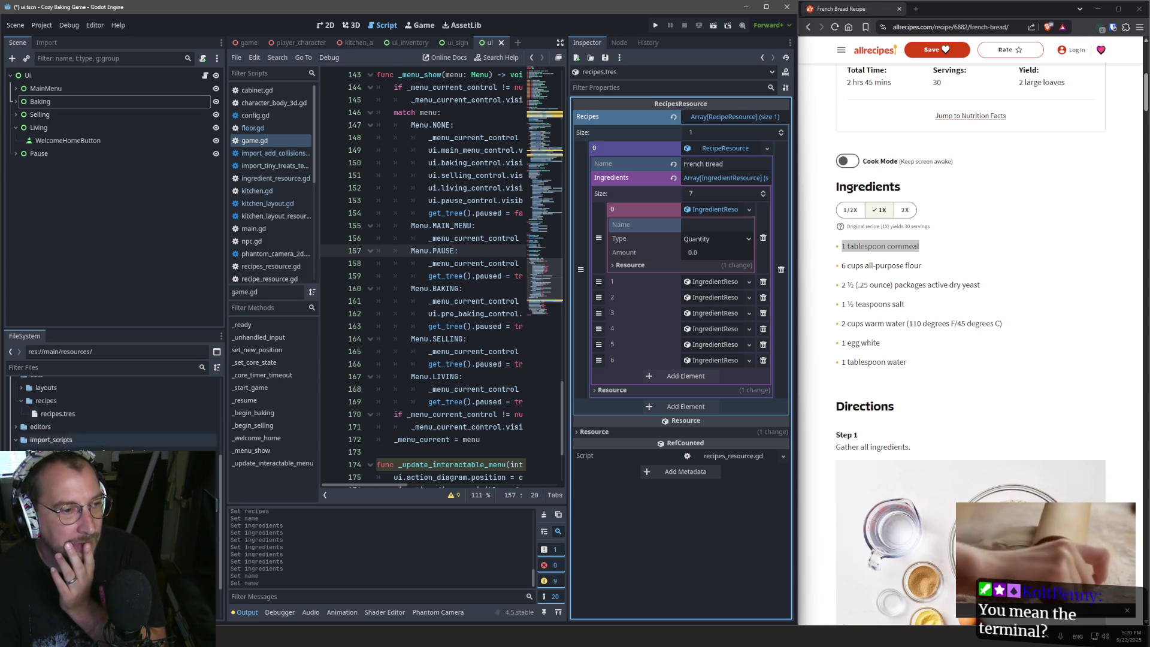
Open ingredient_resource.gd and widen the code editor against the Inspector.
{"action": "left_click", "coordinate": [734, 456]}
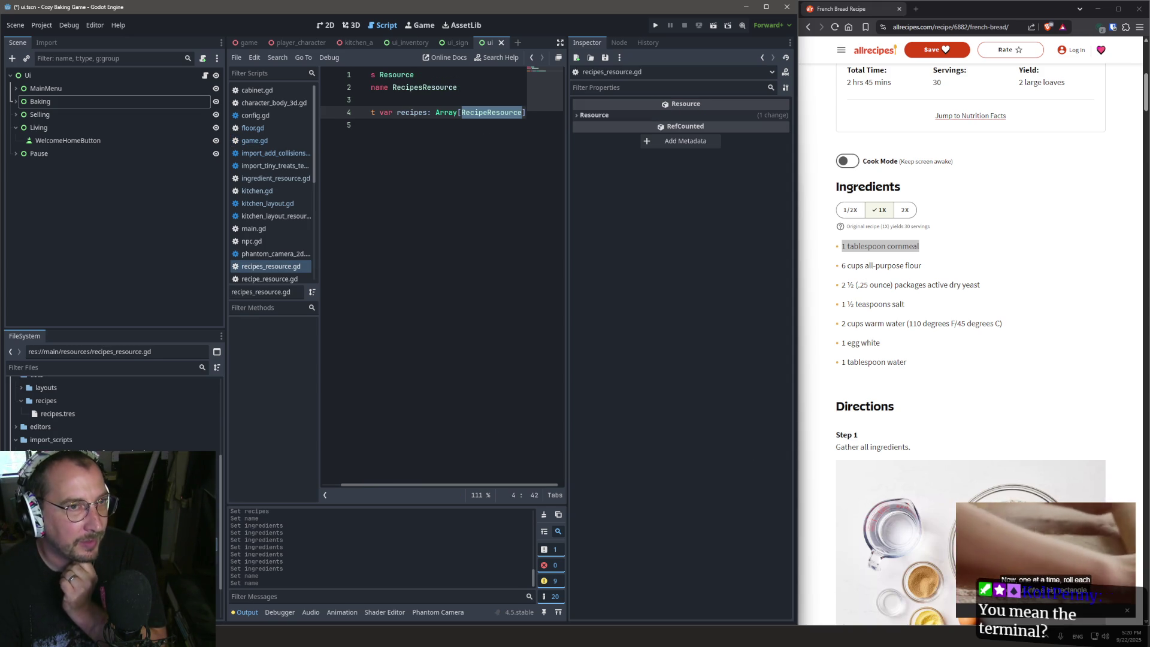
{"action": "left_click", "coordinate": [270, 278]}
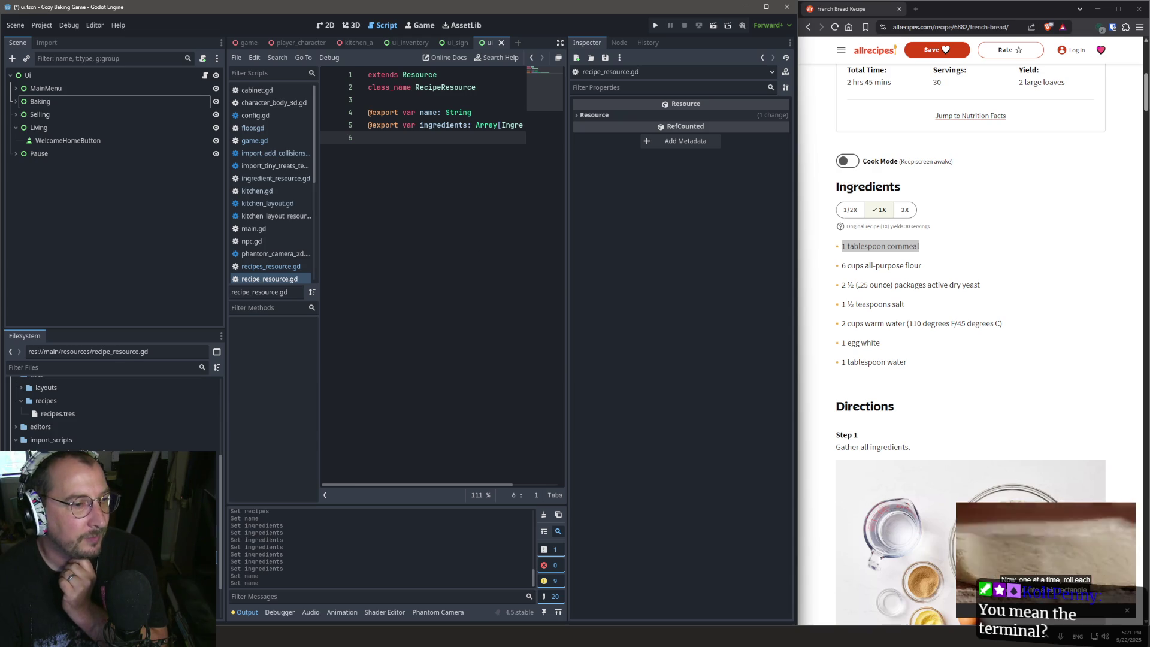
{"action": "left_click", "coordinate": [120, 540]}
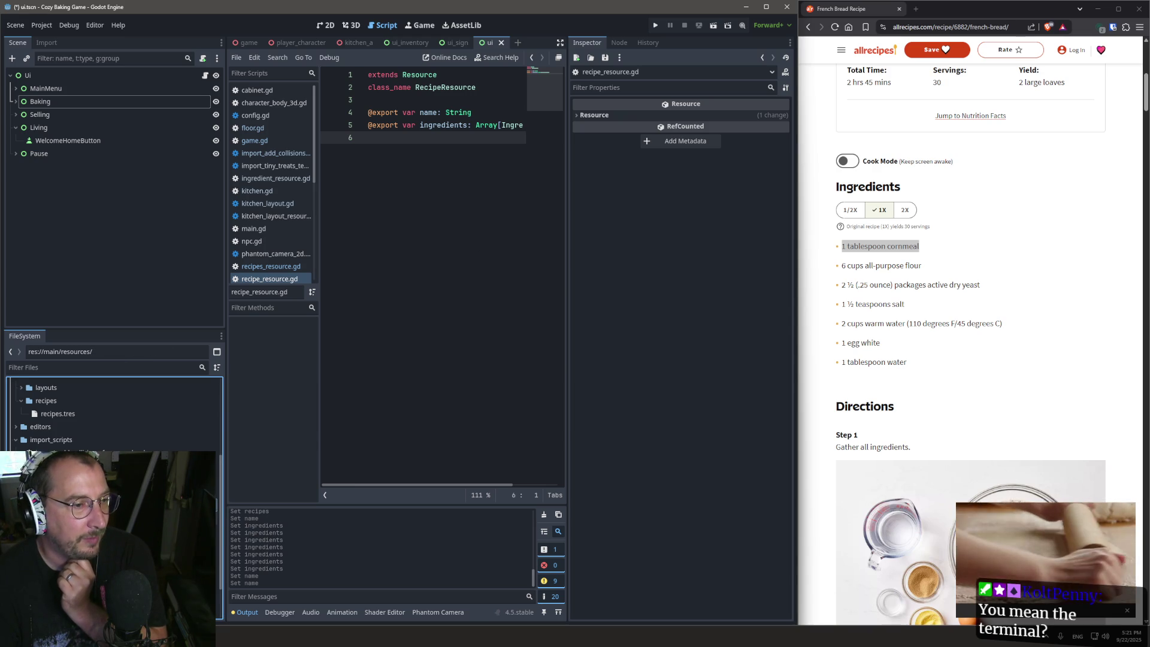
{"action": "left_click", "coordinate": [276, 178]}
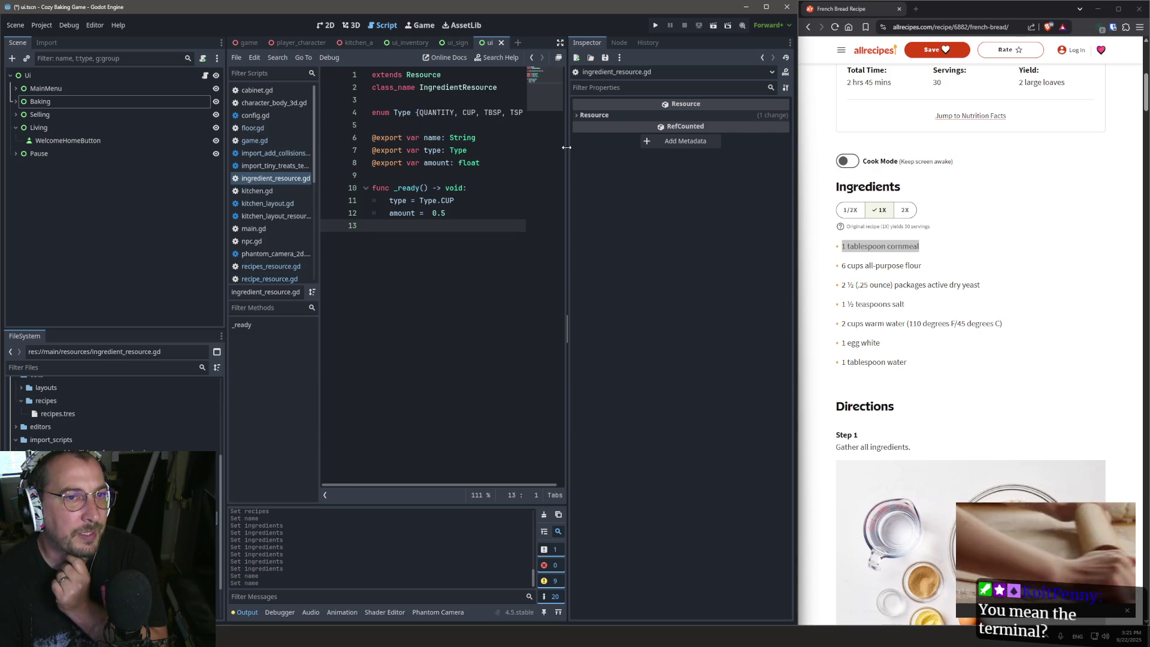
{"action": "left_click_drag", "start_coordinate": [567, 179], "coordinate": [716, 179]}
Rename the enum Type to 'Measurment' on line 4 and save.
{"action": "double_click", "coordinate": [403, 113]}
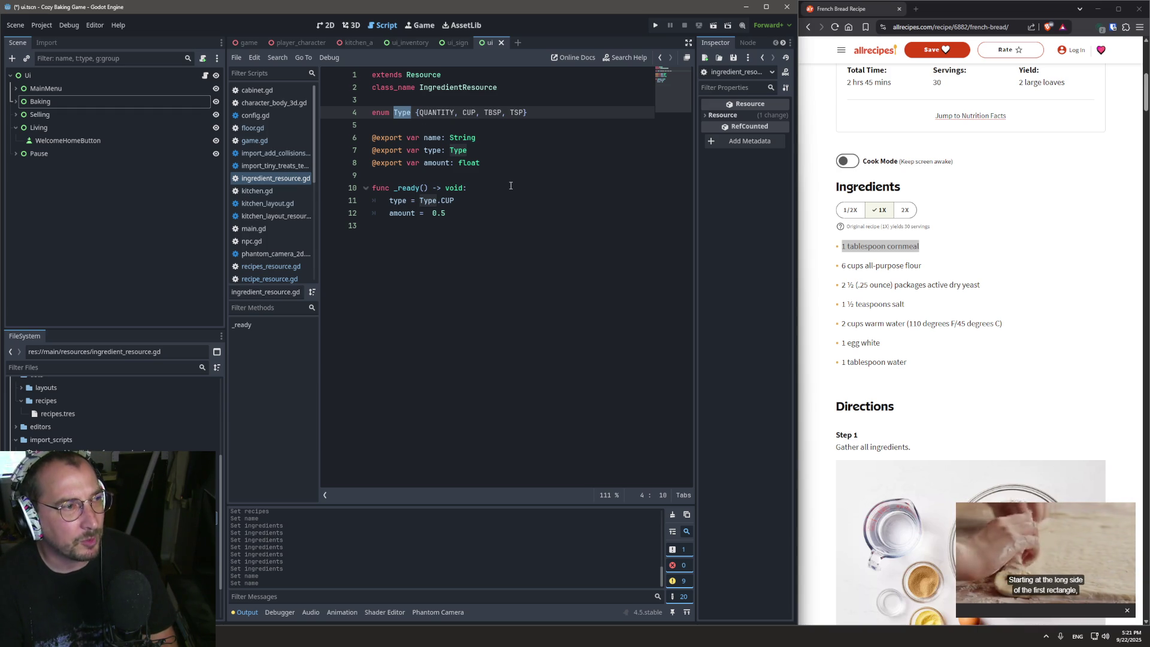
{"action": "type", "text": "Measurm"}
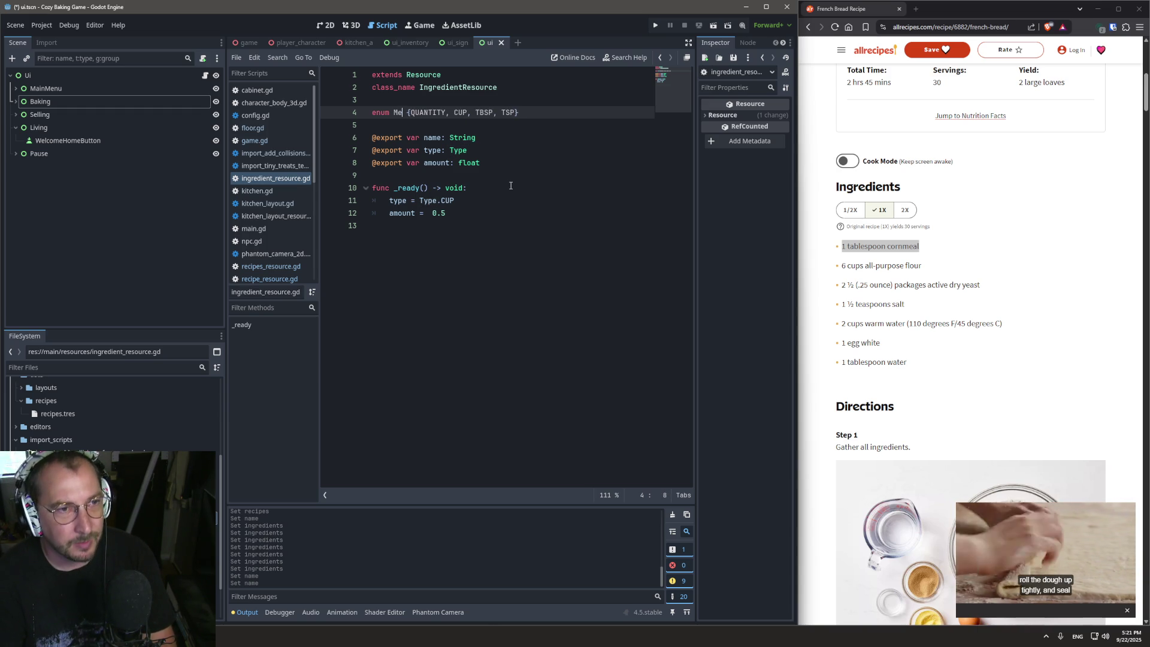
{"action": "type", "text": "ent"}
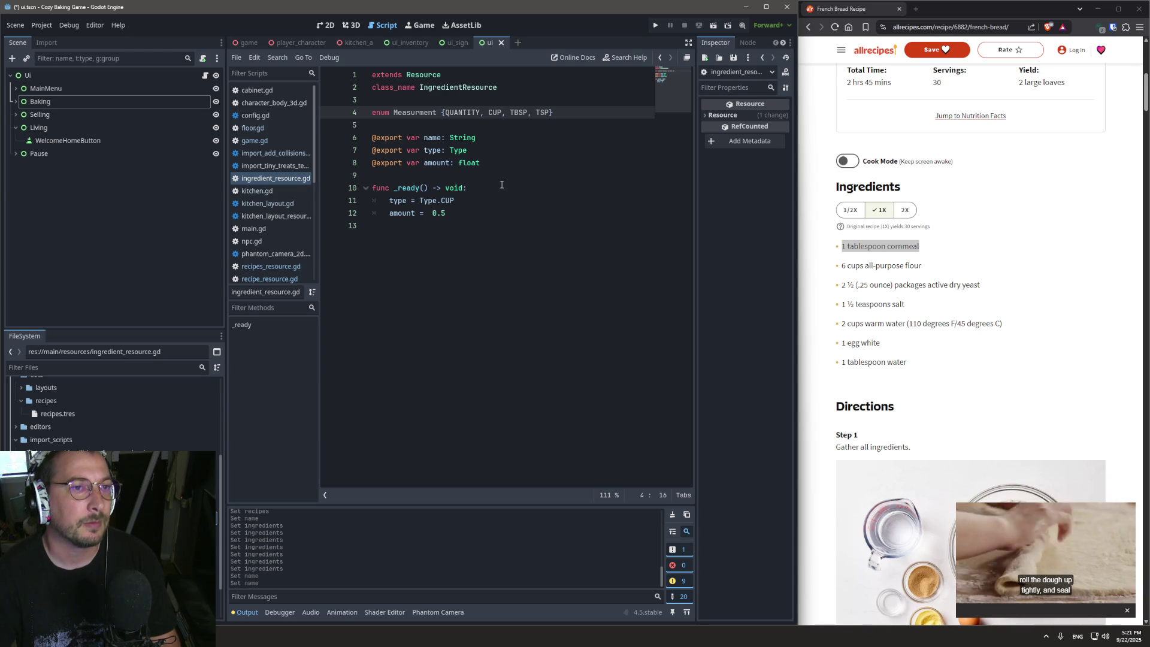
{"action": "left_click", "coordinate": [411, 112]}
{"action": "double_click", "coordinate": [412, 111]}
{"action": "key", "text": "ctrl+s"}
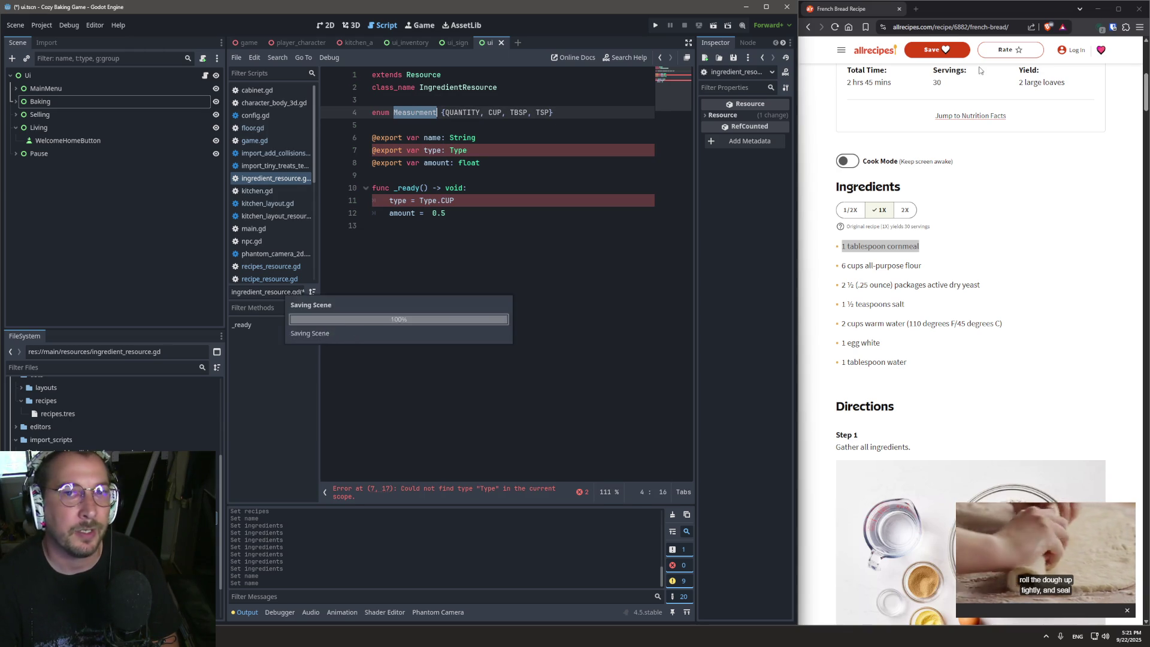
Search the web for 'Measurement' to confirm its spelling on Wikipedia.
{"action": "left_click", "coordinate": [916, 9]}
{"action": "type", "text": "Measurement&t=brave"}
{"action": "key", "text": "Return"}
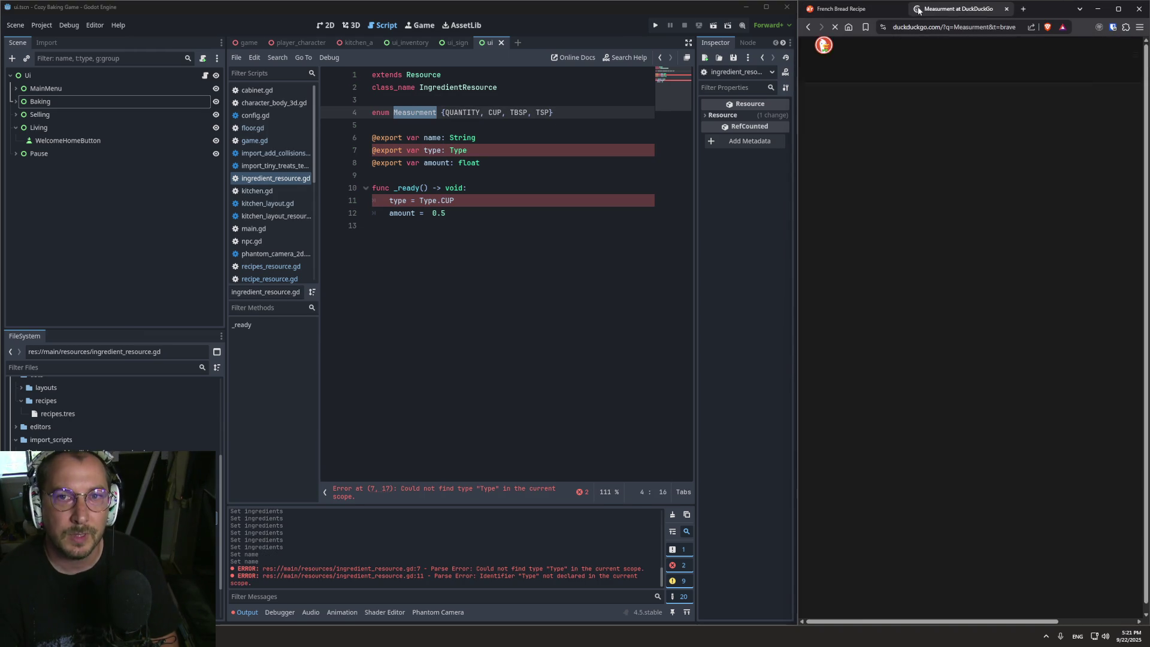
{"action": "left_click", "coordinate": [870, 124]}
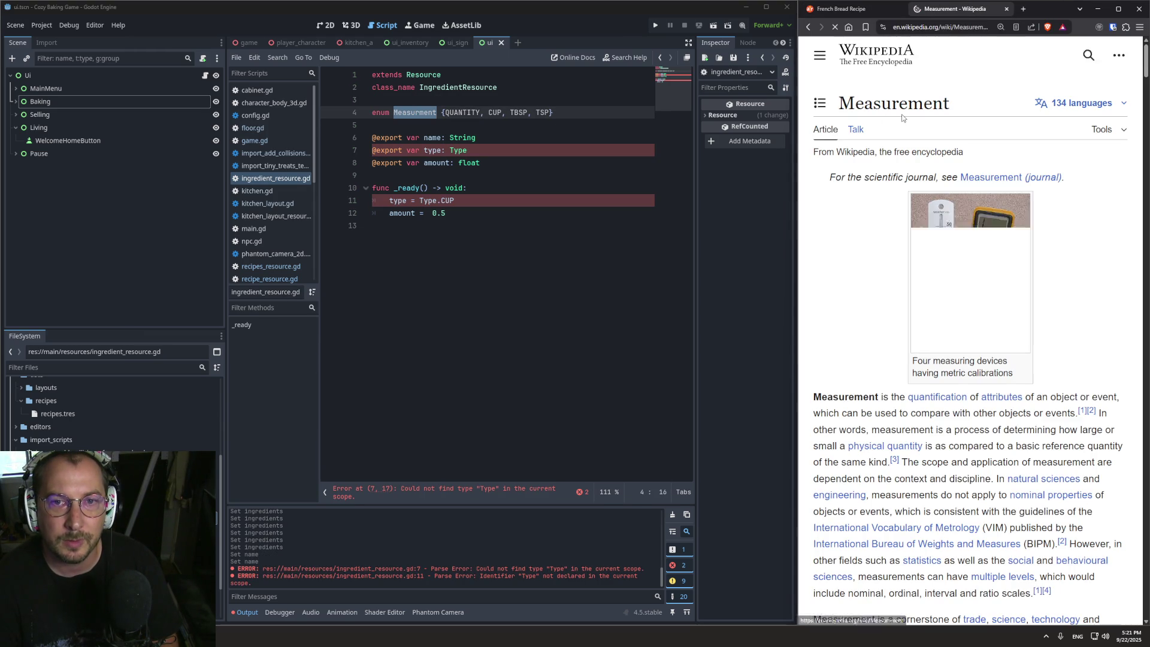
{"action": "double_click", "coordinate": [897, 107]}
{"action": "left_click", "coordinate": [854, 10]}
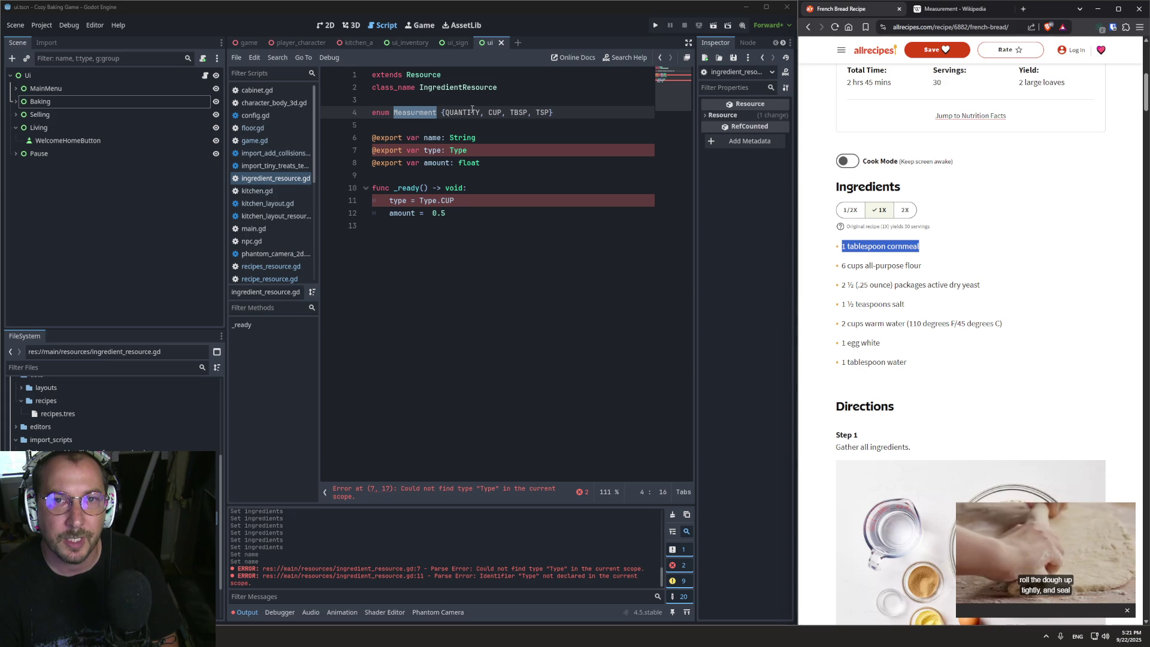
Correct the enum name to Measurement and change line 7 to 'var measurement: Measurement'.
{"action": "double_click", "coordinate": [414, 112]}
{"action": "type", "text": "Measurement"}
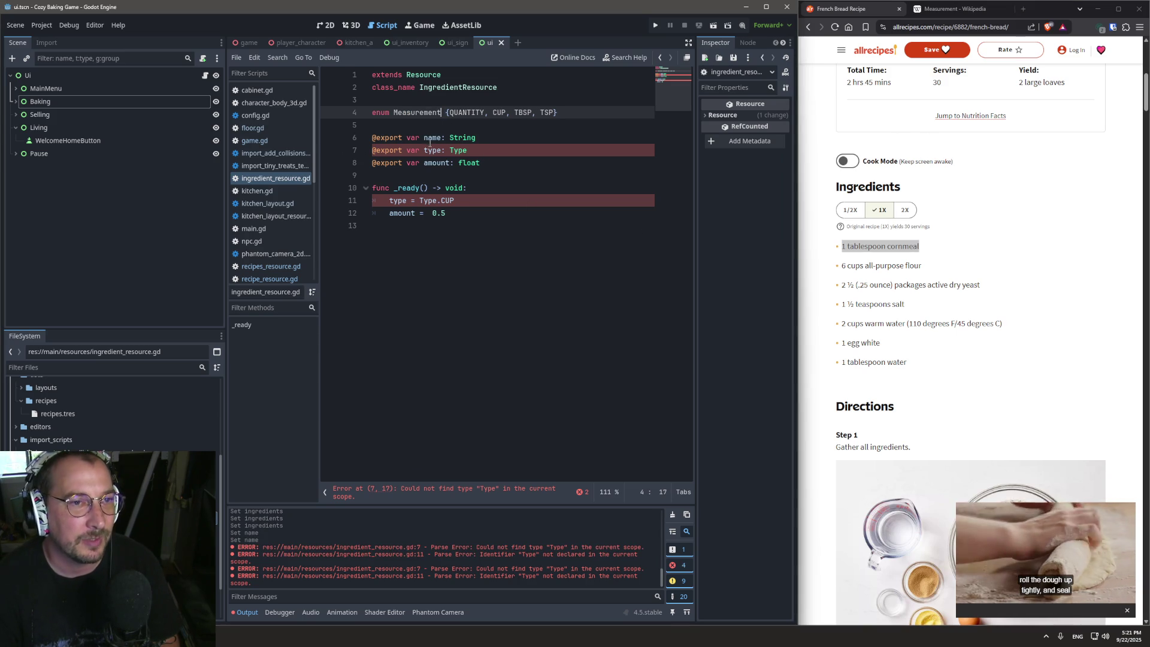
{"action": "double_click", "coordinate": [458, 149]}
{"action": "type", "text": "Measurement"}
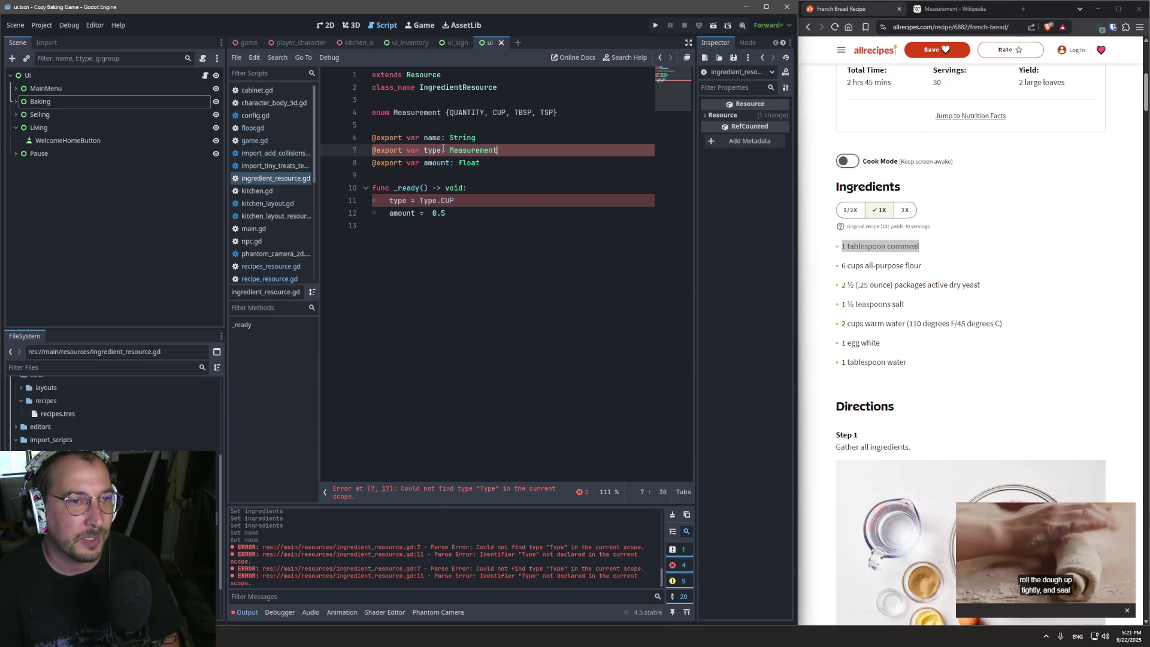
{"action": "double_click", "coordinate": [433, 150]}
{"action": "type", "text": "measurement"}
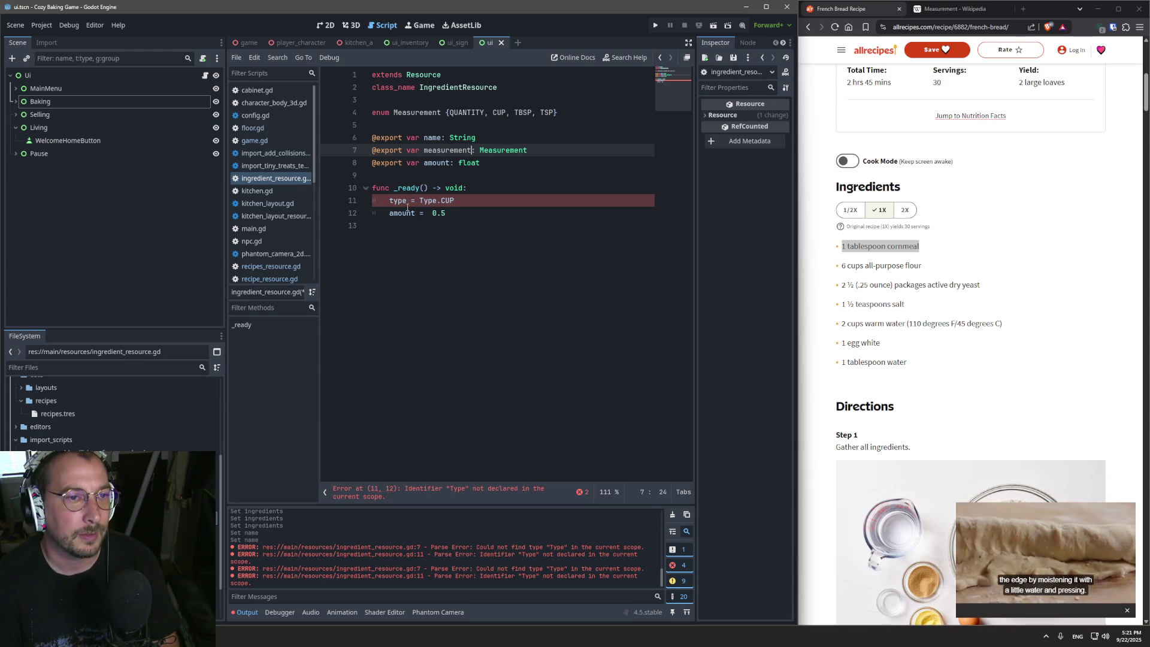
{"action": "double_click", "coordinate": [435, 151]}
{"action": "key", "text": "ctrl+c"}
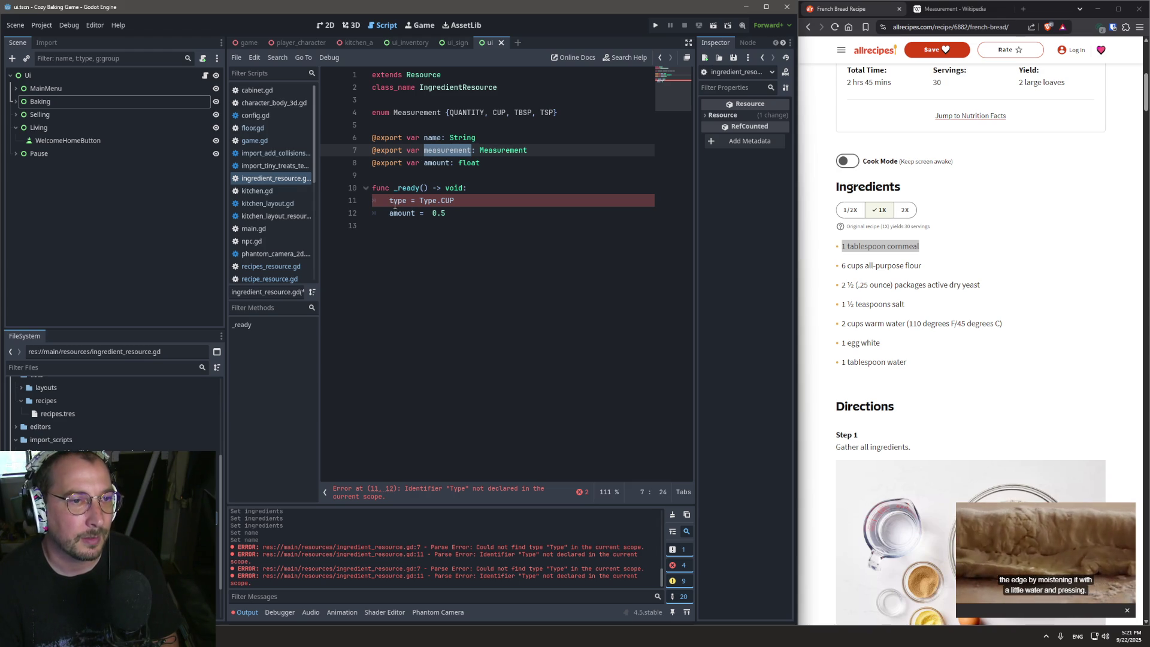
Change line 11 to use measurement and Measurement.CUP, and save the script.
{"action": "double_click", "coordinate": [397, 202]}
{"action": "key", "text": "ctrl+v"}
{"action": "left_click", "coordinate": [533, 213]}
{"action": "key", "text": "ctrl+s"}
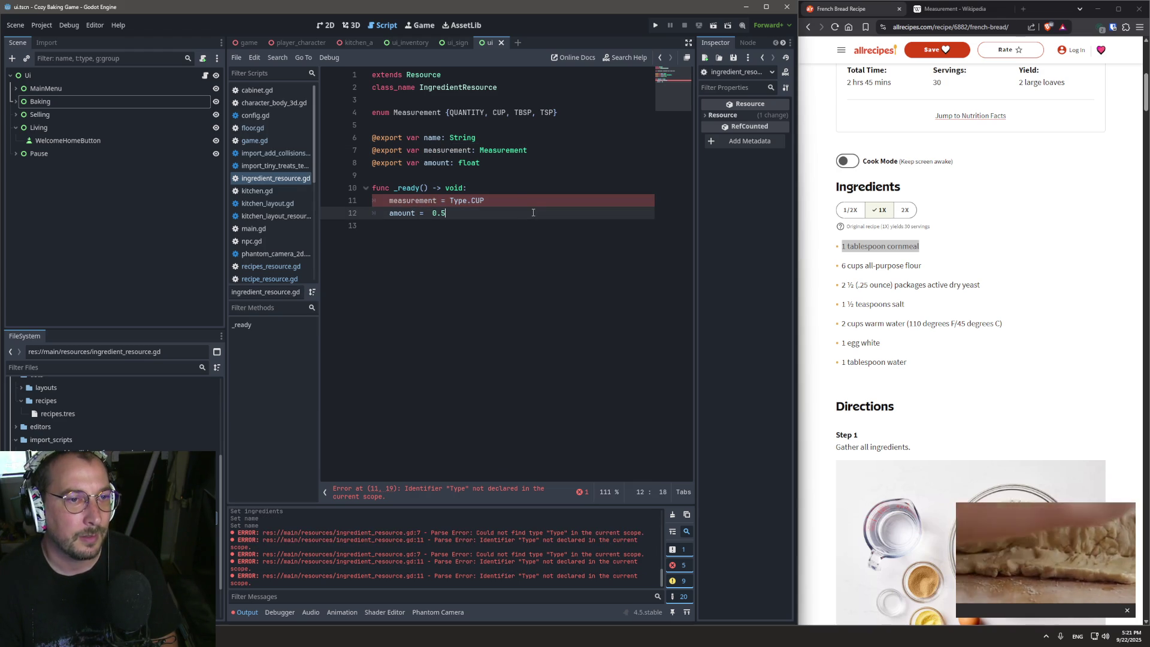
{"action": "double_click", "coordinate": [418, 114]}
{"action": "key", "text": "ctrl+c"}
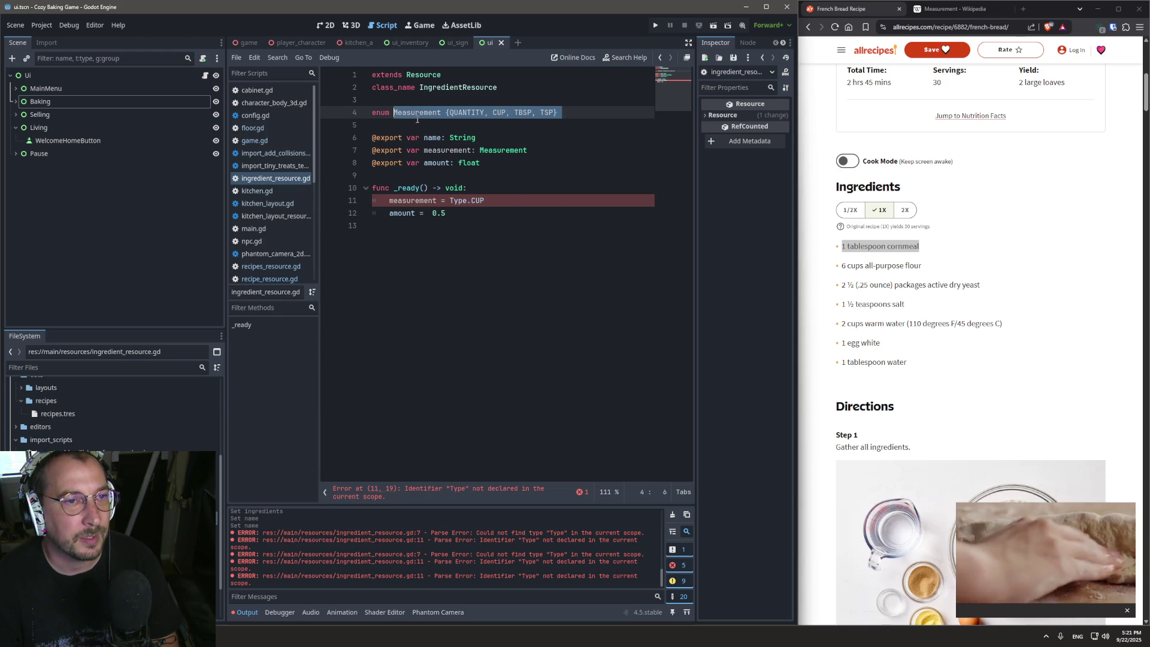
{"action": "double_click", "coordinate": [458, 202]}
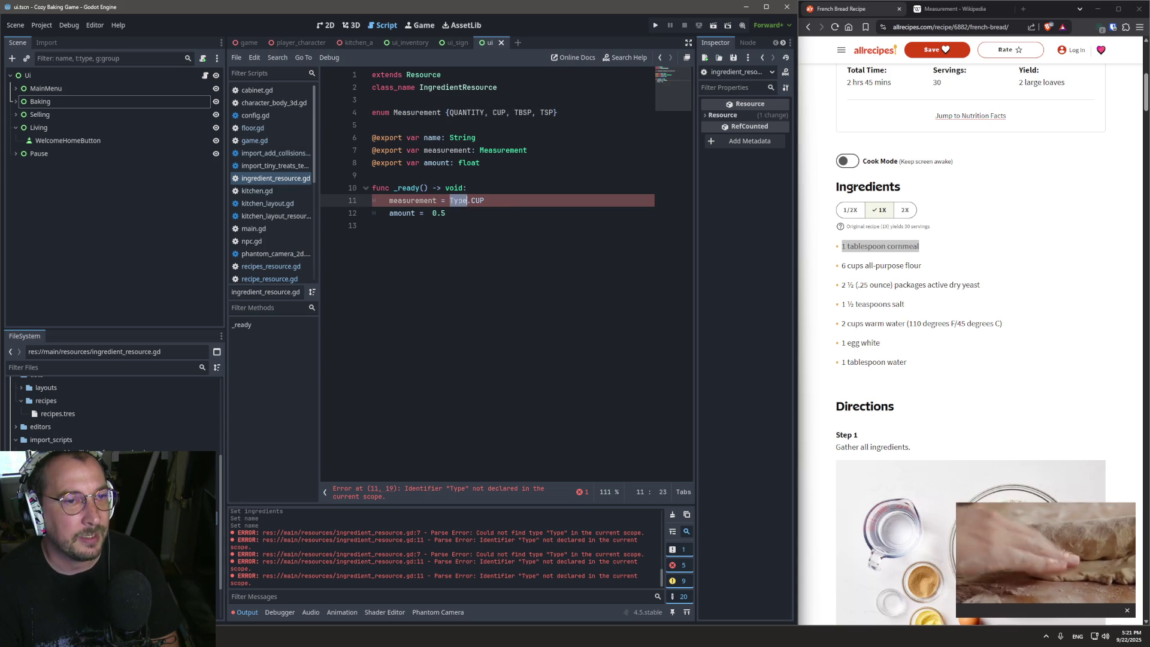
{"action": "key", "text": "ctrl+v"}
{"action": "left_click", "coordinate": [472, 218]}
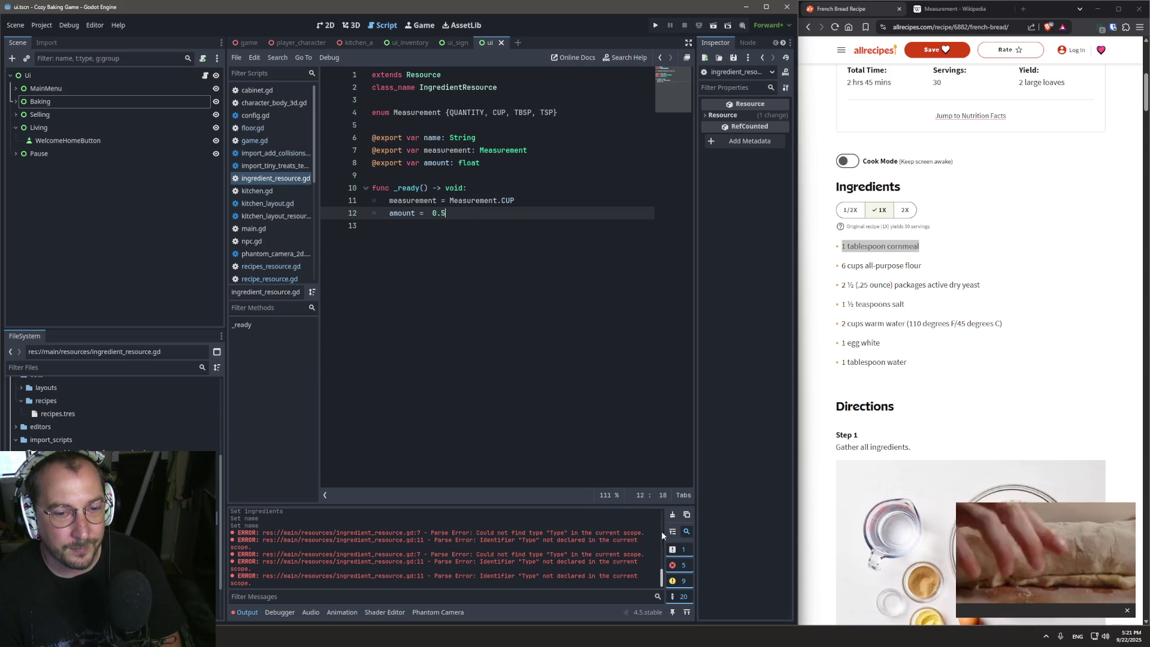
{"action": "scroll", "coordinate": [839, 335], "scroll_direction": "up", "scroll_amount": 4}
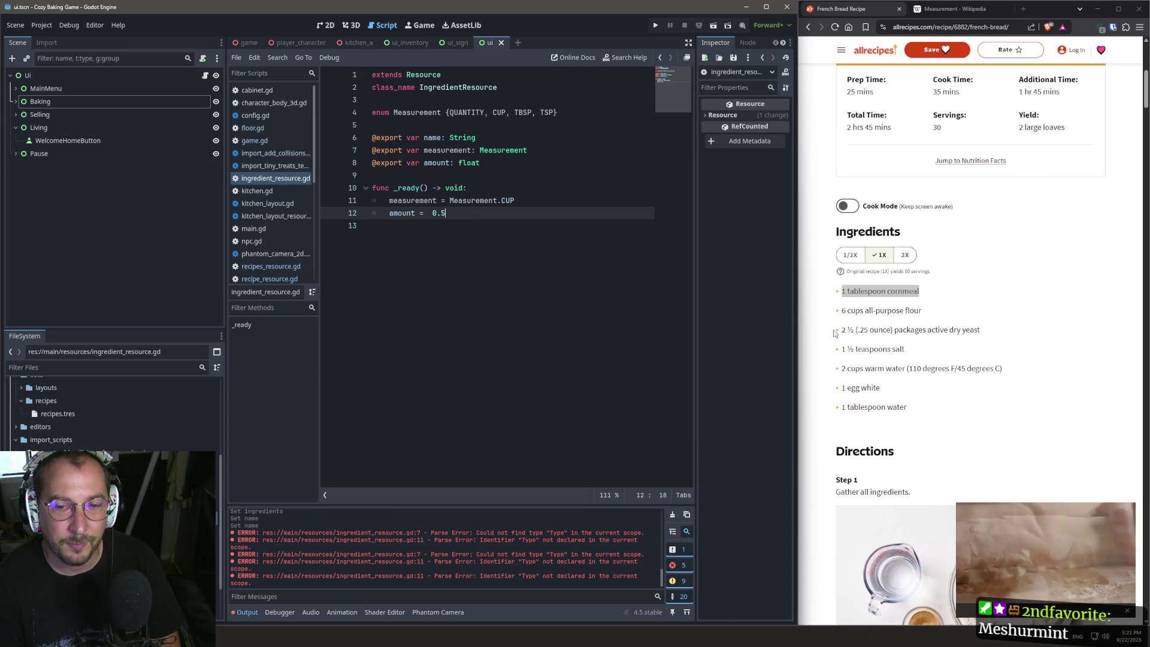
{"action": "scroll", "coordinate": [845, 342], "scroll_direction": "down", "scroll_amount": 3}
{"action": "scroll", "coordinate": [856, 347], "scroll_direction": "up", "scroll_amount": 2}
{"action": "scroll", "coordinate": [857, 347], "scroll_direction": "up", "scroll_amount": 2}
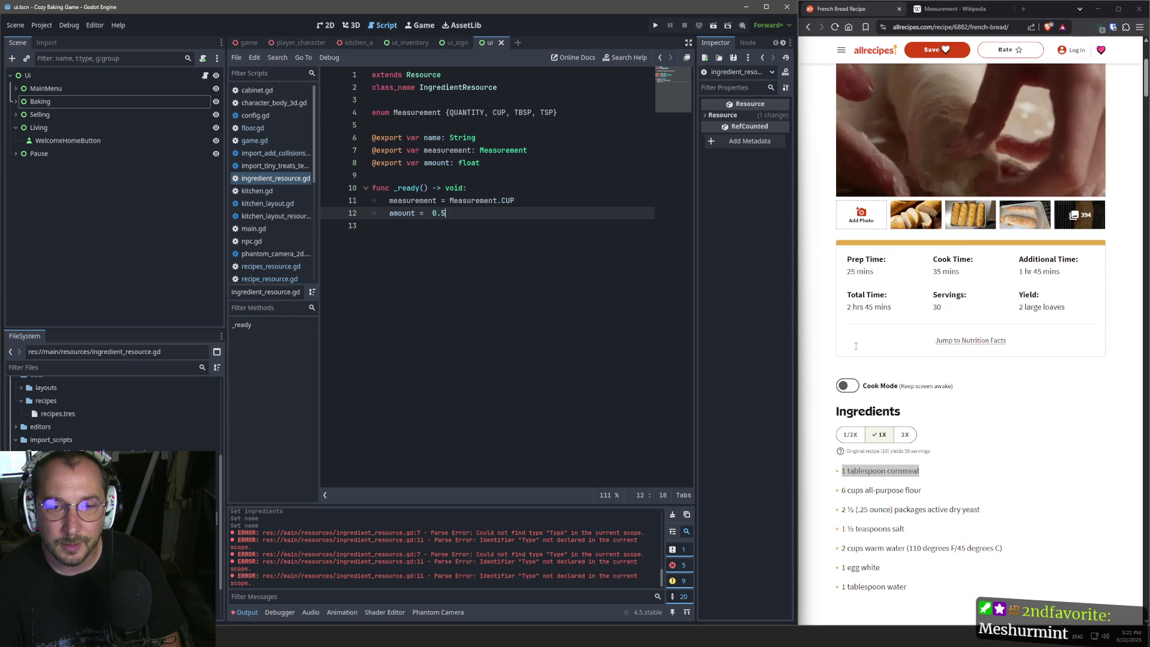
{"action": "left_click", "coordinate": [508, 286]}
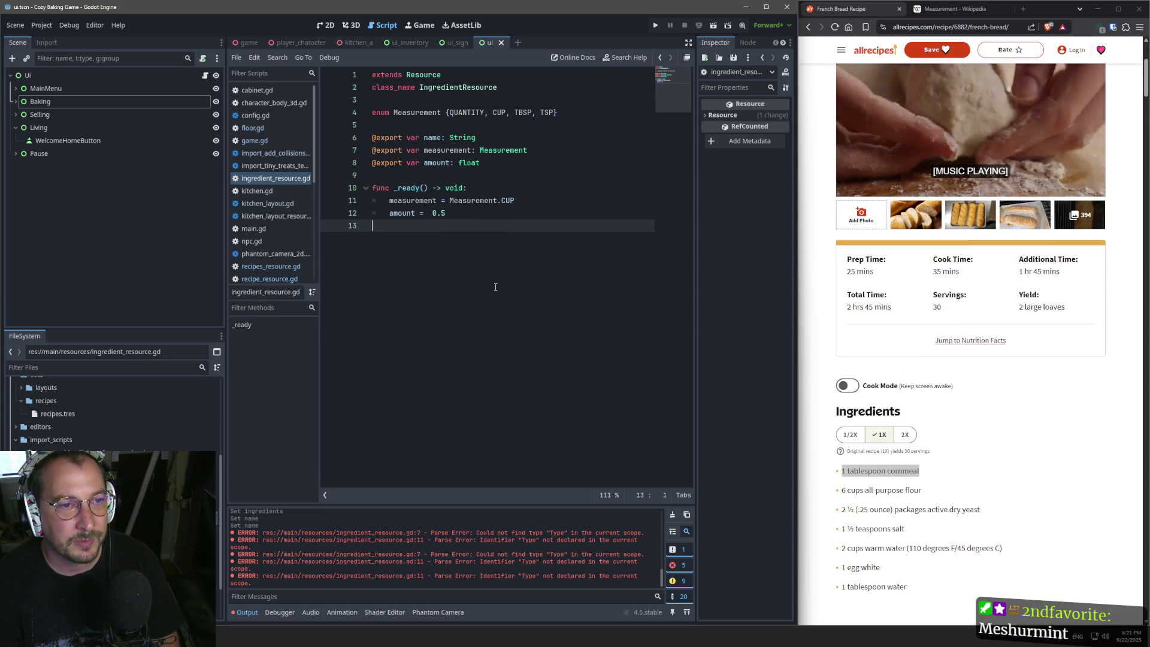
{"action": "key", "text": "BackSpace"}
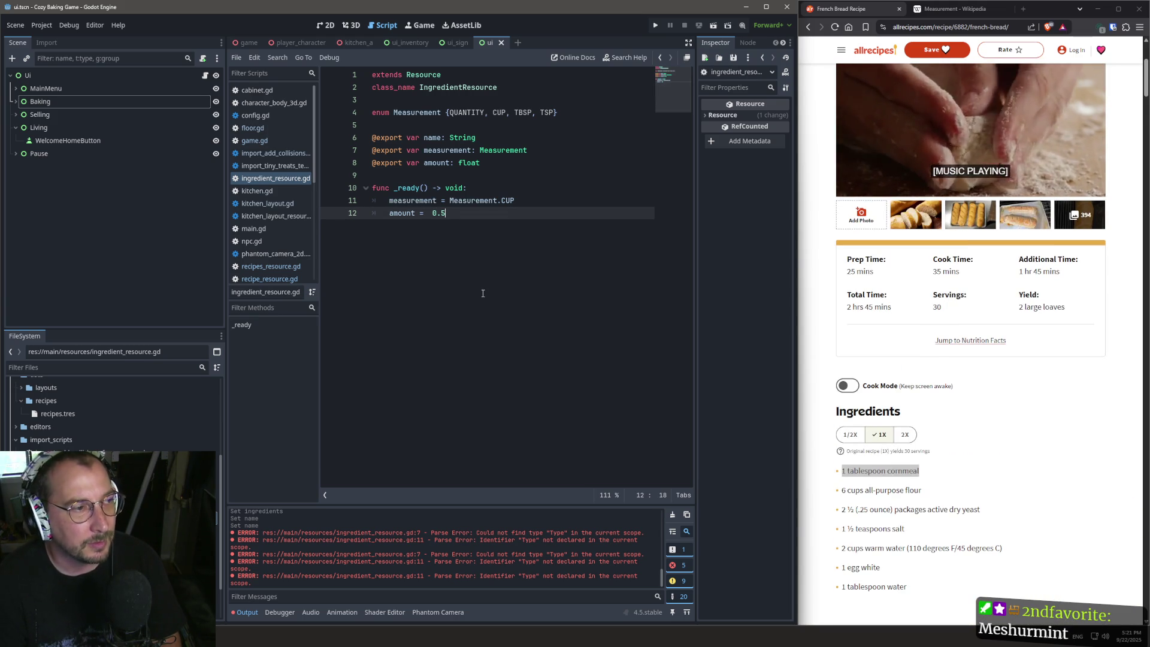
{"action": "key", "text": "ctrl+s"}
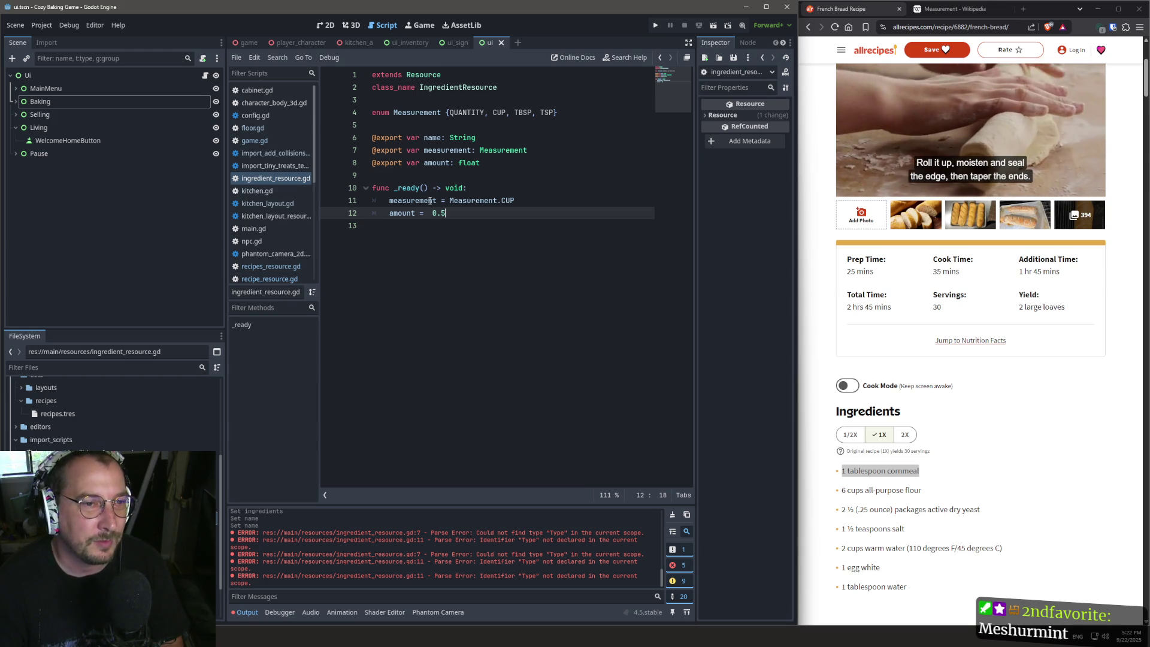
{"action": "double_click", "coordinate": [422, 201]}
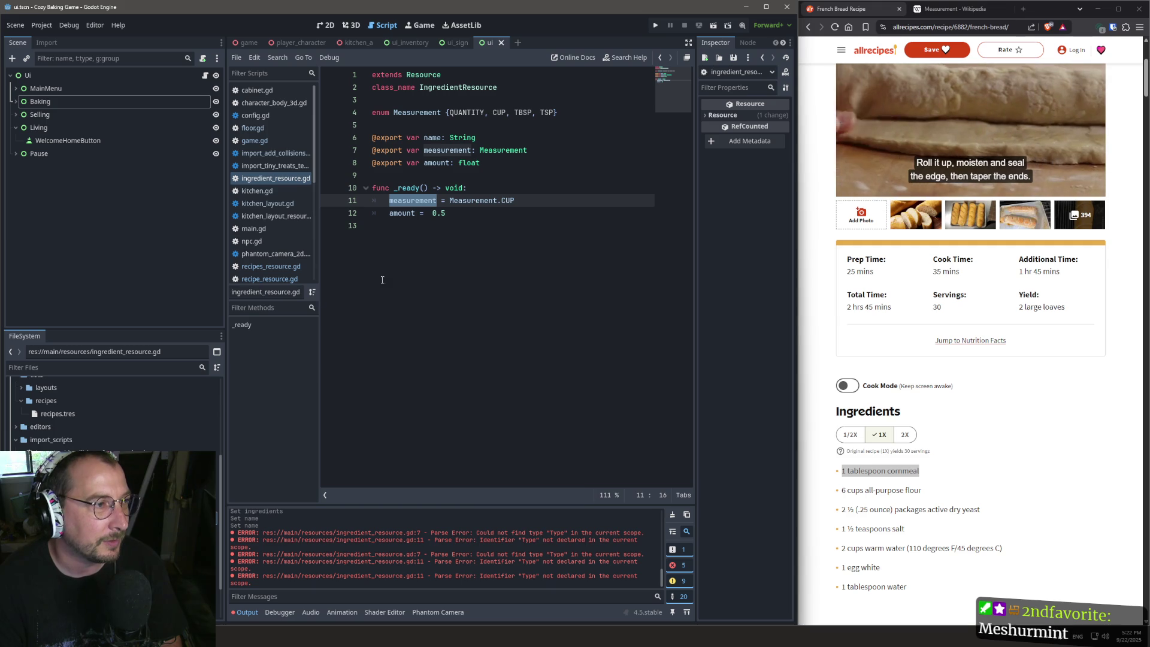
{"action": "left_click", "coordinate": [440, 274]}
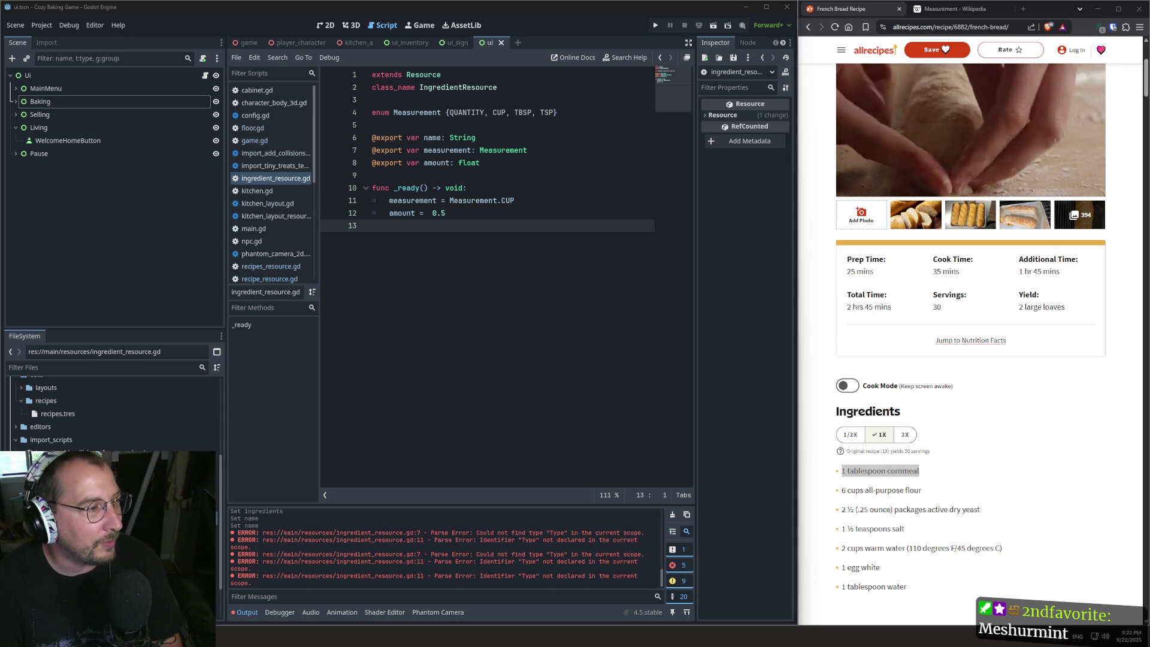
{"action": "left_click", "coordinate": [438, 290]}
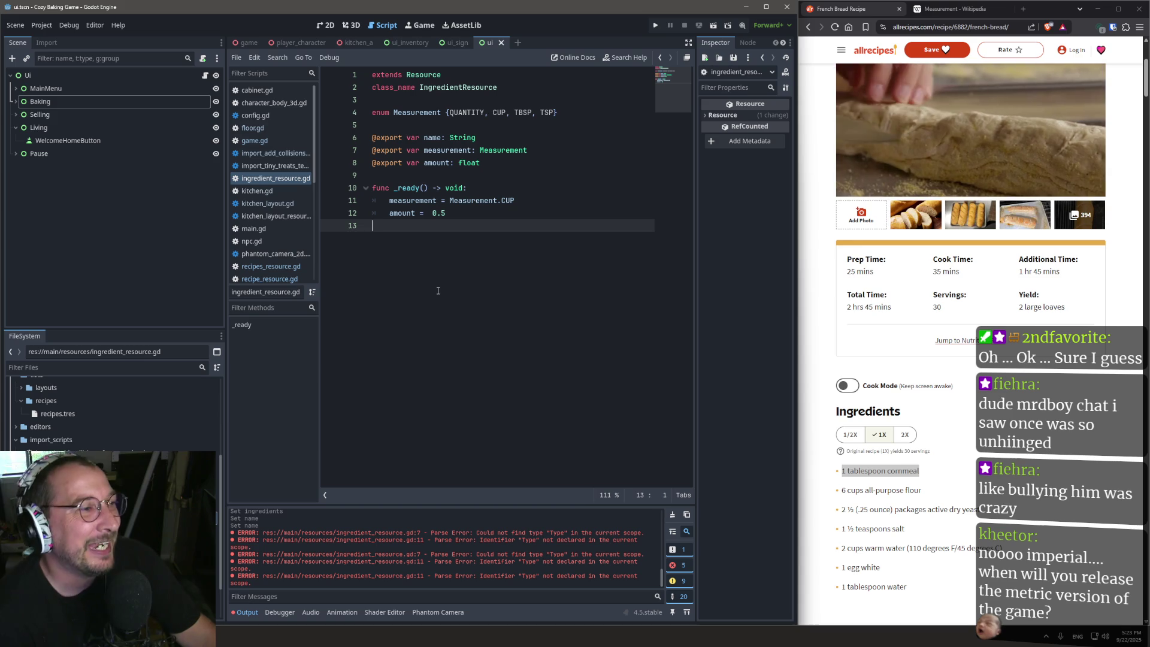
{"action": "double_click", "coordinate": [433, 138]}
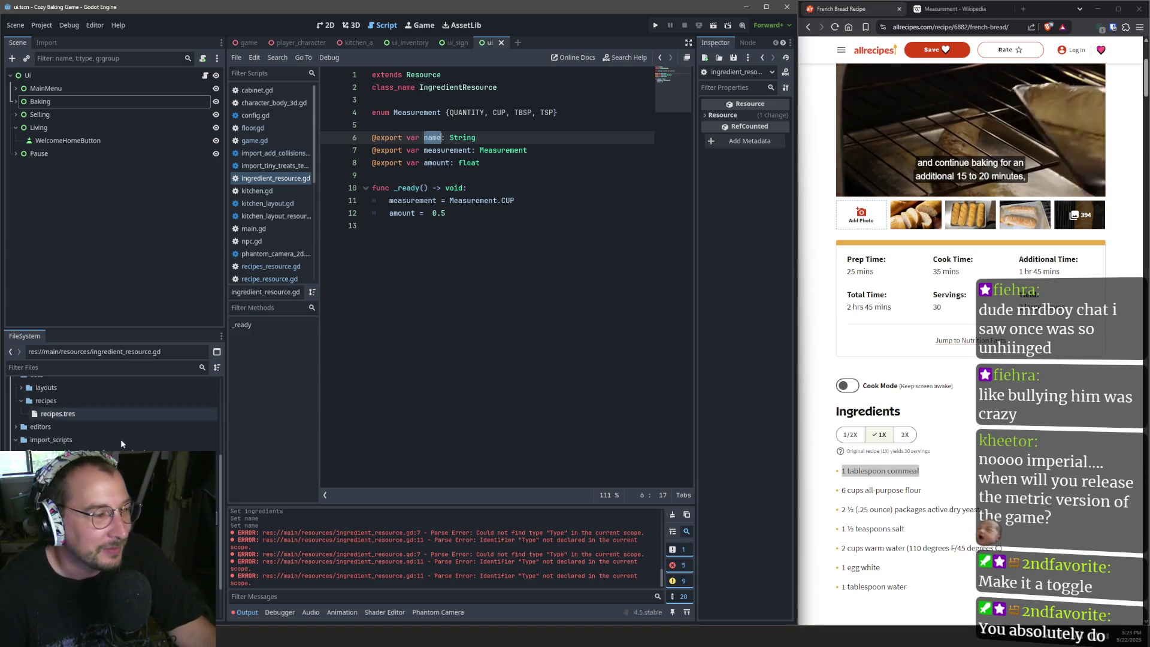
{"action": "left_click", "coordinate": [452, 404]}
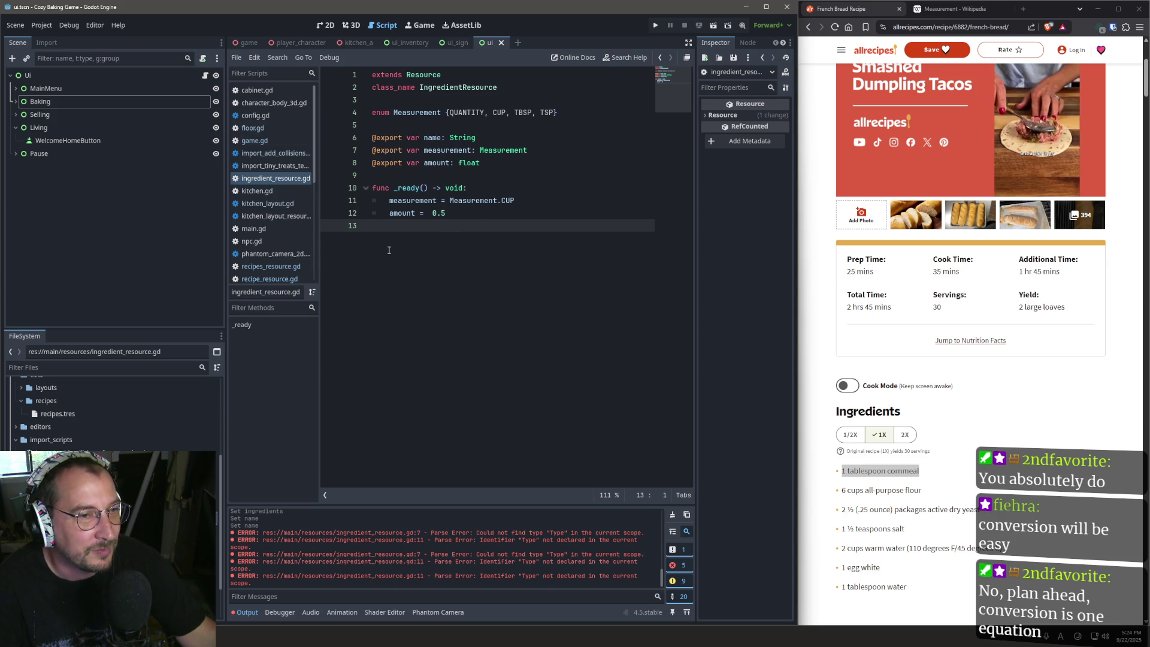
{"action": "key", "text": "BackSpace"}
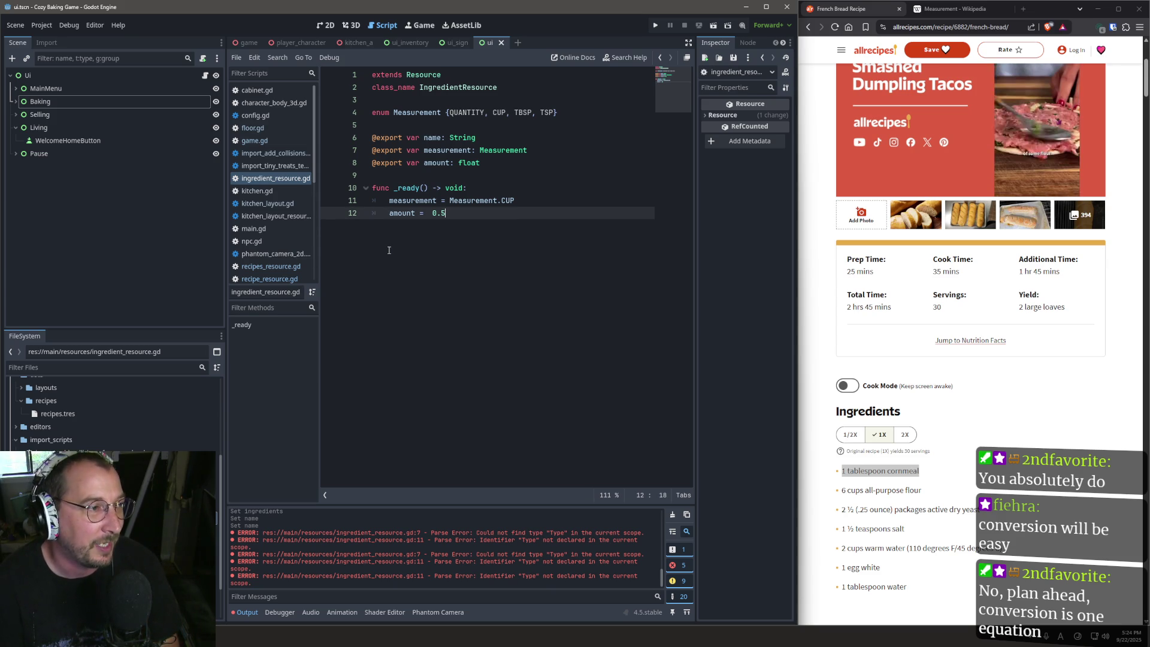
{"action": "key", "text": "Return"}
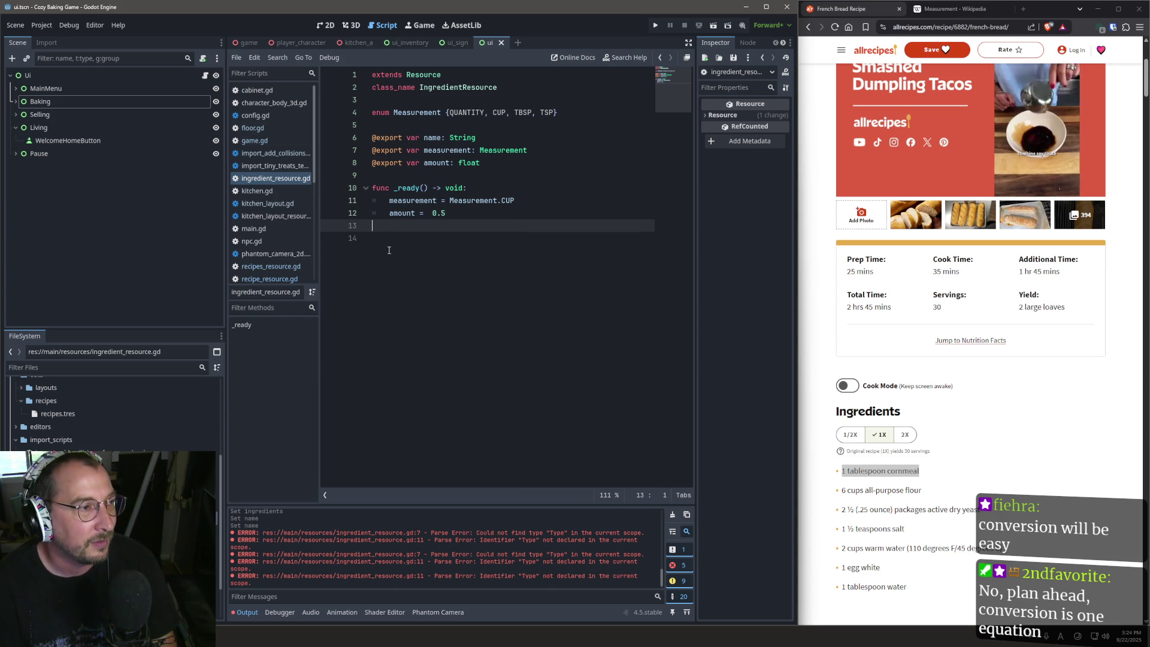
{"action": "key", "text": "Delete"}
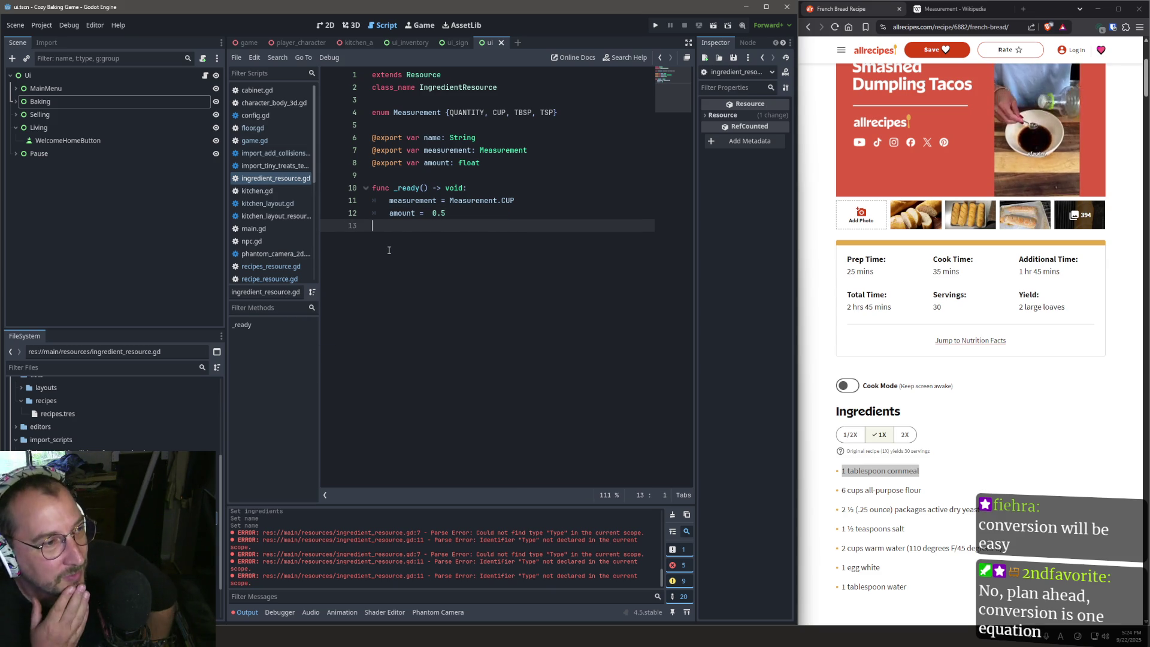